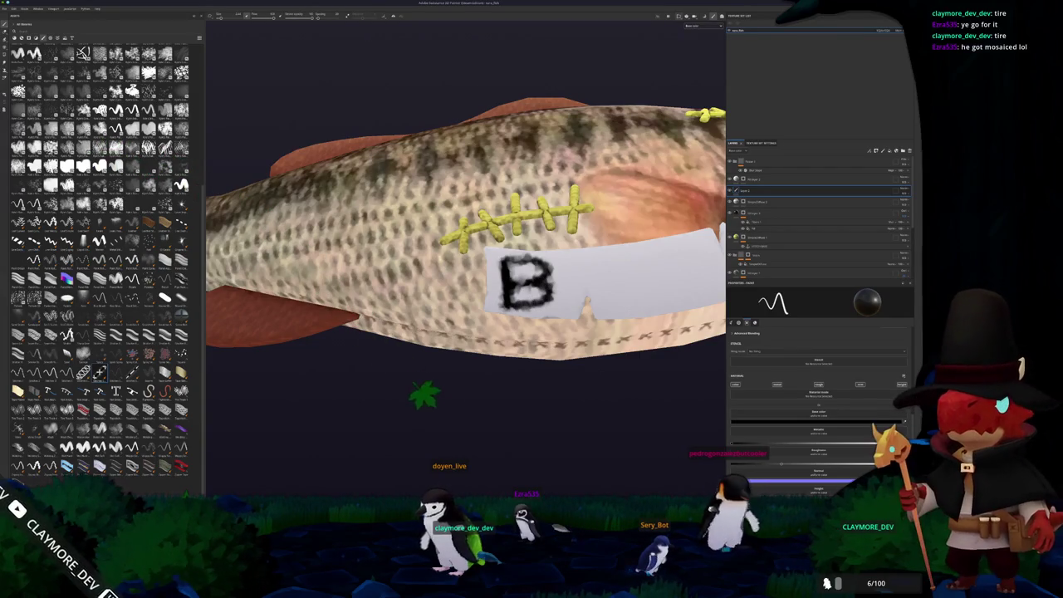
# - Paint the next letter strokes after the B and zoom in on the label patch
pyautogui.moveTo(573, 274); pyautogui.dragTo(476, 256)
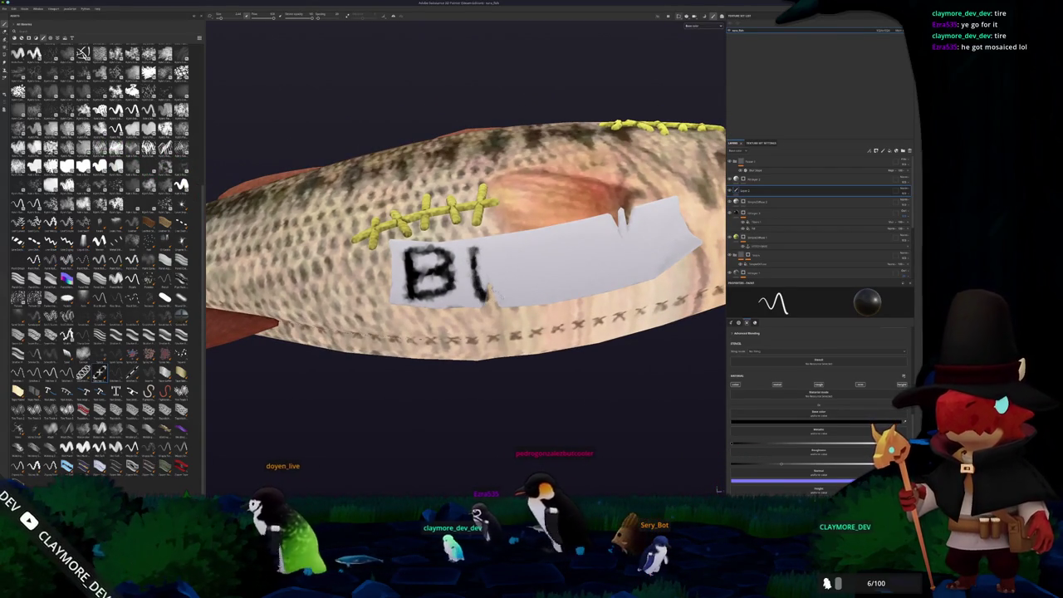
pyautogui.moveTo(486, 297); pyautogui.dragTo(529, 290)
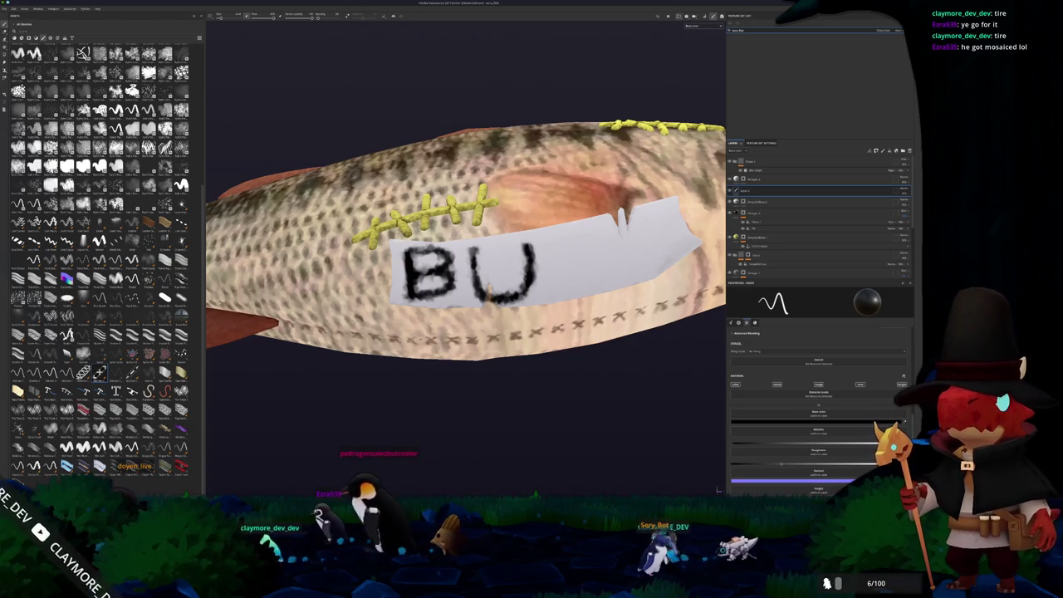
pyautogui.moveTo(506, 282); pyautogui.dragTo(456, 295)
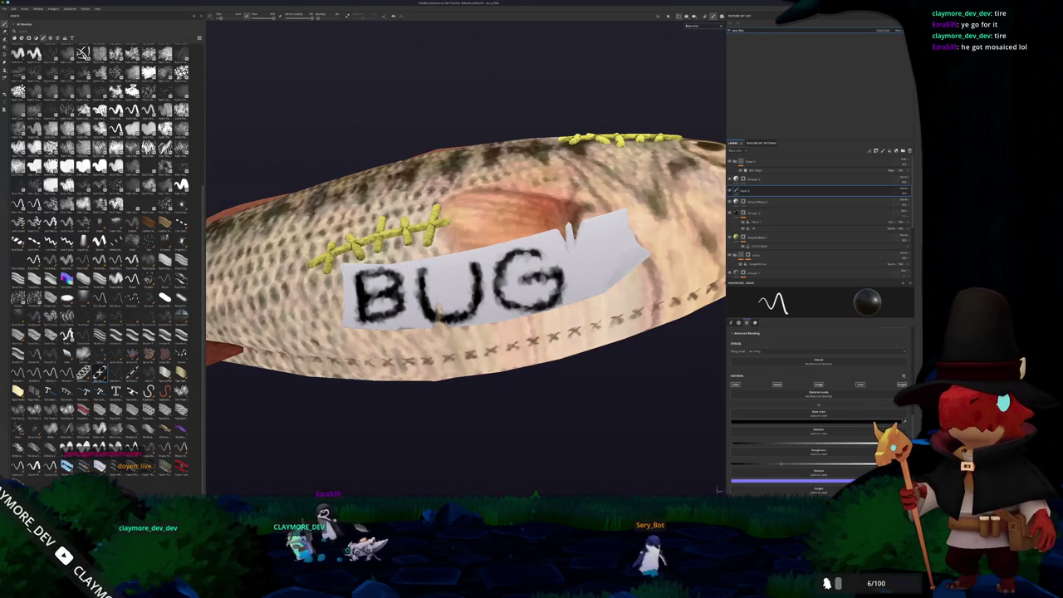
pyautogui.moveTo(432, 310); pyautogui.dragTo(401, 324)
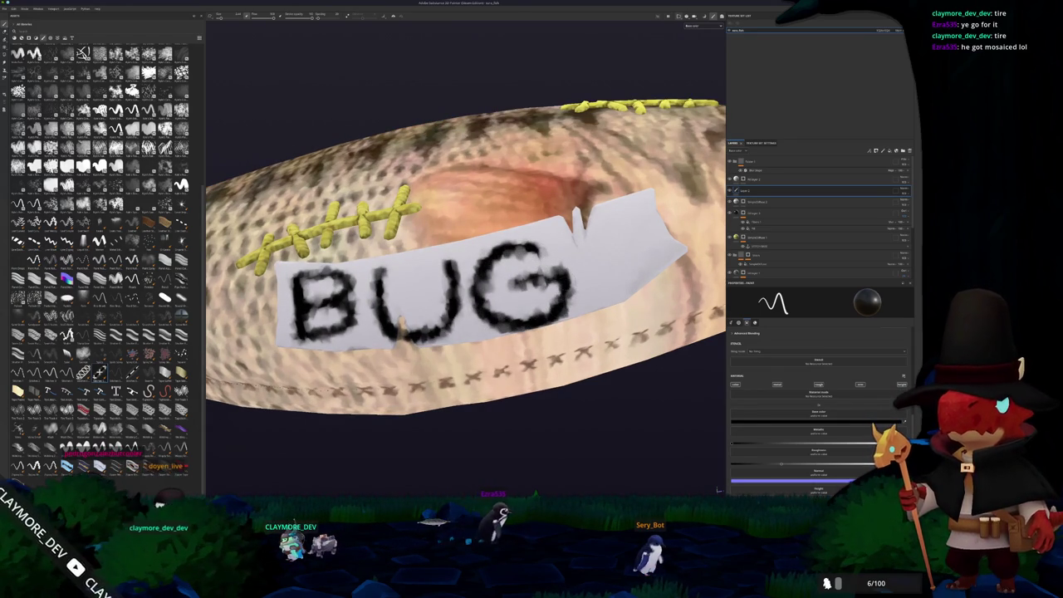
pyautogui.moveTo(400, 327)
pyautogui.mouseDown()
pyautogui.moveTo(494, 355)
pyautogui.moveTo(470, 347)
pyautogui.moveTo(538, 388)
pyautogui.moveTo(465, 352)
pyautogui.moveTo(498, 321)
pyautogui.mouseUp()
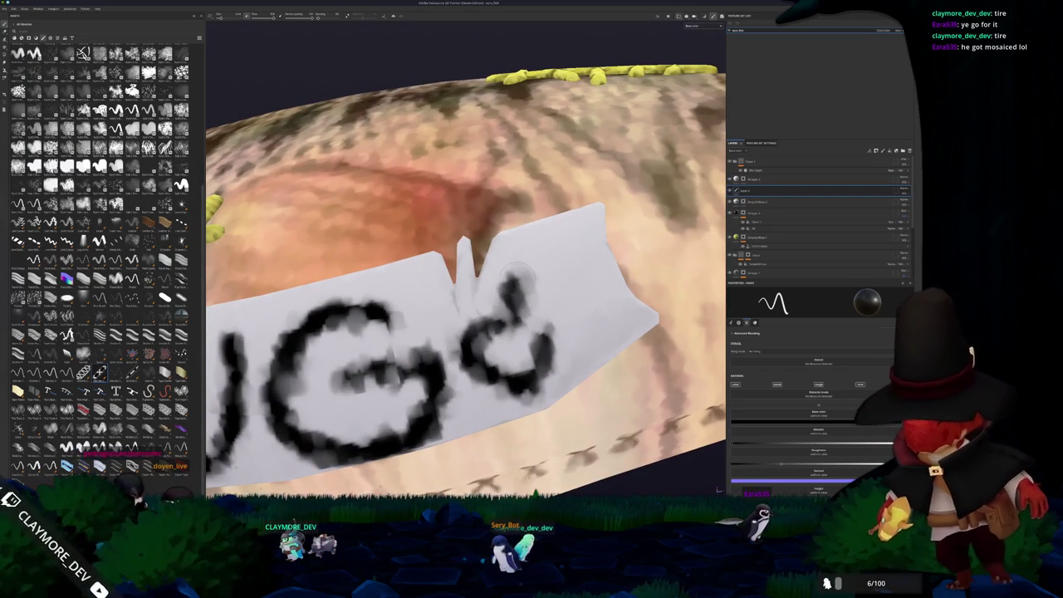
# - Draw a loop with a dot inside it after BUG, then tilt the fish into view
pyautogui.moveTo(565, 241); pyautogui.dragTo(591, 234)
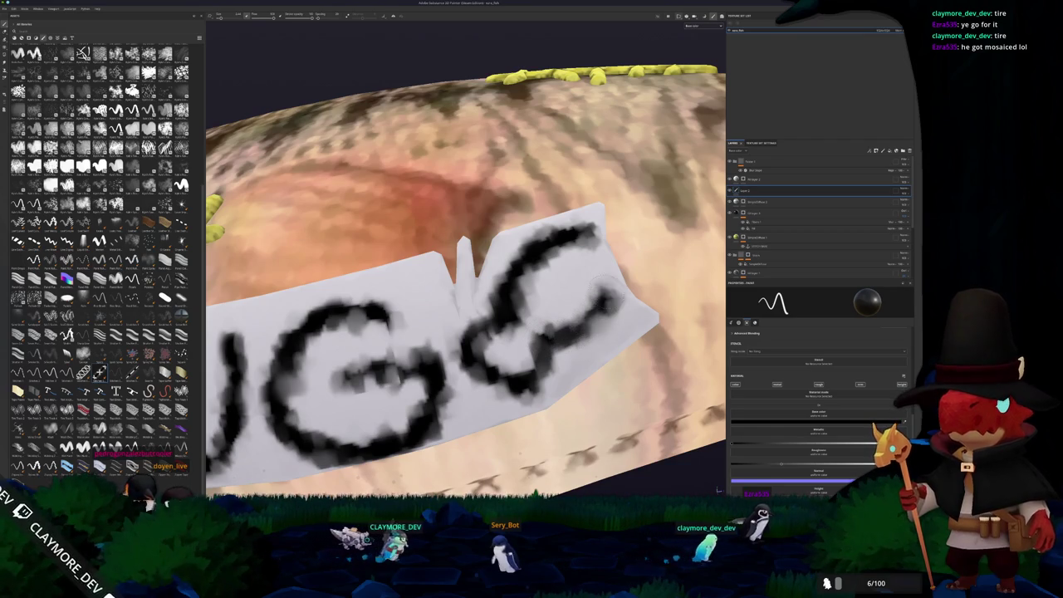
pyautogui.moveTo(610, 281); pyautogui.dragTo(615, 299)
pyautogui.click(568, 263)
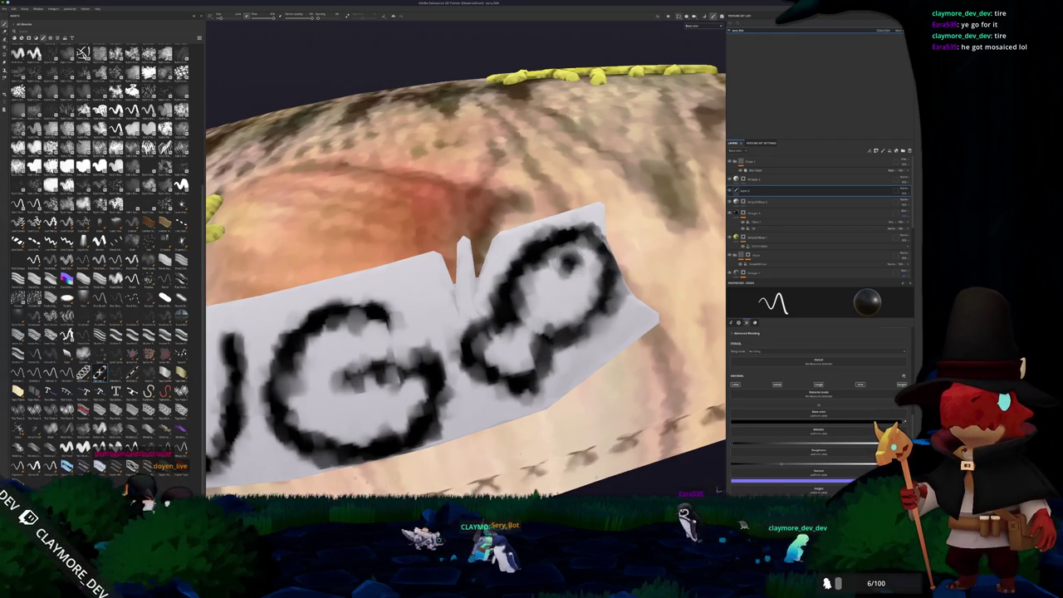
pyautogui.scroll(-5, 465, 274)
pyautogui.moveTo(349, 349)
pyautogui.mouseDown()
pyautogui.moveTo(526, 362)
pyautogui.moveTo(405, 274)
pyautogui.mouseUp()
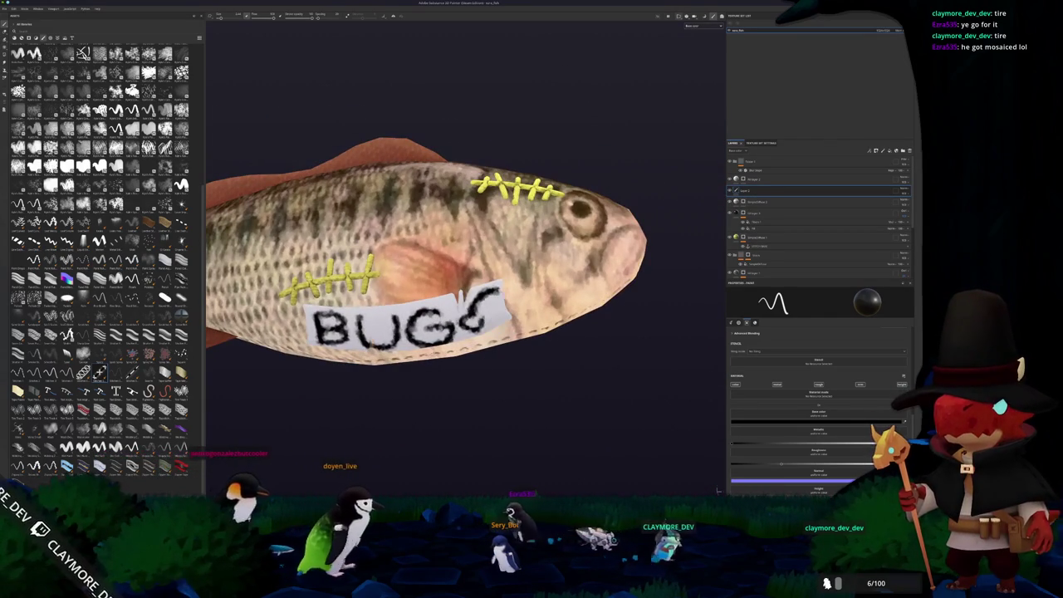
# - Undo the label back to B and repaint the letter U
pyautogui.hotkey('ctrl', 'z')
pyautogui.hotkey('ctrl', 'z')
pyautogui.scroll(5, 465, 249)
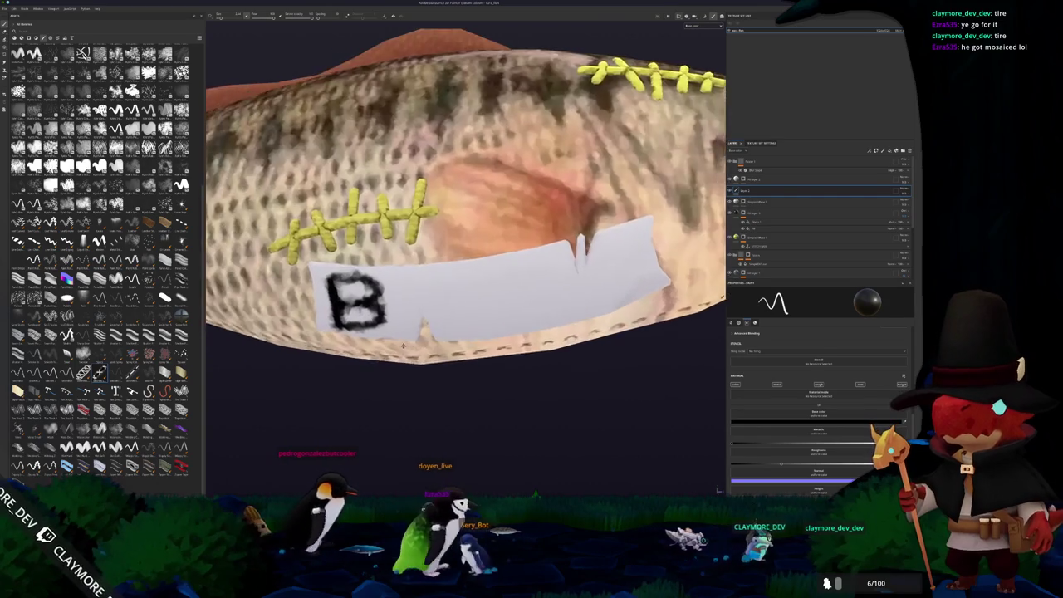
pyautogui.moveTo(416, 269)
pyautogui.mouseDown()
pyautogui.moveTo(420, 320)
pyautogui.moveTo(428, 333)
pyautogui.moveTo(448, 331)
pyautogui.mouseUp()
pyautogui.moveTo(462, 272); pyautogui.dragTo(455, 331)
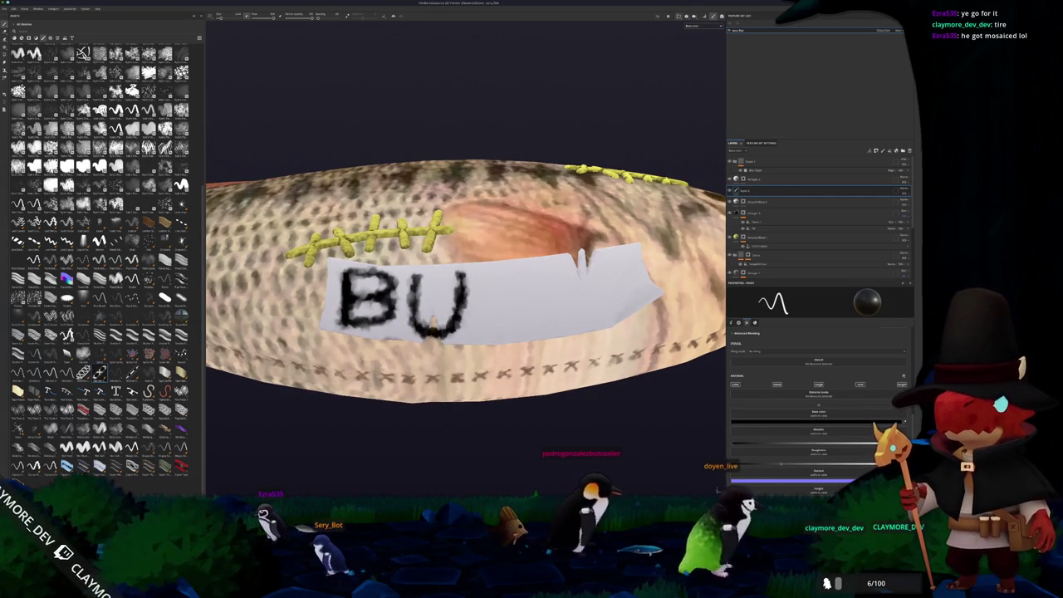
# - Paint the letter G and a small spiky bug doodle after BUG
pyautogui.moveTo(465, 292)
pyautogui.mouseDown()
pyautogui.moveTo(451, 297)
pyautogui.moveTo(493, 287)
pyautogui.mouseUp()
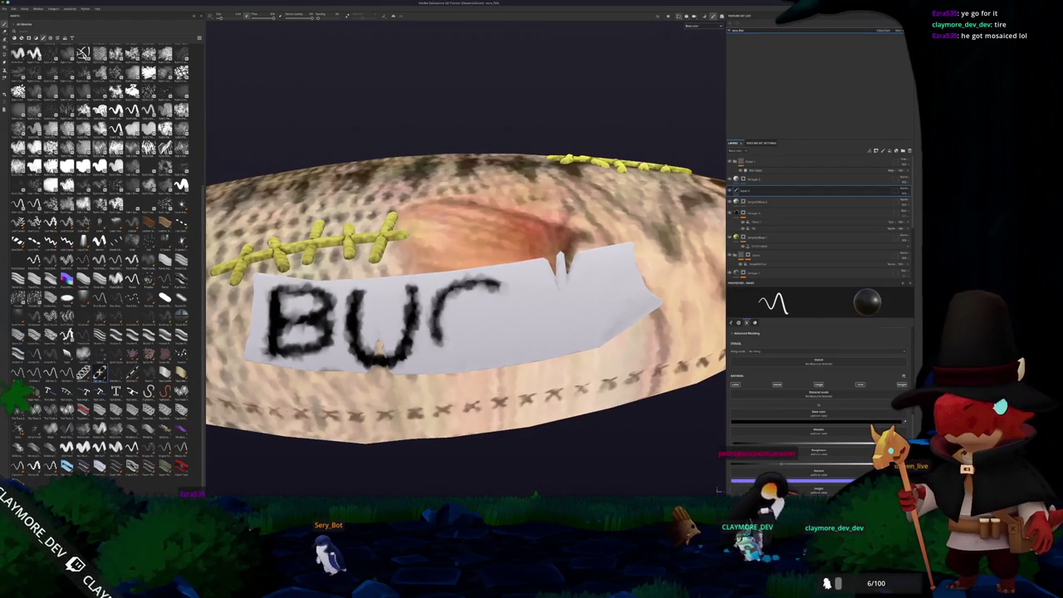
pyautogui.moveTo(449, 342)
pyautogui.mouseDown()
pyautogui.moveTo(465, 357)
pyautogui.moveTo(517, 319)
pyautogui.mouseUp()
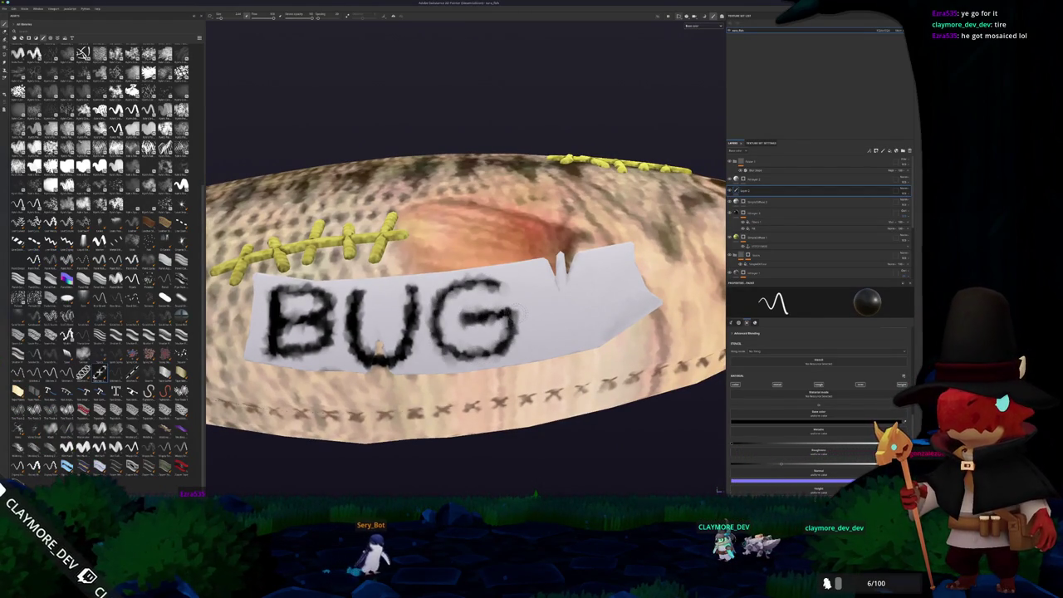
pyautogui.moveTo(524, 310); pyautogui.dragTo(451, 338)
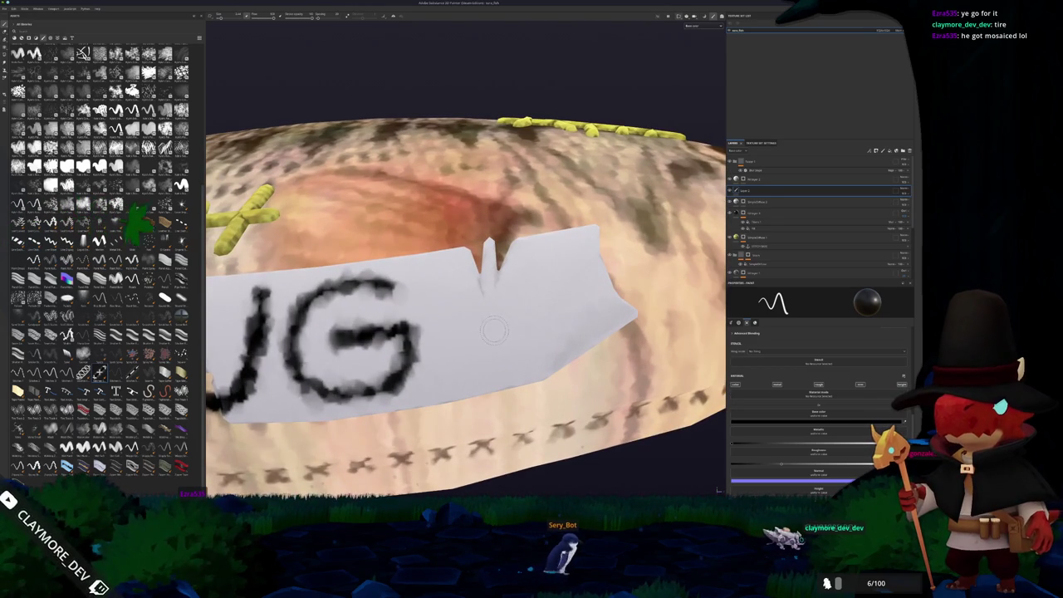
pyautogui.moveTo(137, 220)
pyautogui.mouseDown()
pyautogui.moveTo(225, 273)
pyautogui.moveTo(262, 415)
pyautogui.moveTo(262, 498)
pyautogui.mouseUp()
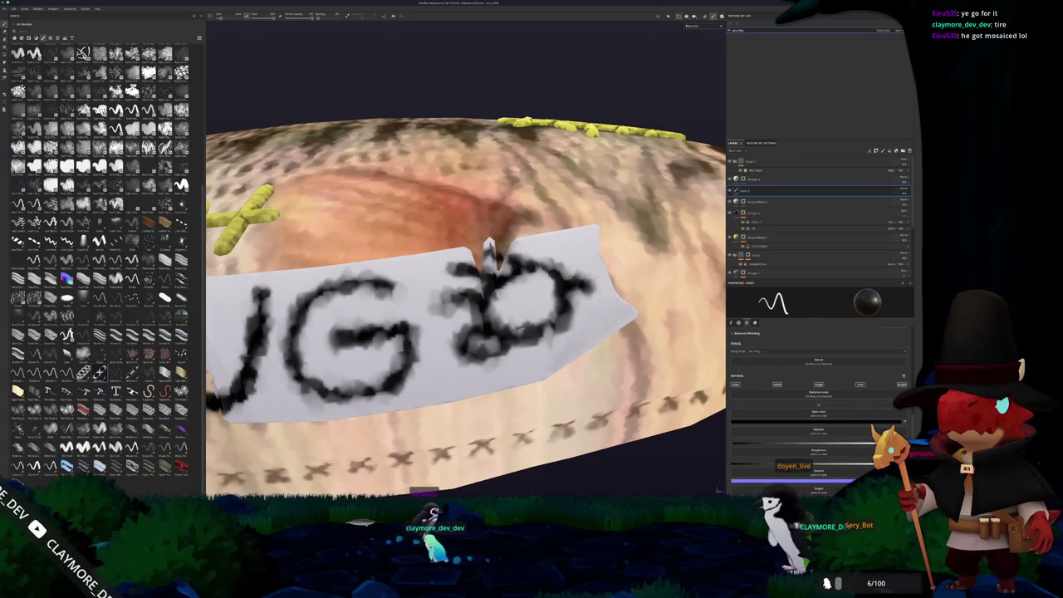
pyautogui.moveTo(573, 286); pyautogui.dragTo(593, 323)
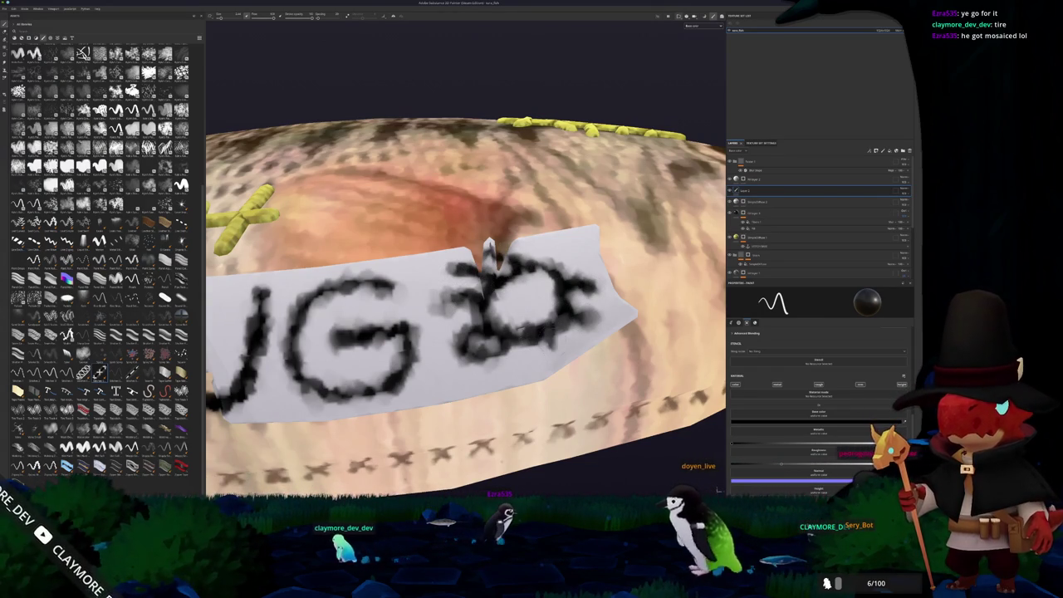
# - Lower the paint layer's opacity so the label ink fades to pale grey
pyautogui.scroll(-5, 490, 249)
pyautogui.moveTo(489, 340); pyautogui.dragTo(538, 292)
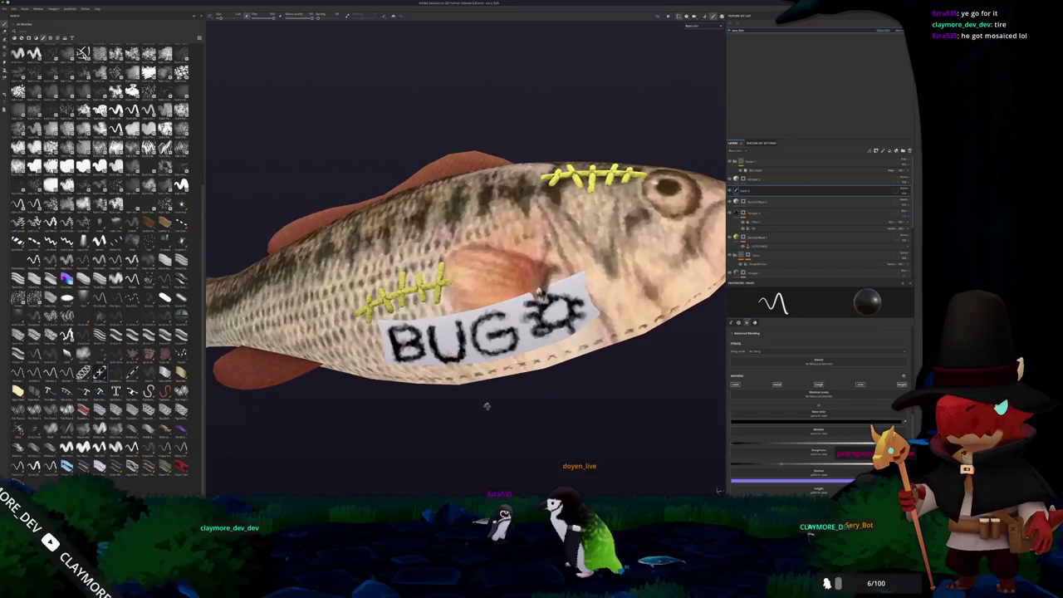
pyautogui.click(905, 201)
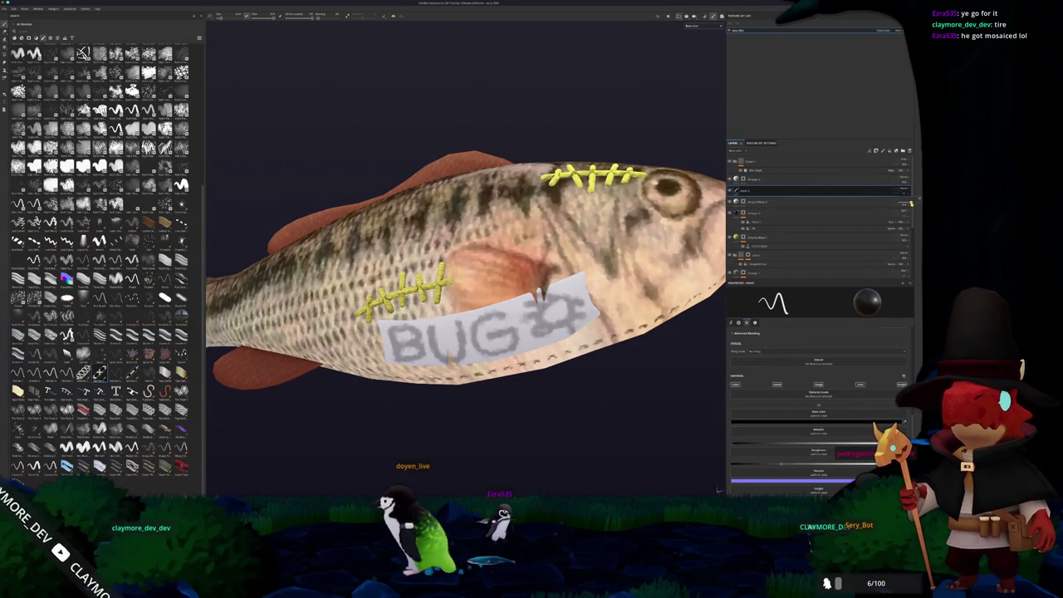
pyautogui.scroll(-5, 684, 303)
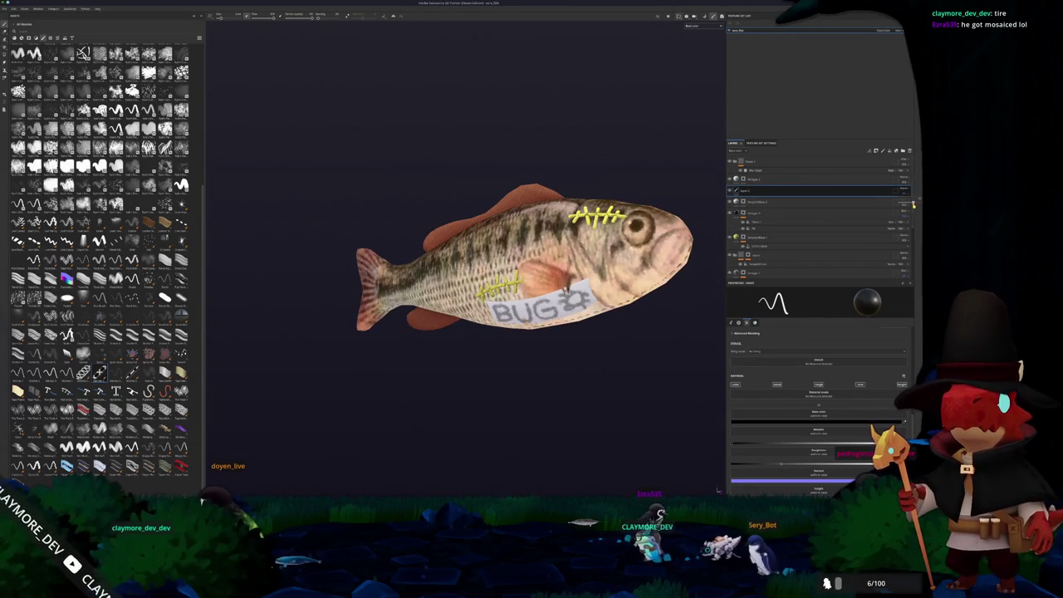
# - Add a stylization filter to the top group layer
pyautogui.moveTo(519, 320)
pyautogui.mouseDown()
pyautogui.moveTo(531, 323)
pyautogui.moveTo(493, 334)
pyautogui.moveTo(531, 352)
pyautogui.mouseUp()
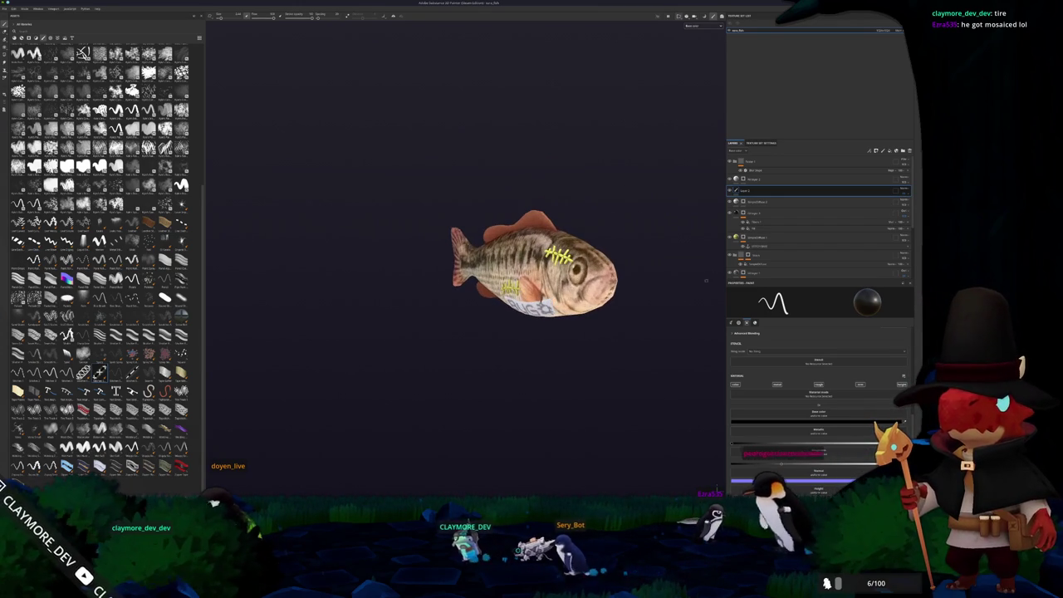
pyautogui.click(888, 160)
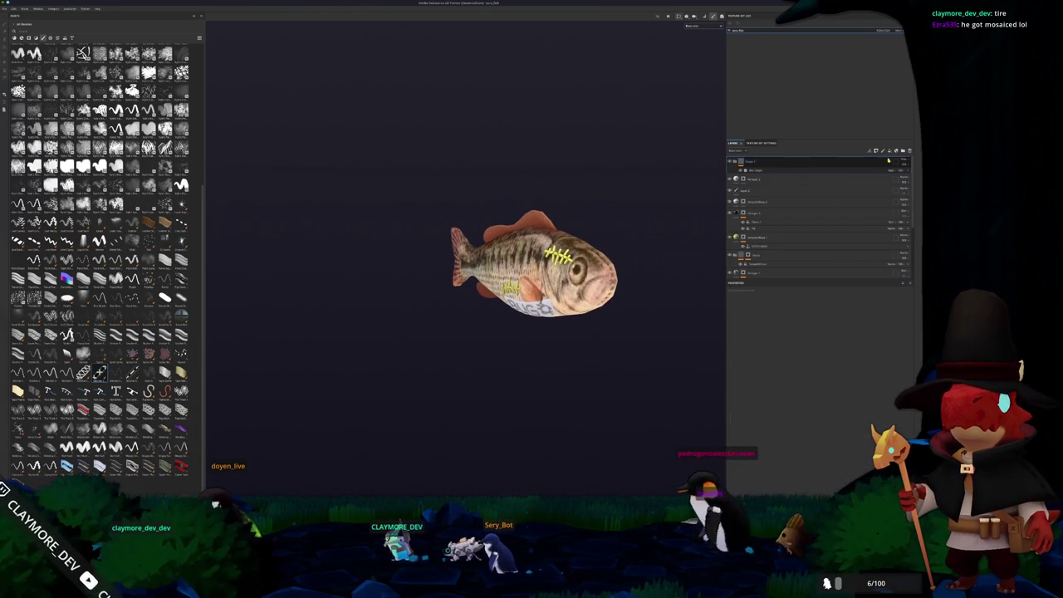
pyautogui.rightClick(757, 163)
pyautogui.click(814, 343)
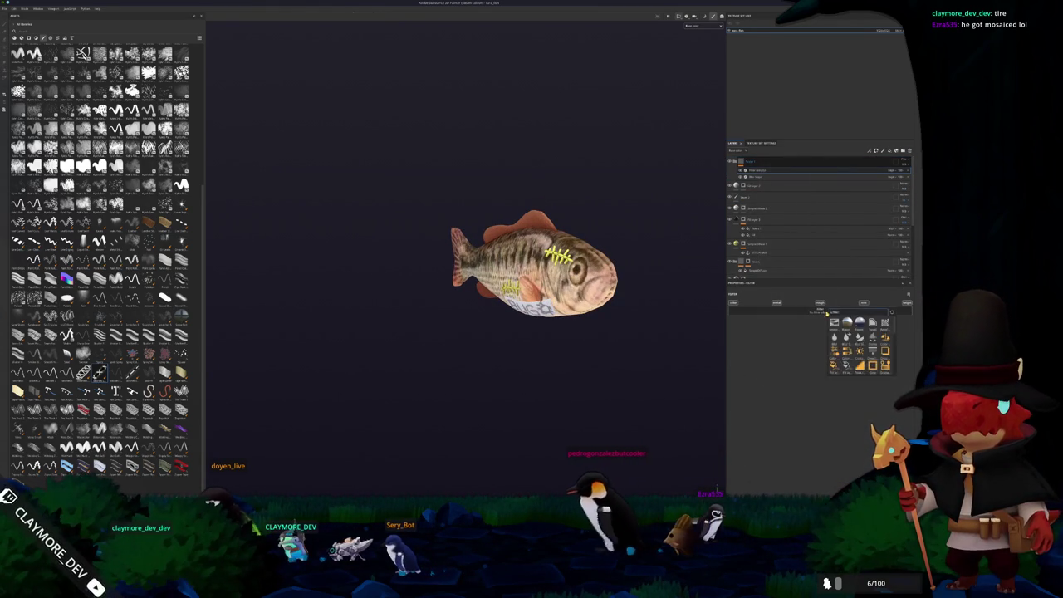
pyautogui.click(884, 321)
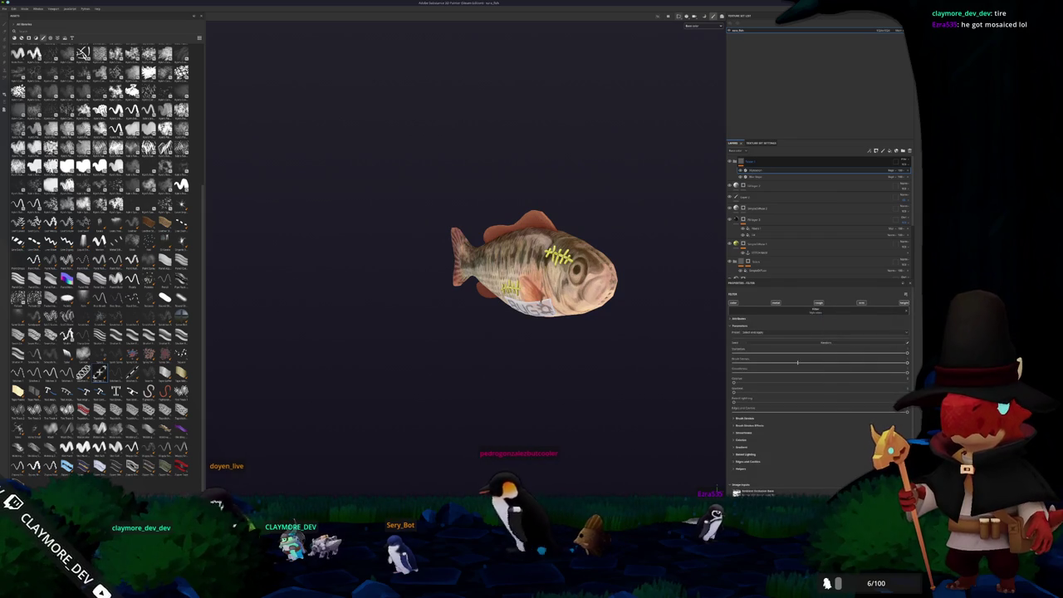
# - Set the filter's style to a painterly preset from the Properties dropdown
pyautogui.moveTo(581, 357); pyautogui.dragTo(610, 353)
pyautogui.scroll(6, 609, 310)
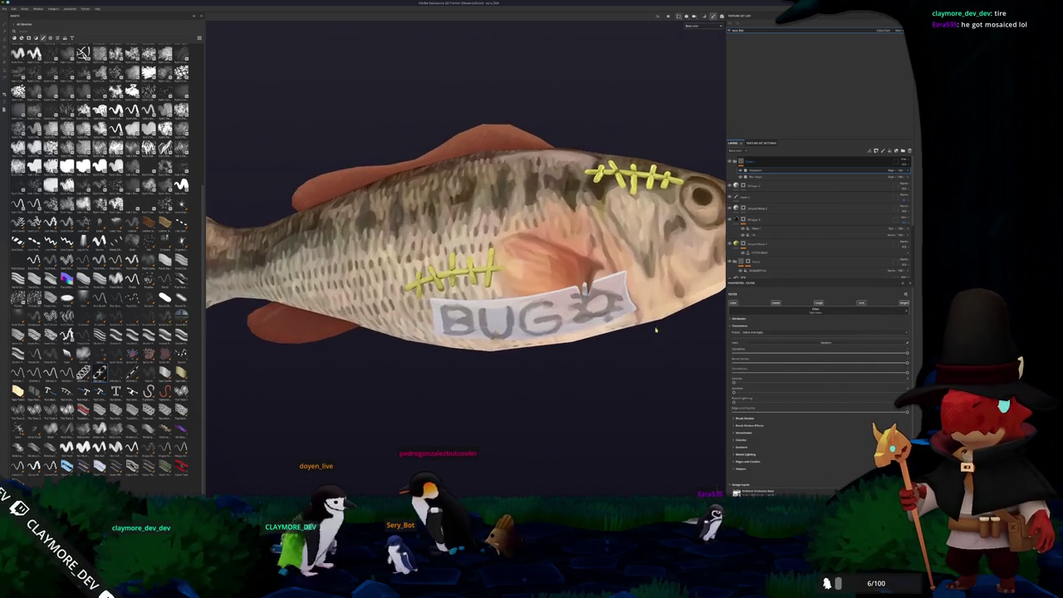
pyautogui.click(769, 333)
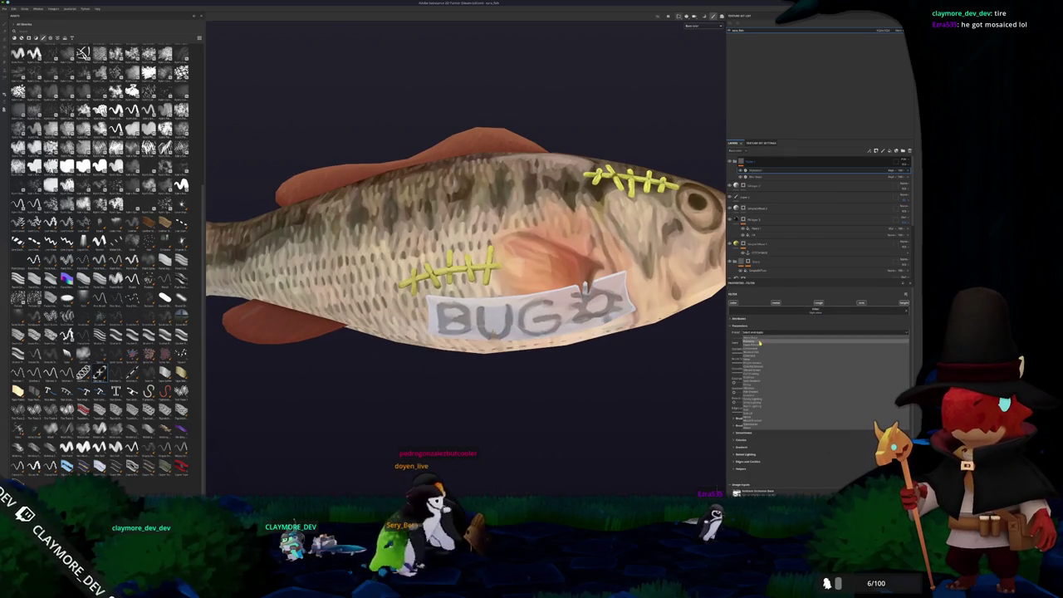
pyautogui.click(759, 342)
pyautogui.moveTo(665, 366)
pyautogui.mouseDown()
pyautogui.moveTo(520, 393)
pyautogui.moveTo(631, 389)
pyautogui.mouseUp()
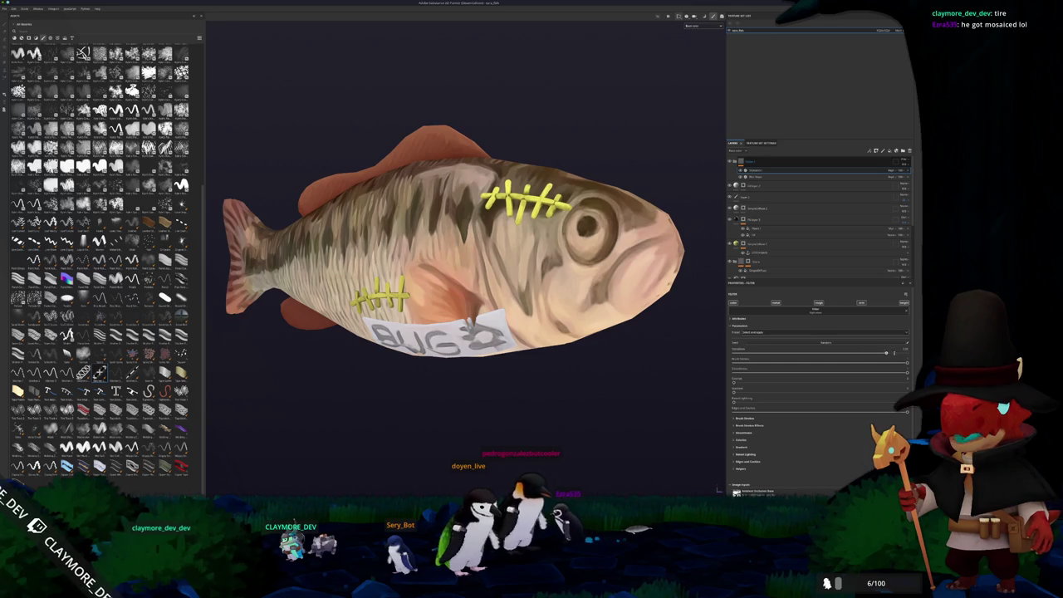
pyautogui.moveTo(886, 353); pyautogui.dragTo(818, 353)
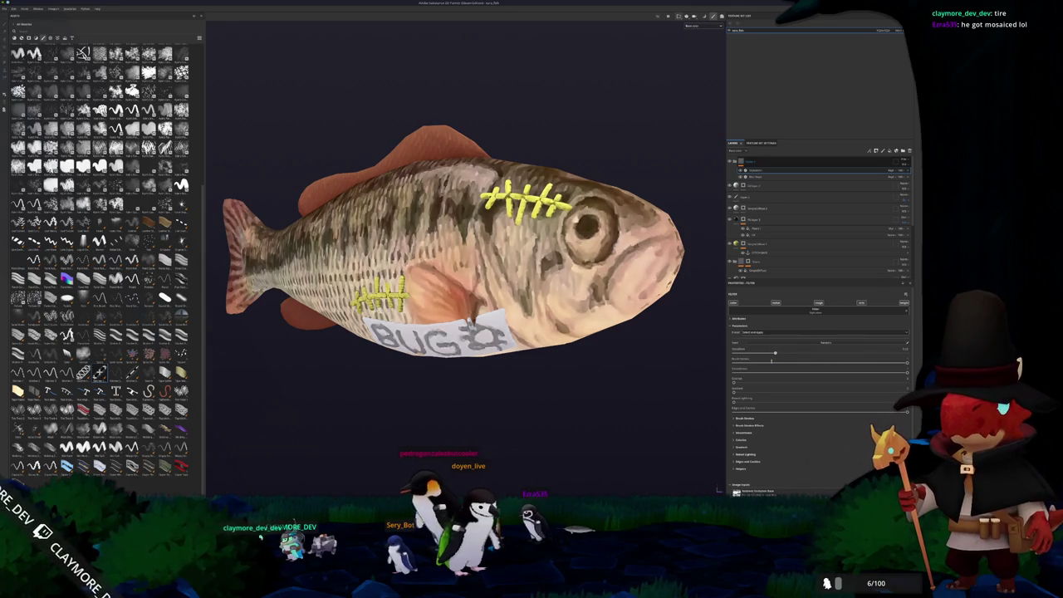
pyautogui.moveTo(656, 367)
pyautogui.mouseDown()
pyautogui.moveTo(624, 368)
pyautogui.moveTo(606, 348)
pyautogui.mouseUp()
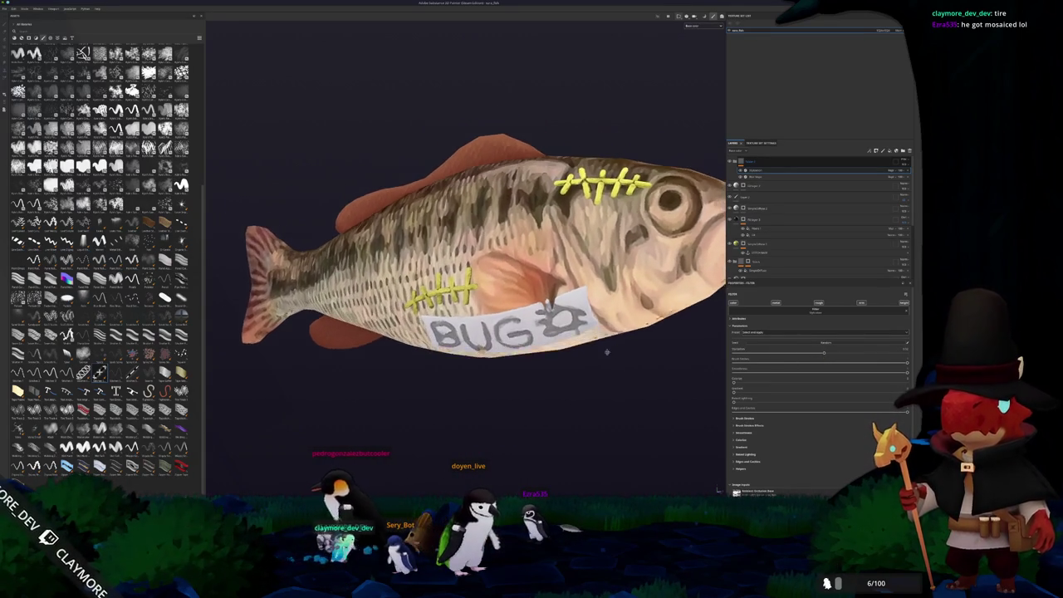
pyautogui.scroll(3, 597, 339)
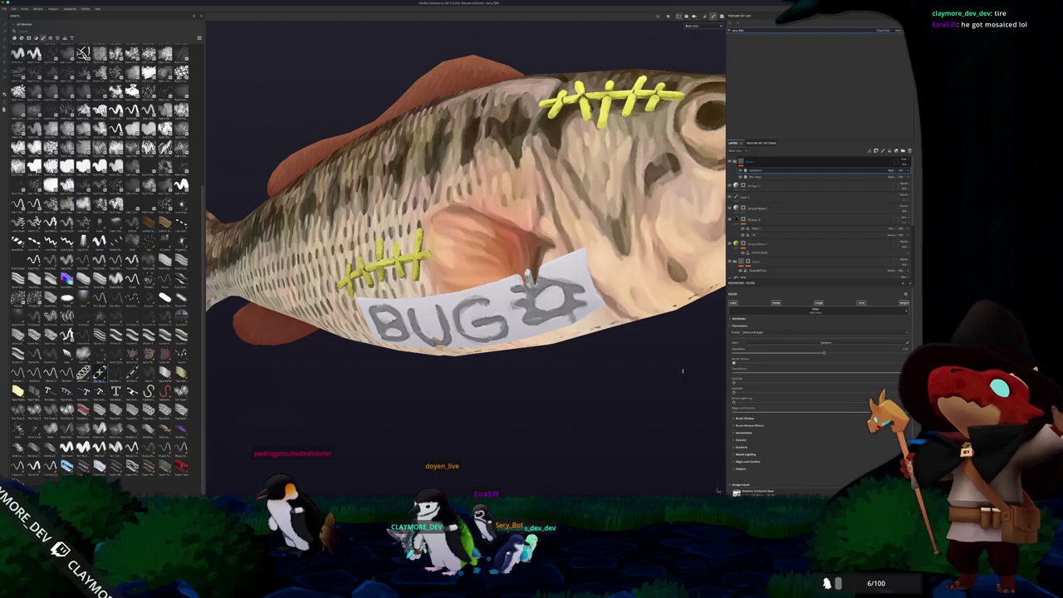
pyautogui.moveTo(873, 371); pyautogui.dragTo(783, 373)
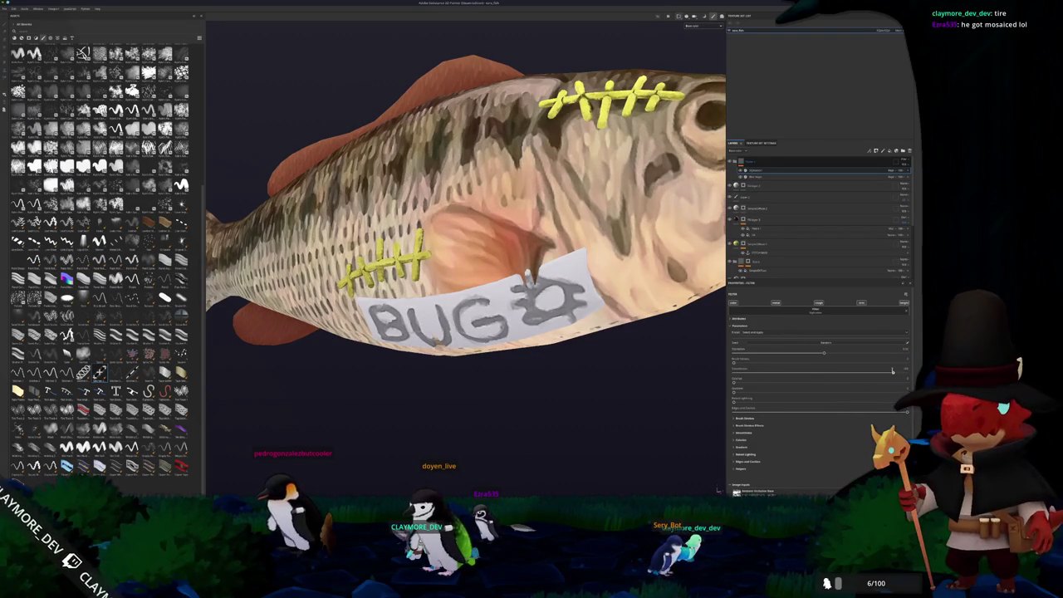
pyautogui.scroll(-5, 628, 321)
pyautogui.moveTo(628, 320)
pyautogui.mouseDown()
pyautogui.moveTo(491, 339)
pyautogui.moveTo(545, 346)
pyautogui.moveTo(482, 351)
pyautogui.moveTo(486, 380)
pyautogui.moveTo(714, 490)
pyautogui.mouseUp()
pyautogui.scroll(5, 487, 380)
pyautogui.scroll(-3, 538, 296)
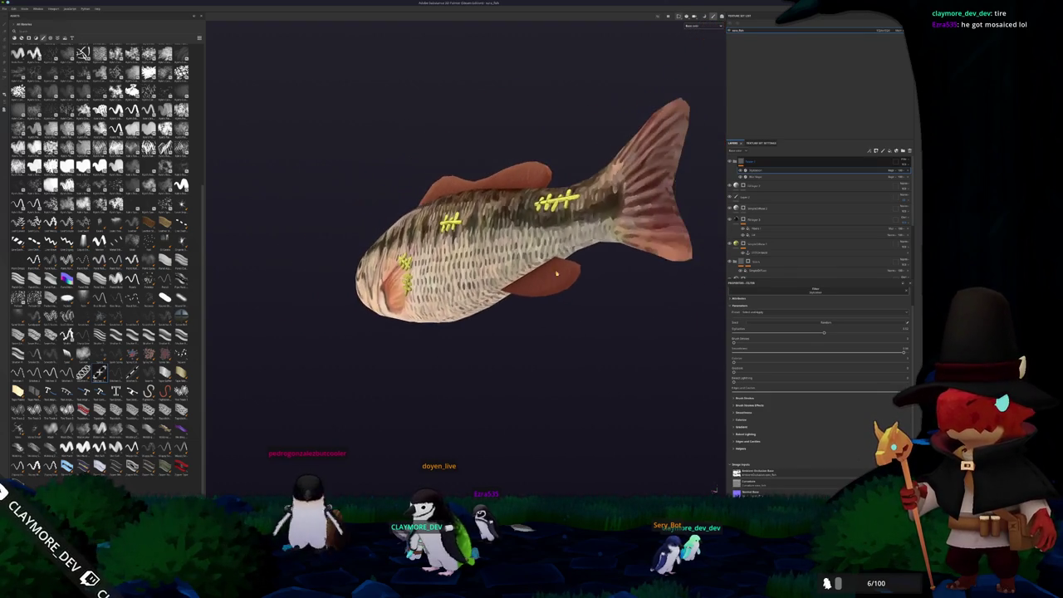
pyautogui.moveTo(538, 296)
pyautogui.mouseDown()
pyautogui.moveTo(490, 323)
pyautogui.moveTo(475, 308)
pyautogui.mouseUp()
pyautogui.scroll(4, 486, 327)
pyautogui.scroll(-3, 487, 326)
pyautogui.scroll(4, 404, 320)
pyautogui.scroll(2, 474, 308)
pyautogui.moveTo(558, 330); pyautogui.dragTo(442, 276)
# - Switch to the paint brush and undo the doodle after BUG
pyautogui.press('1')
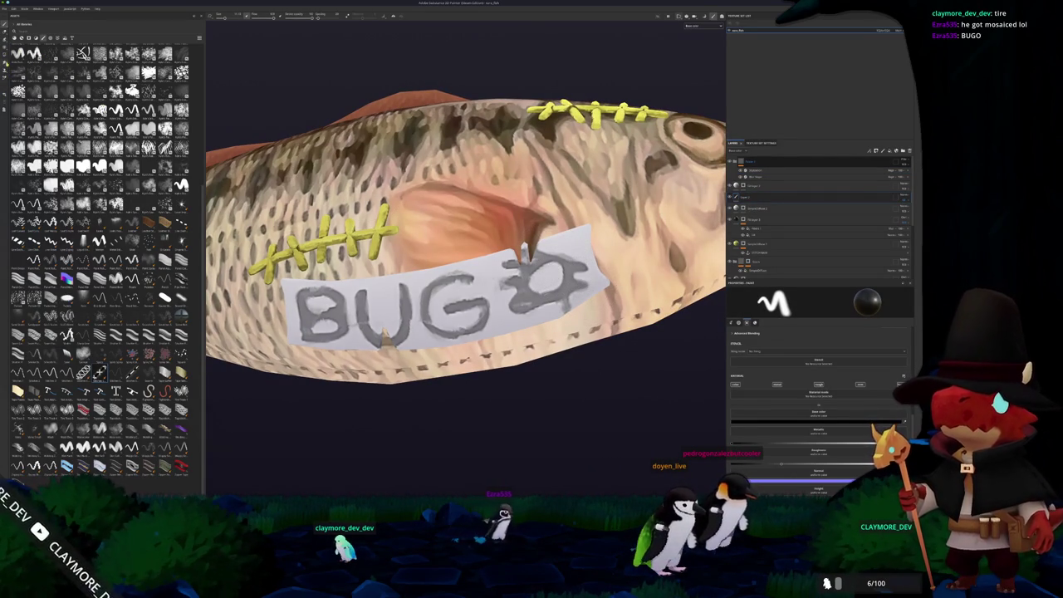
pyautogui.hotkey('ctrl', 'z')
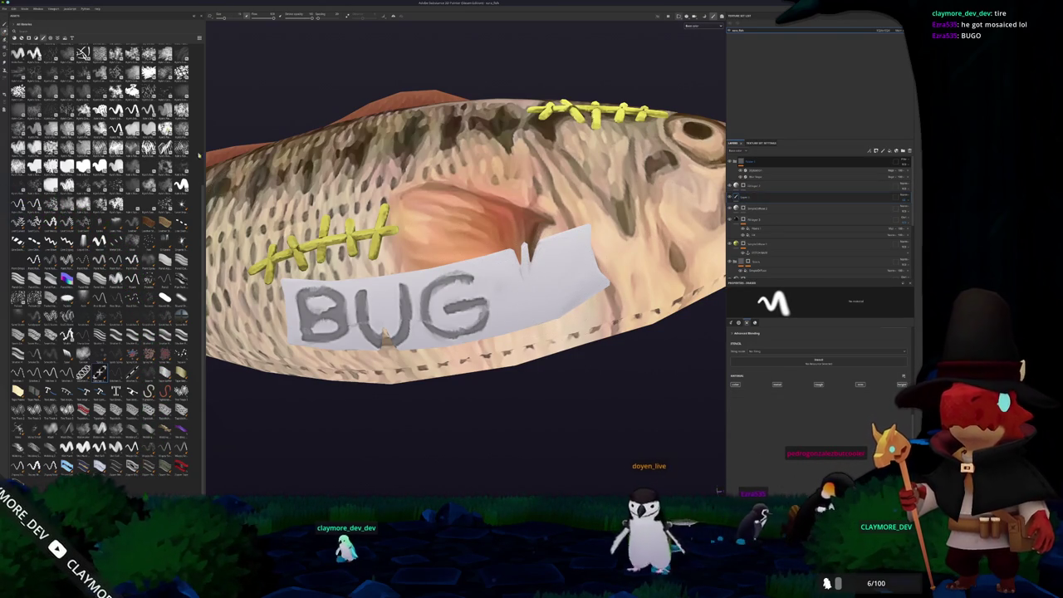
pyautogui.scroll(2, 544, 301)
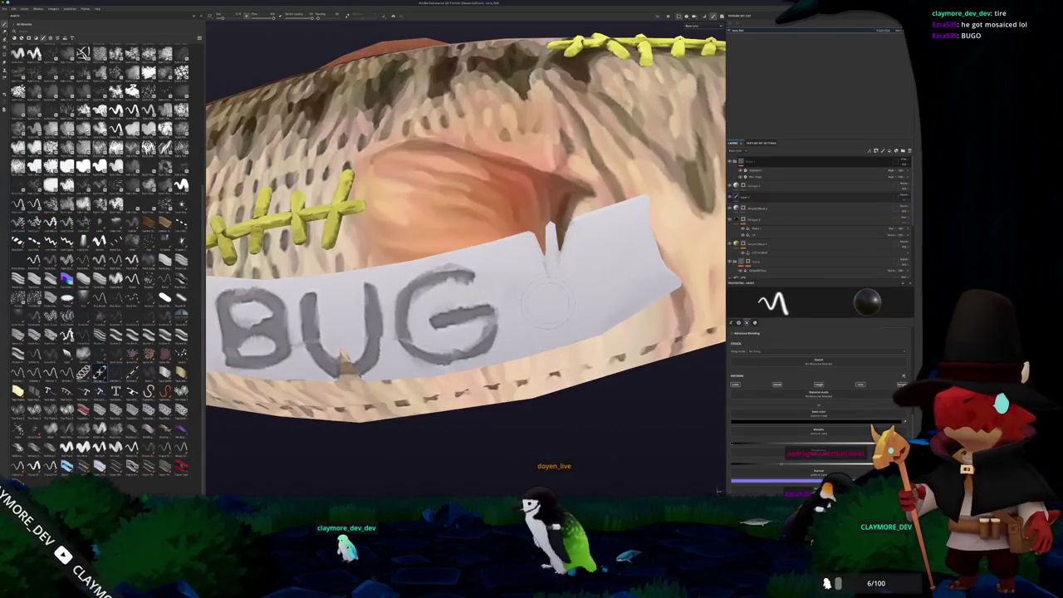
# - Paint a smiley face with two eye dots and a curved smile after BUG
pyautogui.moveTo(530, 274); pyautogui.dragTo(568, 295)
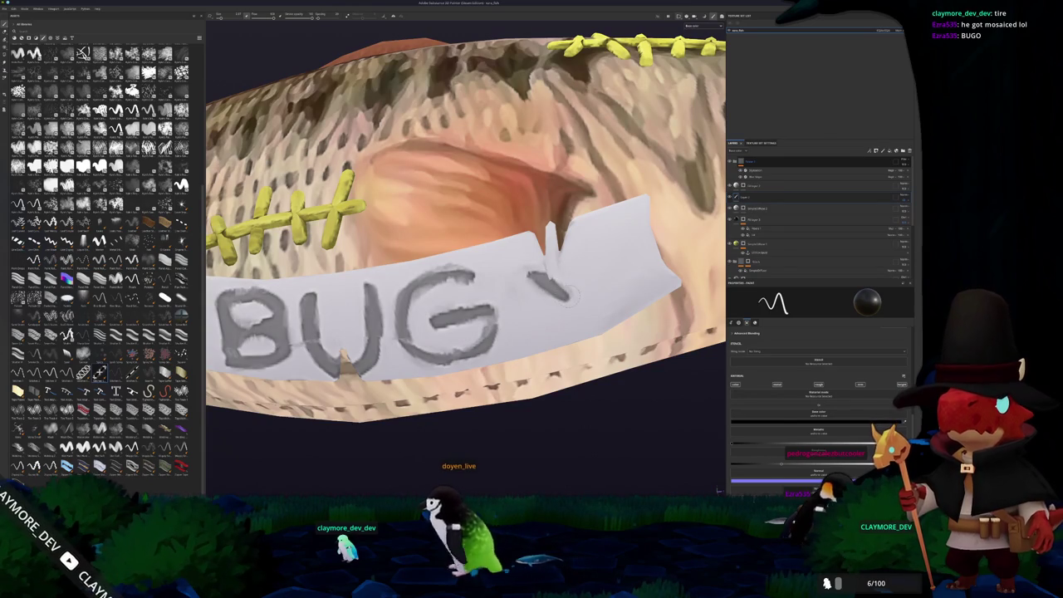
pyautogui.moveTo(571, 249); pyautogui.dragTo(604, 273)
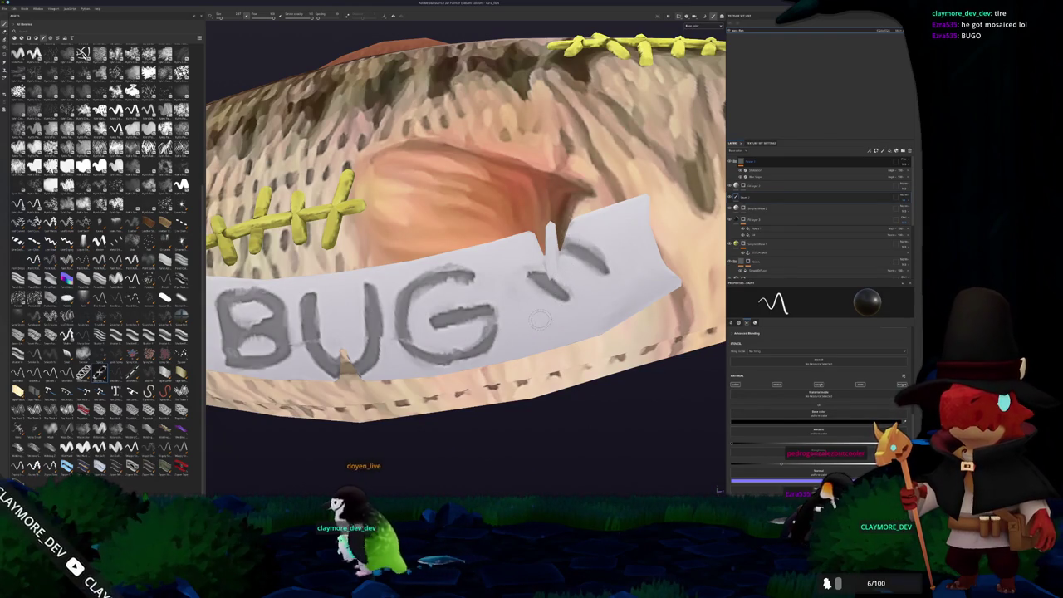
pyautogui.moveTo(536, 325)
pyautogui.mouseDown()
pyautogui.moveTo(566, 332)
pyautogui.moveTo(619, 309)
pyautogui.moveTo(644, 270)
pyautogui.moveTo(639, 245)
pyautogui.mouseUp()
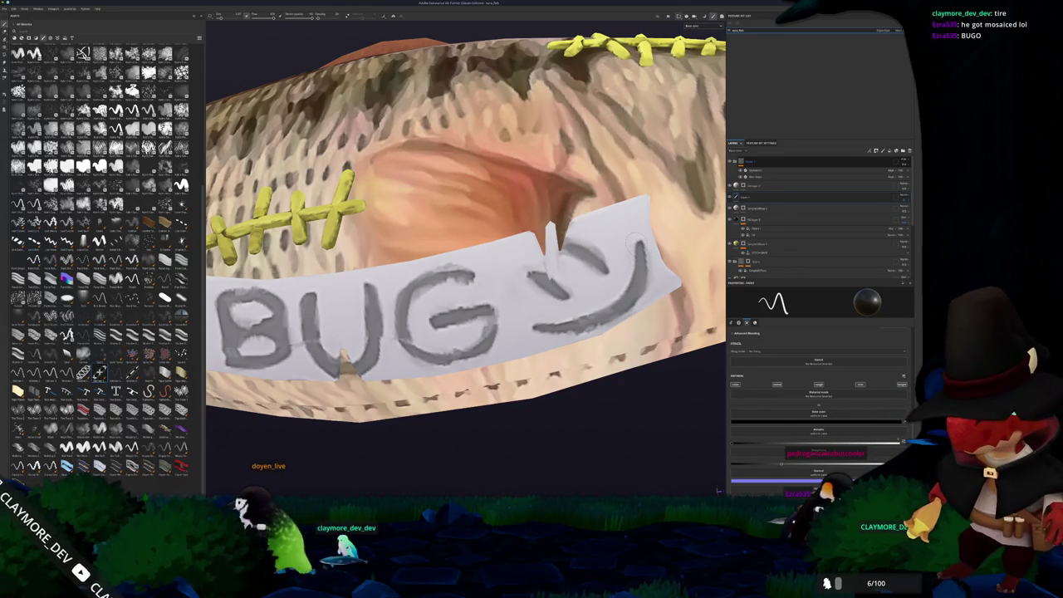
pyautogui.hotkey('ctrl', 'z')
pyautogui.hotkey('ctrl', 'z')
pyautogui.hotkey('ctrl', 'z')
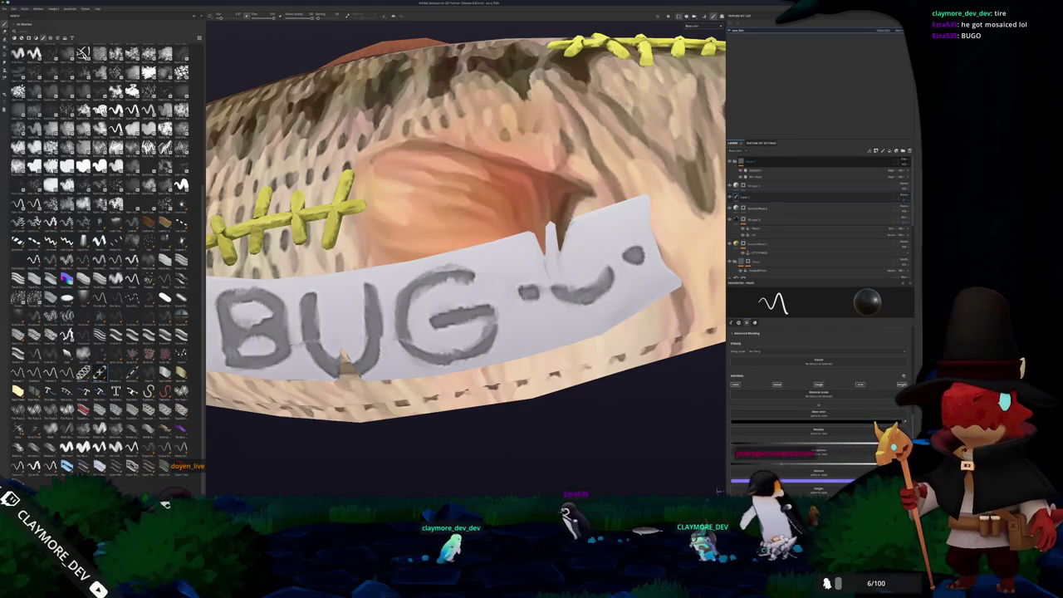
pyautogui.scroll(-5, 635, 256)
# - Add a black mask to the BUG lettering layer
pyautogui.scroll(-3, 556, 361)
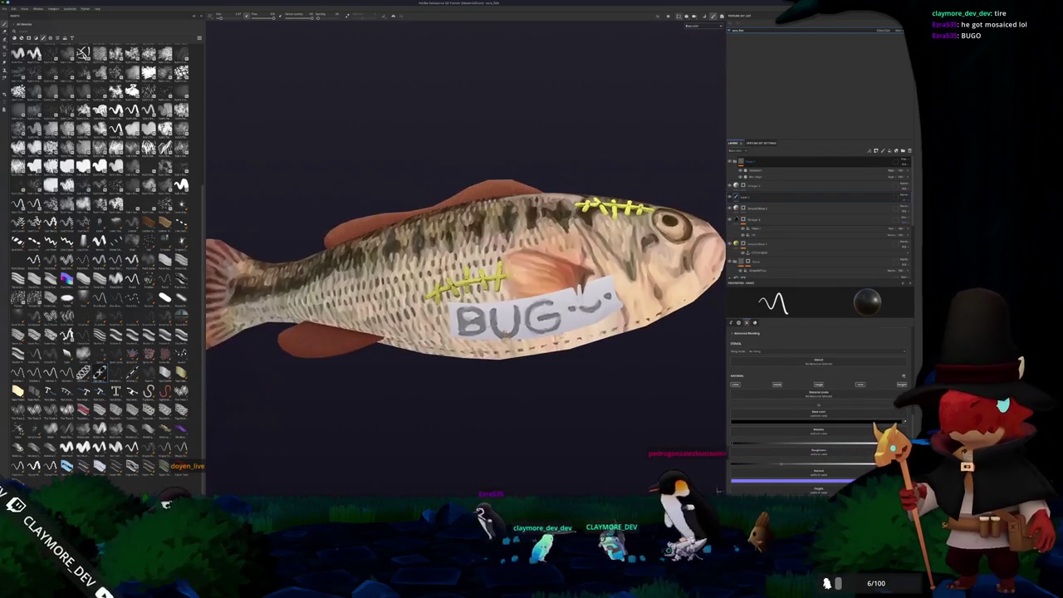
pyautogui.moveTo(540, 365); pyautogui.dragTo(556, 361)
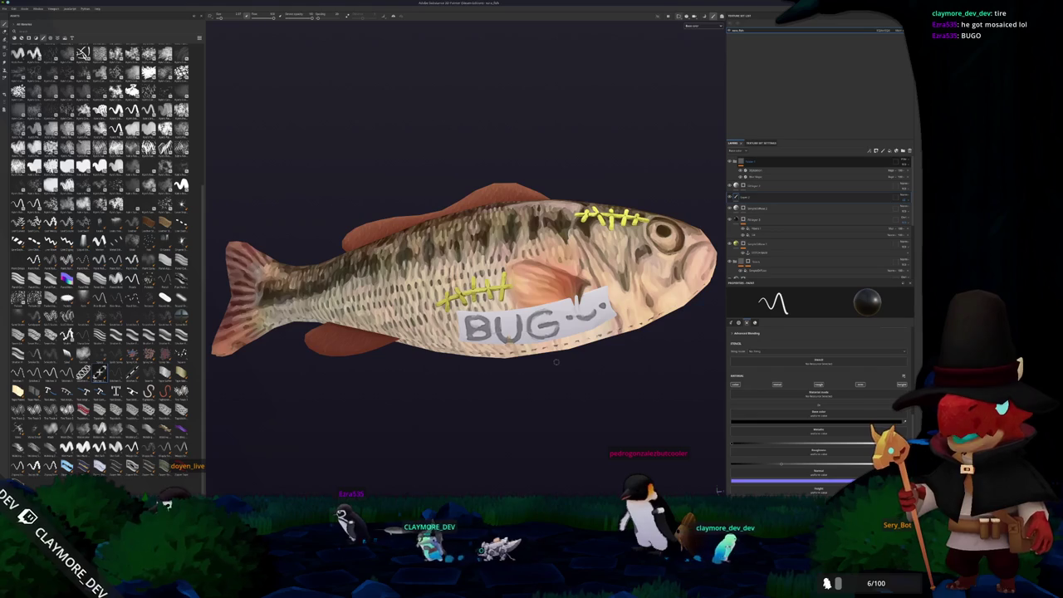
pyautogui.rightClick(750, 197)
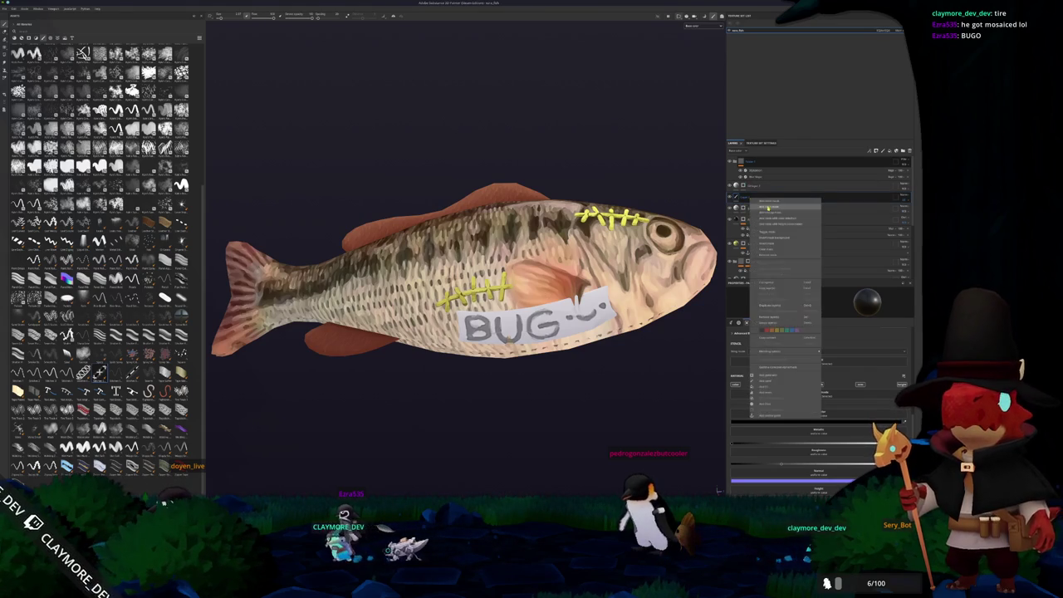
pyautogui.click(749, 199)
# - Add a new sub-layer to the lettering layer and set its blend mode
pyautogui.rightClick(744, 198)
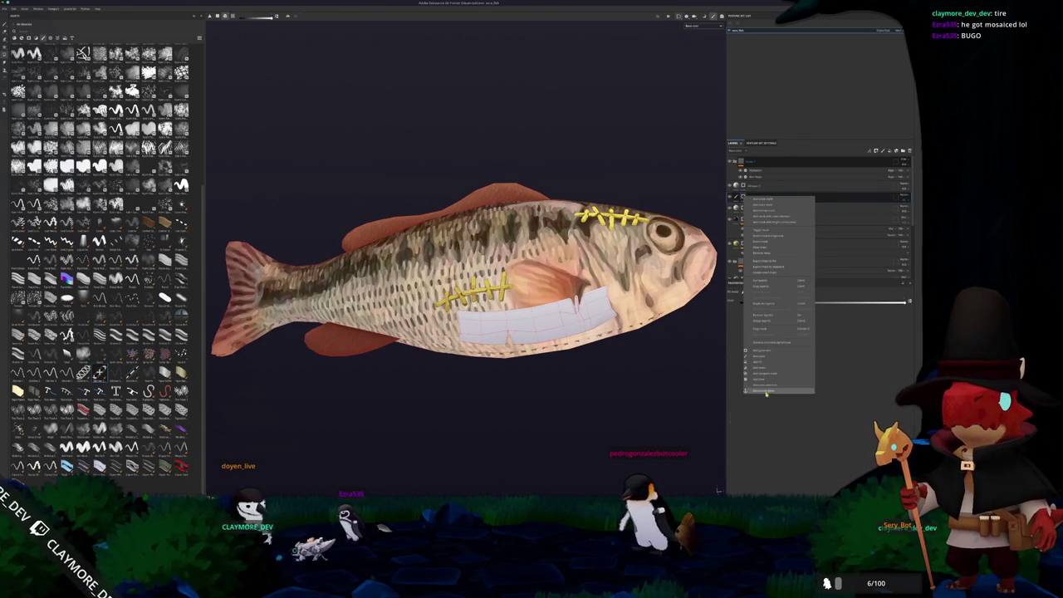
pyautogui.click(764, 363)
pyautogui.click(896, 201)
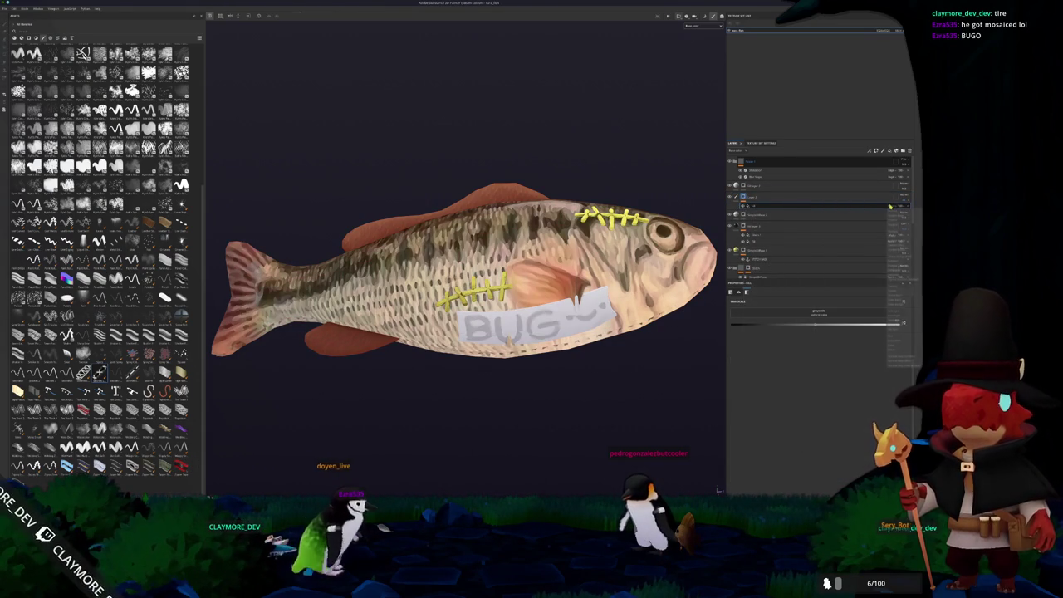
pyautogui.click(894, 232)
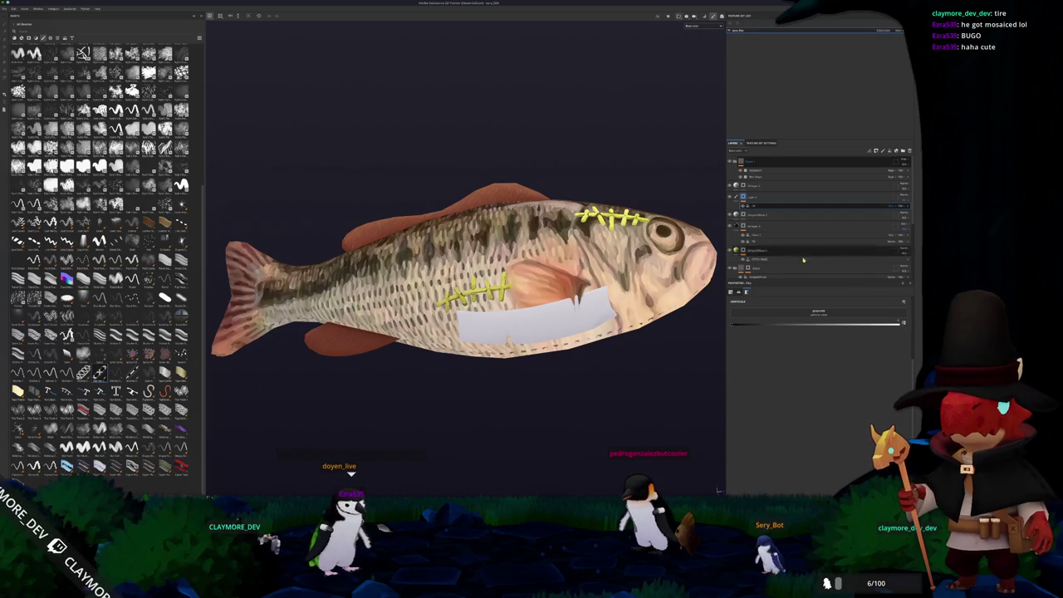
# - Add a fill or filter to the lettering layer and choose a different blend mode
pyautogui.rightClick(744, 199)
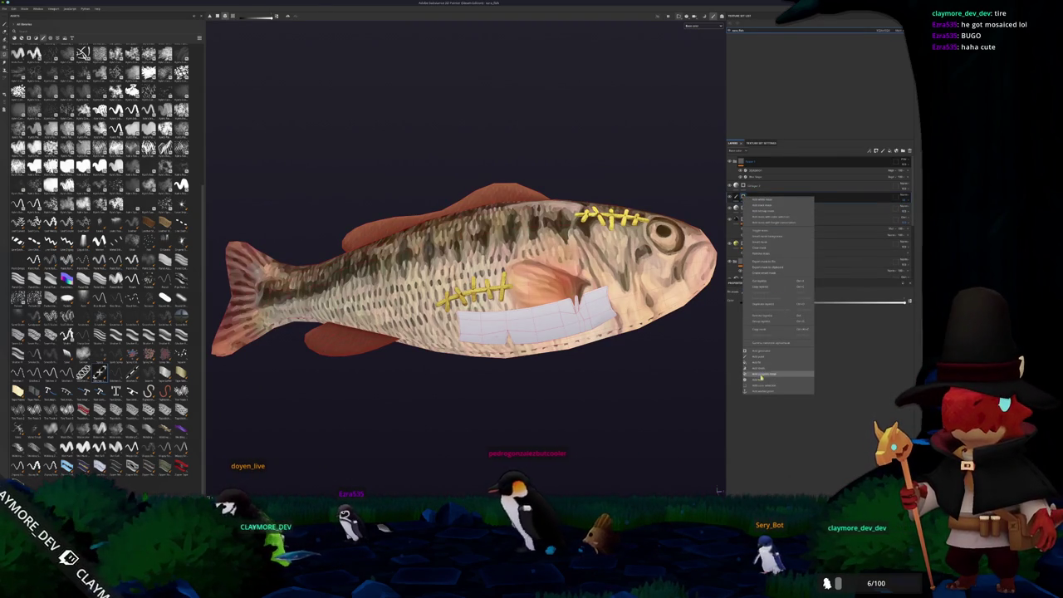
pyautogui.click(760, 374)
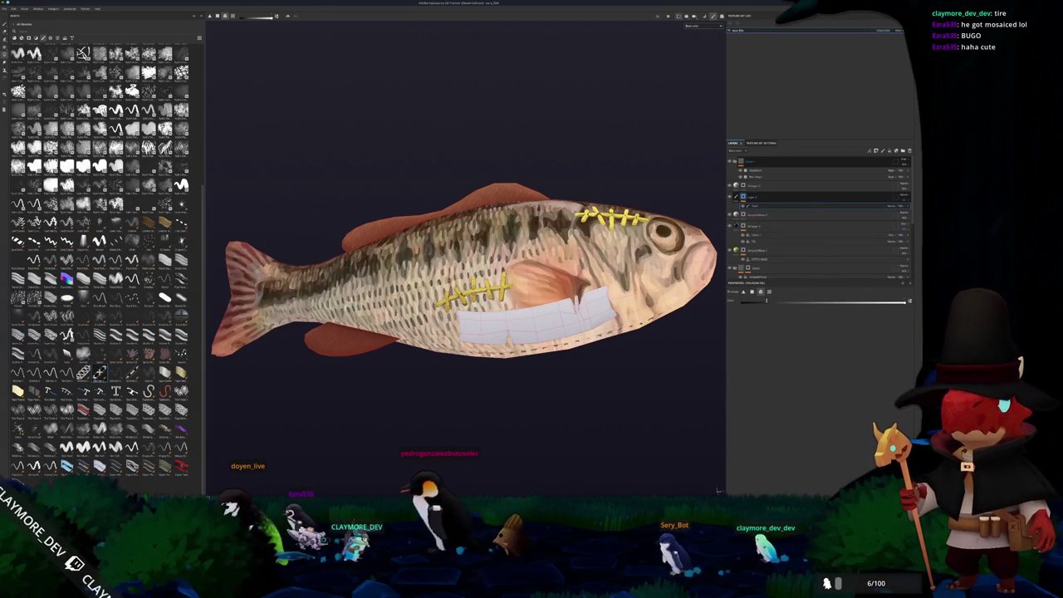
pyautogui.click(897, 206)
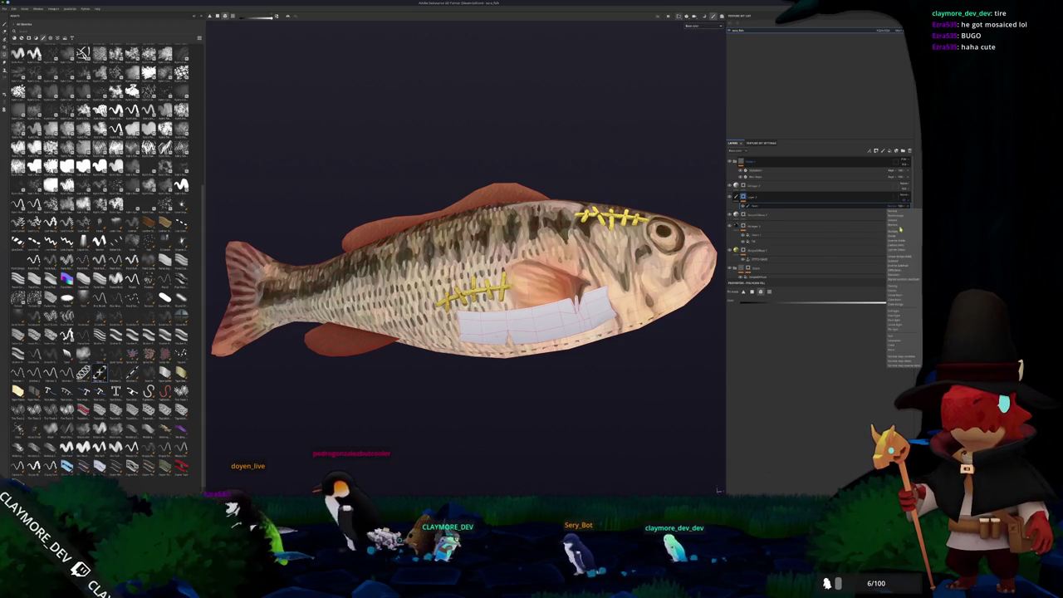
pyautogui.click(900, 229)
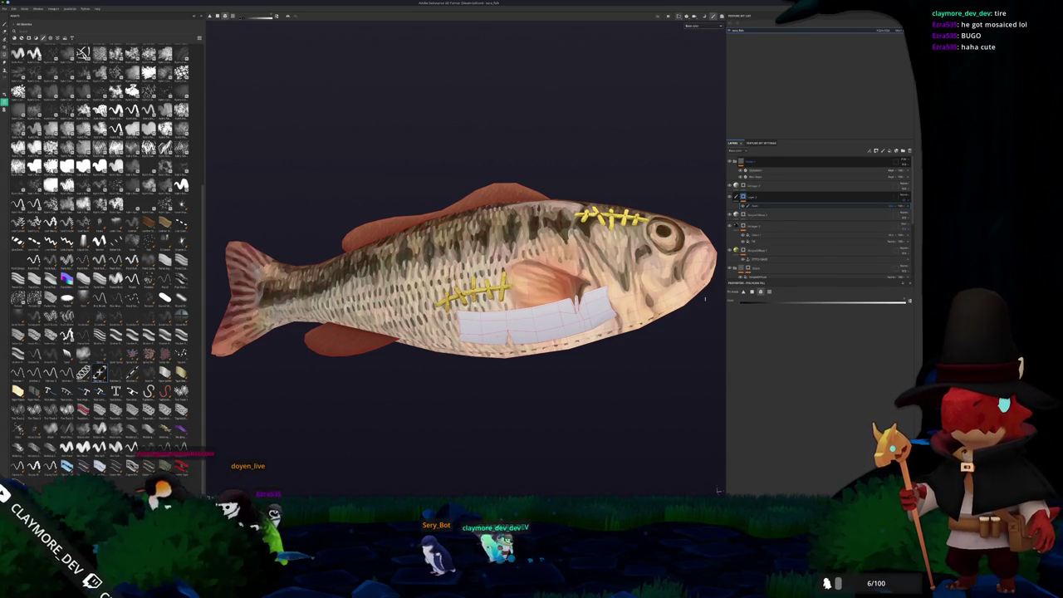
# - Apply entries from the lettering layer's context menu so BUG shows on the fish again
pyautogui.rightClick(743, 197)
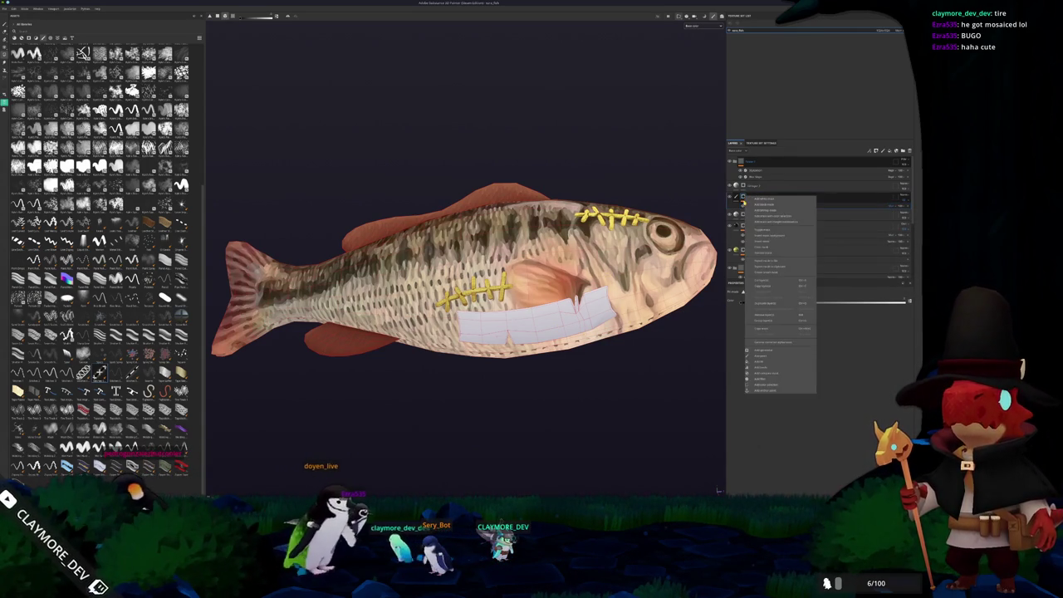
pyautogui.click(766, 250)
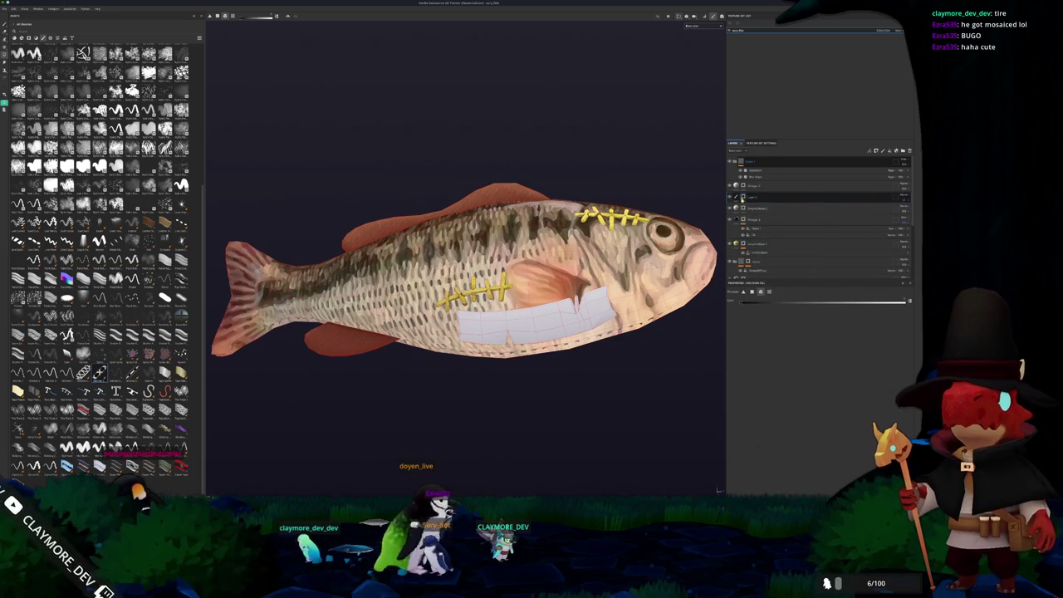
pyautogui.rightClick(743, 198)
pyautogui.click(760, 255)
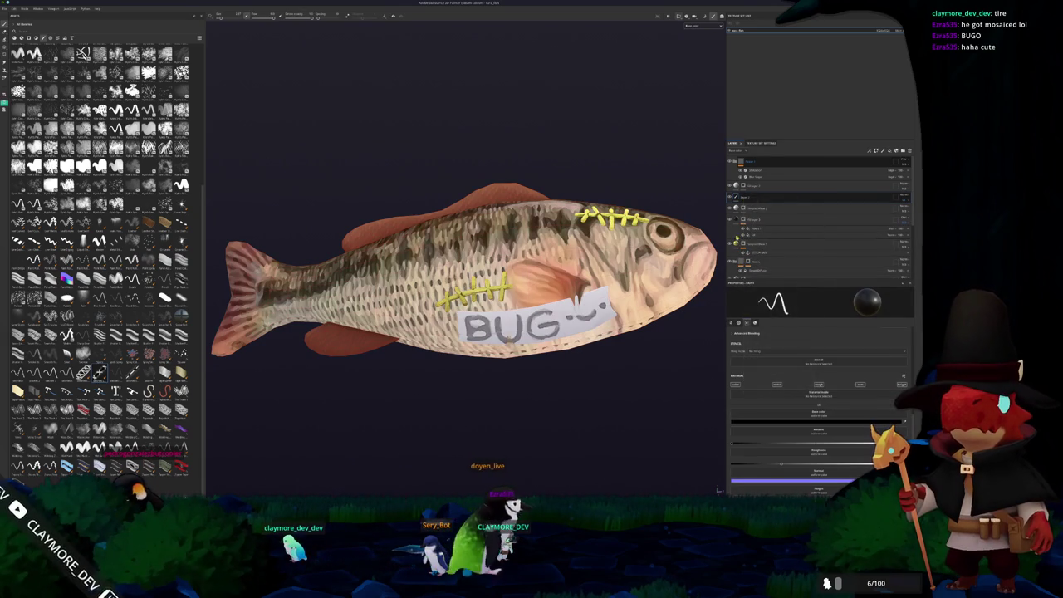
pyautogui.rightClick(744, 198)
pyautogui.click(762, 252)
# - Add another entry to the lettering layer and check the bolder label from several angles
pyautogui.rightClick(745, 198)
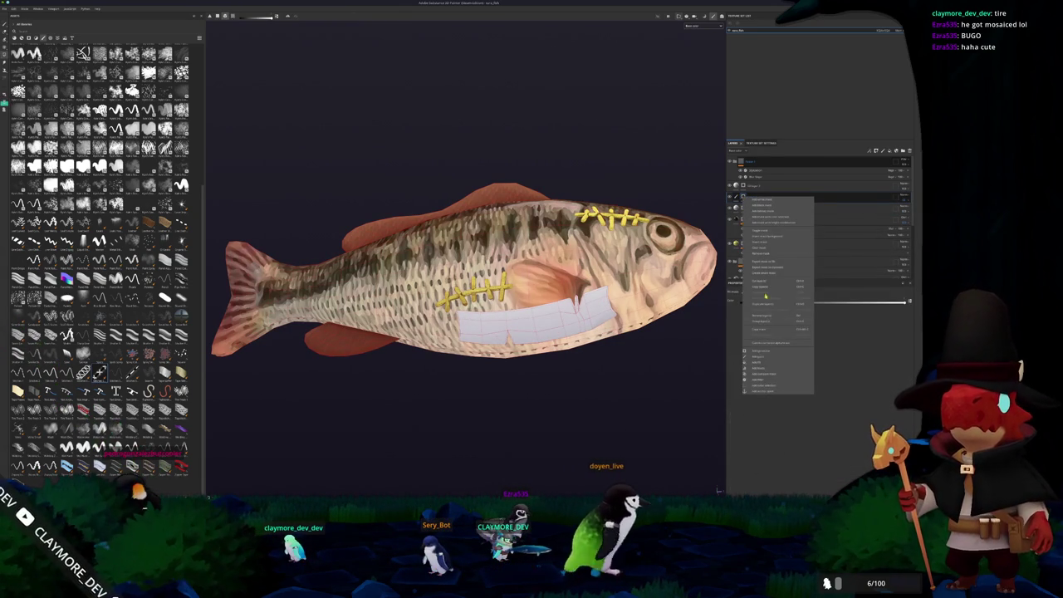
pyautogui.click(761, 363)
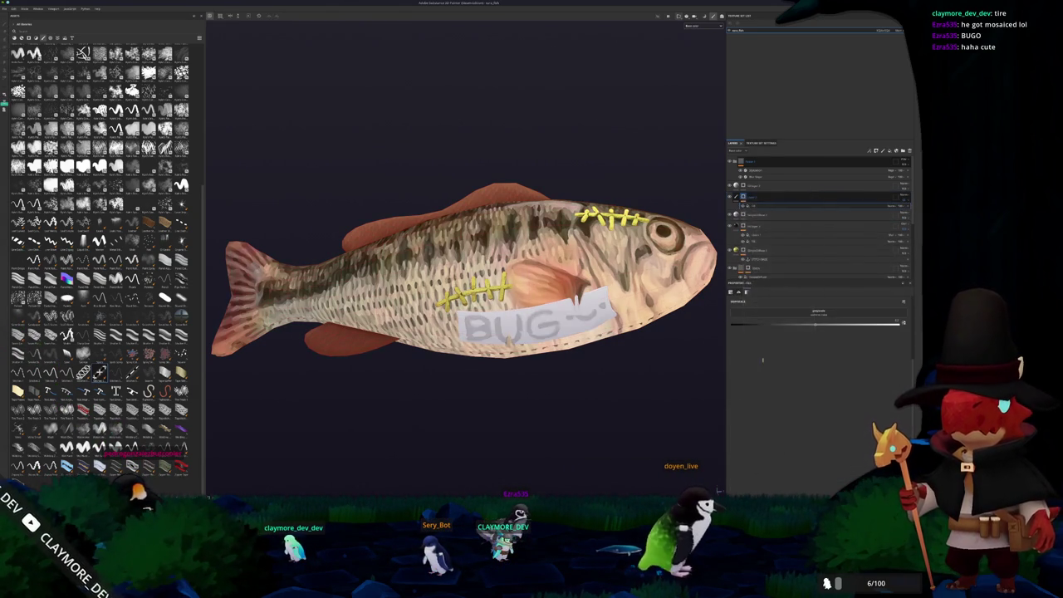
pyautogui.rightClick(745, 200)
pyautogui.click(761, 360)
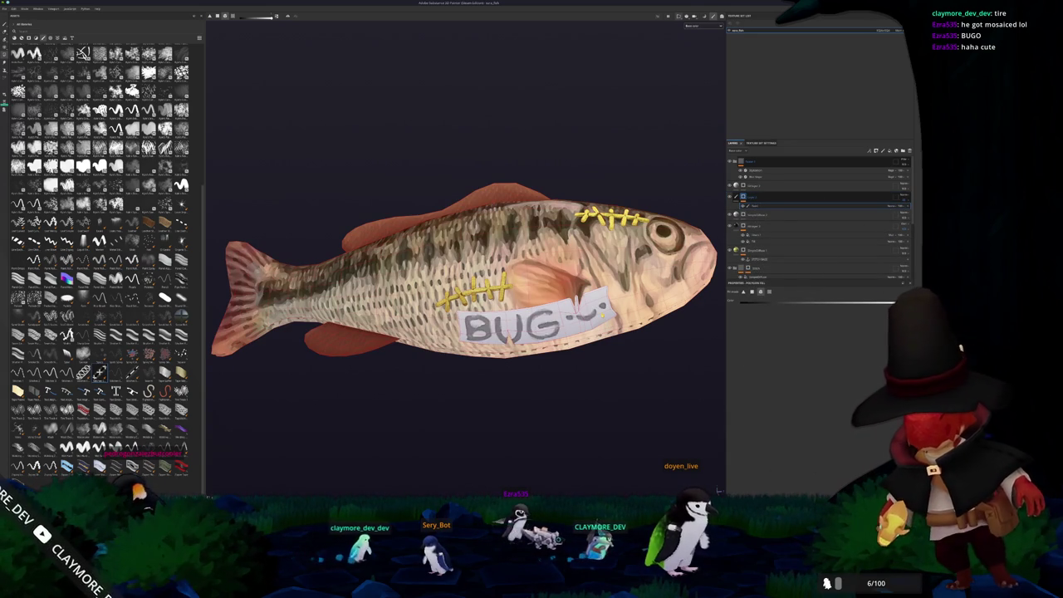
pyautogui.moveTo(652, 324)
pyautogui.mouseDown()
pyautogui.moveTo(626, 366)
pyautogui.moveTo(559, 361)
pyautogui.moveTo(514, 411)
pyautogui.moveTo(407, 418)
pyautogui.mouseUp()
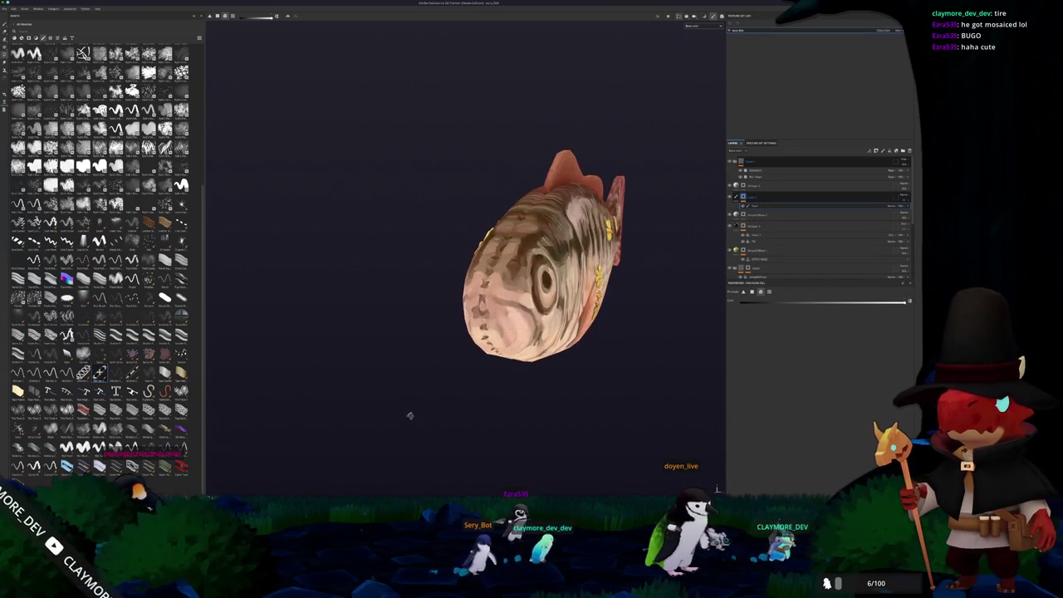
pyautogui.moveTo(535, 385); pyautogui.dragTo(480, 377)
pyautogui.scroll(-5, 656, 363)
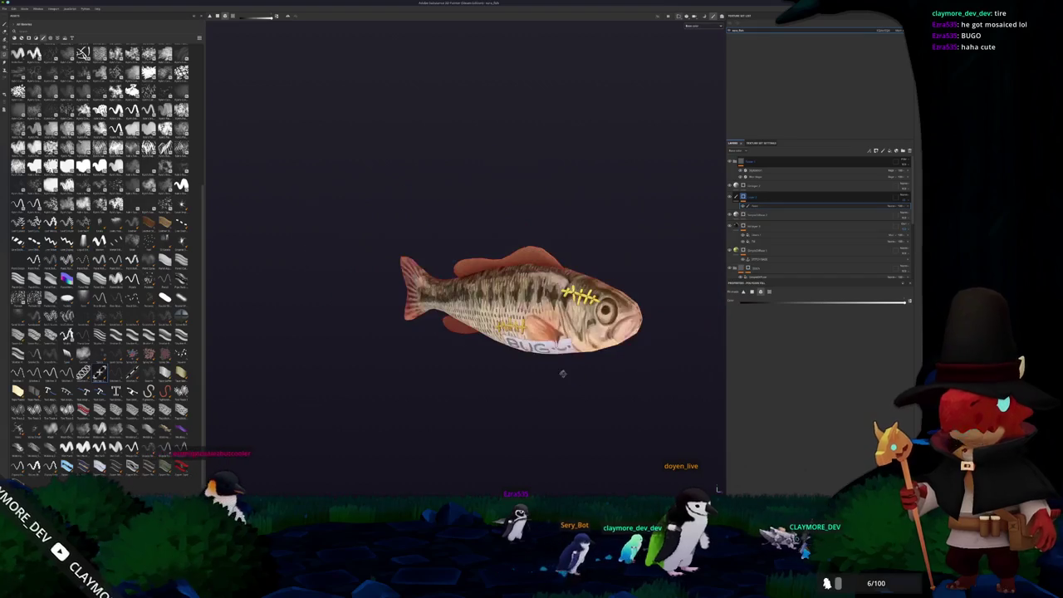
pyautogui.moveTo(562, 372); pyautogui.dragTo(558, 370)
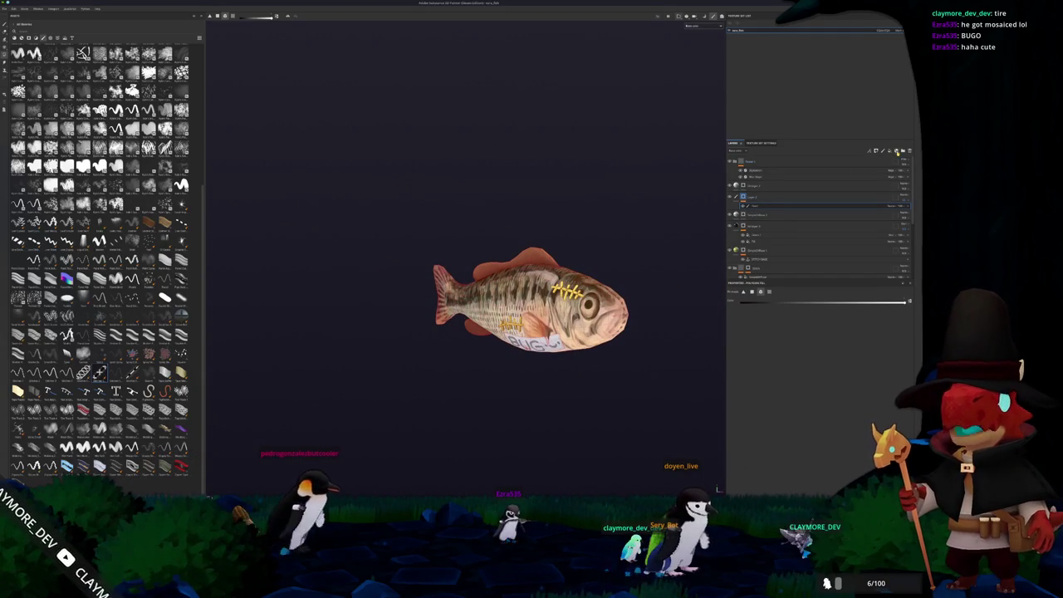
# - Add a grey fill layer above, set its blend mode, and try red then blue base colours
pyautogui.click(753, 198)
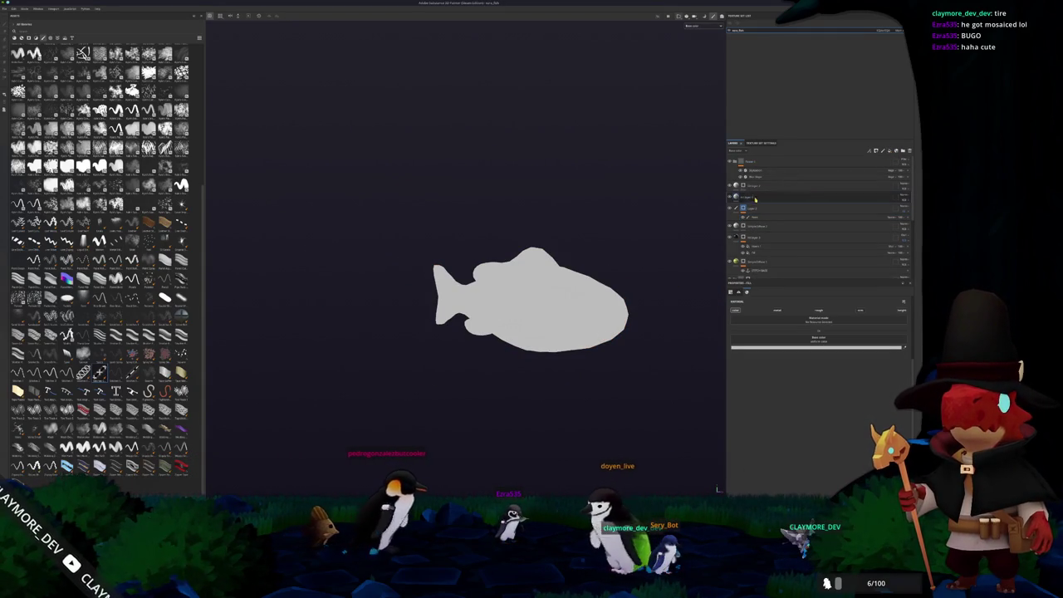
pyautogui.moveTo(752, 198); pyautogui.dragTo(755, 186)
pyautogui.click(906, 186)
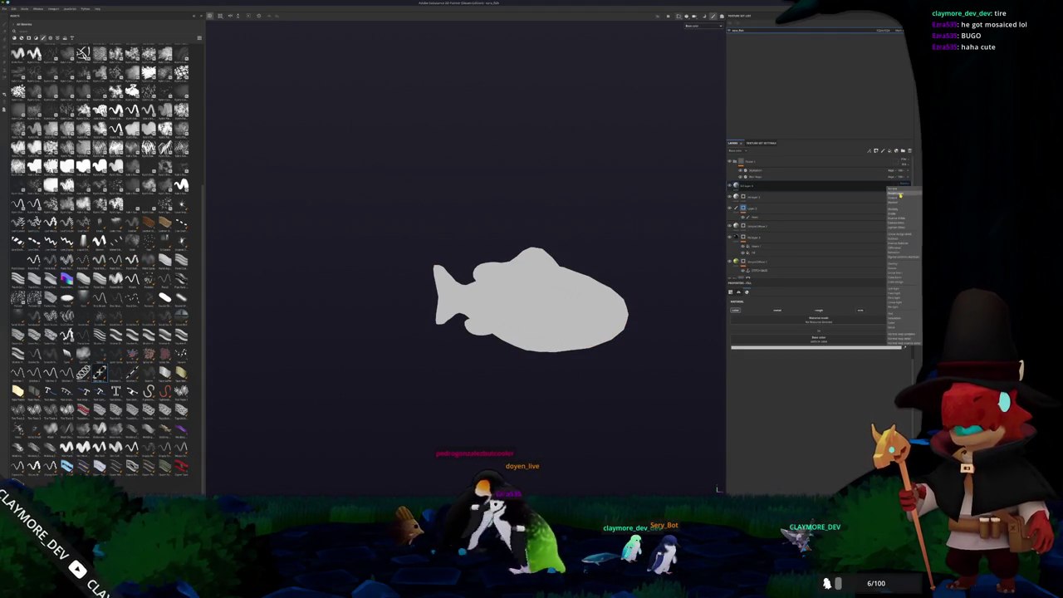
pyautogui.click(895, 265)
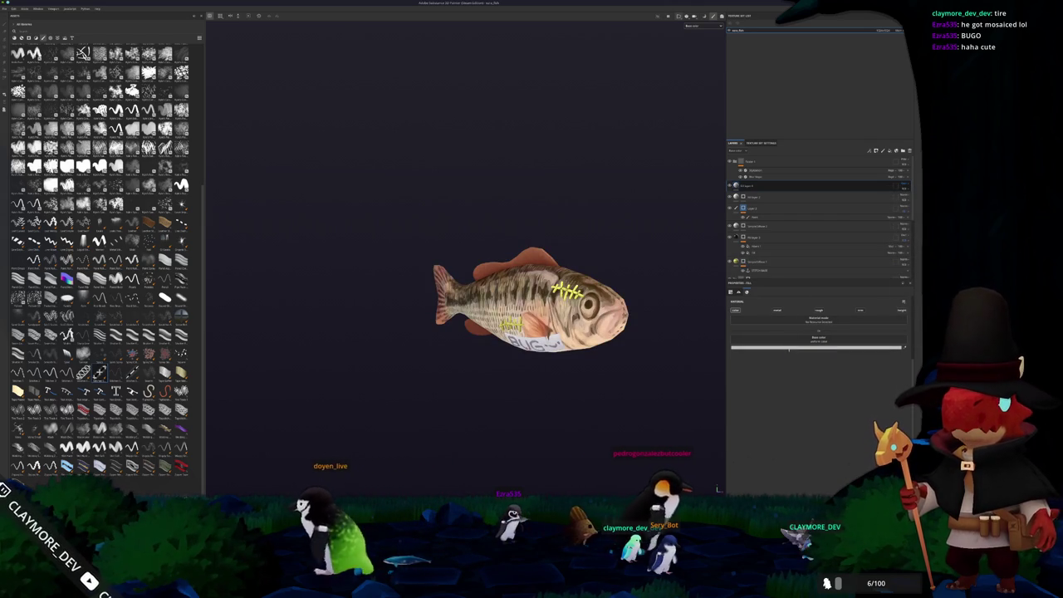
pyautogui.click(818, 347)
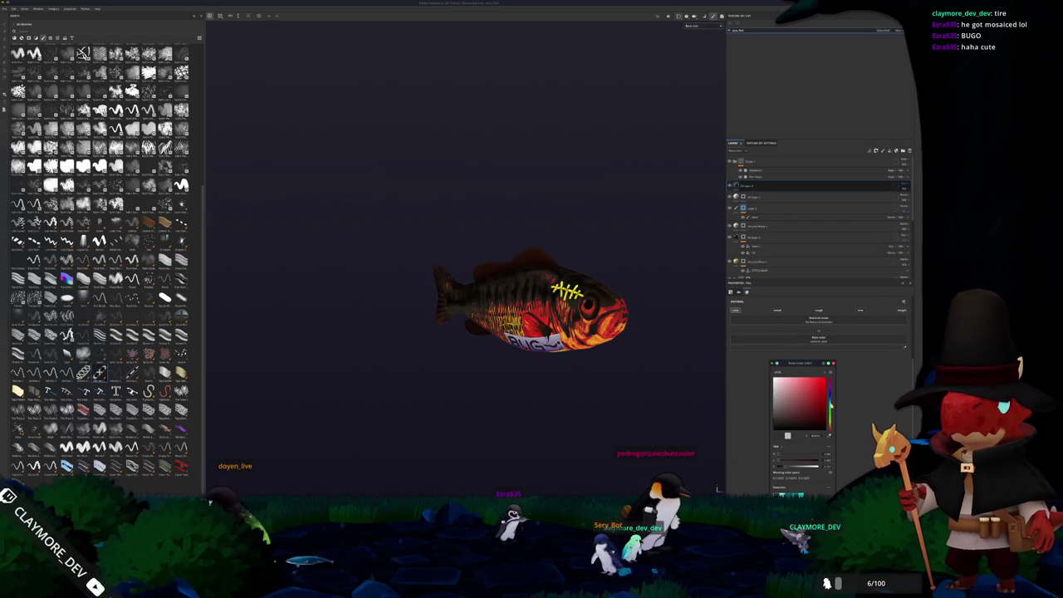
pyautogui.click(825, 407)
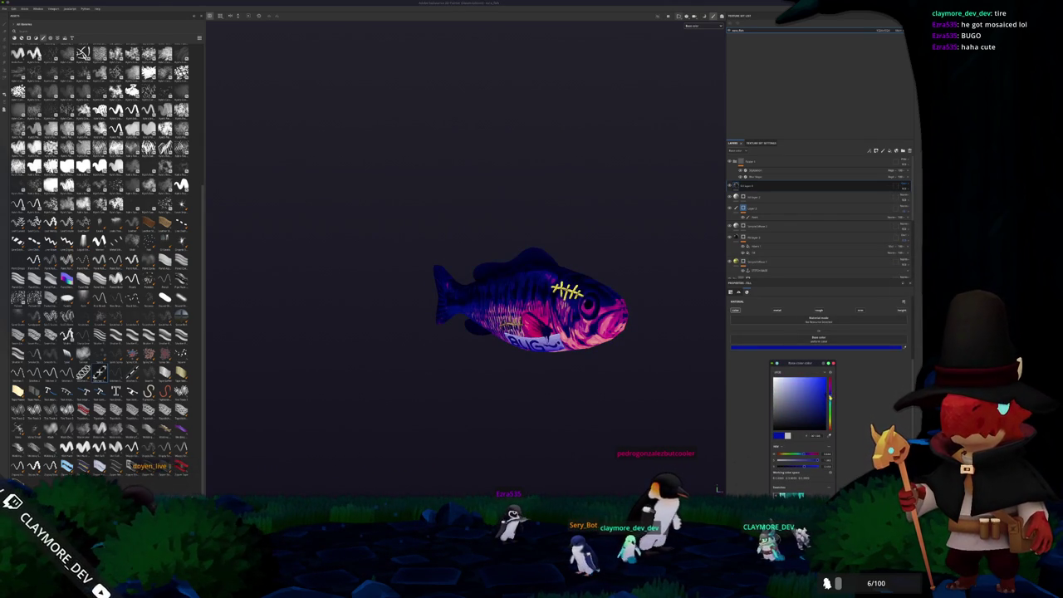
# - Give the fill layer a black mask and add a generator to it
pyautogui.rightClick(758, 188)
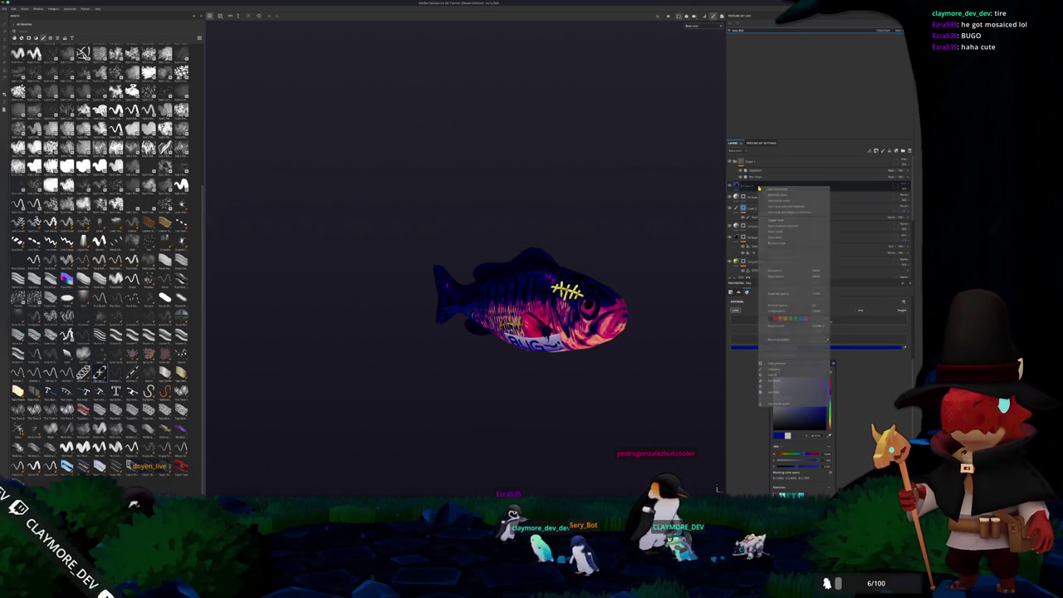
pyautogui.click(777, 193)
pyautogui.rightClick(745, 186)
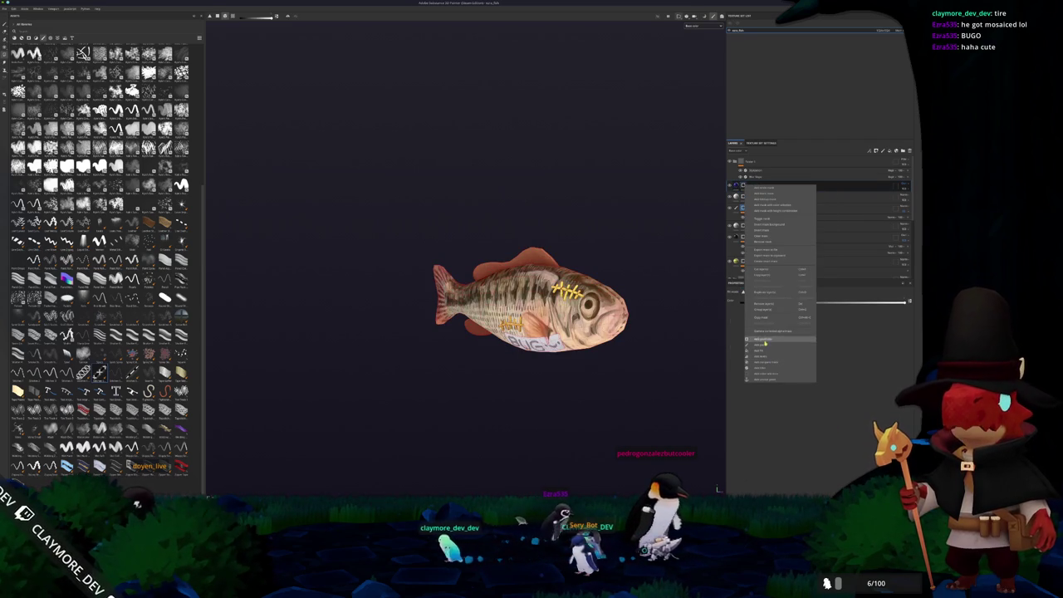
pyautogui.click(766, 339)
pyautogui.click(817, 306)
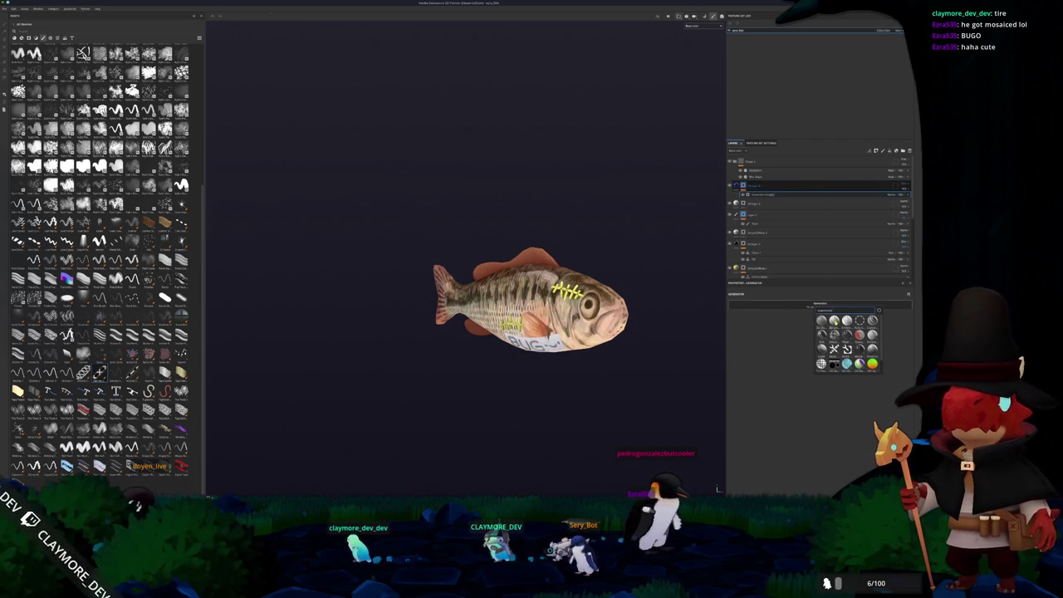
# - Choose a generator preset for the mask and nudge its Balance slightly, inspecting the striped fish
pyautogui.click(835, 335)
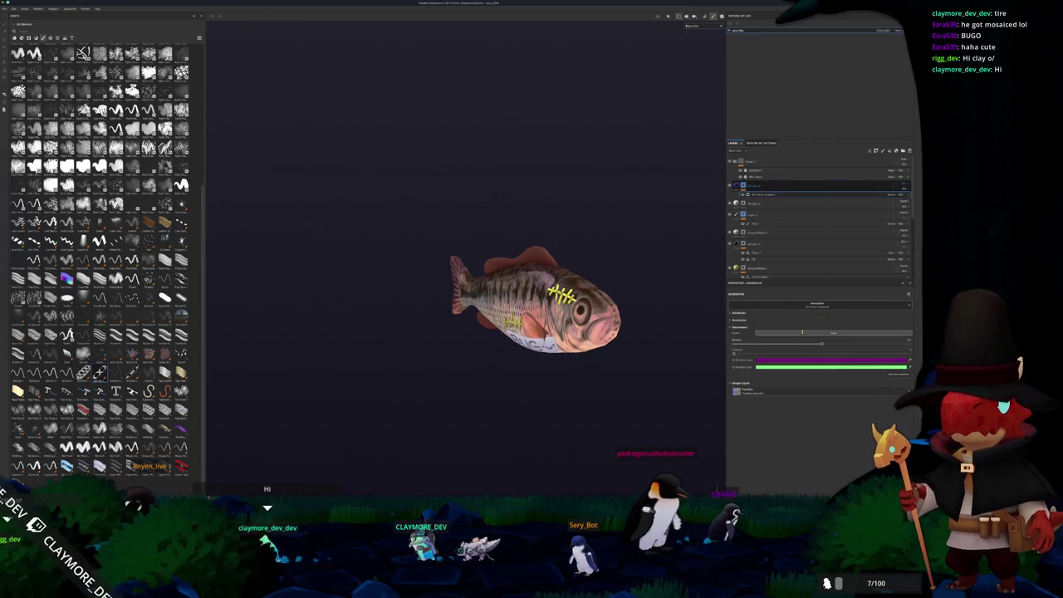
pyautogui.moveTo(606, 353)
pyautogui.mouseDown()
pyautogui.moveTo(628, 348)
pyautogui.moveTo(607, 349)
pyautogui.moveTo(619, 347)
pyautogui.mouseUp()
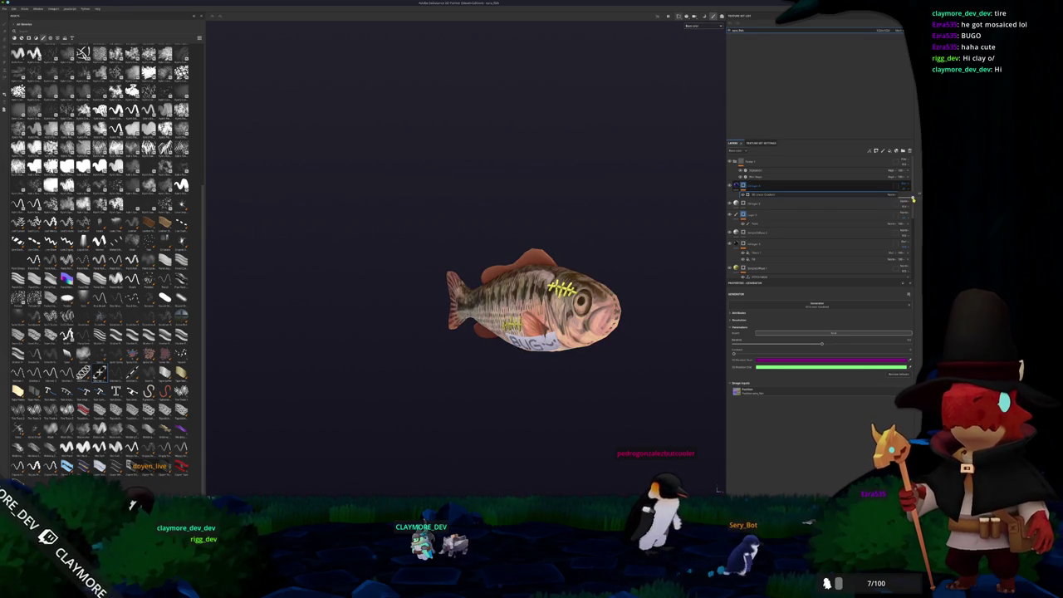
pyautogui.moveTo(697, 294)
pyautogui.mouseDown()
pyautogui.moveTo(684, 299)
pyautogui.moveTo(693, 314)
pyautogui.mouseUp()
pyautogui.moveTo(818, 342)
pyautogui.mouseDown()
pyautogui.moveTo(758, 343)
pyautogui.moveTo(833, 343)
pyautogui.mouseUp()
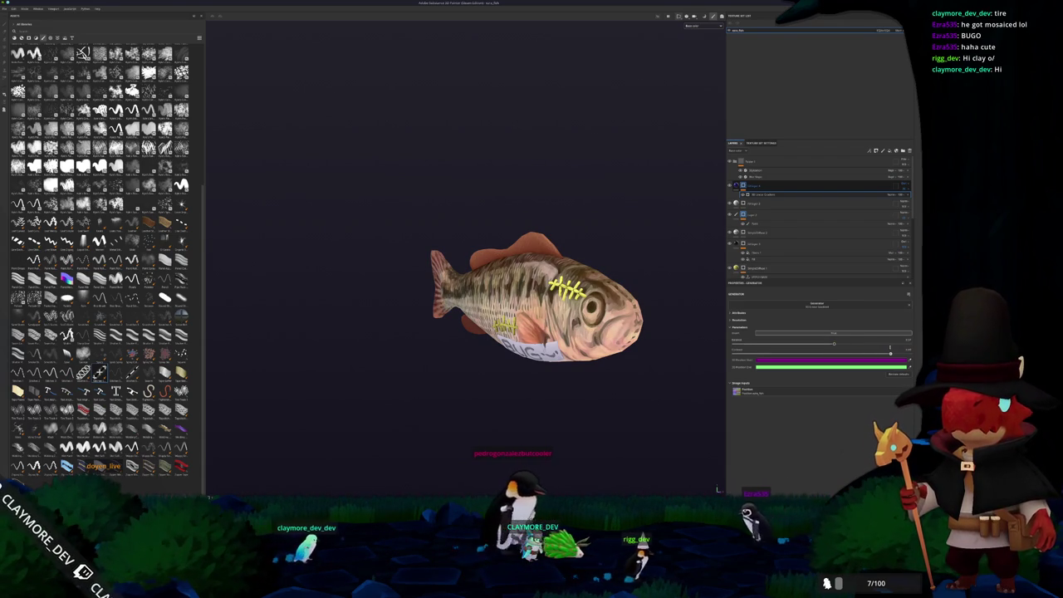
pyautogui.moveTo(832, 343); pyautogui.dragTo(830, 343)
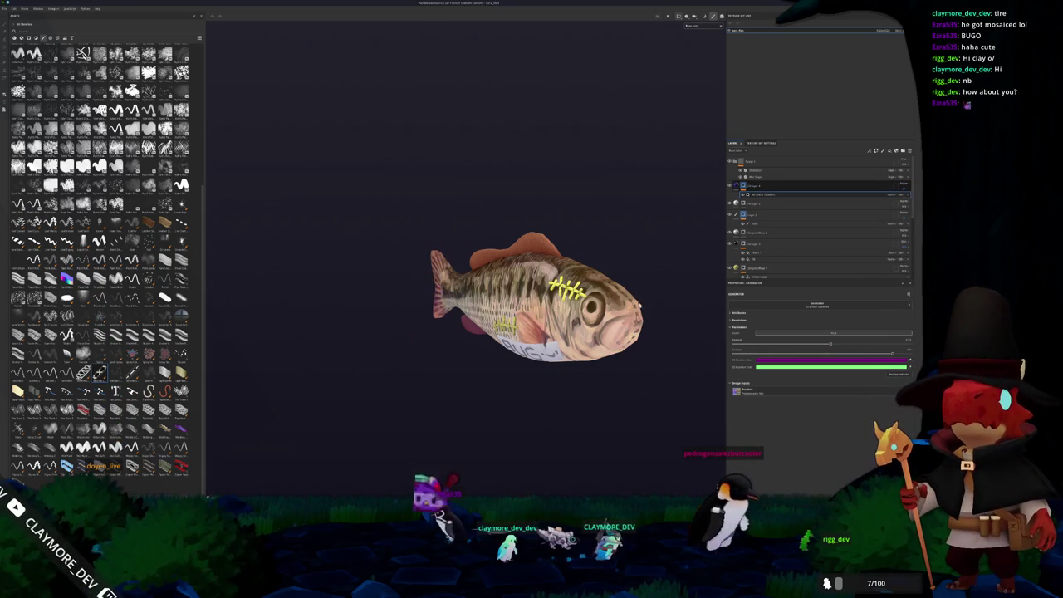
pyautogui.moveTo(498, 332); pyautogui.dragTo(564, 332)
pyautogui.moveTo(129, 220)
pyautogui.mouseDown()
pyautogui.moveTo(279, 252)
pyautogui.moveTo(376, 314)
pyautogui.moveTo(423, 399)
pyautogui.moveTo(448, 504)
pyautogui.mouseUp()
pyautogui.moveTo(532, 333); pyautogui.dragTo(490, 324)
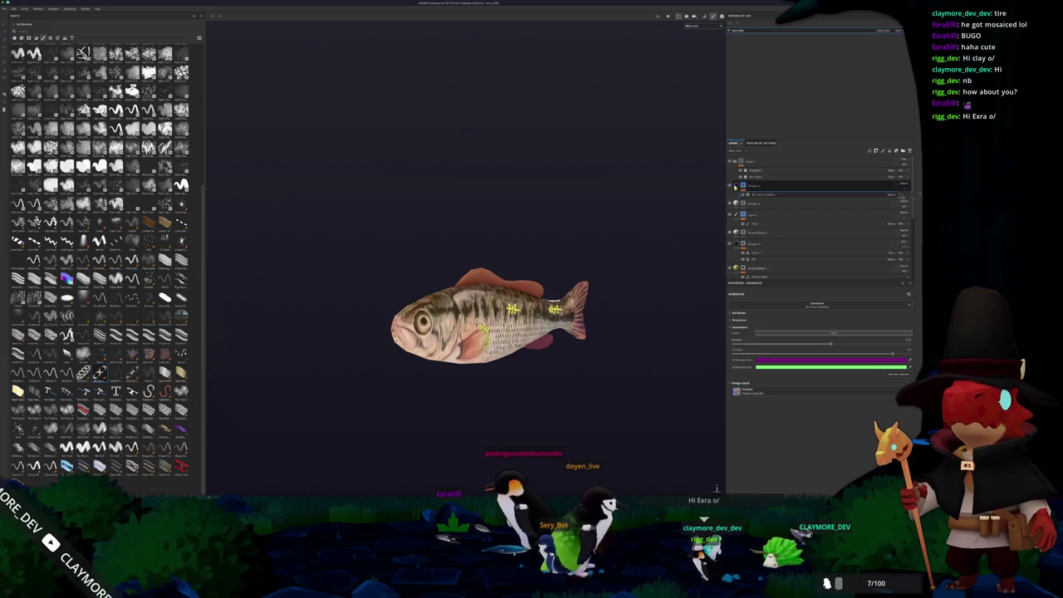
# - Select the other fill layer and move it to a new position in the stack
pyautogui.click(756, 186)
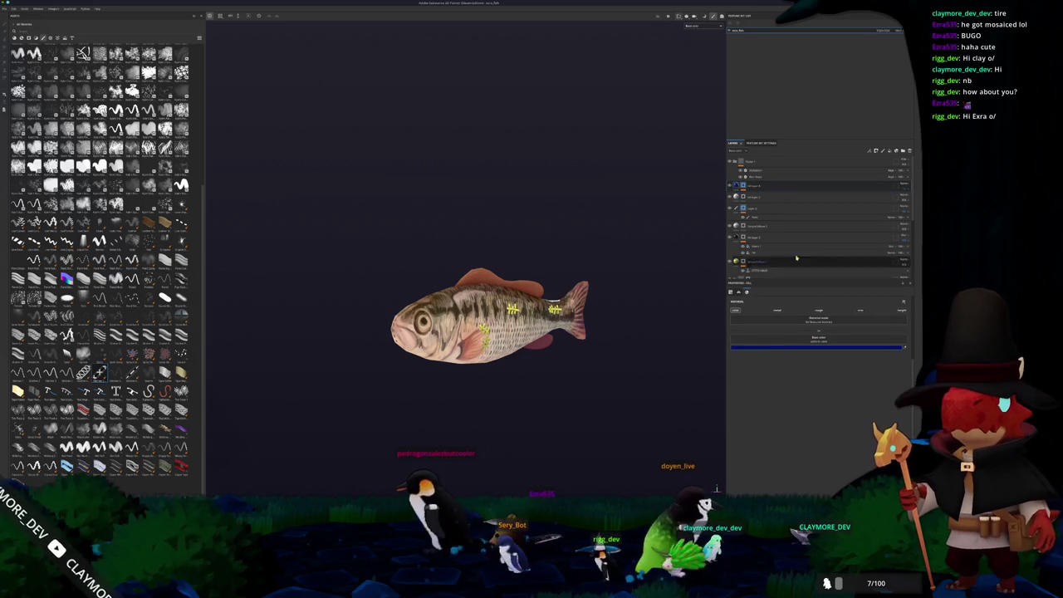
pyautogui.click(818, 348)
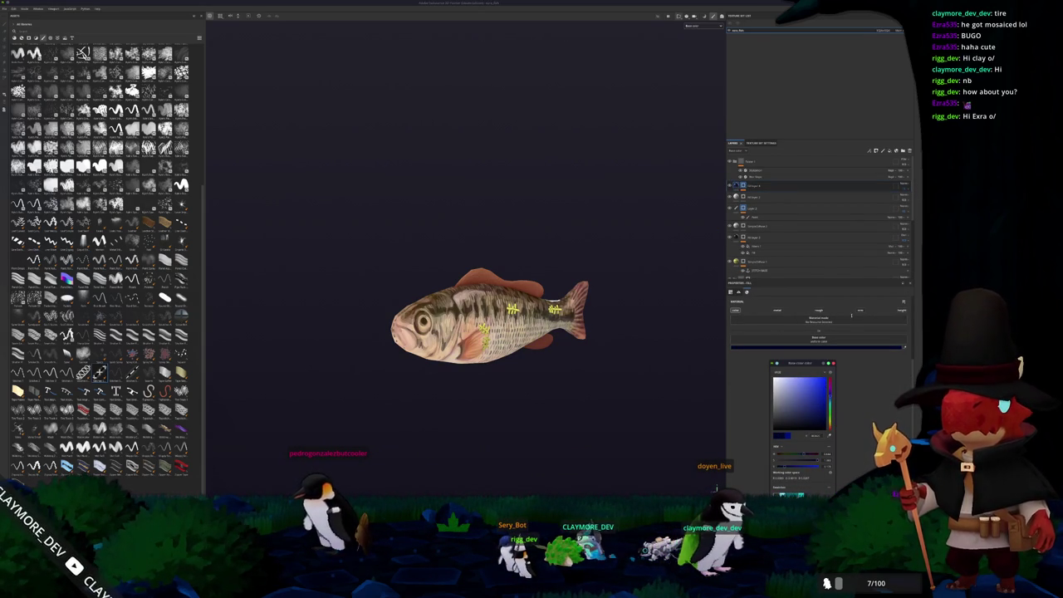
pyautogui.click(907, 191)
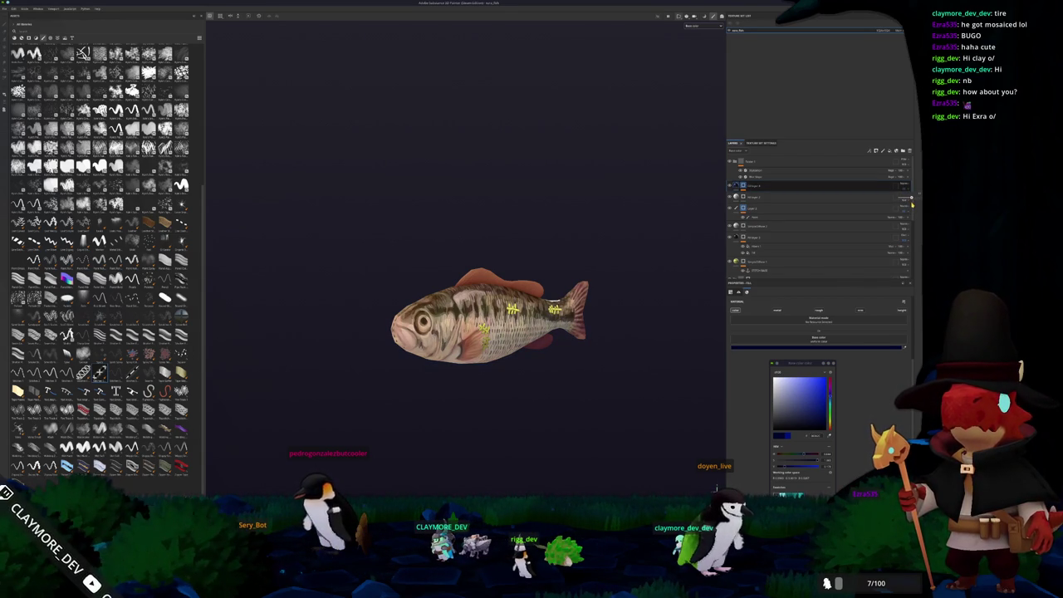
pyautogui.moveTo(905, 208); pyautogui.dragTo(772, 182)
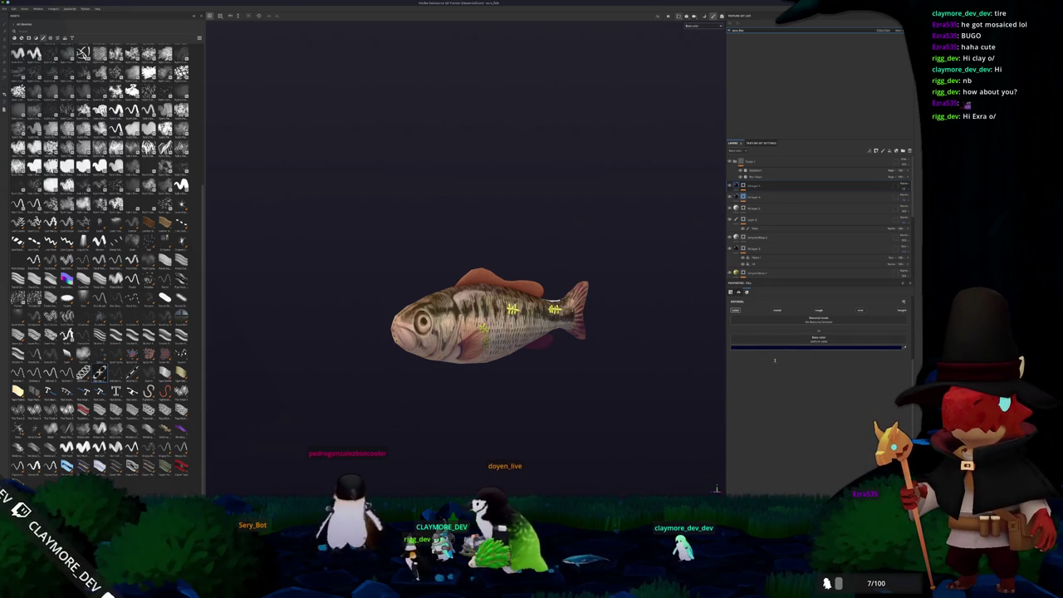
# - Test a yellow base colour on the fill, then hide that fill layer
pyautogui.click(774, 348)
pyautogui.click(825, 382)
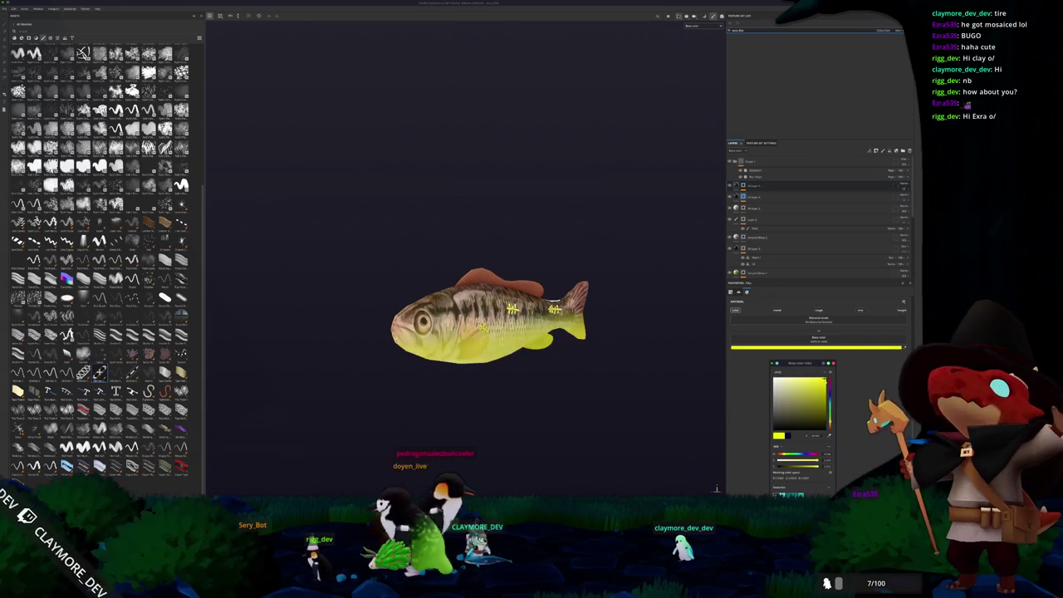
pyautogui.click(903, 191)
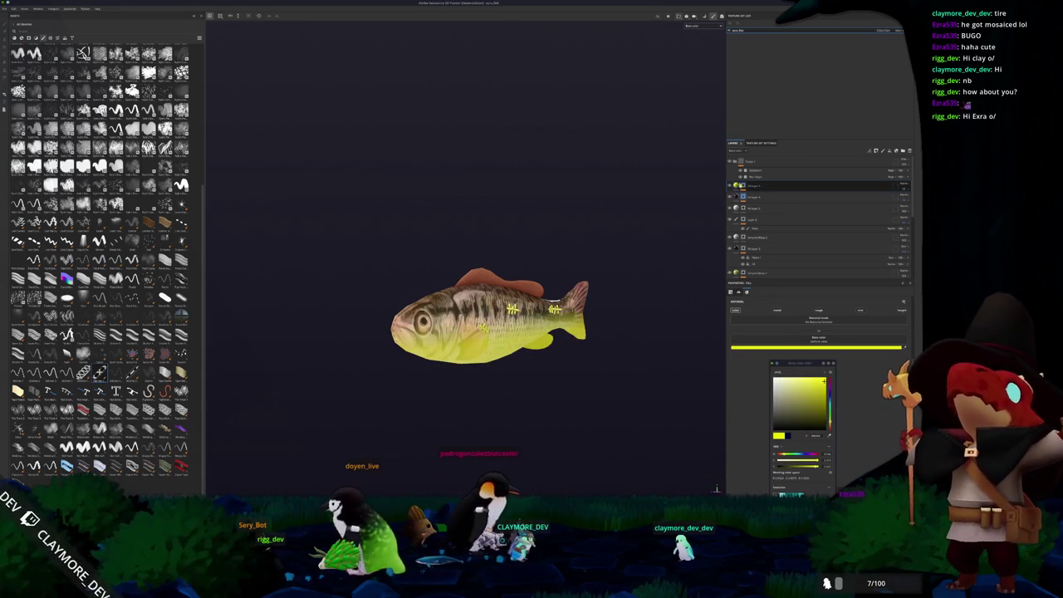
pyautogui.click(902, 200)
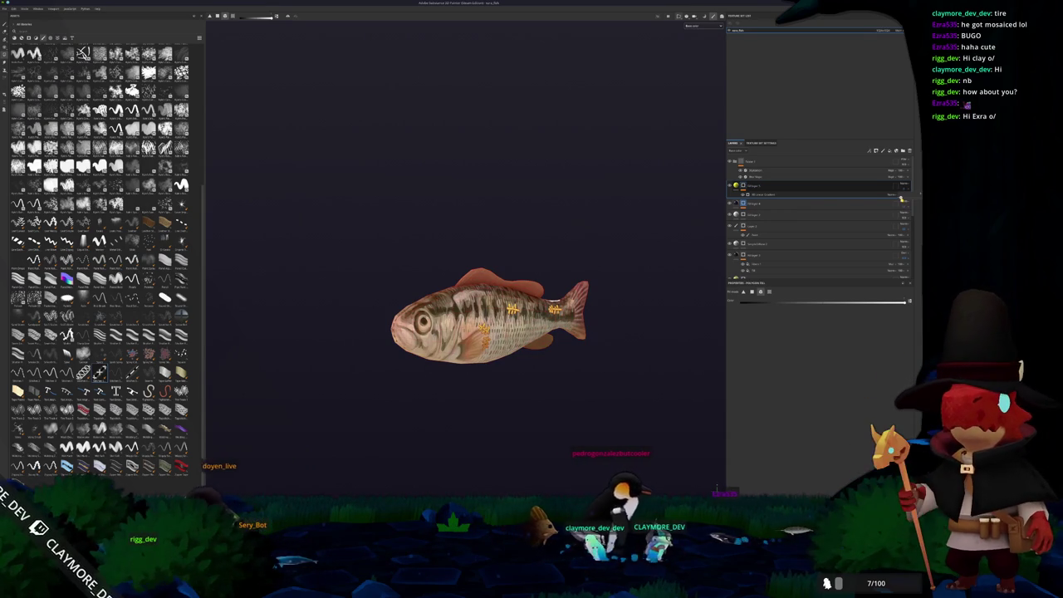
# - Lower the generator's Balance and second slider for softer mottling
pyautogui.click(897, 194)
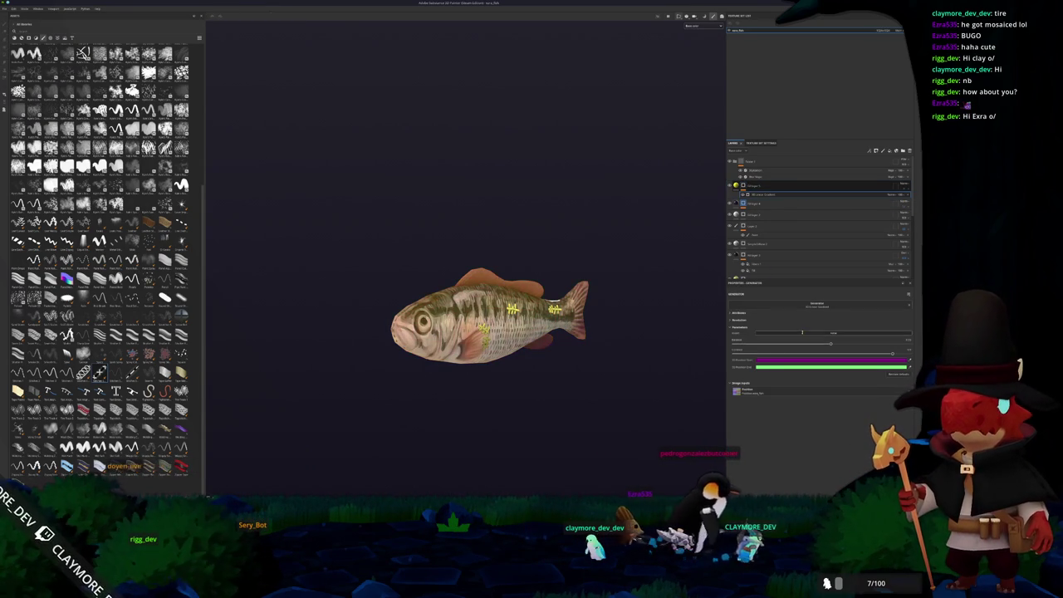
pyautogui.moveTo(822, 341); pyautogui.dragTo(797, 343)
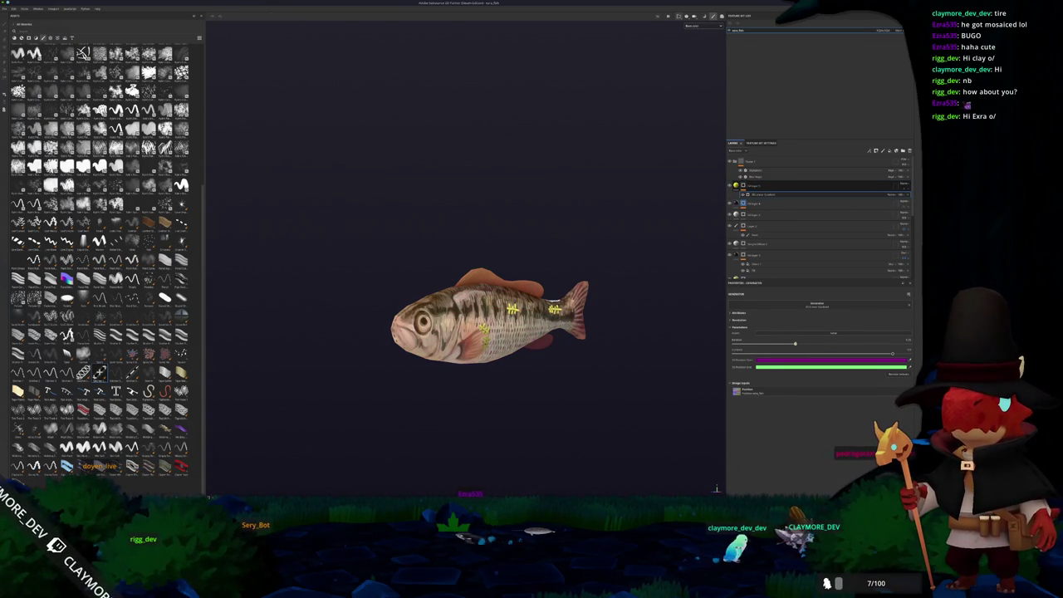
pyautogui.moveTo(814, 353)
pyautogui.mouseDown()
pyautogui.moveTo(757, 354)
pyautogui.moveTo(758, 342)
pyautogui.mouseUp()
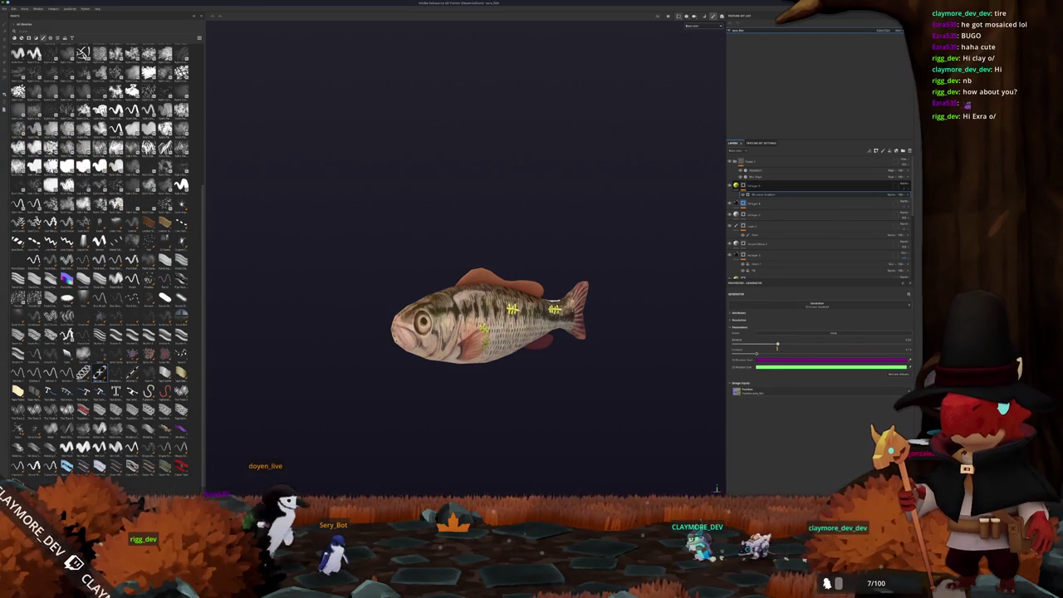
pyautogui.moveTo(531, 374)
pyautogui.mouseDown()
pyautogui.moveTo(647, 363)
pyautogui.moveTo(531, 375)
pyautogui.moveTo(523, 420)
pyautogui.moveTo(655, 294)
pyautogui.mouseUp()
pyautogui.click(830, 203)
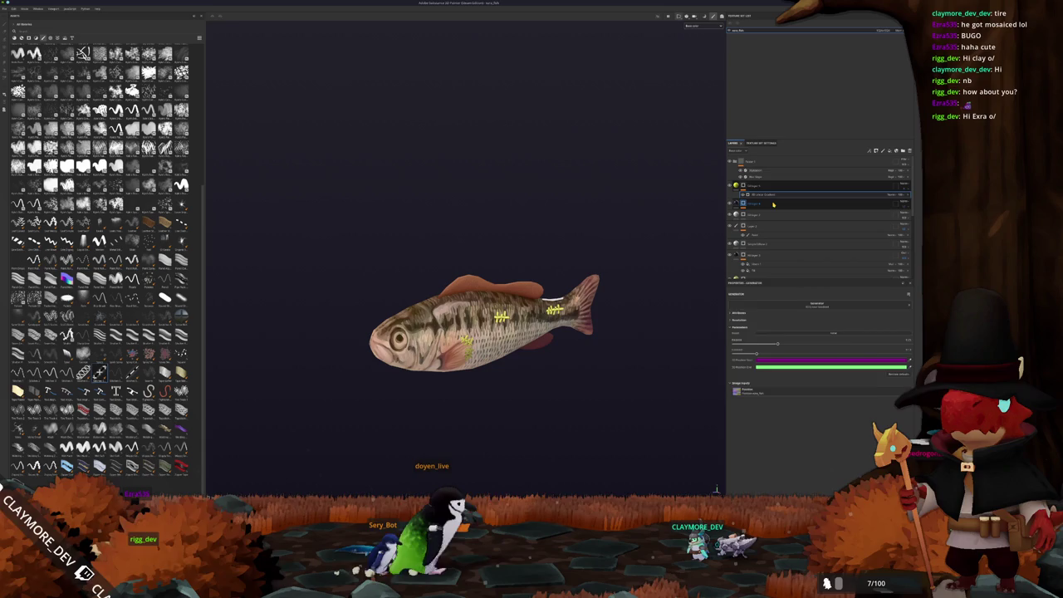
pyautogui.click(885, 151)
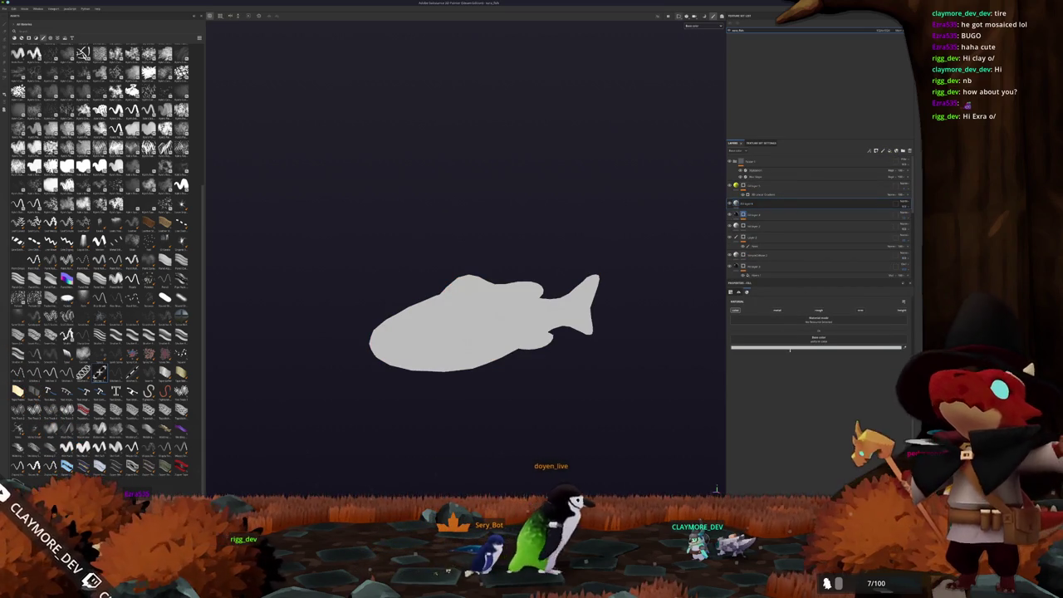
pyautogui.click(829, 347)
pyautogui.click(784, 423)
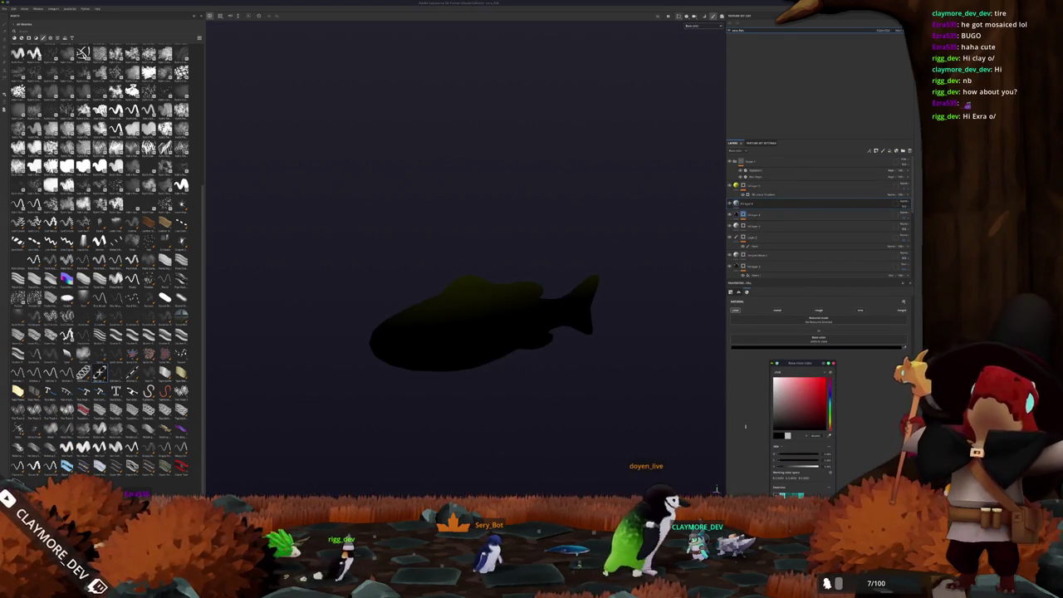
pyautogui.rightClick(768, 207)
pyautogui.click(774, 214)
pyautogui.rightClick(745, 203)
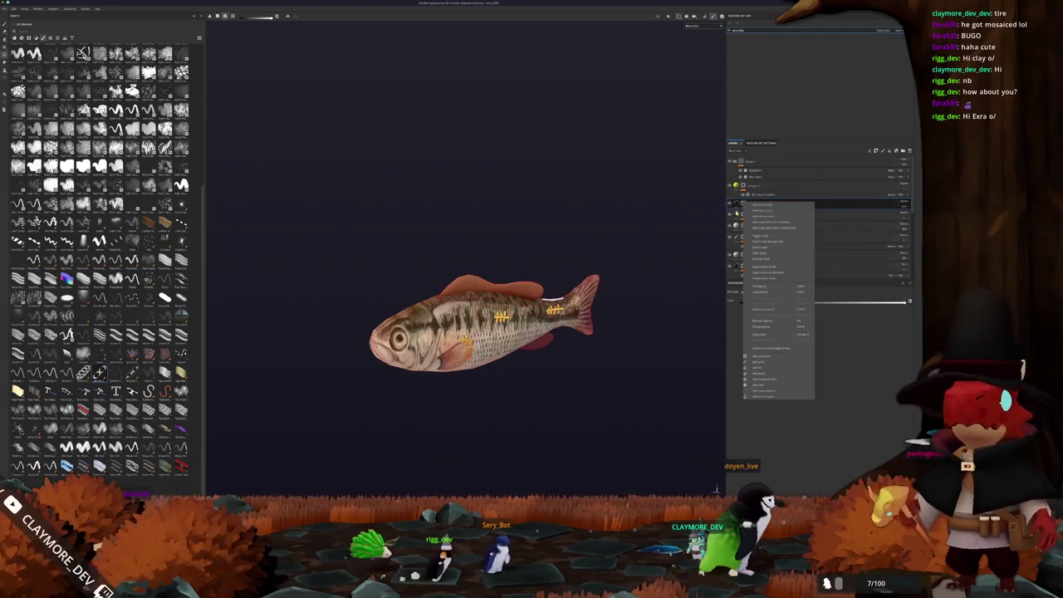
pyautogui.click(759, 357)
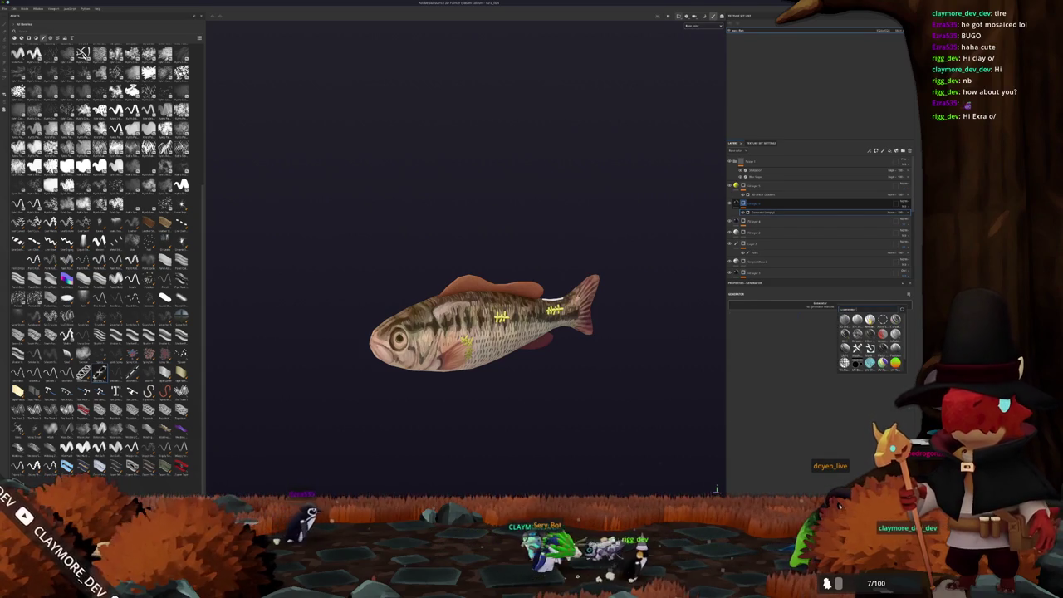
pyautogui.click(870, 319)
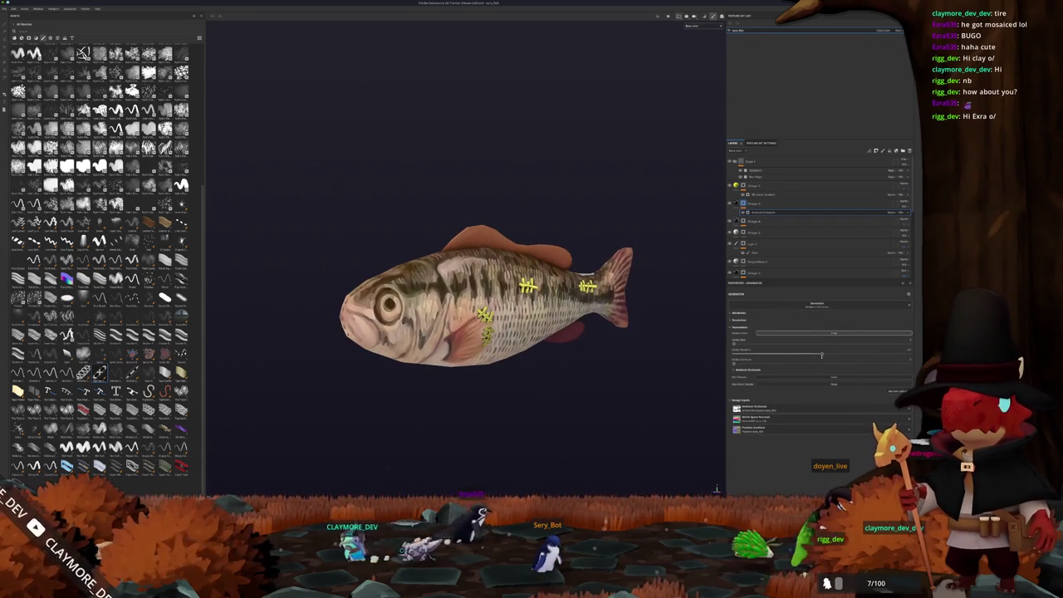
pyautogui.moveTo(795, 352)
pyautogui.mouseDown()
pyautogui.moveTo(756, 354)
pyautogui.moveTo(814, 355)
pyautogui.moveTo(757, 359)
pyautogui.mouseUp()
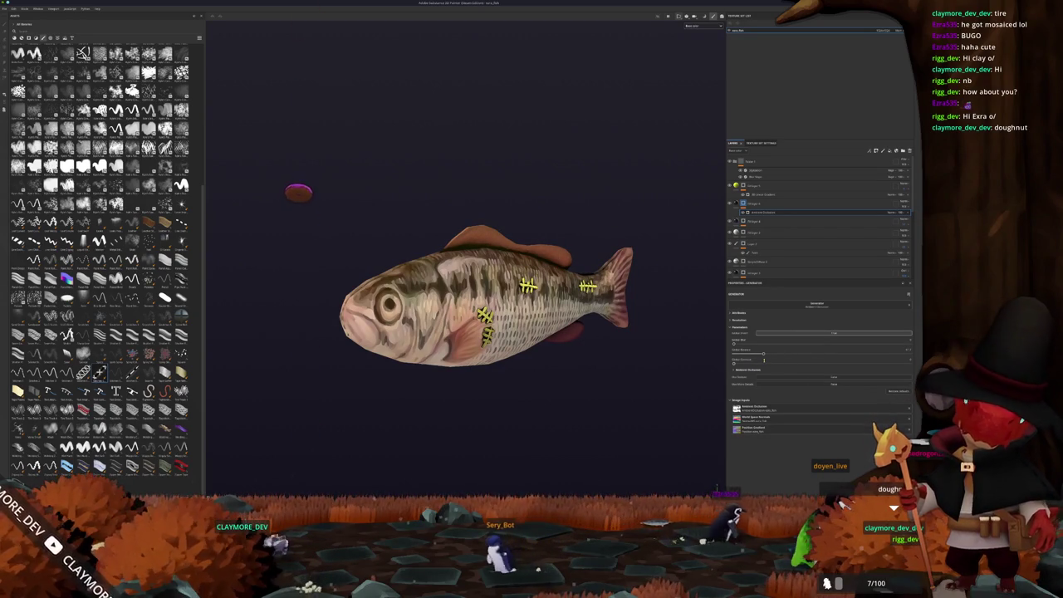
pyautogui.click(899, 203)
pyautogui.click(897, 284)
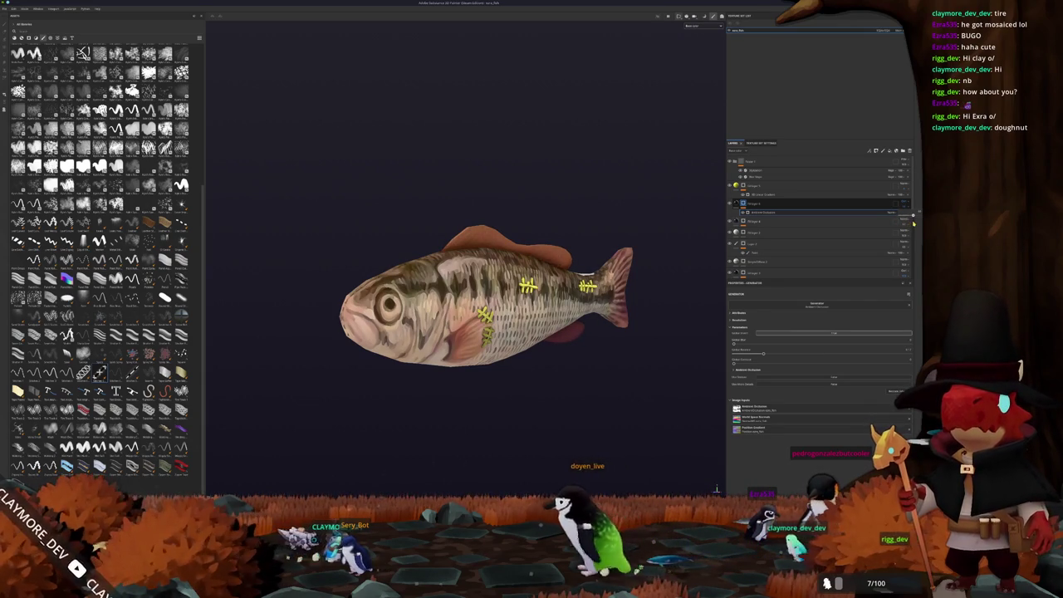
pyautogui.scroll(-3, 569, 263)
pyautogui.moveTo(572, 333)
pyautogui.mouseDown()
pyautogui.moveTo(706, 317)
pyautogui.moveTo(602, 330)
pyautogui.moveTo(661, 390)
pyautogui.moveTo(715, 488)
pyautogui.moveTo(667, 349)
pyautogui.moveTo(448, 379)
pyautogui.moveTo(565, 355)
pyautogui.mouseUp()
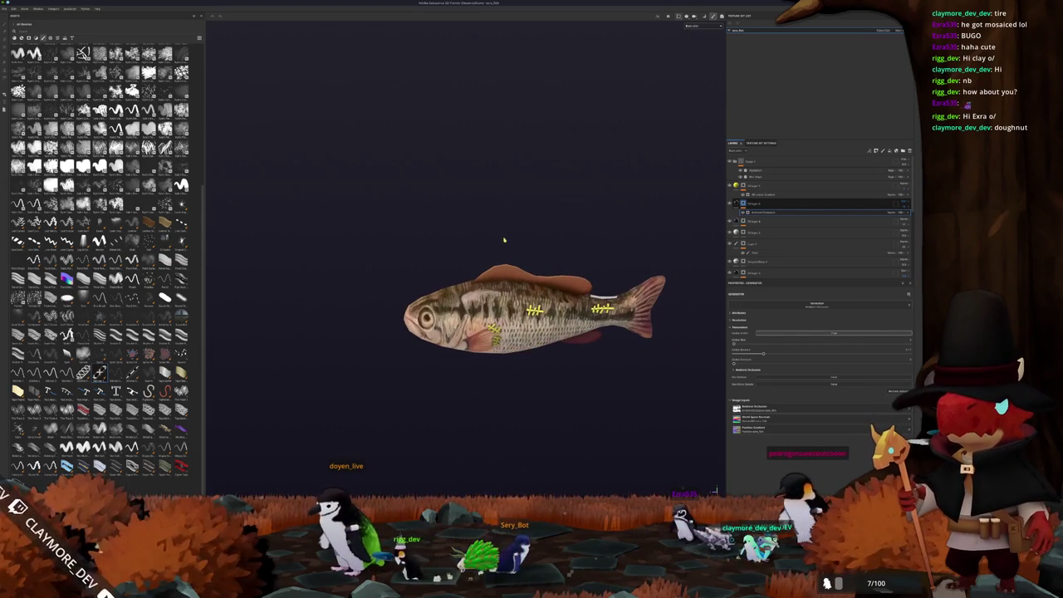
# - Export the fish texture maps to the project folder with Ctrl+Shift+E, then switch to Blender
pyautogui.hotkey('ctrl', 'shift', 'e')
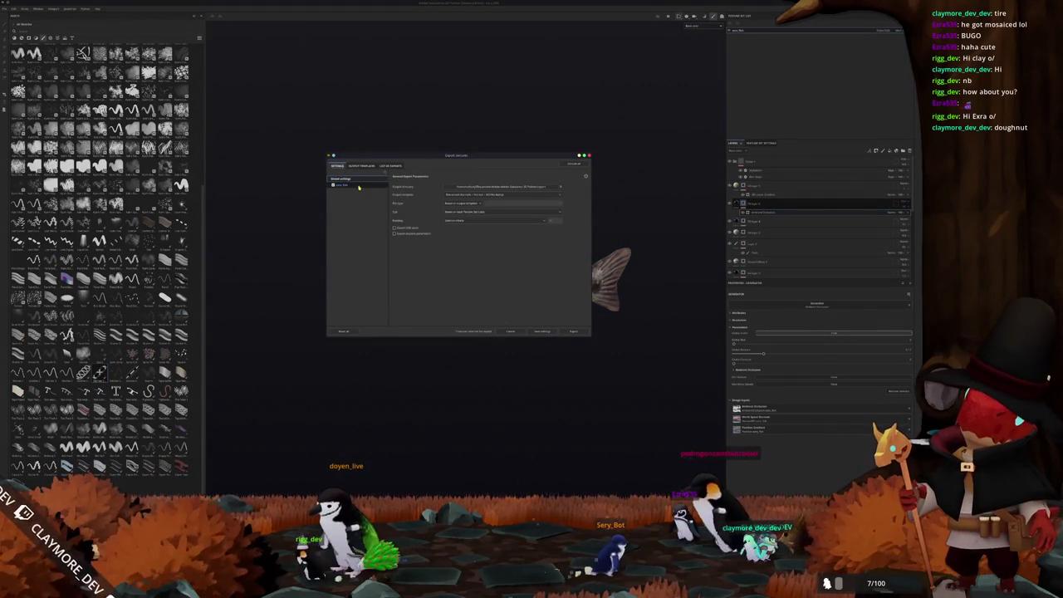
pyautogui.click(509, 188)
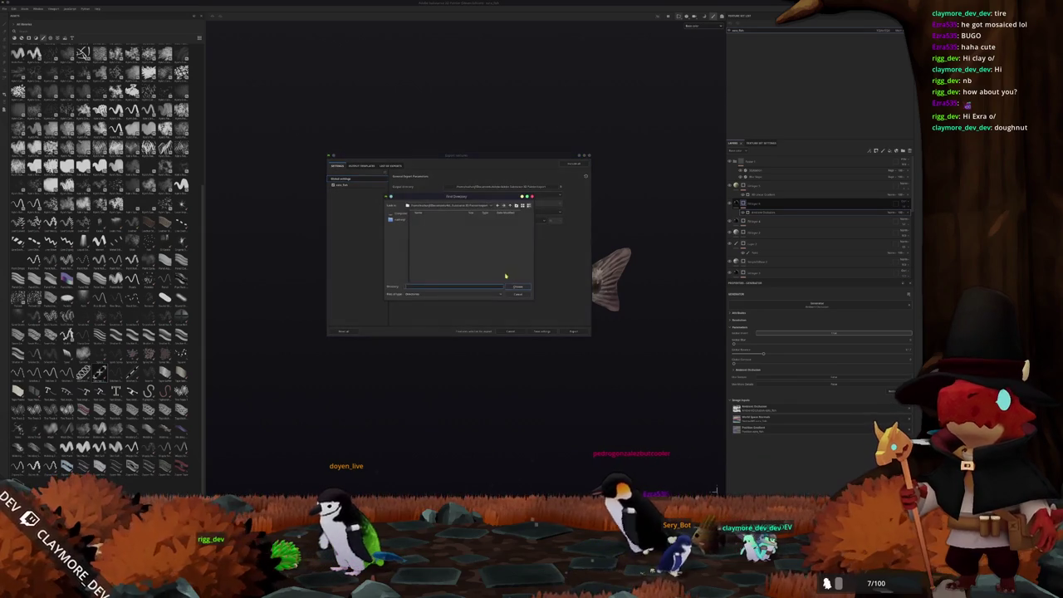
pyautogui.click(469, 205)
pyautogui.click(468, 242)
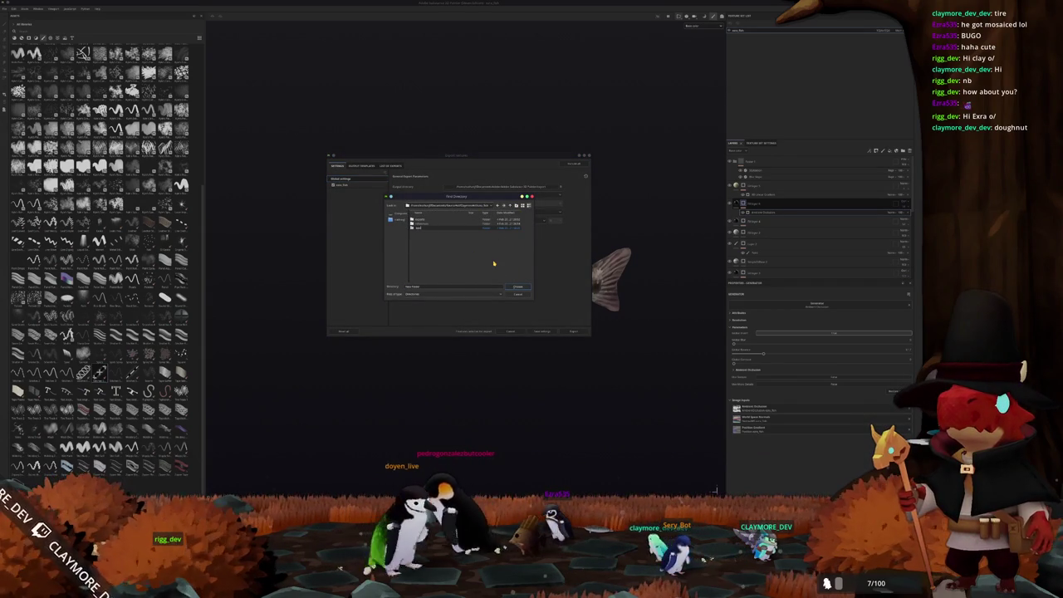
pyautogui.click(515, 287)
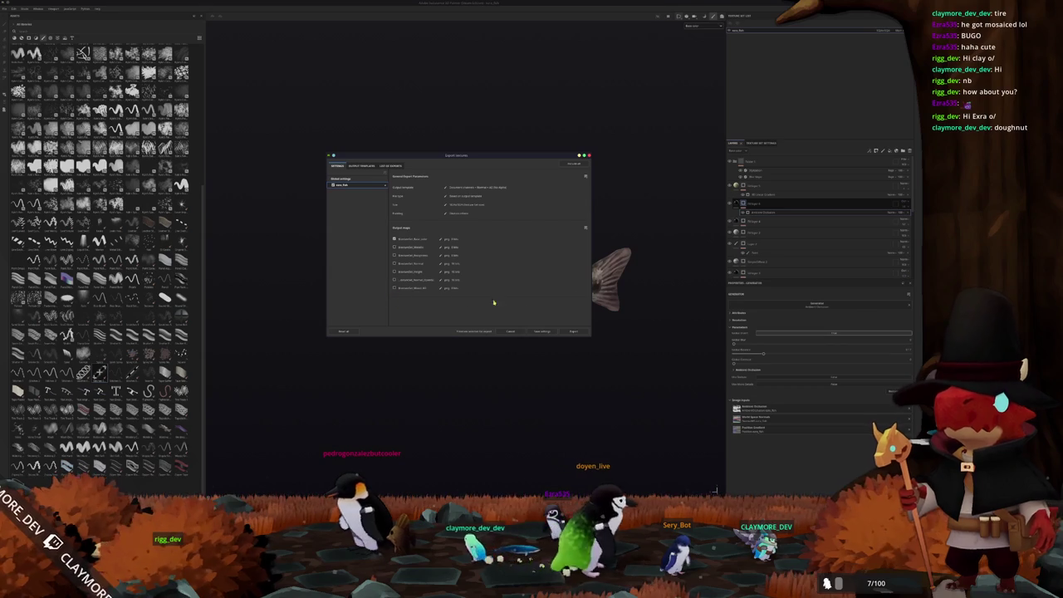
pyautogui.click(573, 330)
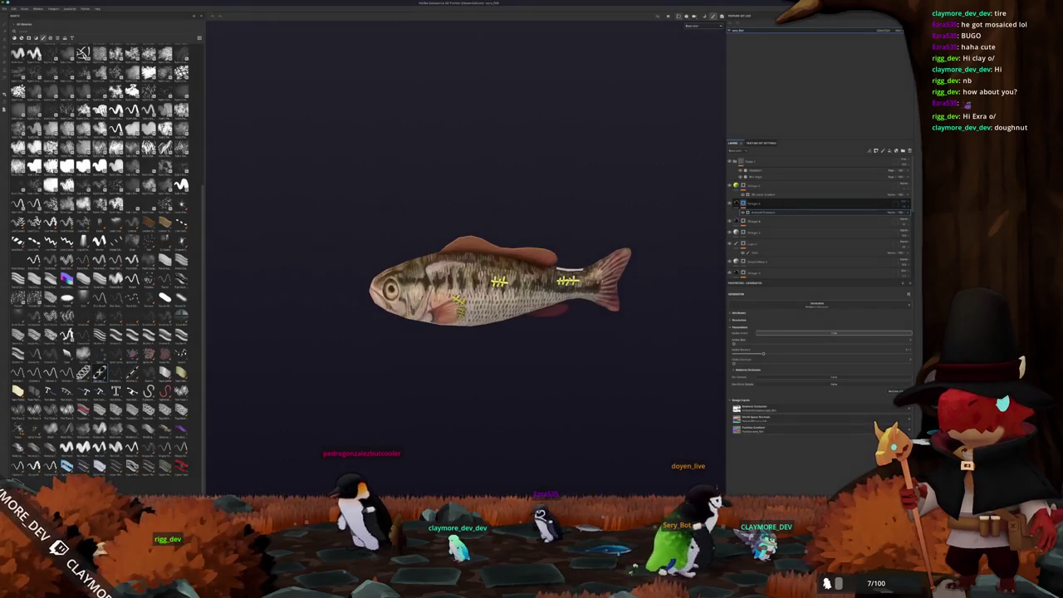
pyautogui.hotkey('alt', 'Tab')
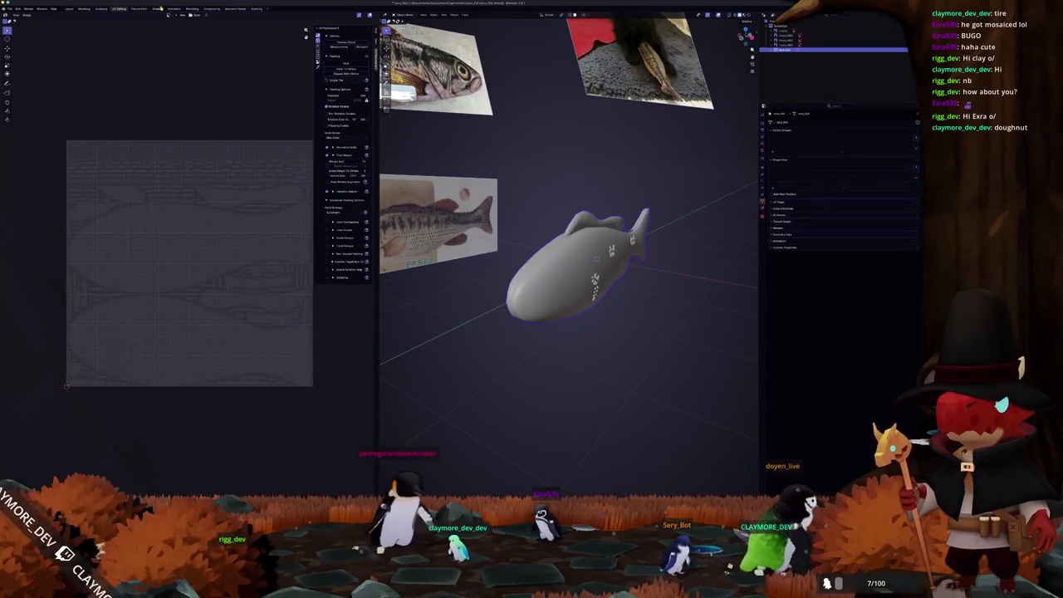
# - In Shading, replace the Principled BSDF with an Image Texture loading the painted fish PNG
pyautogui.click(158, 7)
pyautogui.press('x')
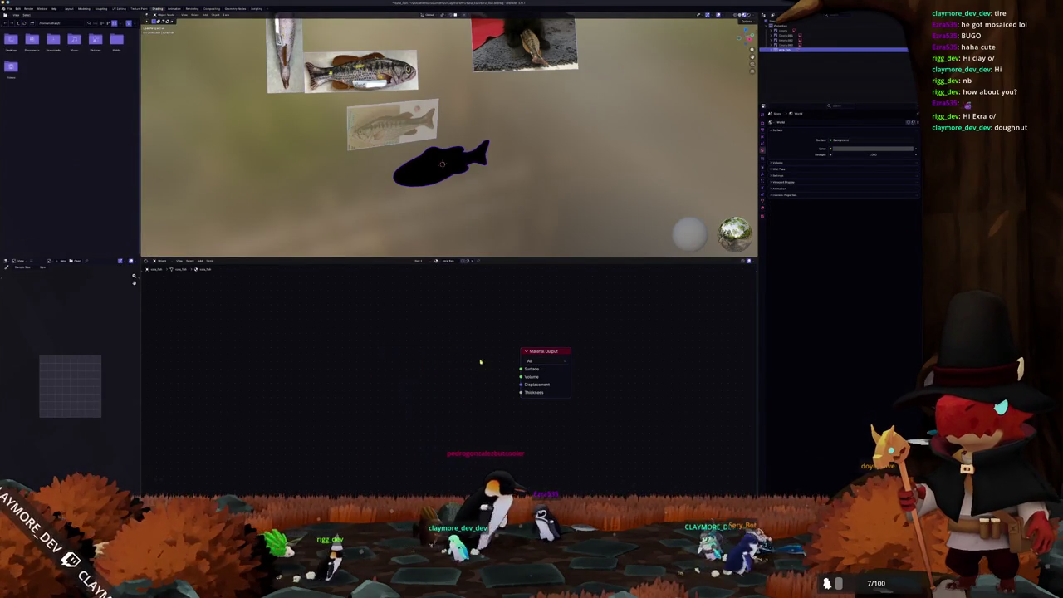
pyautogui.hotkey('ctrl', 't')
pyautogui.click(490, 394)
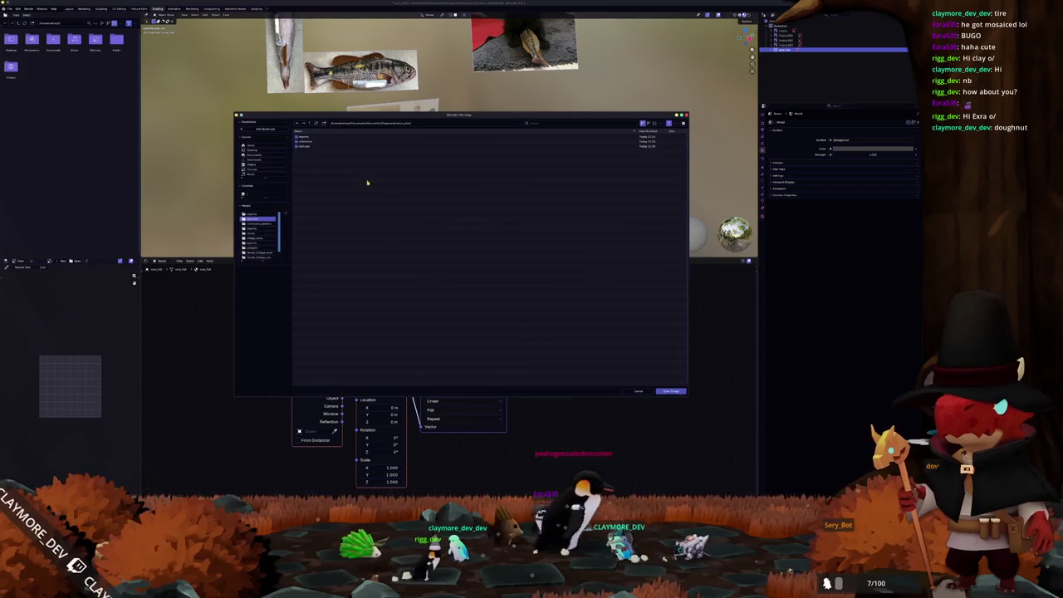
pyautogui.doubleClick(323, 141)
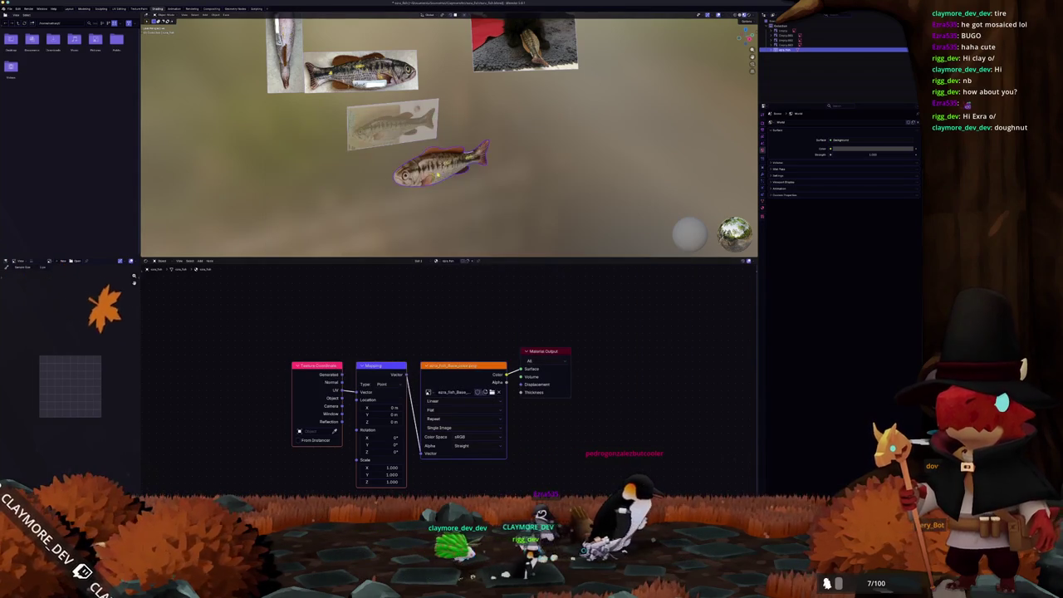
# - Delete the reference image planes from the scene
pyautogui.scroll(-6, 343, 77)
pyautogui.press('Delete')
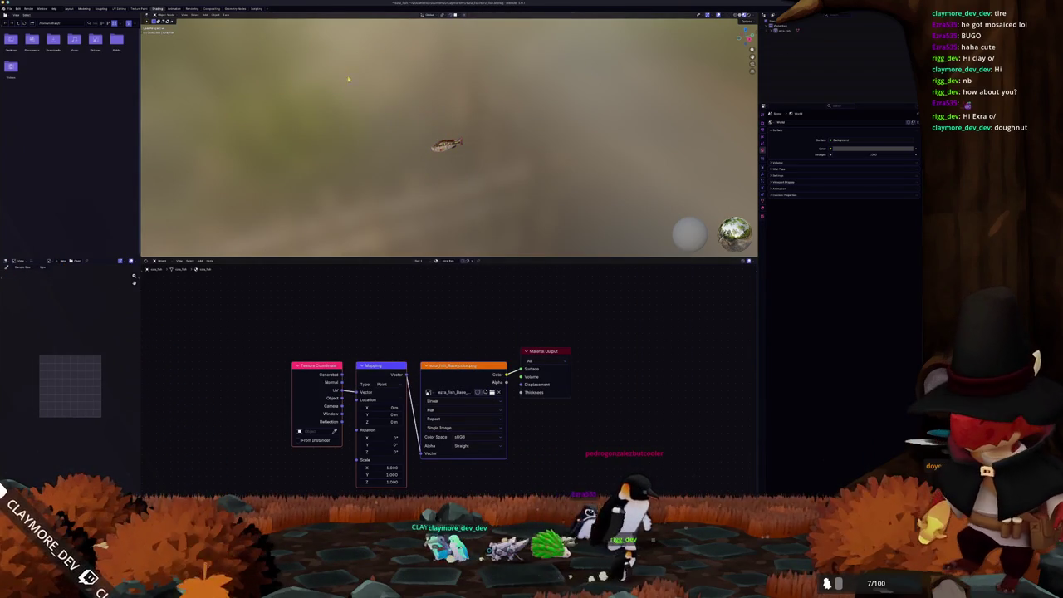
pyautogui.scroll(6, 589, 146)
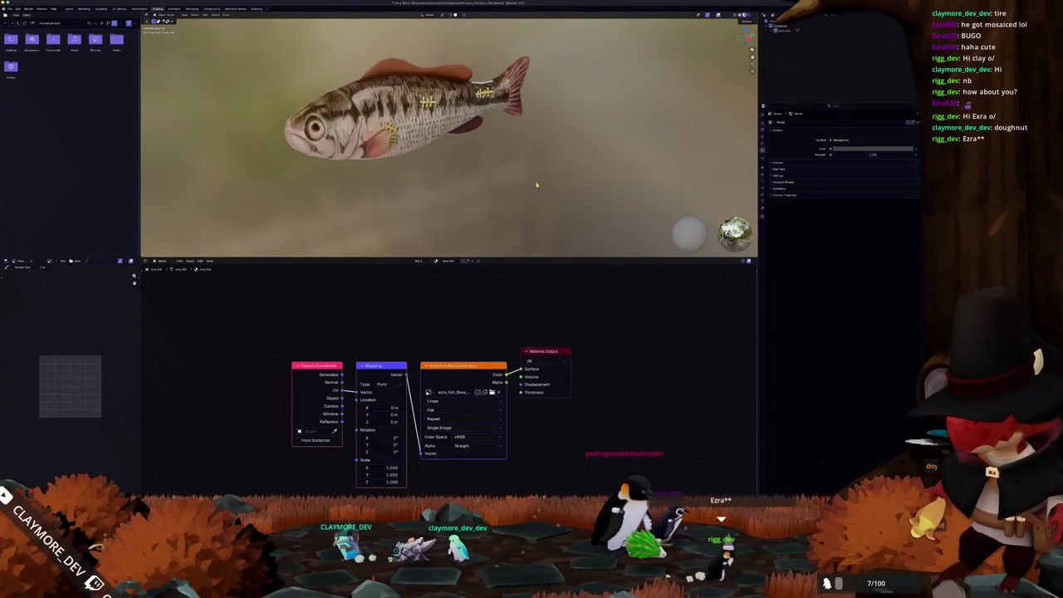
pyautogui.moveTo(546, 195); pyautogui.dragTo(574, 193)
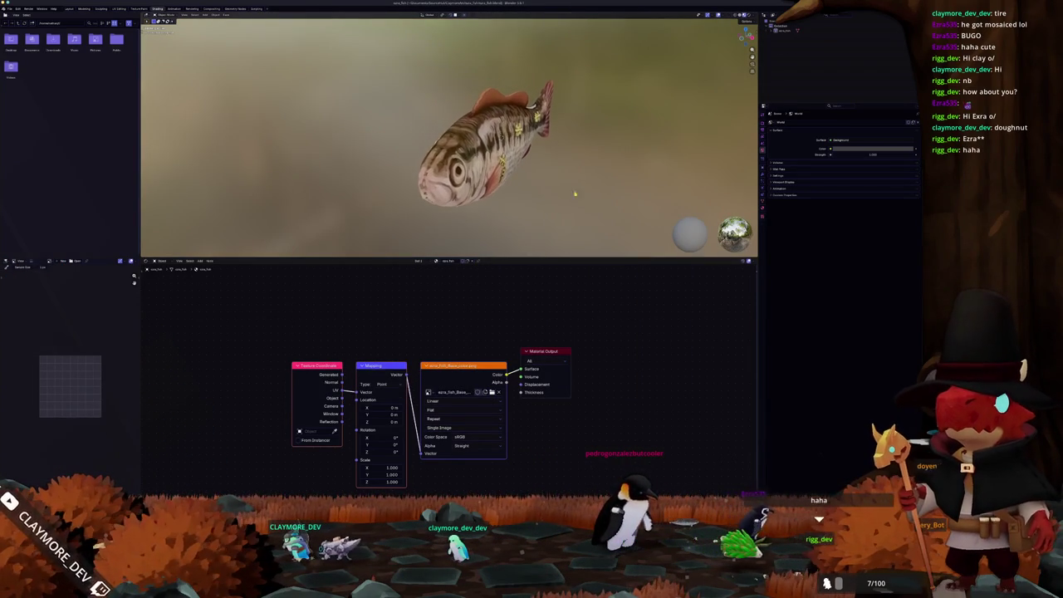
# - Change the Color Management view transform in the render settings, then return to Layout
pyautogui.click(763, 123)
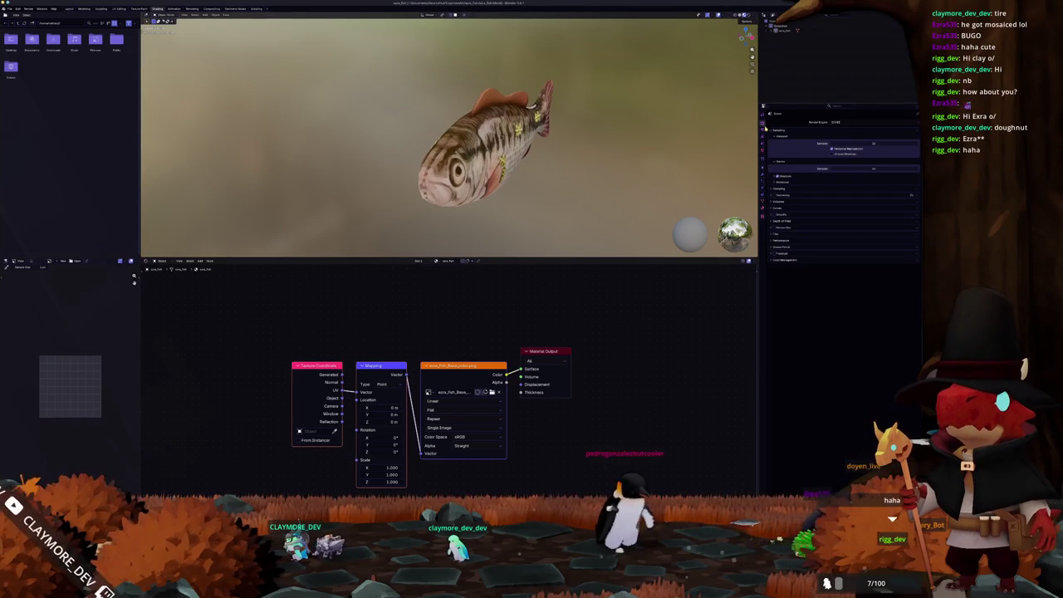
pyautogui.click(782, 260)
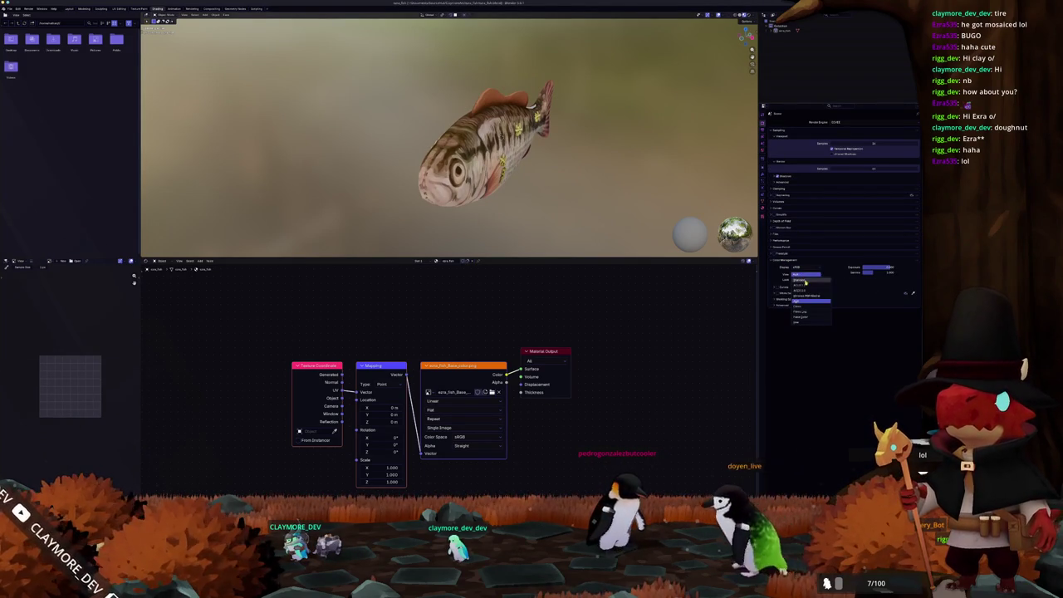
pyautogui.click(805, 284)
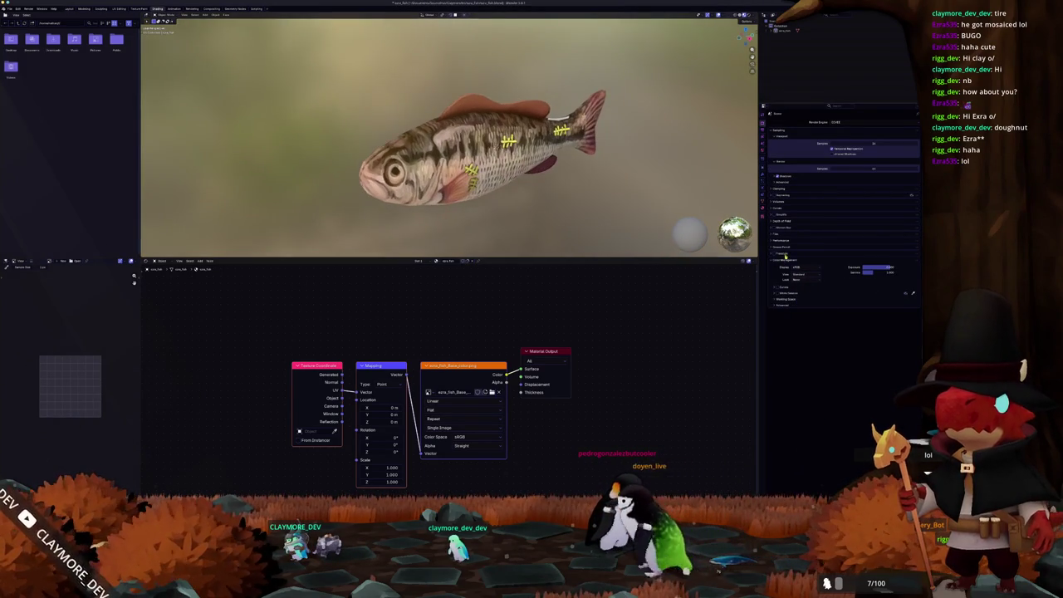
pyautogui.click(778, 236)
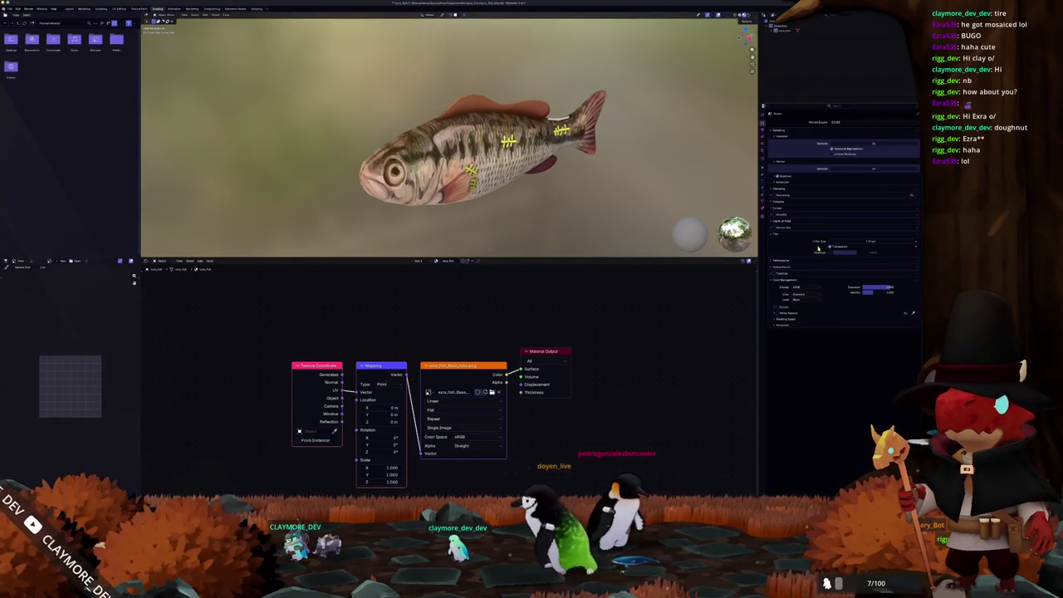
pyautogui.click(69, 9)
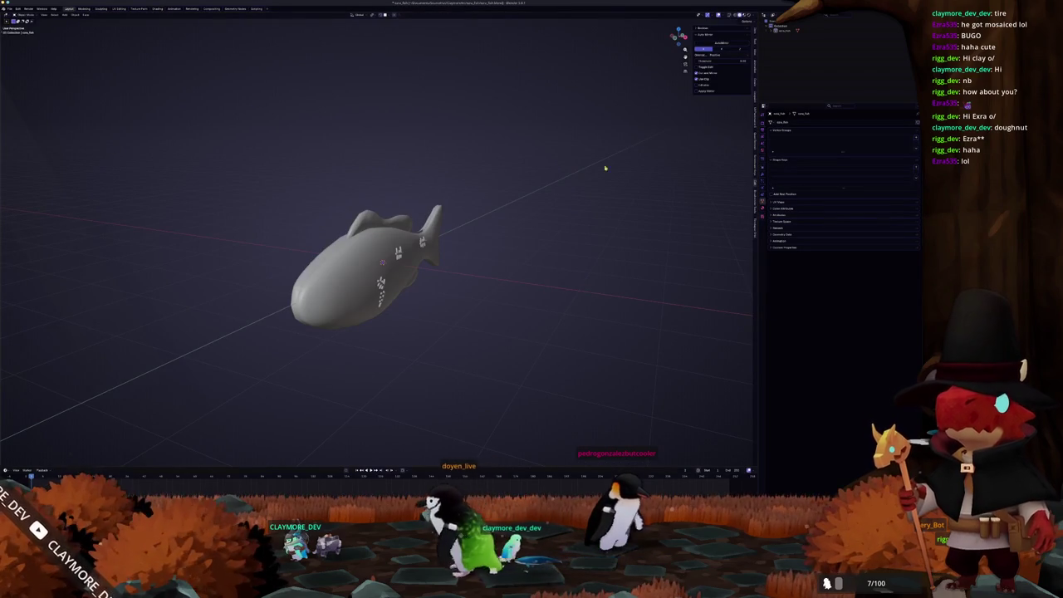
# - Preview the painted fish in Rendered shading, orbiting to view it facing left and right
pyautogui.click(746, 16)
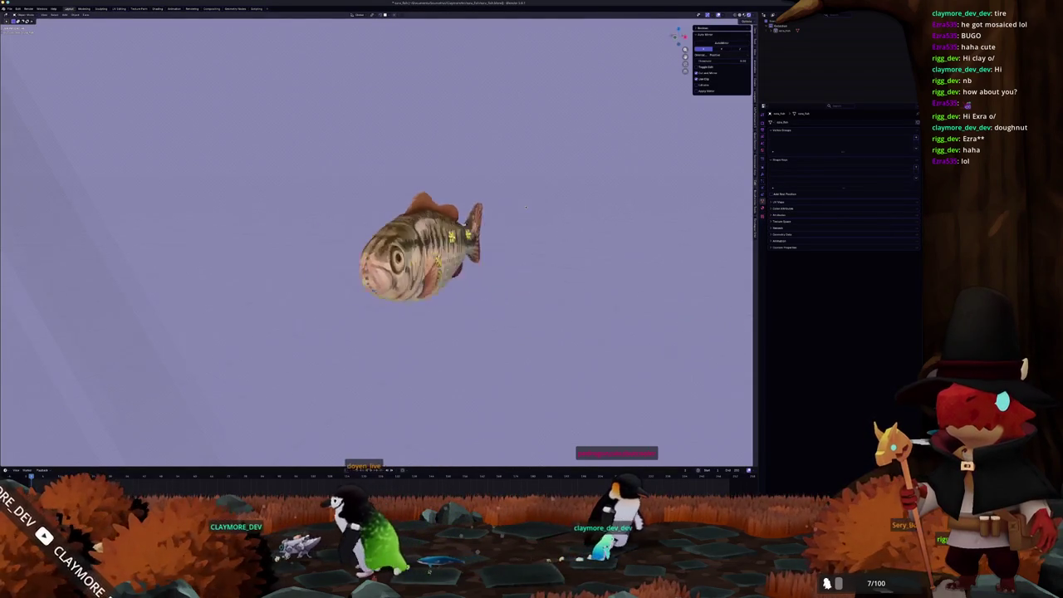
pyautogui.moveTo(573, 208)
pyautogui.mouseDown()
pyautogui.moveTo(465, 206)
pyautogui.moveTo(457, 232)
pyautogui.mouseUp()
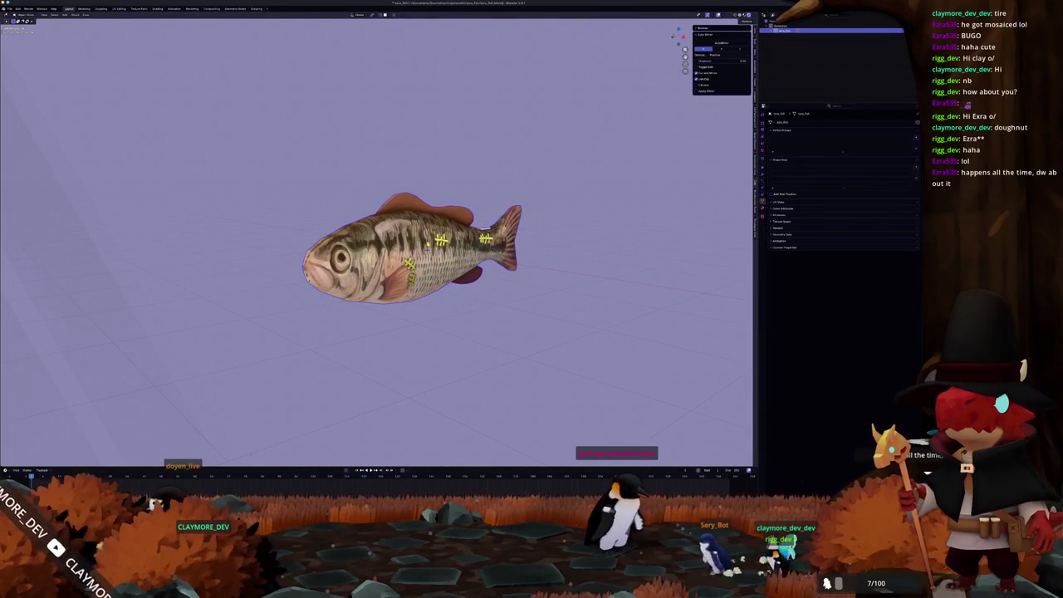
pyautogui.moveTo(374, 208)
pyautogui.mouseDown()
pyautogui.moveTo(226, 196)
pyautogui.moveTo(144, 229)
pyautogui.mouseUp()
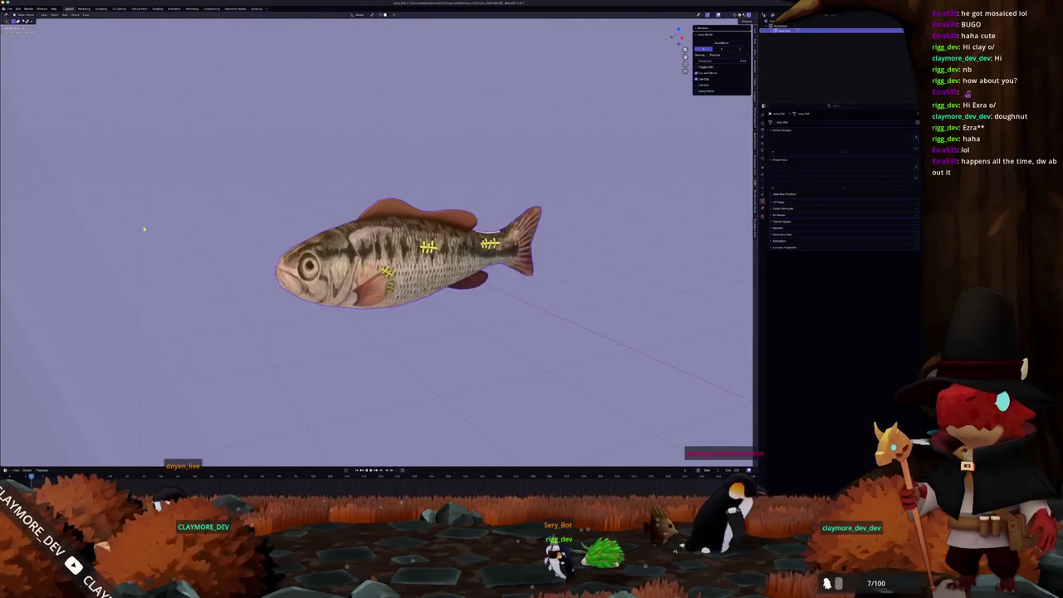
pyautogui.click(10, 9)
# - Export the fish model as glTF 2.0 after expanding the Include and other option panels
pyautogui.moveTo(34, 87)
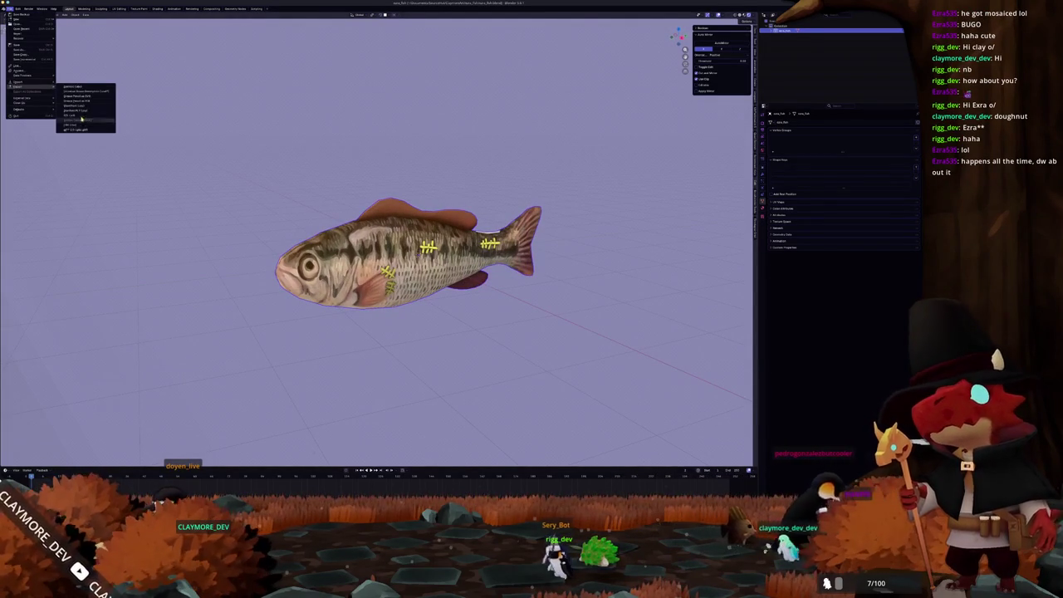
pyautogui.click(78, 129)
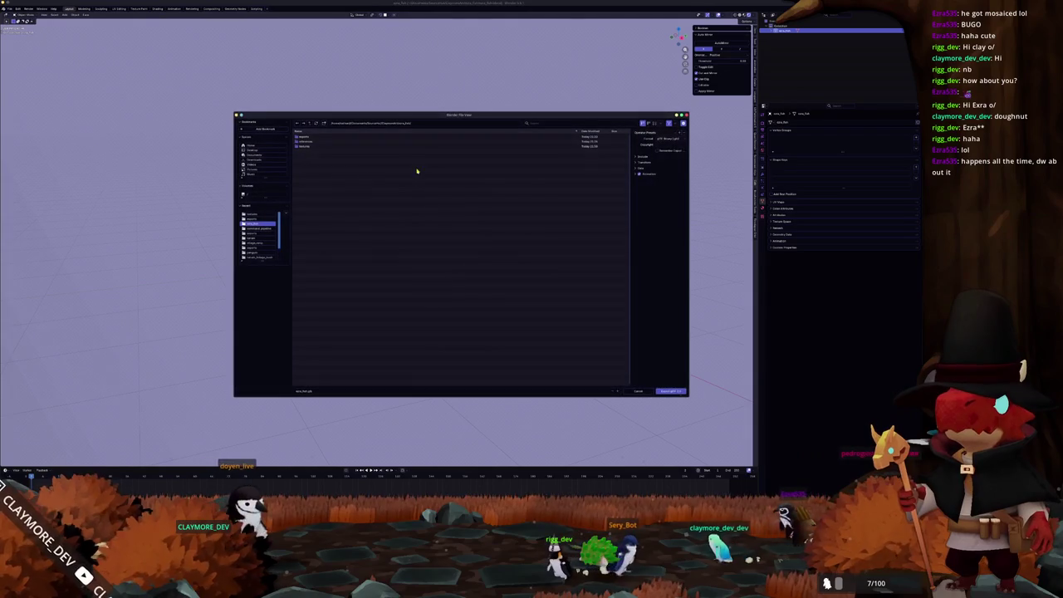
pyautogui.click(647, 157)
pyautogui.click(641, 212)
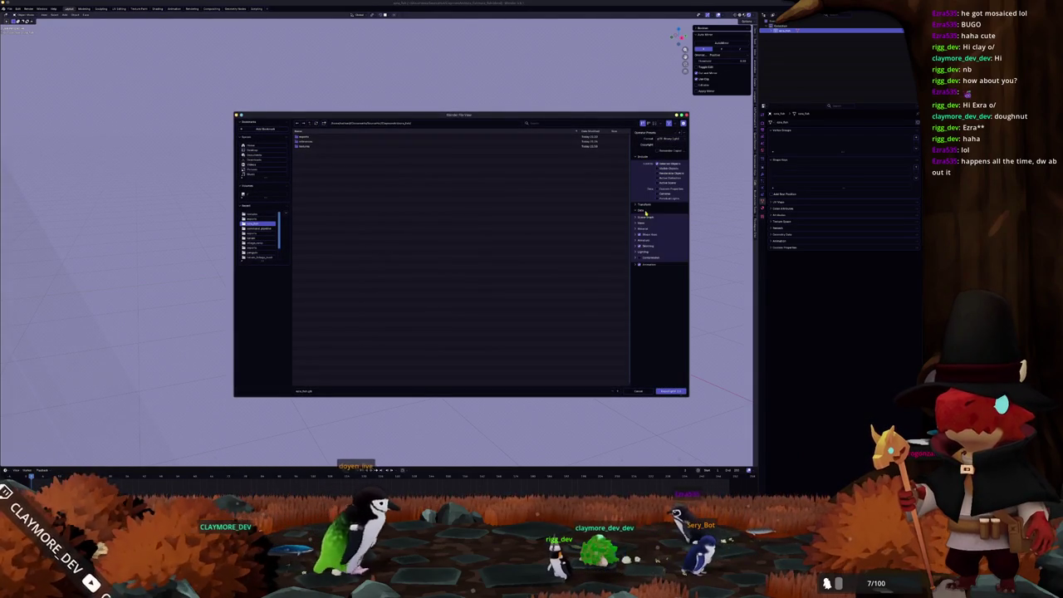
pyautogui.click(646, 230)
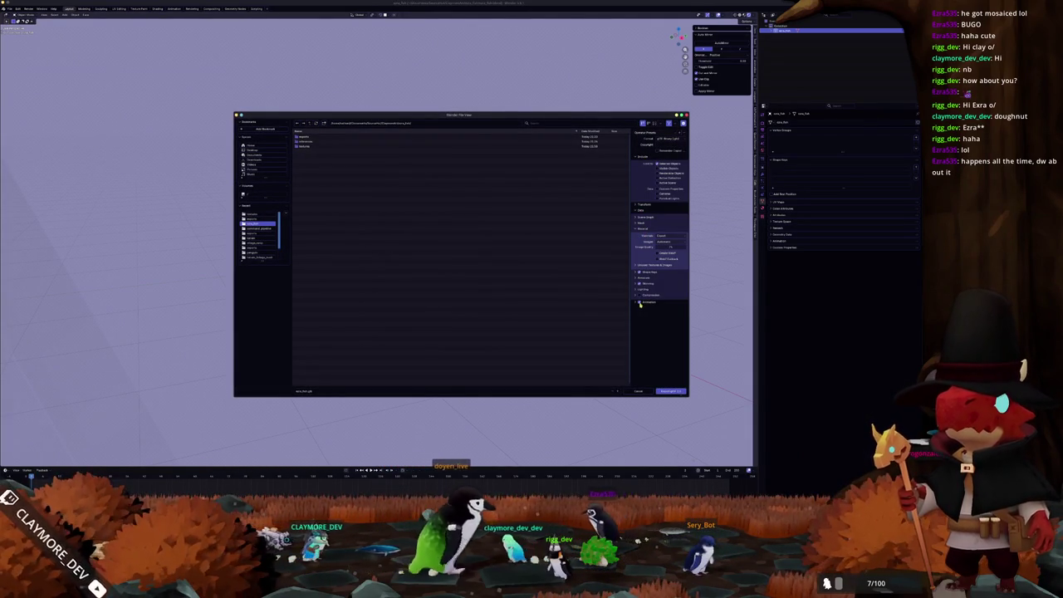
pyautogui.click(667, 391)
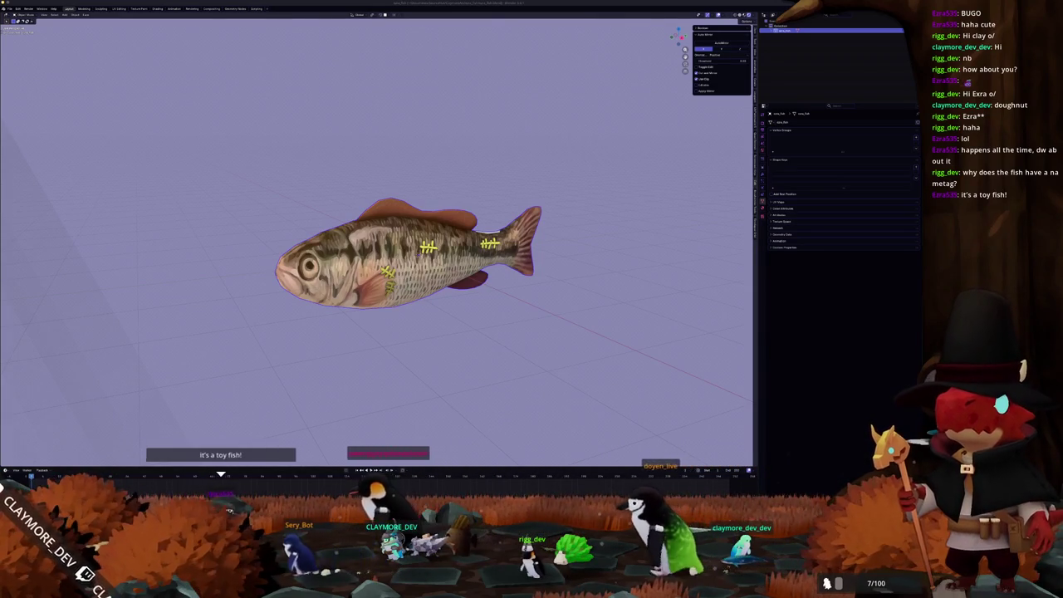
# - Frame the fish in a close front view, deselect it, and switch to the Compositing workspace
pyautogui.scroll(-2, 552, 240)
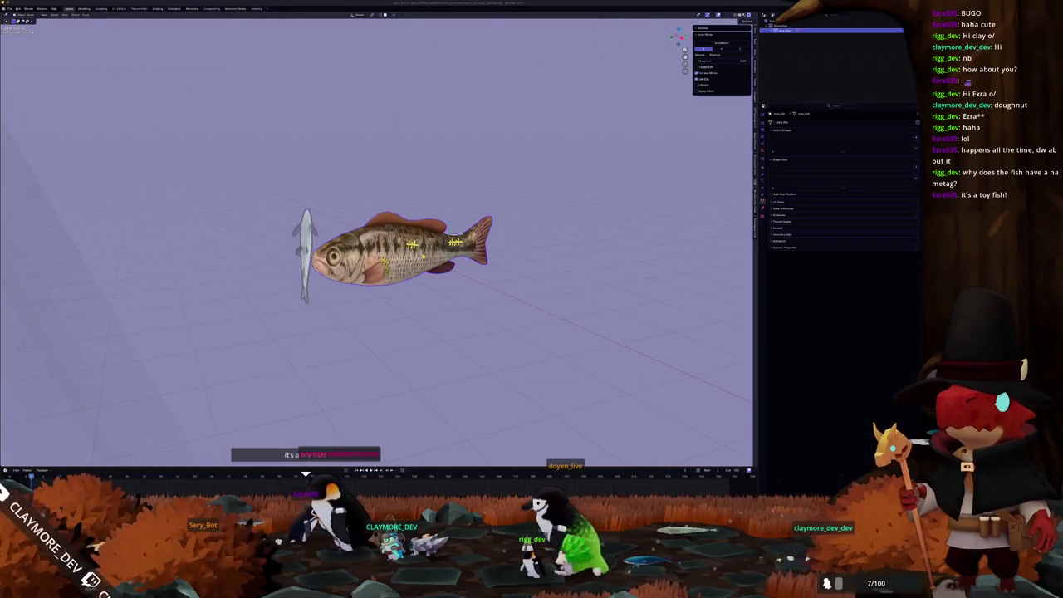
pyautogui.scroll(-2, 552, 241)
pyautogui.scroll(6, 552, 240)
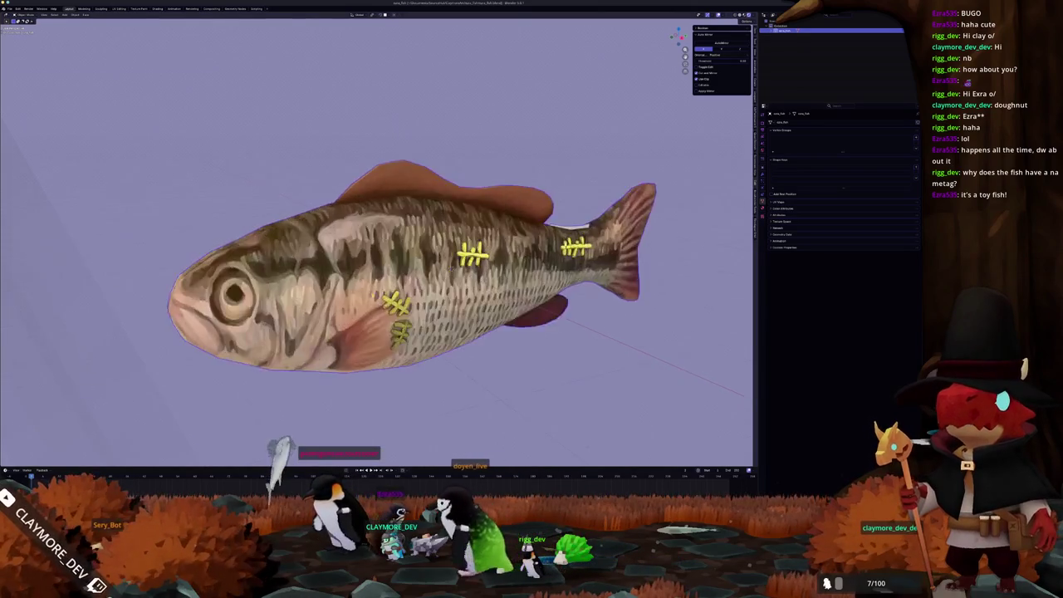
pyautogui.press('ctrl+KP_1')
pyautogui.scroll(-2, 398, 233)
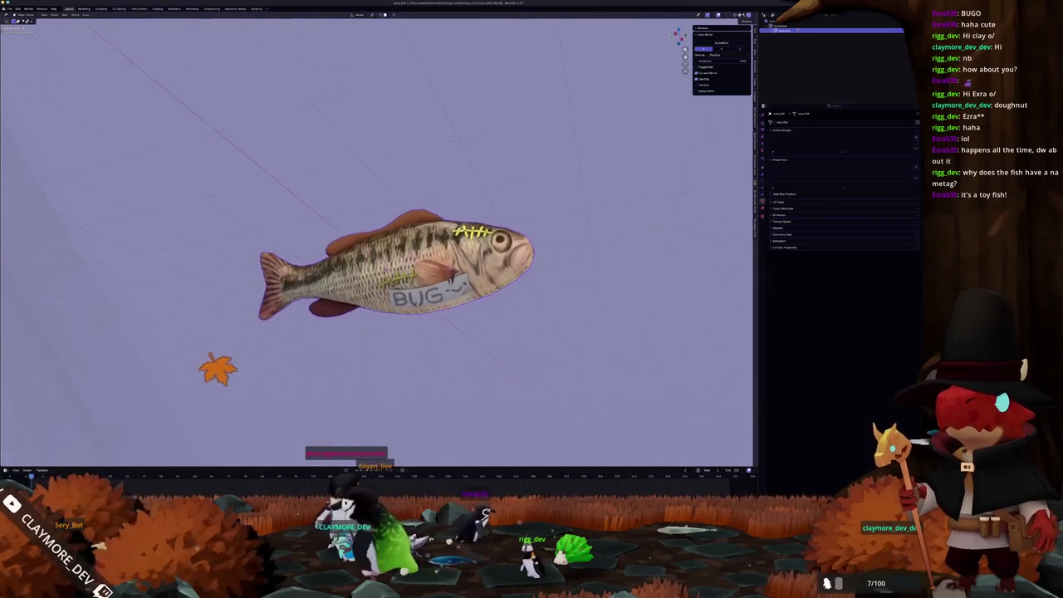
pyautogui.scroll(-2, 402, 237)
pyautogui.click(316, 292)
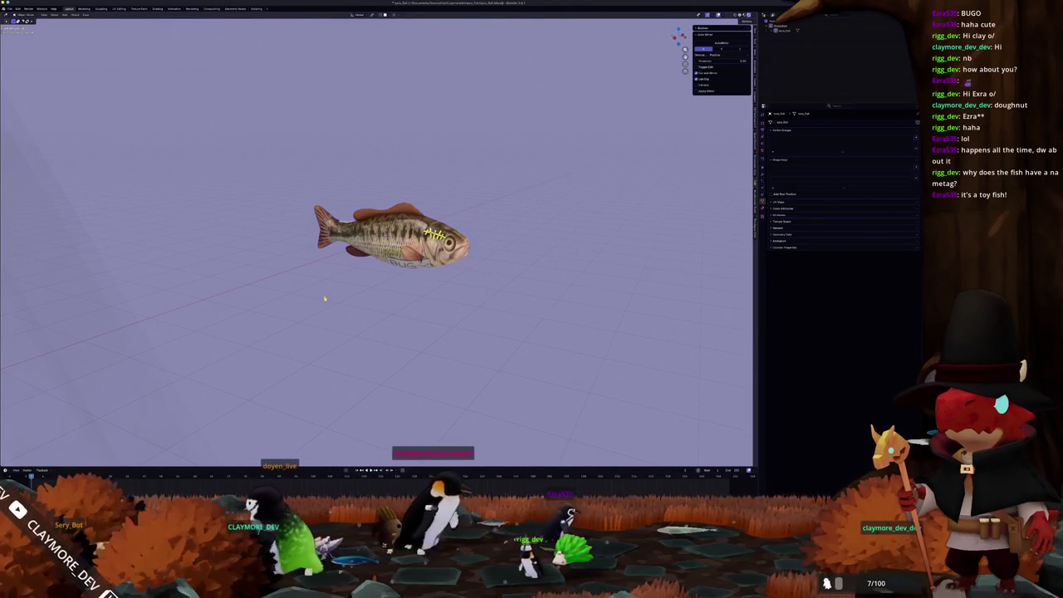
pyautogui.click(212, 8)
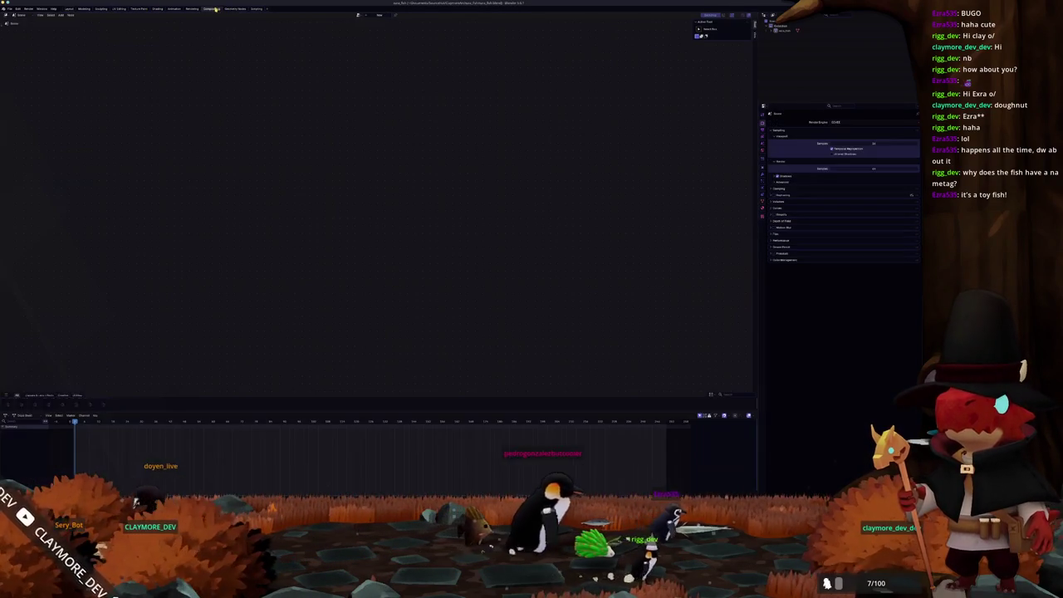
# - Enable Use Nodes and split off a 3D Viewport in Rendered shading showing a side view of the fish
pyautogui.click(369, 15)
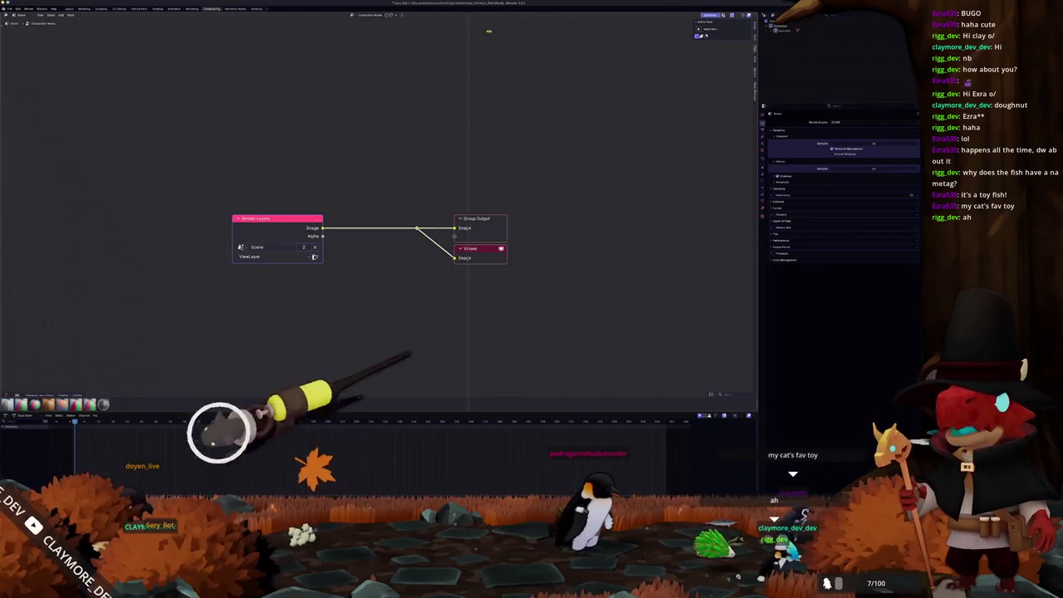
pyautogui.click(434, 33)
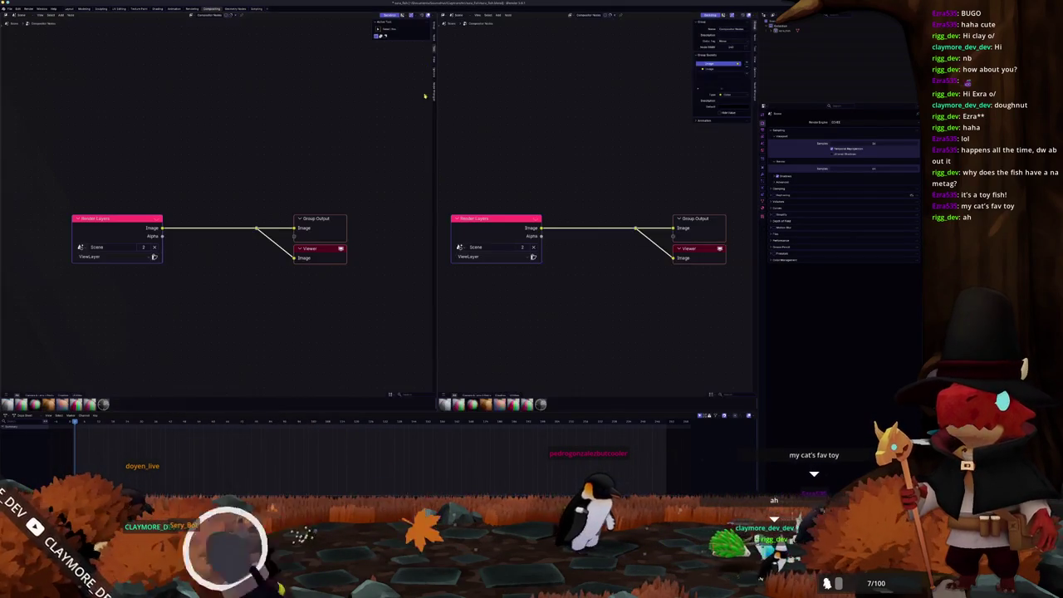
pyautogui.click(442, 15)
pyautogui.click(455, 28)
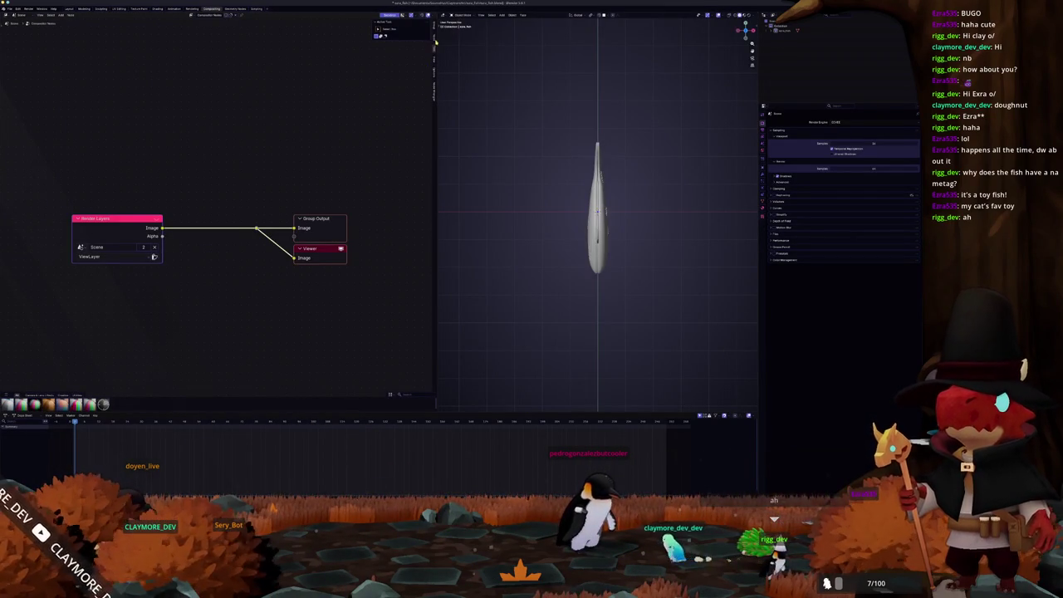
pyautogui.moveTo(435, 33); pyautogui.dragTo(359, 33)
pyautogui.click(748, 16)
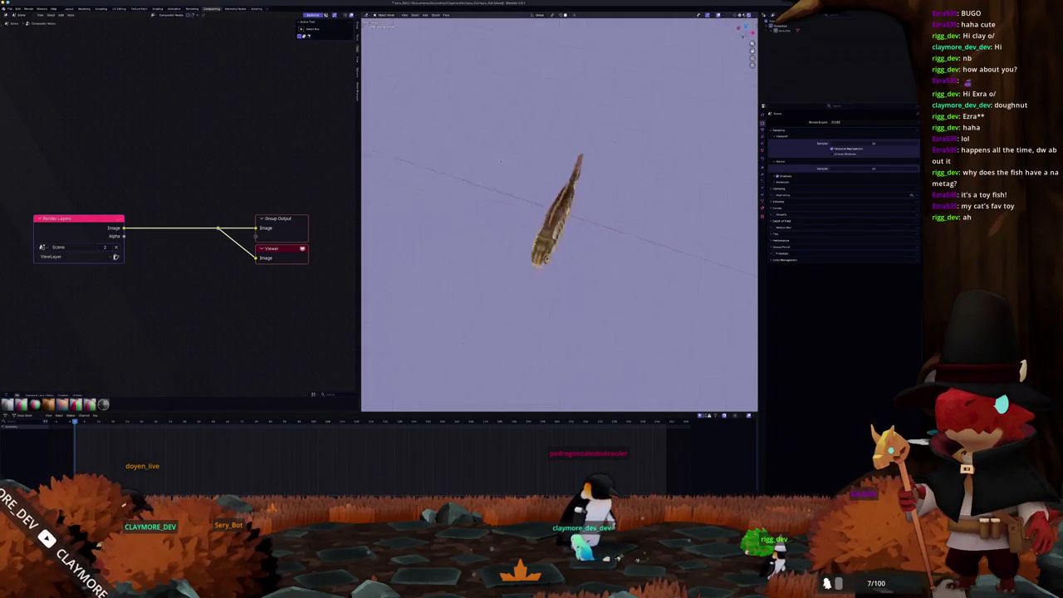
pyautogui.moveTo(745, 31); pyautogui.dragTo(739, 28)
pyautogui.scroll(2, 407, 166)
pyautogui.press('KP_1')
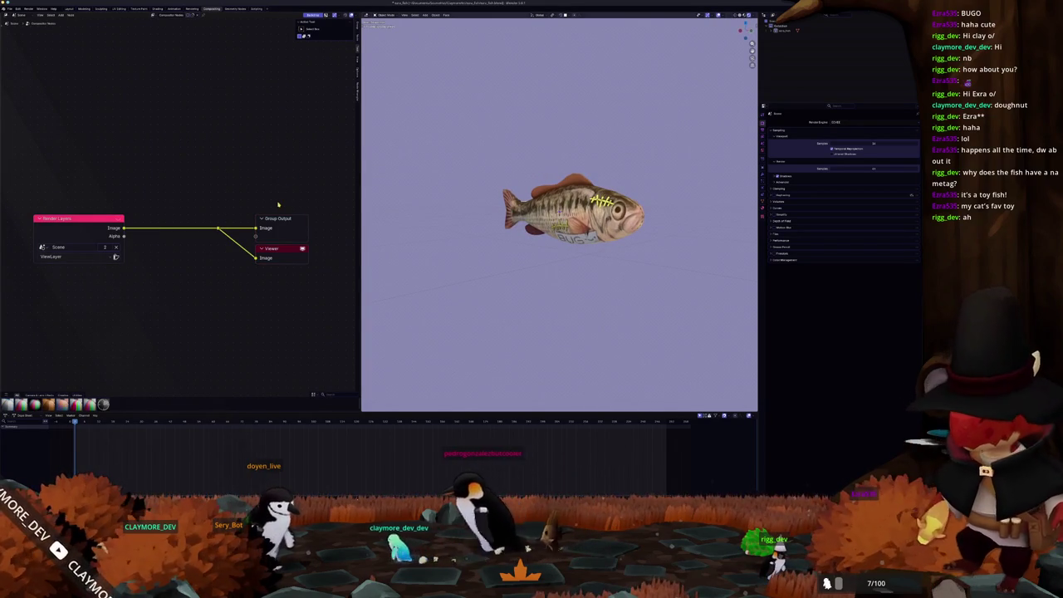
# - Cut the Render Layers links, shift Group Output and Viewer right, and set viewport Compositor to Always
pyautogui.hotkey('shift', 'a')
pyautogui.write('mix')
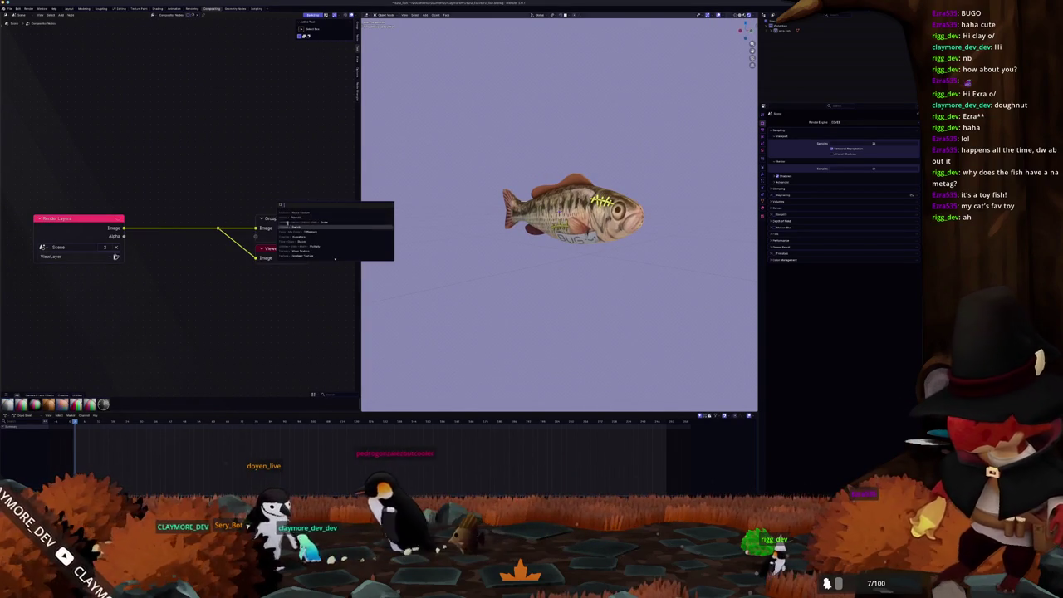
pyautogui.press('Escape')
pyautogui.moveTo(230, 260)
pyautogui.mouseDown()
pyautogui.moveTo(181, 180)
pyautogui.moveTo(306, 291)
pyautogui.mouseUp()
pyautogui.moveTo(278, 248); pyautogui.dragTo(314, 249)
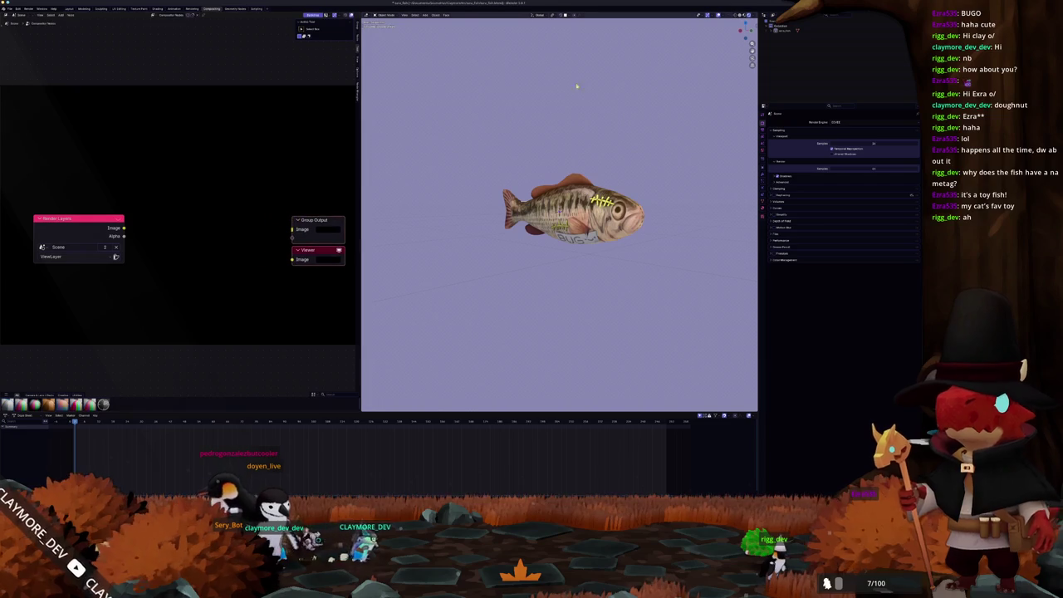
pyautogui.click(756, 15)
pyautogui.click(772, 88)
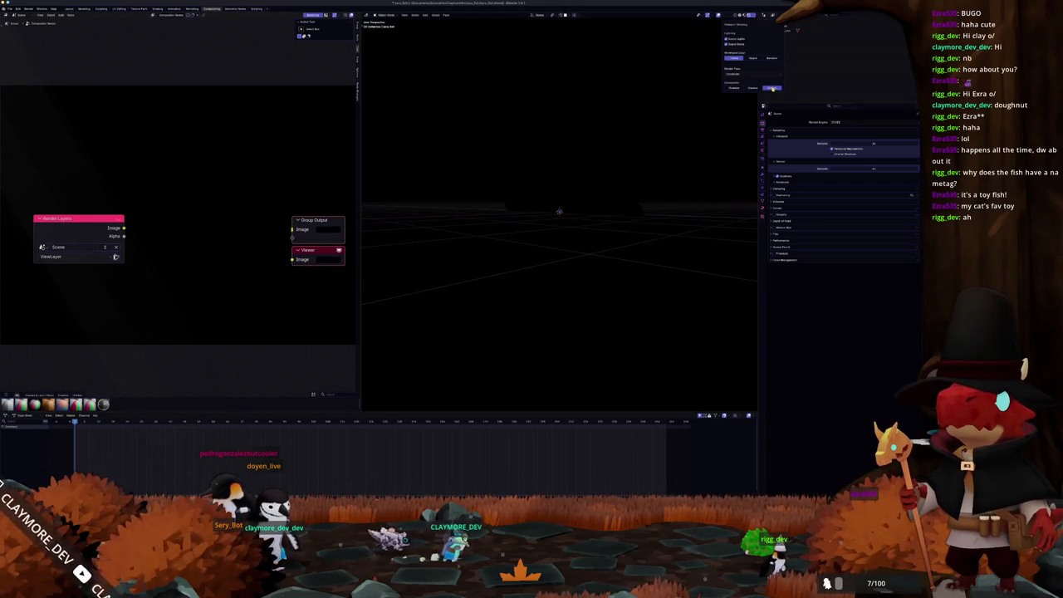
pyautogui.moveTo(359, 146); pyautogui.dragTo(524, 146)
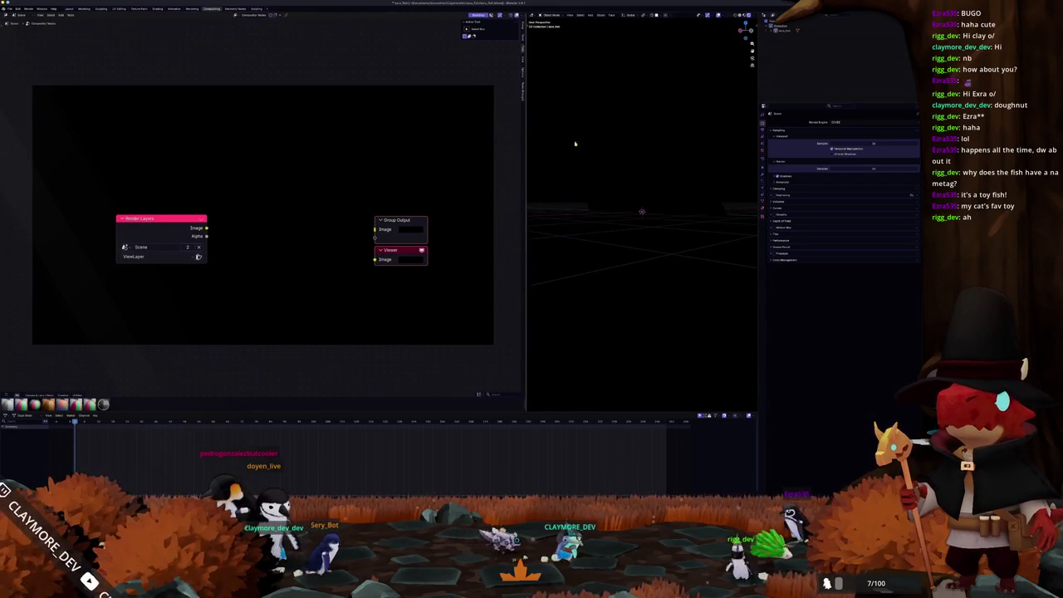
# - Enable the Depth pass in View Layer passes and hide the compositor backdrop
pyautogui.click(765, 137)
pyautogui.click(763, 149)
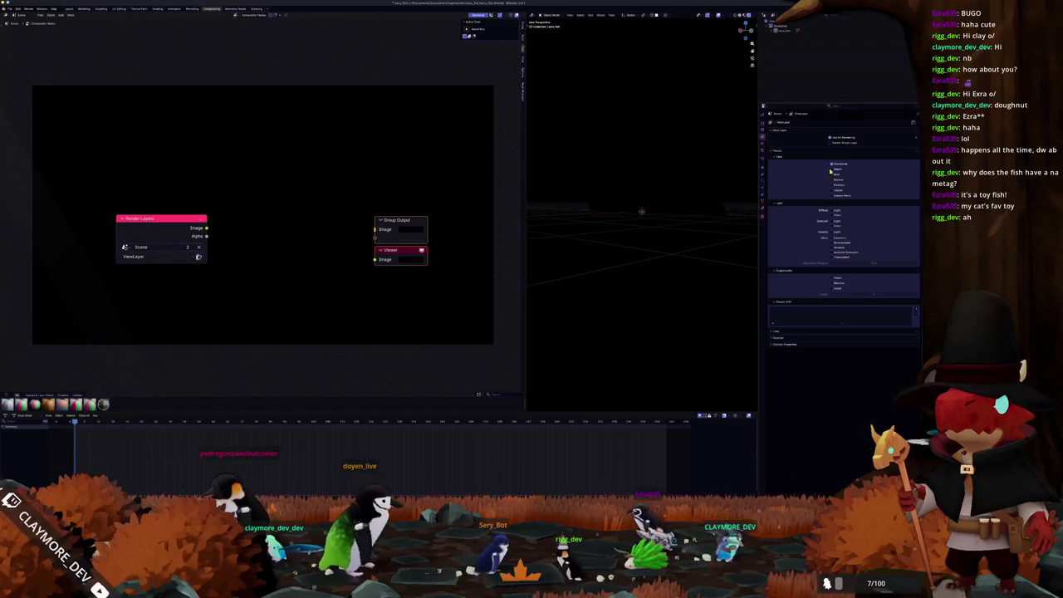
pyautogui.click(832, 169)
pyautogui.moveTo(166, 241)
pyautogui.mouseDown()
pyautogui.moveTo(112, 237)
pyautogui.moveTo(225, 168)
pyautogui.mouseUp()
pyautogui.click(479, 16)
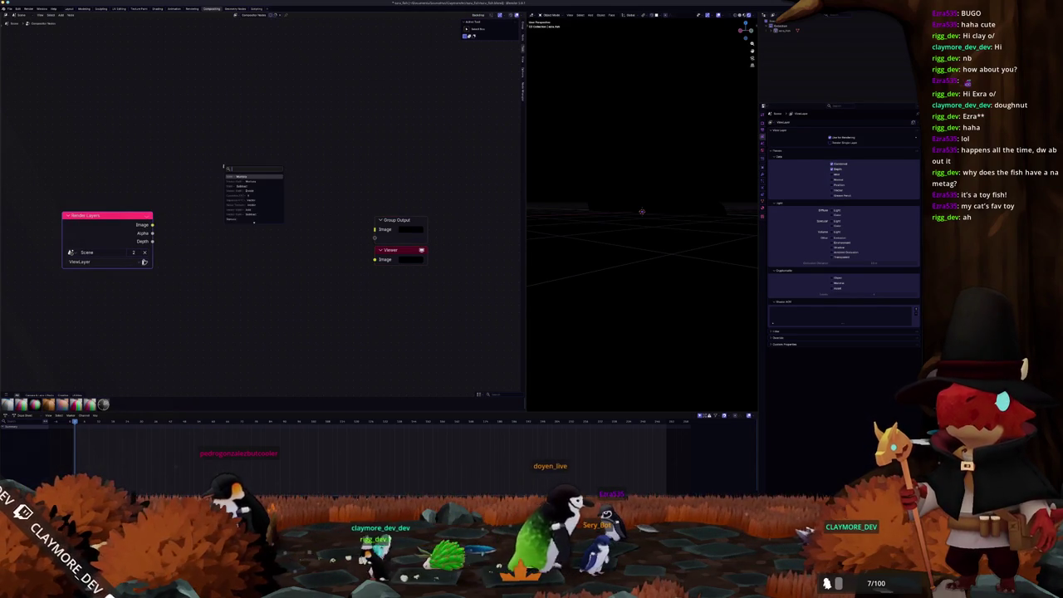
# - Chain a Laplace Filter, Greater Than and Multiply node from the Render Layers output
pyautogui.moveTo(152, 233)
pyautogui.mouseDown()
pyautogui.moveTo(237, 200)
pyautogui.moveTo(232, 148)
pyautogui.moveTo(375, 259)
pyautogui.mouseUp()
pyautogui.write('laplace')
pyautogui.press('Return')
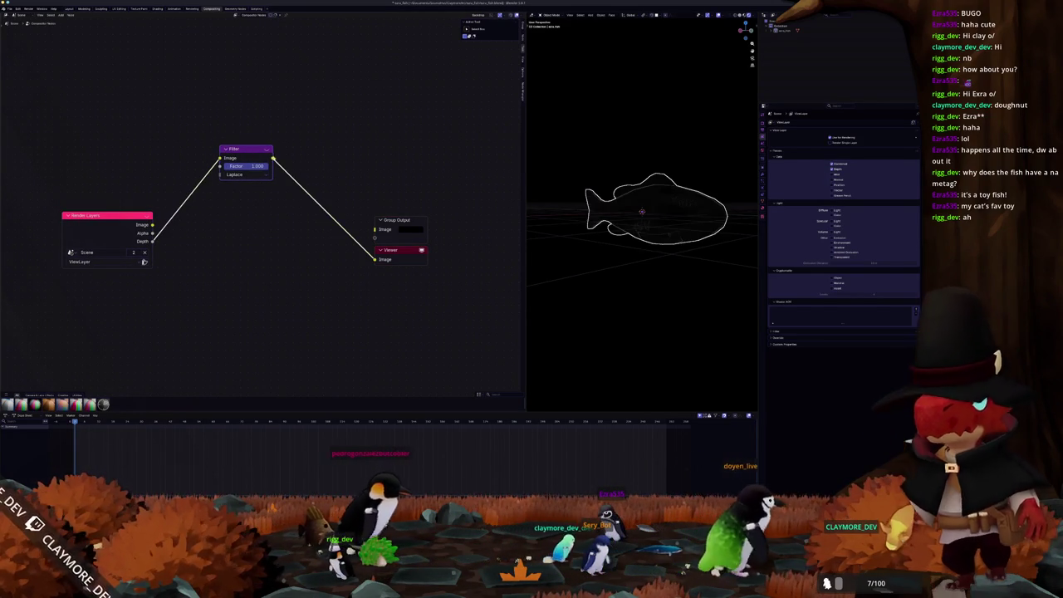
pyautogui.write('greater')
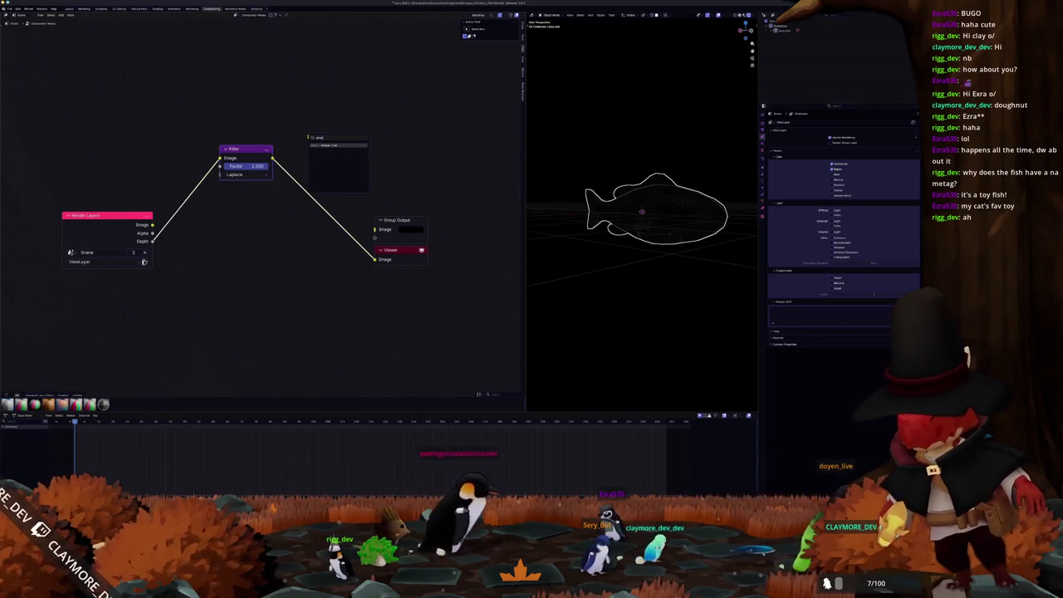
pyautogui.press('Return')
pyautogui.click(286, 121)
pyautogui.moveTo(346, 118); pyautogui.dragTo(395, 123)
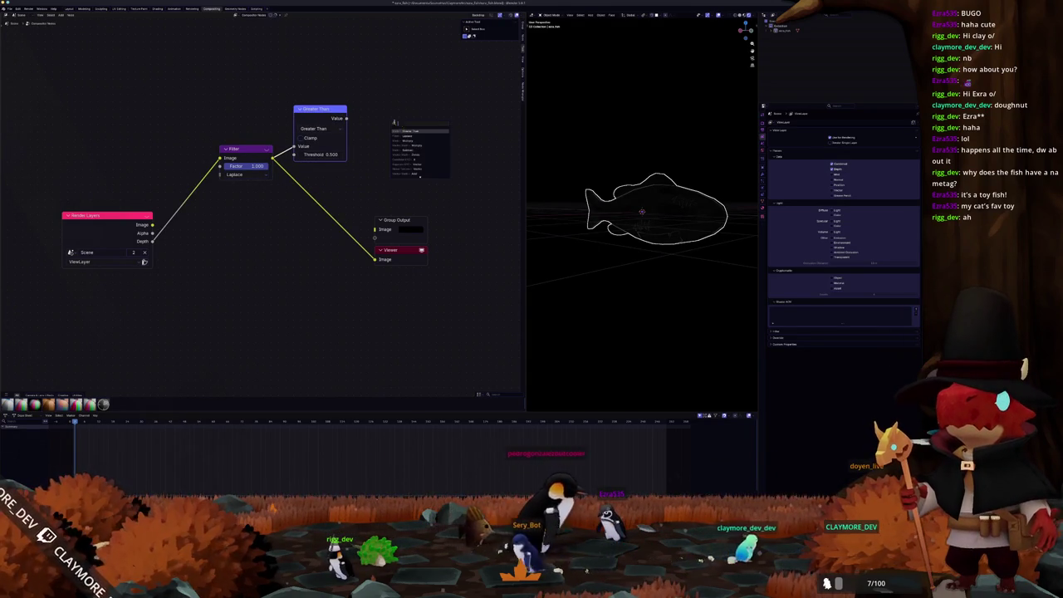
pyautogui.write('multiply')
pyautogui.press('Return')
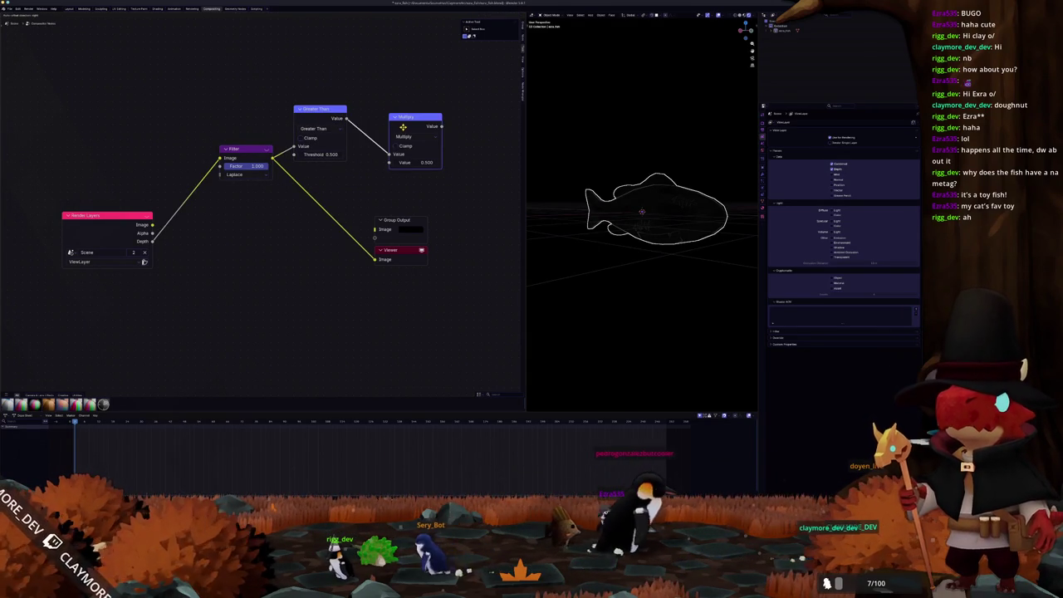
pyautogui.click(403, 126)
# - Add a Mix node driven by Multiply, with the render as A and white as B, feeding the Viewer
pyautogui.hotkey('shift', 'a')
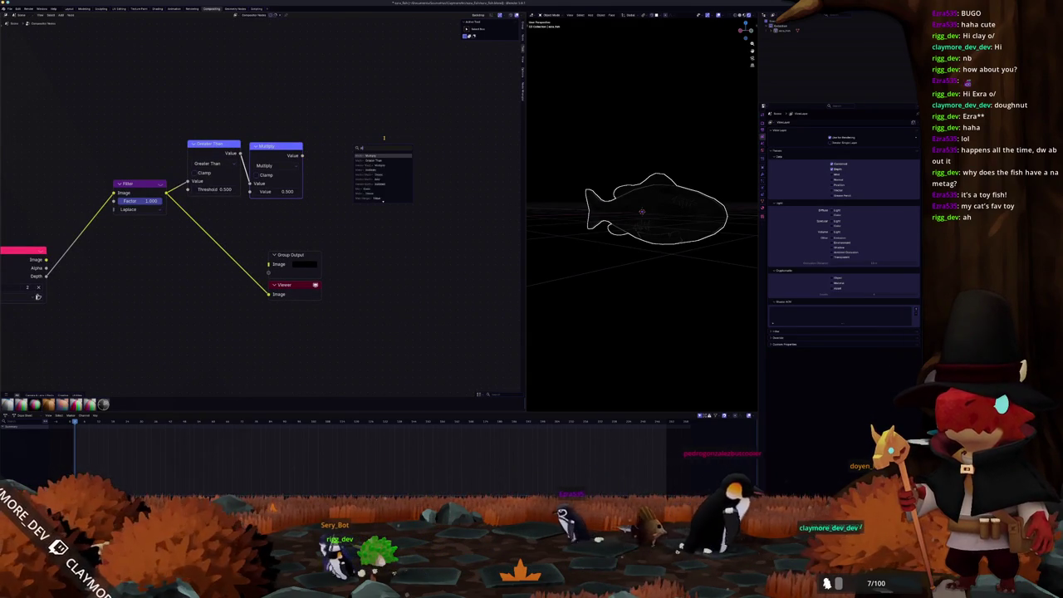
pyautogui.write('mix col')
pyautogui.press('Return')
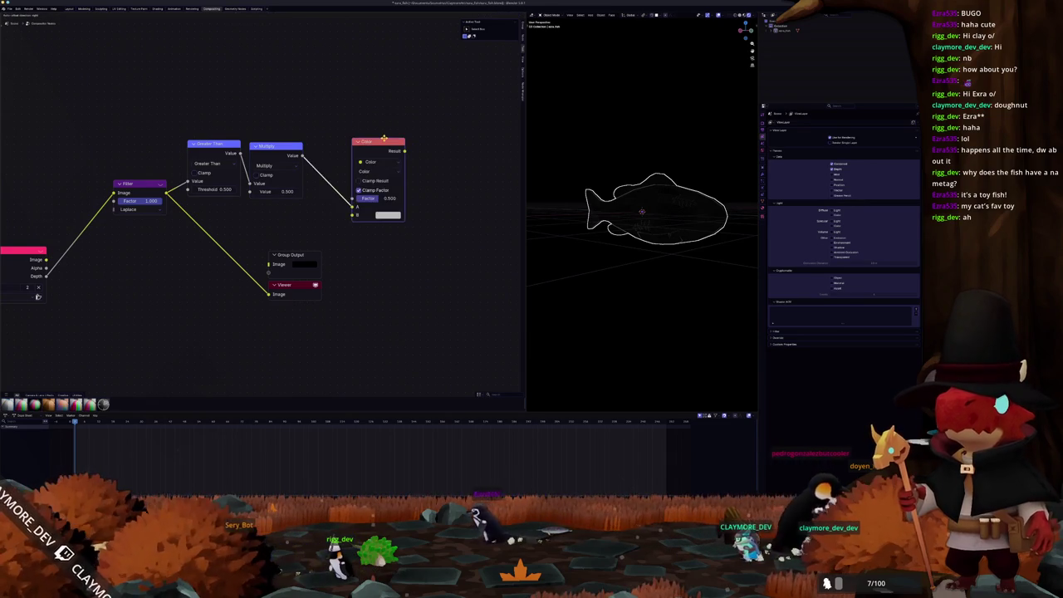
pyautogui.click(363, 119)
pyautogui.click(357, 151)
pyautogui.click(347, 170)
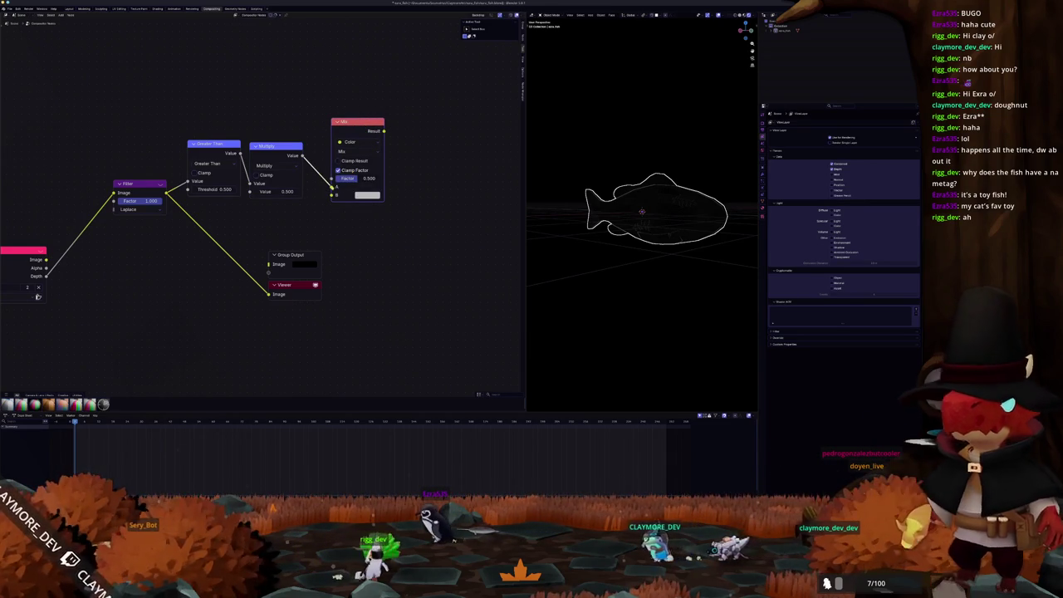
pyautogui.moveTo(332, 188); pyautogui.dragTo(333, 179)
pyautogui.moveTo(45, 260); pyautogui.dragTo(332, 188)
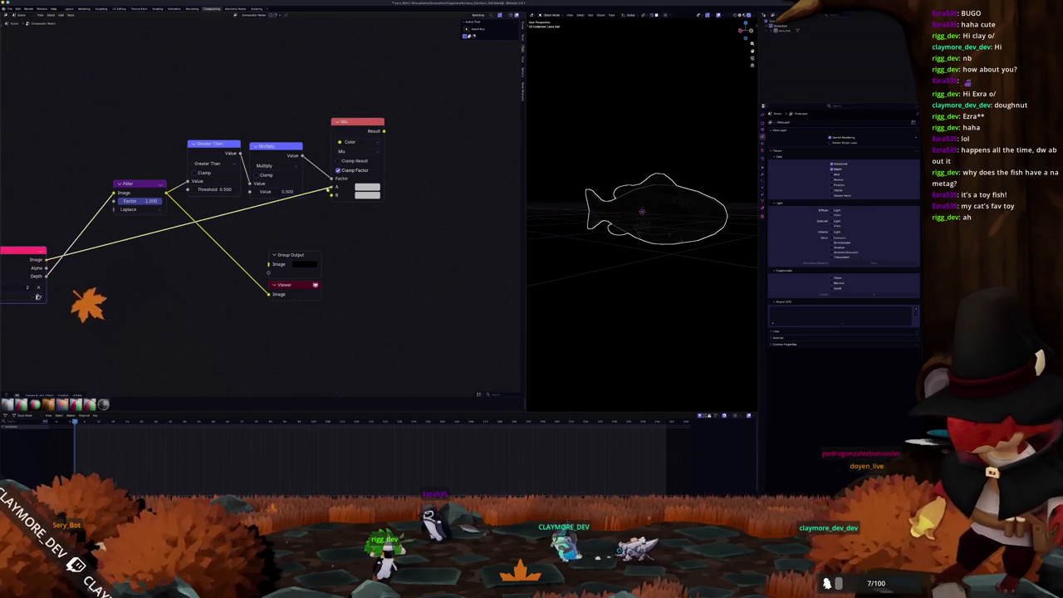
pyautogui.keyDown('ctrl'); pyautogui.keyDown('shift'); pyautogui.click(364, 189); pyautogui.keyUp('shift'); pyautogui.keyUp('ctrl')
pyautogui.click(366, 194)
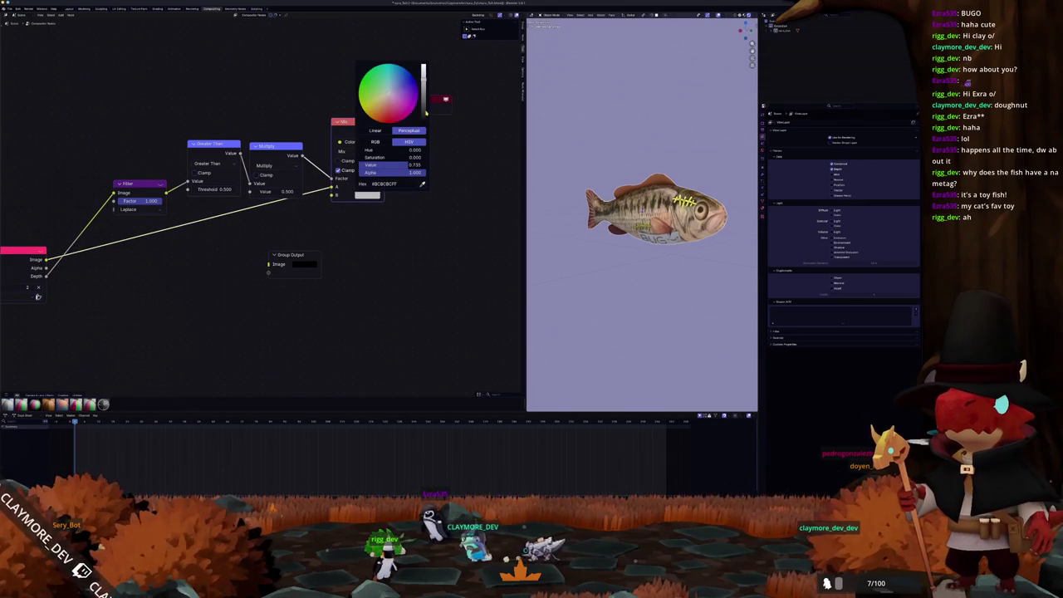
pyautogui.moveTo(426, 112); pyautogui.dragTo(426, 66)
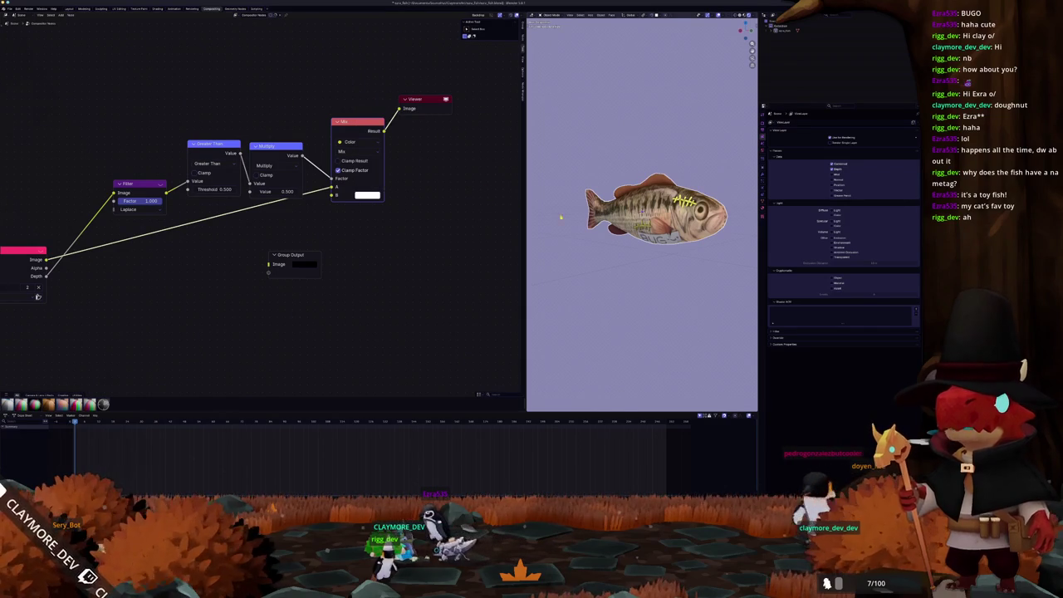
# - Insert a Blur node with size 2 between the Laplace Filter and Greater Than nodes
pyautogui.click(366, 195)
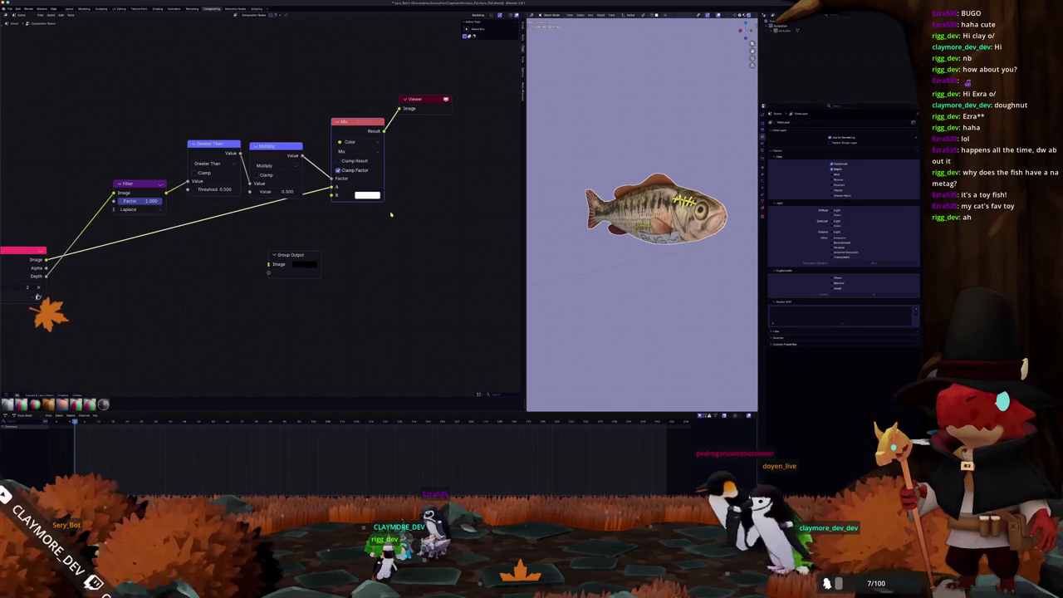
pyautogui.hscroll(1, 430, 238)
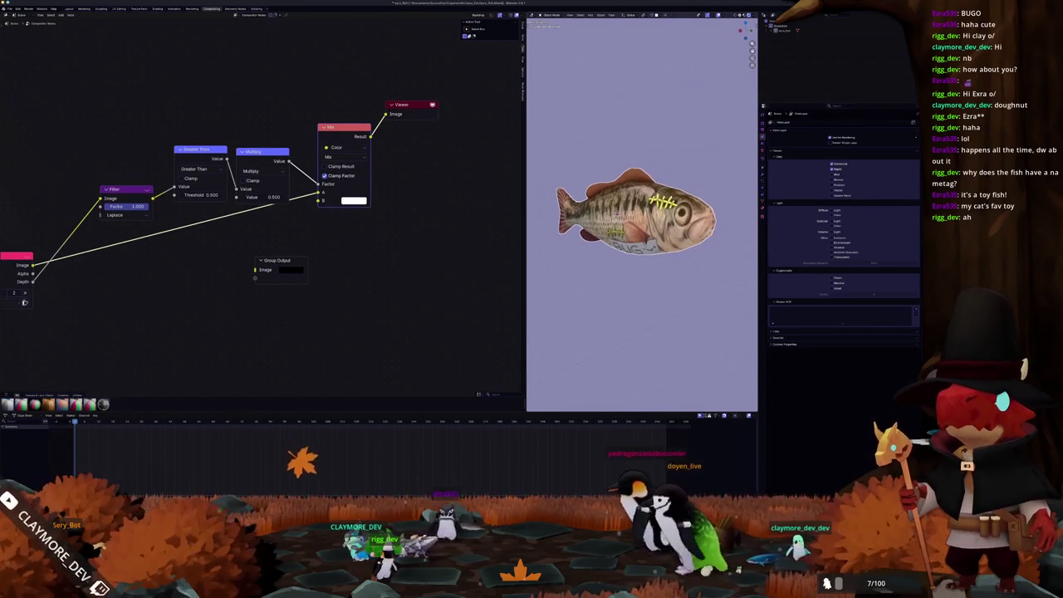
pyautogui.moveTo(125, 192)
pyautogui.mouseDown()
pyautogui.moveTo(87, 171)
pyautogui.moveTo(35, 164)
pyautogui.mouseUp()
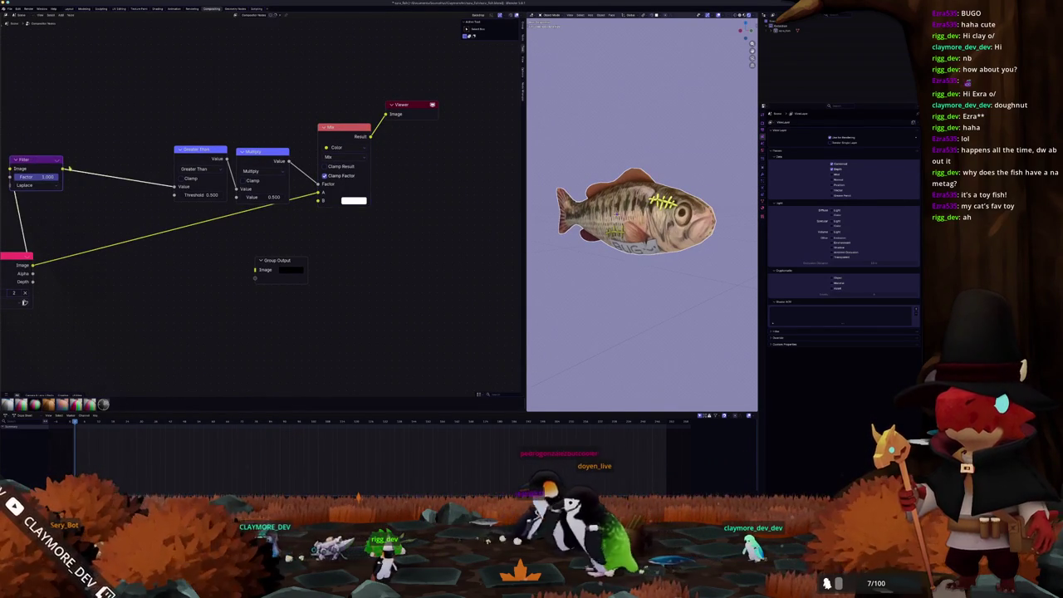
pyautogui.hotkey('shift', 'a')
pyautogui.write('se')
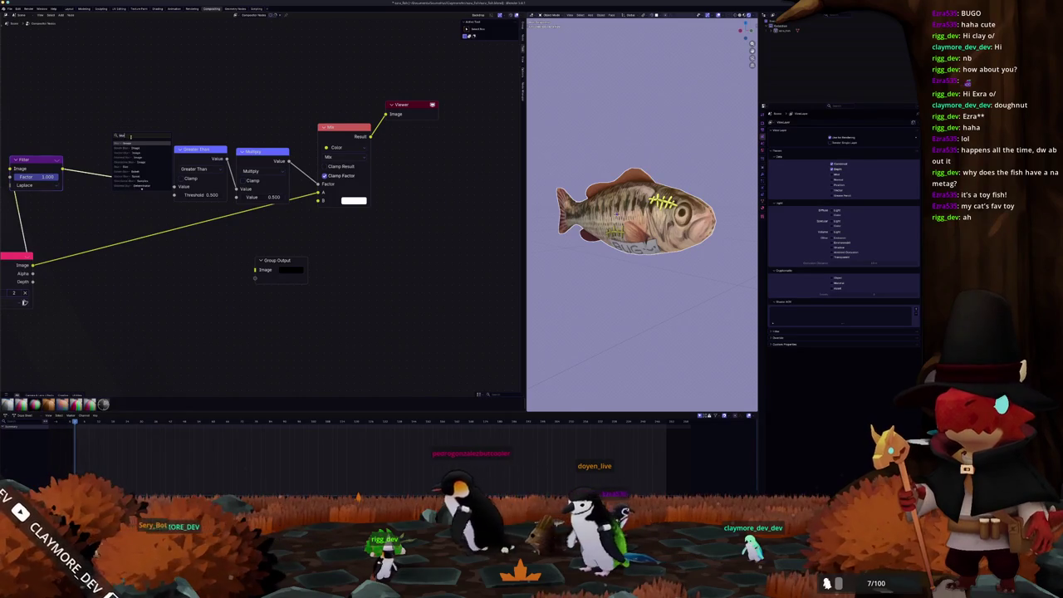
pyautogui.press('Return')
pyautogui.click(108, 149)
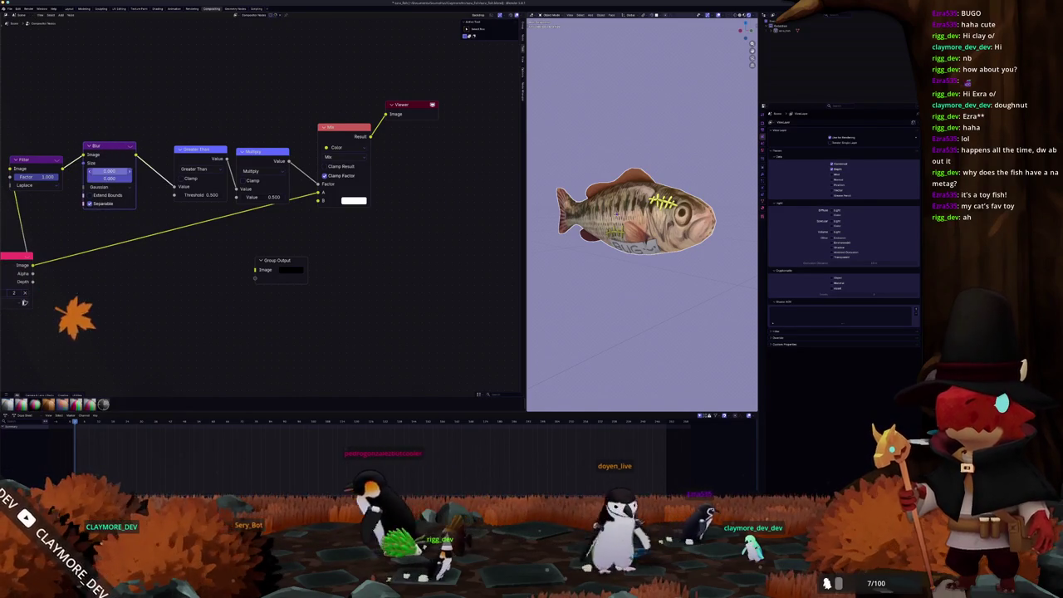
pyautogui.moveTo(108, 171); pyautogui.dragTo(108, 170)
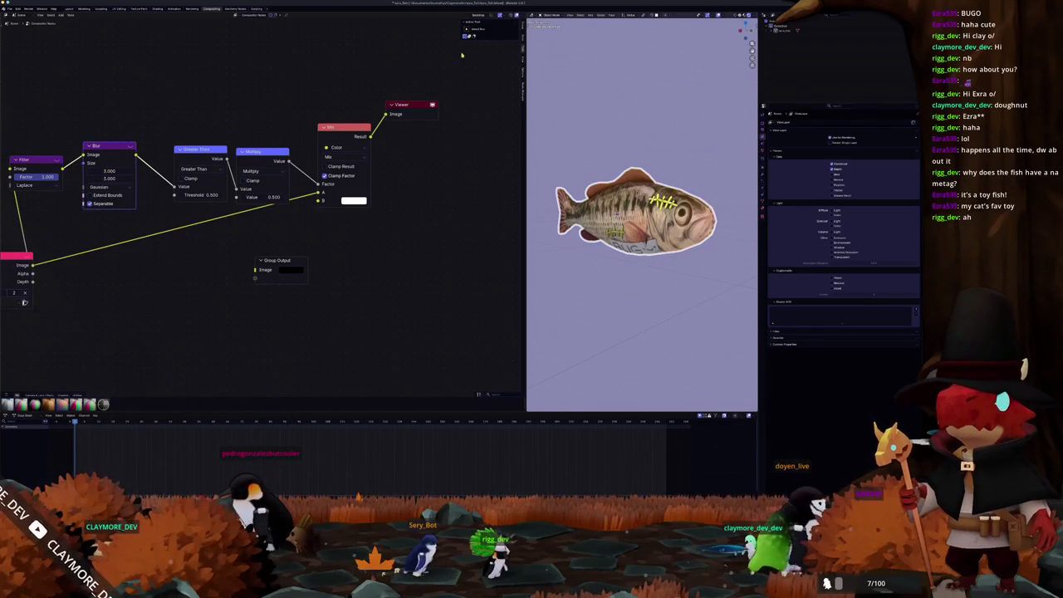
pyautogui.moveTo(513, 27); pyautogui.dragTo(351, 27)
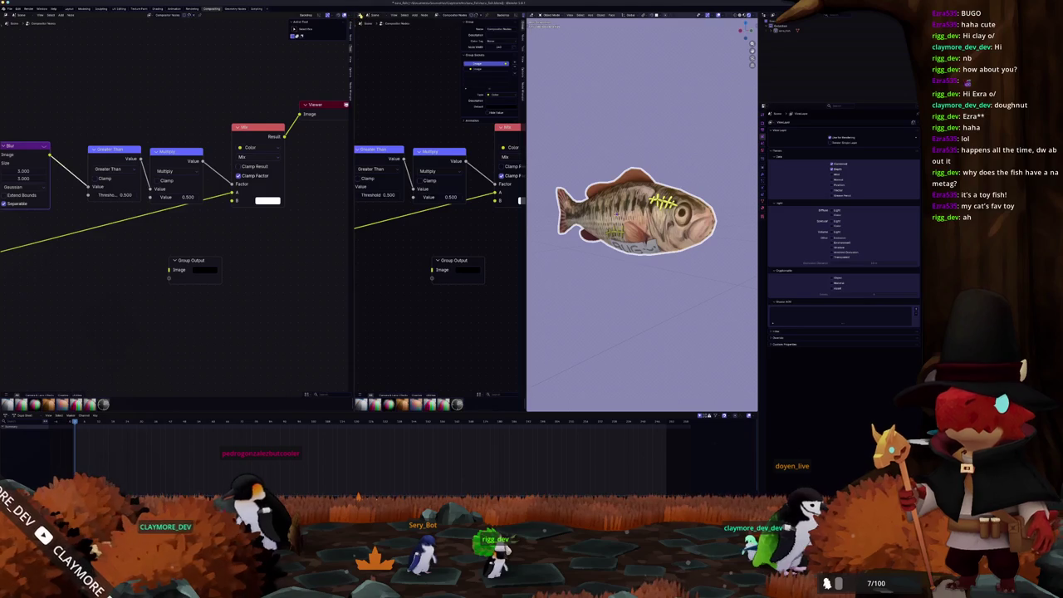
# - Turn the new area into an Image Editor displaying the Render Result
pyautogui.click(360, 15)
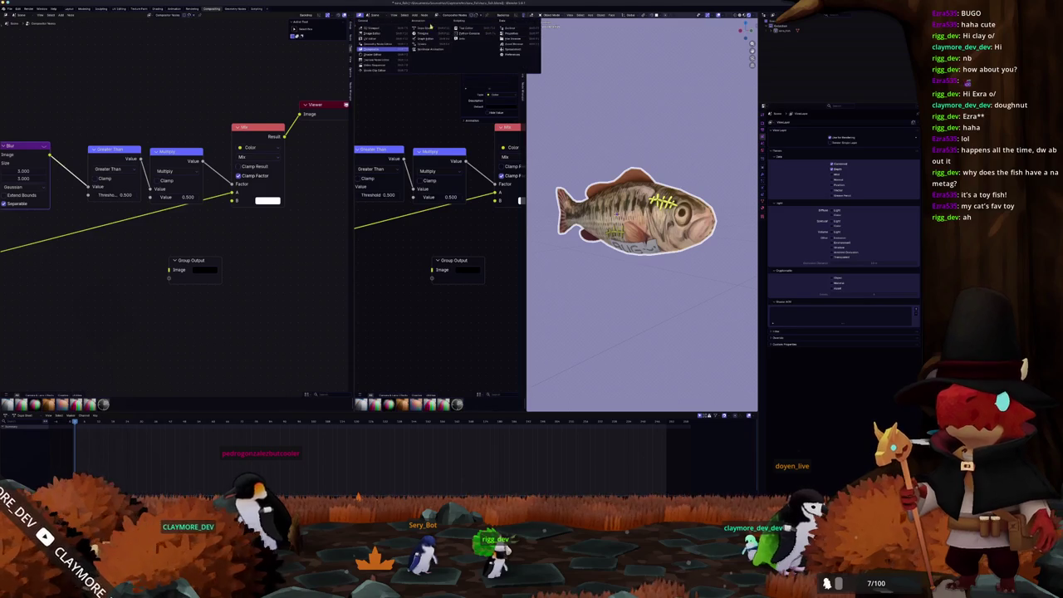
pyautogui.click(378, 36)
pyautogui.click(421, 16)
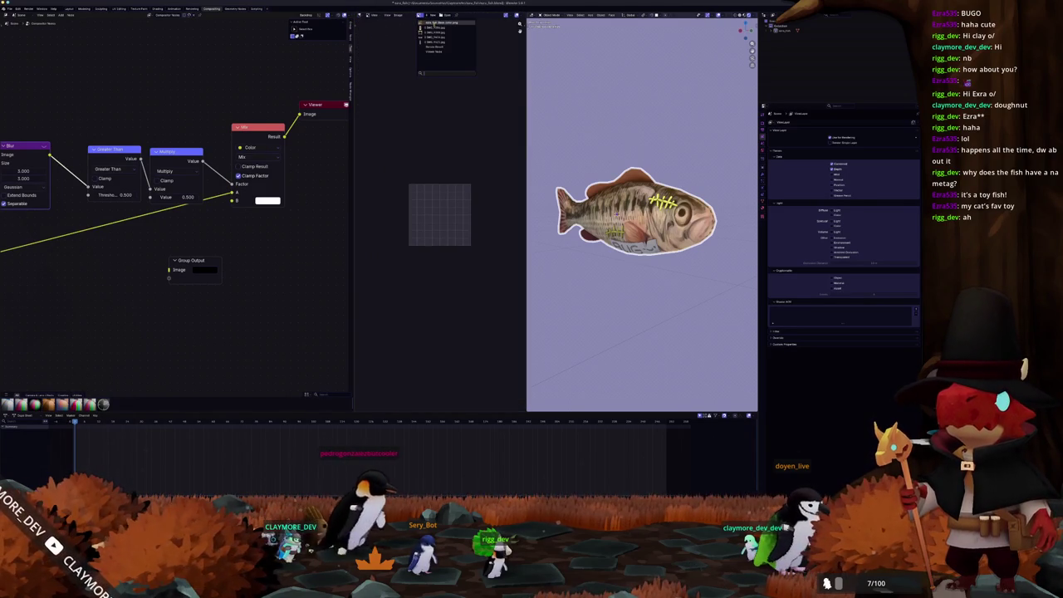
pyautogui.click(436, 46)
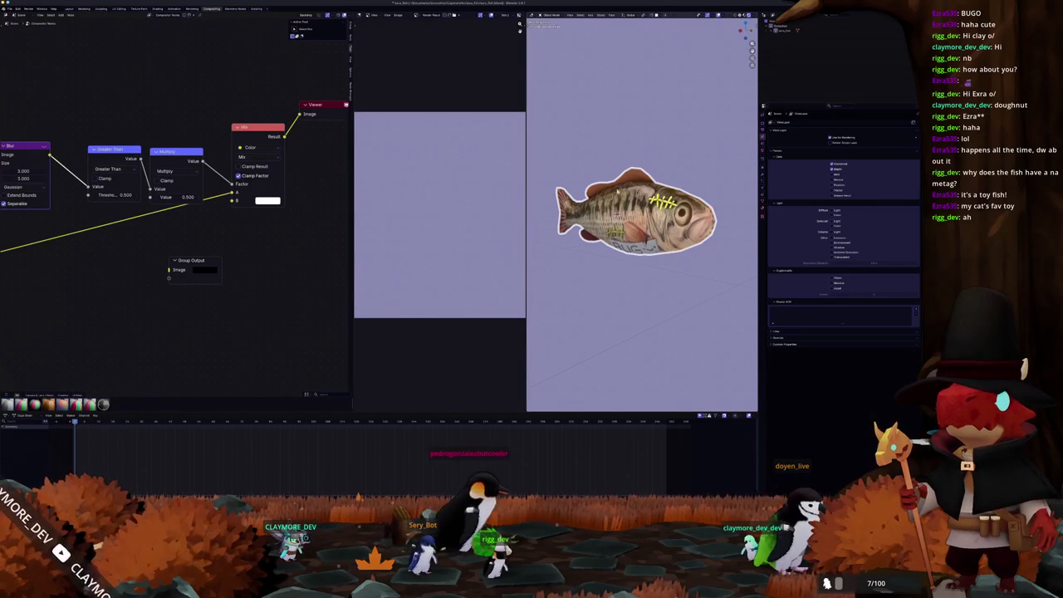
pyautogui.scroll(-3, 617, 190)
pyautogui.hotkey('shift', 'a')
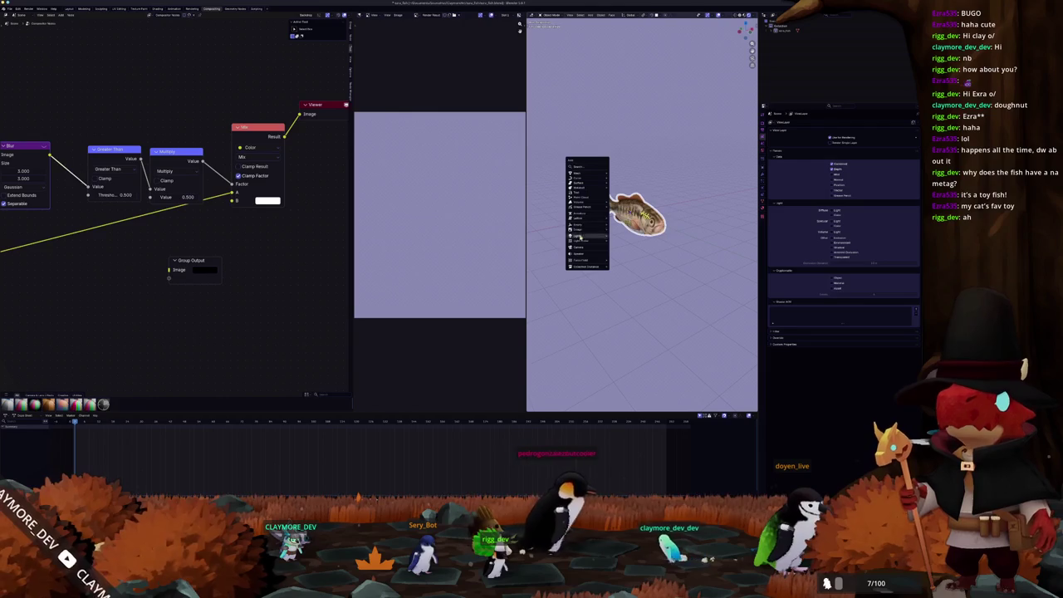
# - Add a camera aligned to the view, lock it to the view, and centre the fish in frame
pyautogui.click(579, 256)
pyautogui.press('KP_0')
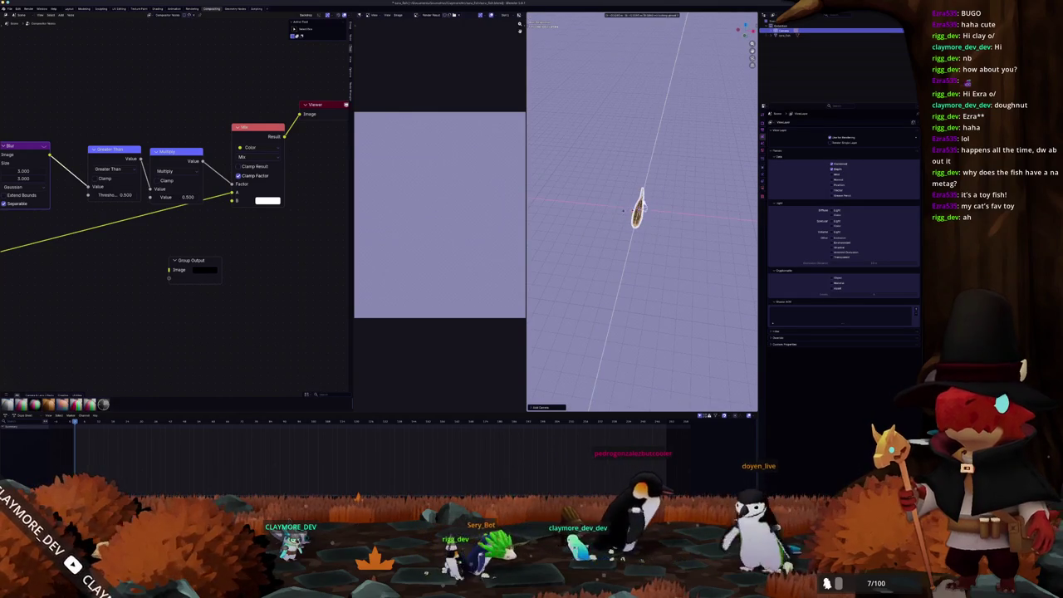
pyautogui.click(553, 249)
pyautogui.press('KP_0')
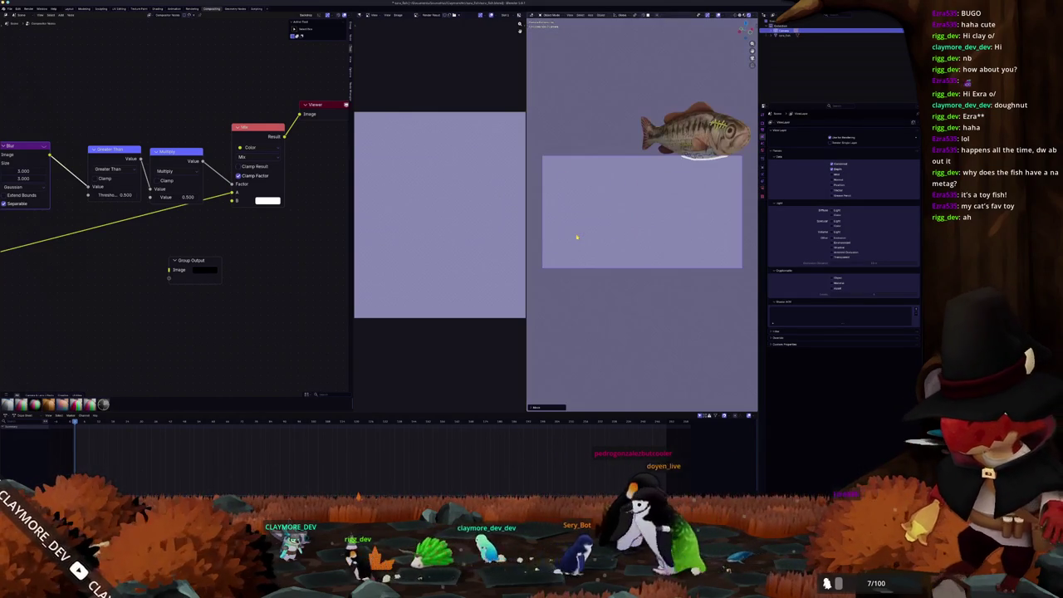
pyautogui.press('KP_0')
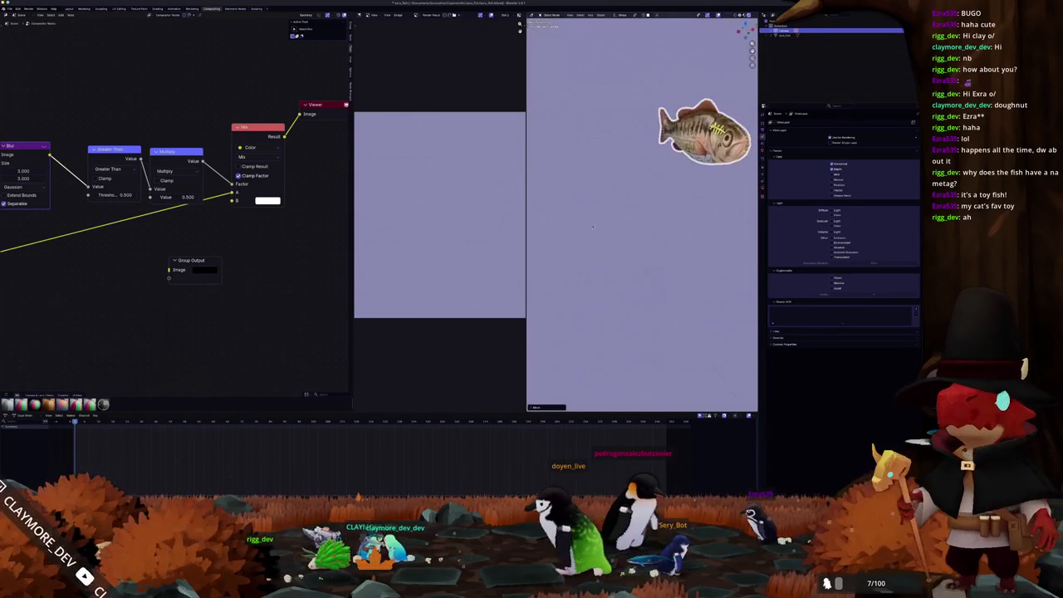
pyautogui.press('KP_0')
pyautogui.press('n')
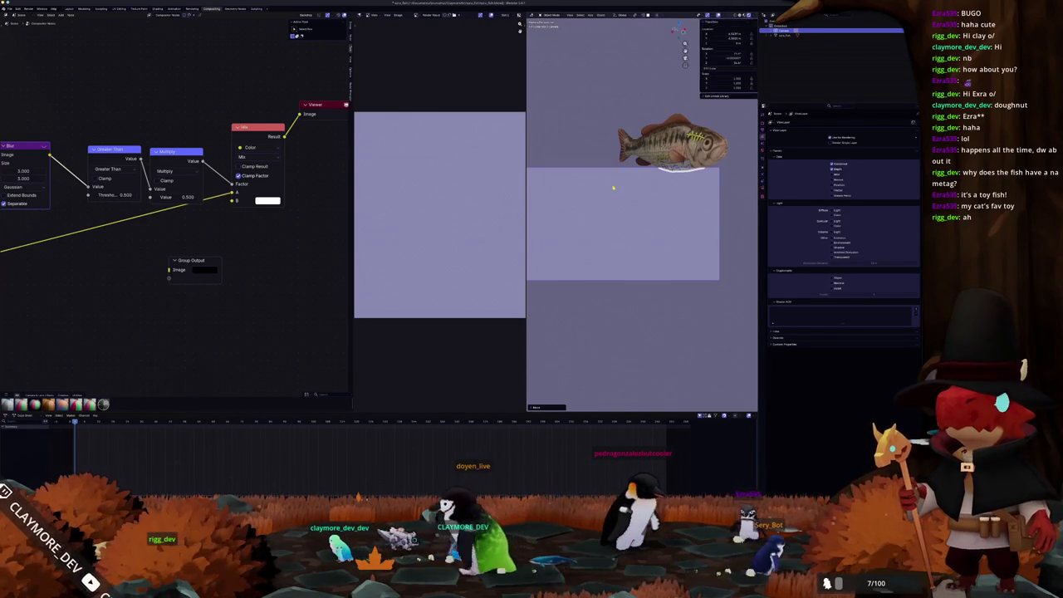
pyautogui.click(755, 46)
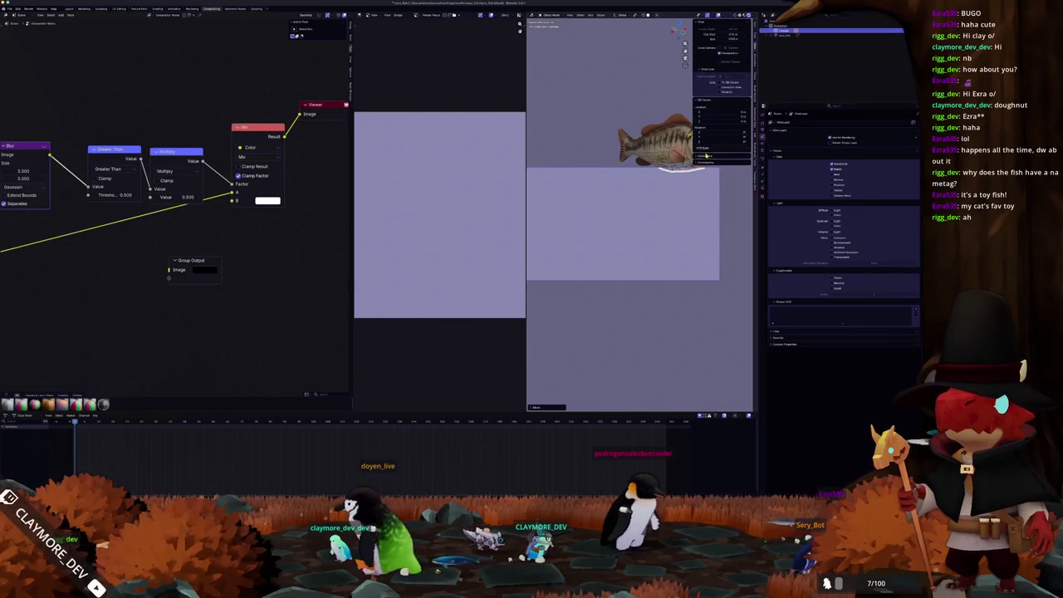
pyautogui.press('g')
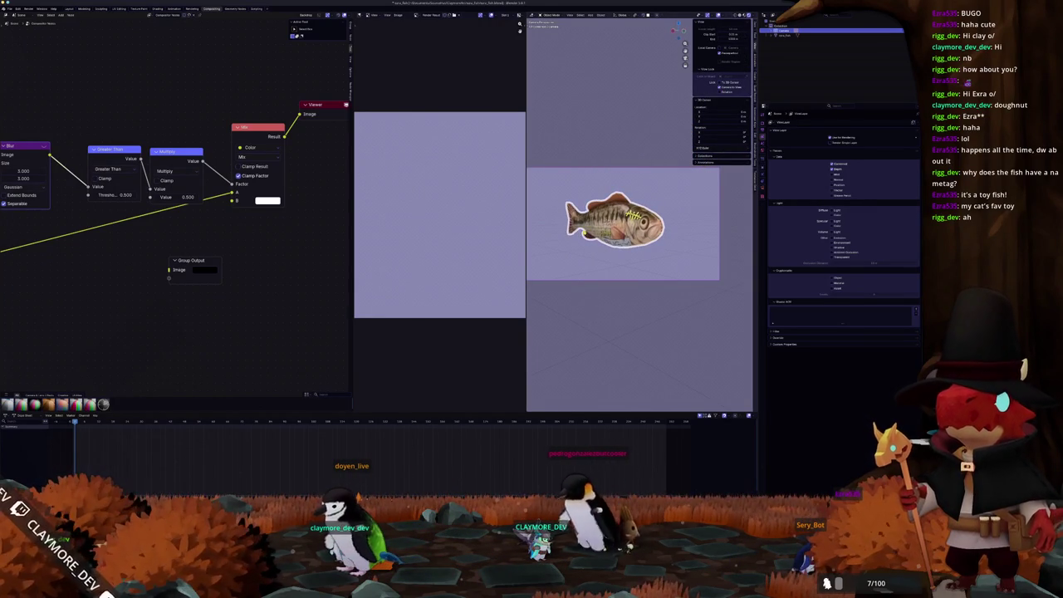
pyautogui.press('r')
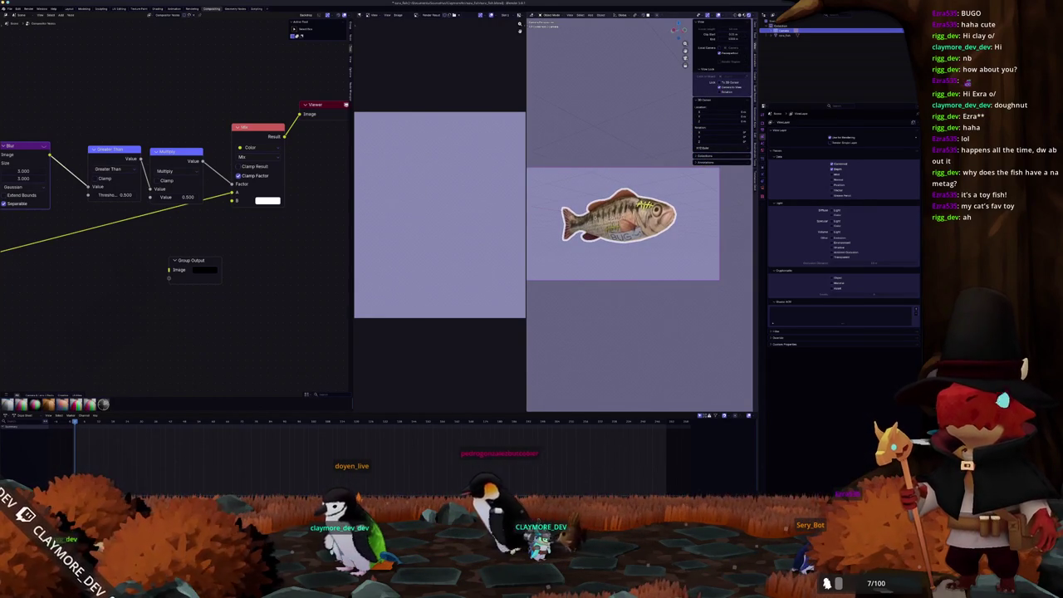
pyautogui.click(598, 138)
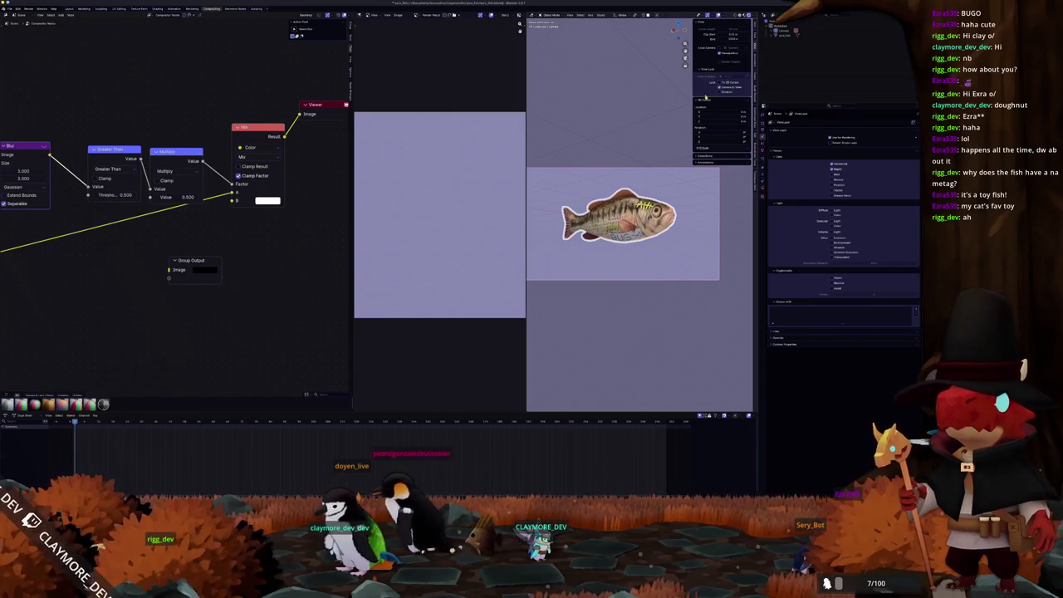
# - Set the output Resolution X and Y to a tall portrait format
pyautogui.click(763, 130)
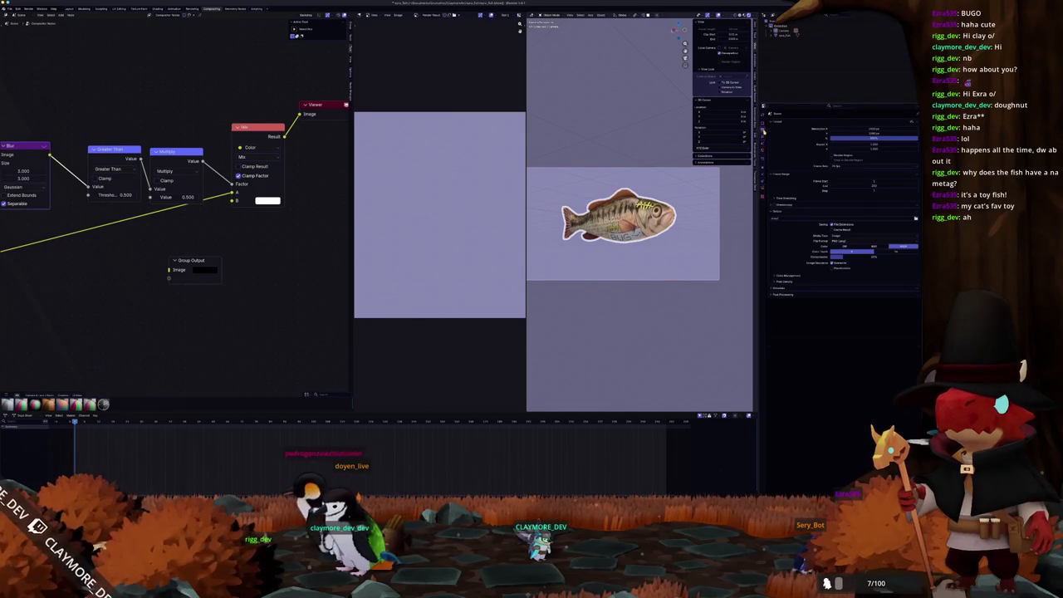
pyautogui.click(867, 129)
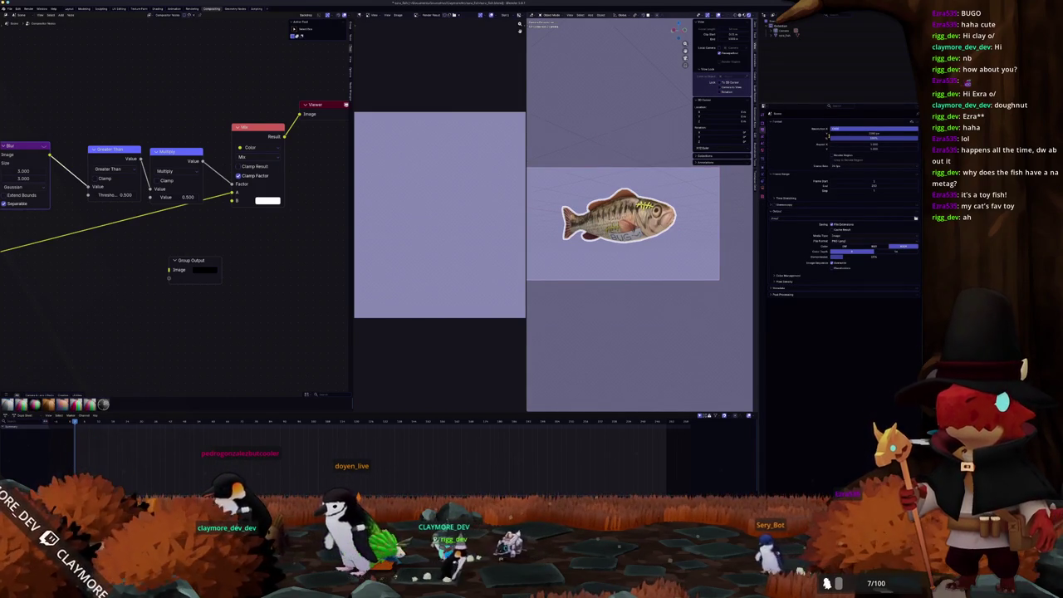
pyautogui.press('Return')
pyautogui.click(859, 135)
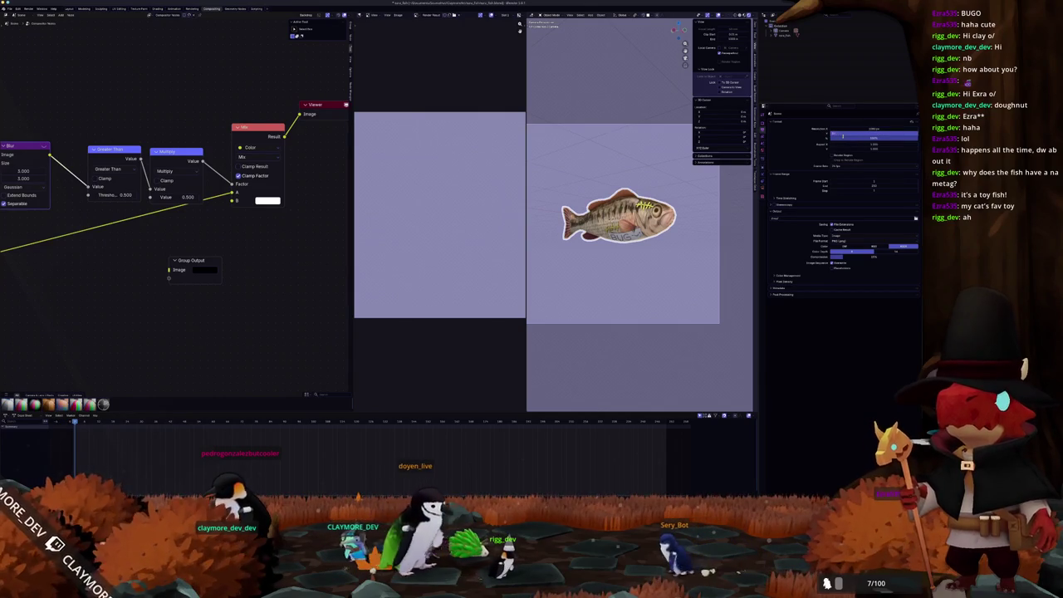
pyautogui.press('Return')
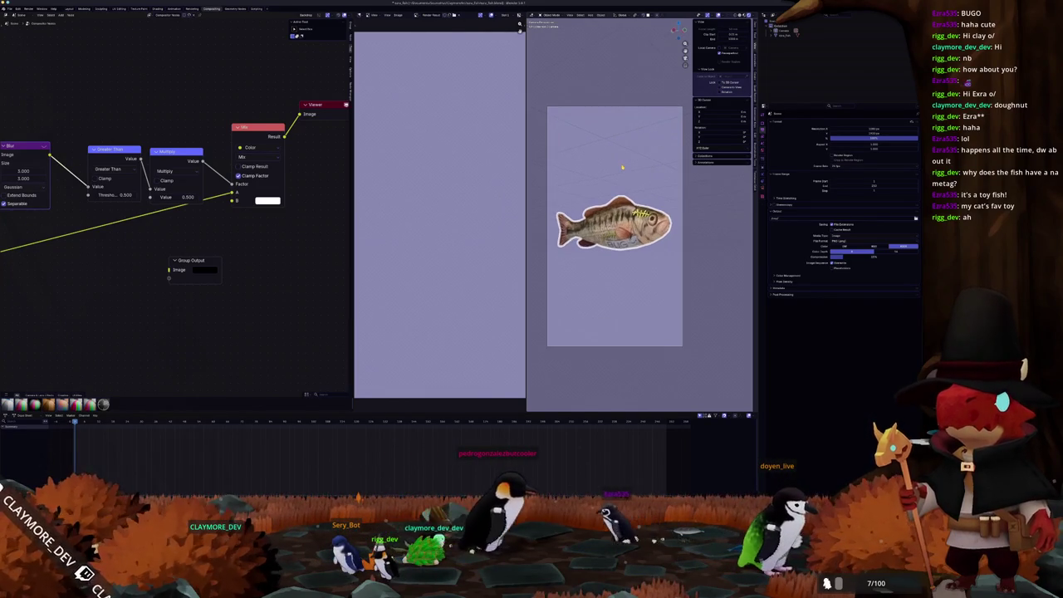
pyautogui.scroll(3, 622, 167)
# - Render the frame with F12 and connect the Mix result to the Group Output Image socket
pyautogui.press('F12')
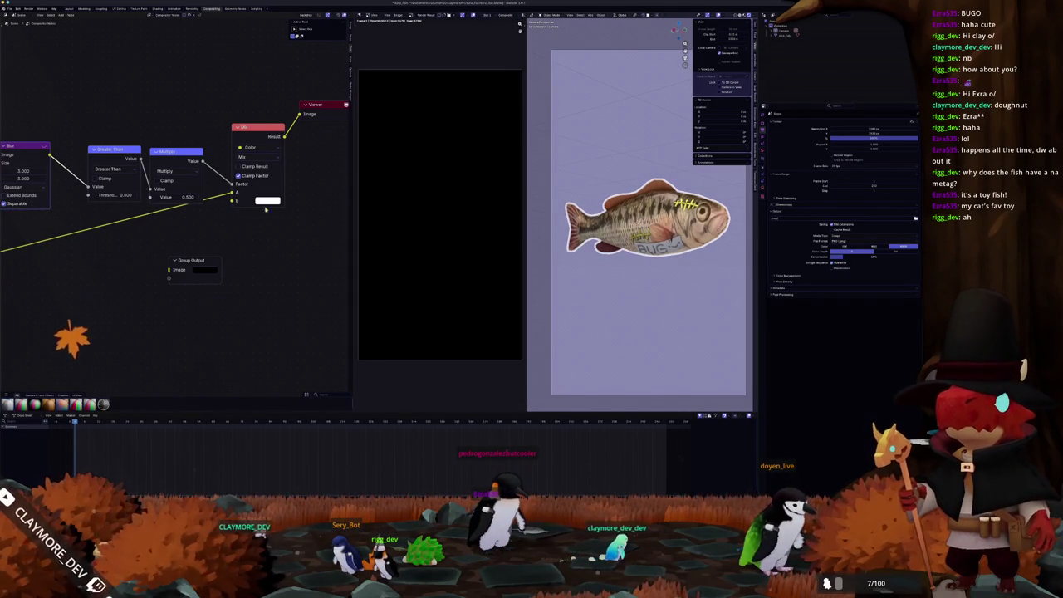
pyautogui.moveTo(193, 260)
pyautogui.mouseDown()
pyautogui.moveTo(332, 241)
pyautogui.moveTo(261, 226)
pyautogui.mouseUp()
pyautogui.moveTo(218, 138); pyautogui.dragTo(240, 236)
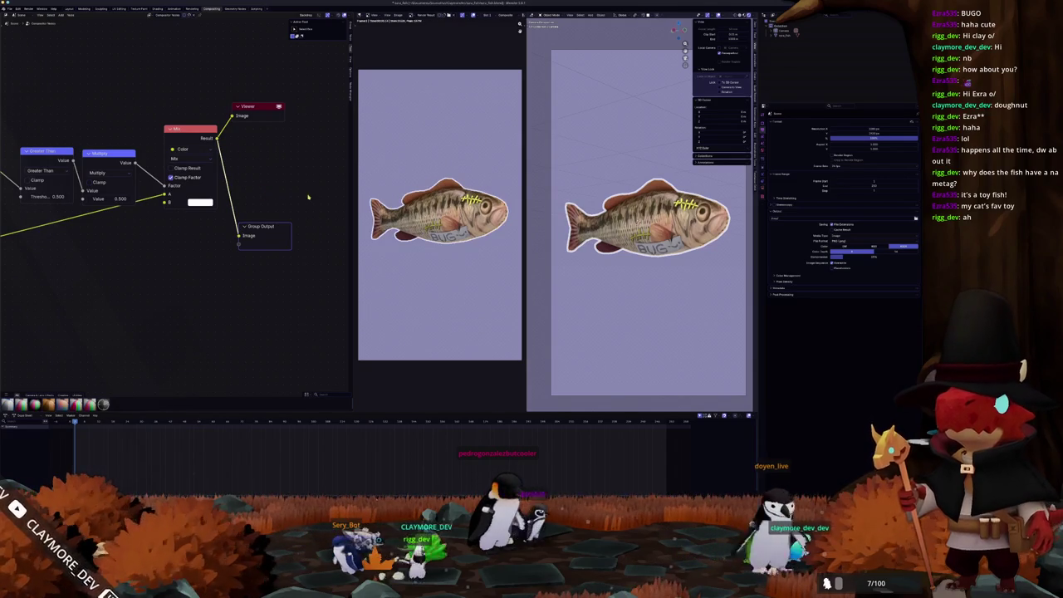
pyautogui.scroll(-1, 281, 204)
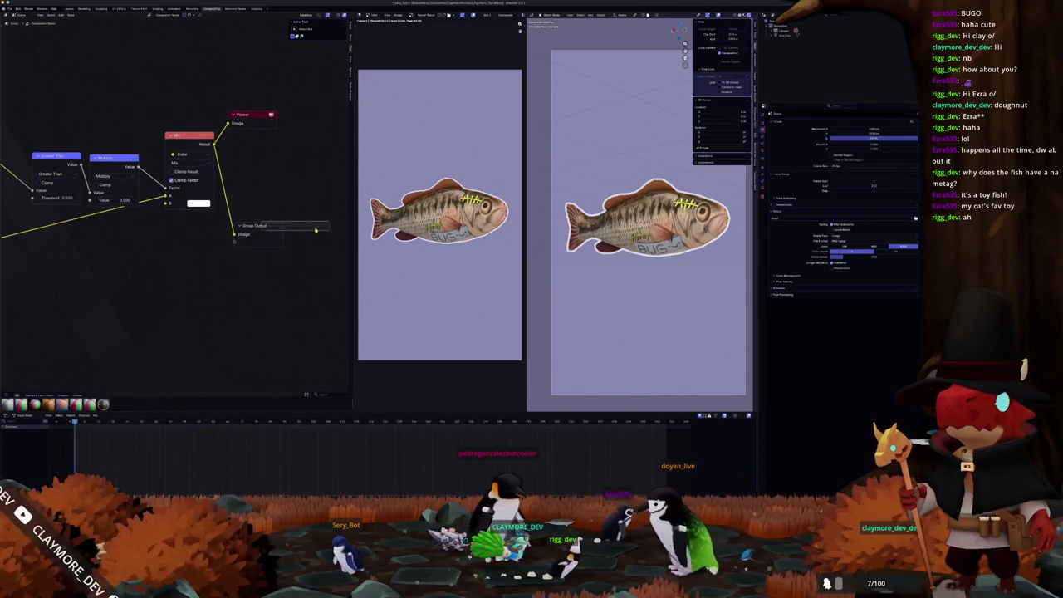
pyautogui.moveTo(264, 225); pyautogui.dragTo(320, 248)
pyautogui.moveTo(215, 144)
pyautogui.mouseDown()
pyautogui.moveTo(253, 199)
pyautogui.moveTo(277, 156)
pyautogui.mouseUp()
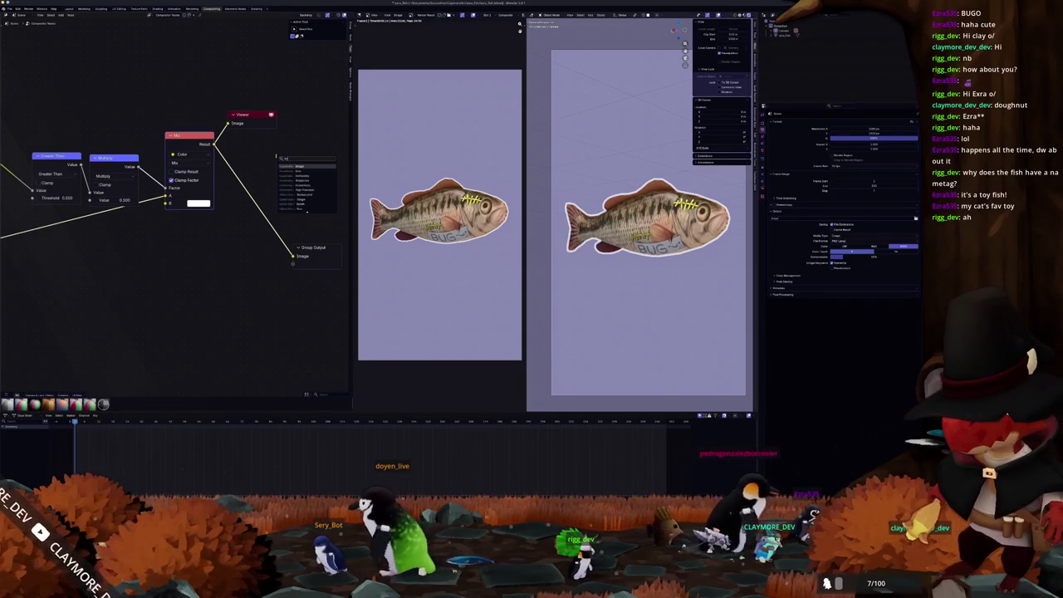
# - Add a Kuwahara filter after the Mix node, feeding both the Viewer and Group Output
pyautogui.click(297, 190)
pyautogui.click(277, 141)
pyautogui.keyDown('ctrl'); pyautogui.keyDown('shift'); pyautogui.click(276, 141); pyautogui.keyUp('shift'); pyautogui.keyUp('ctrl')
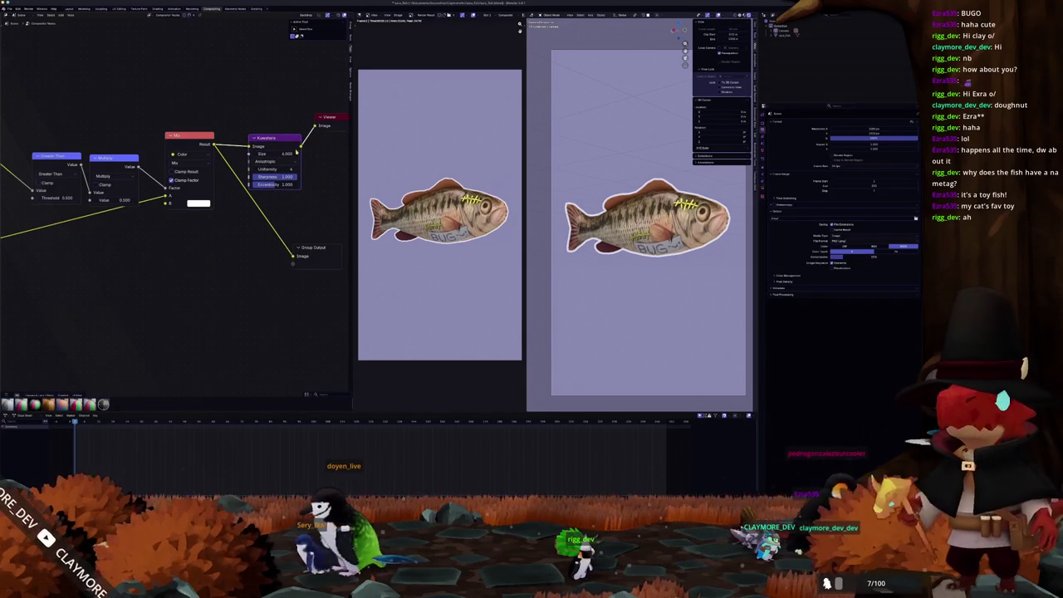
pyautogui.moveTo(291, 241); pyautogui.dragTo(328, 218)
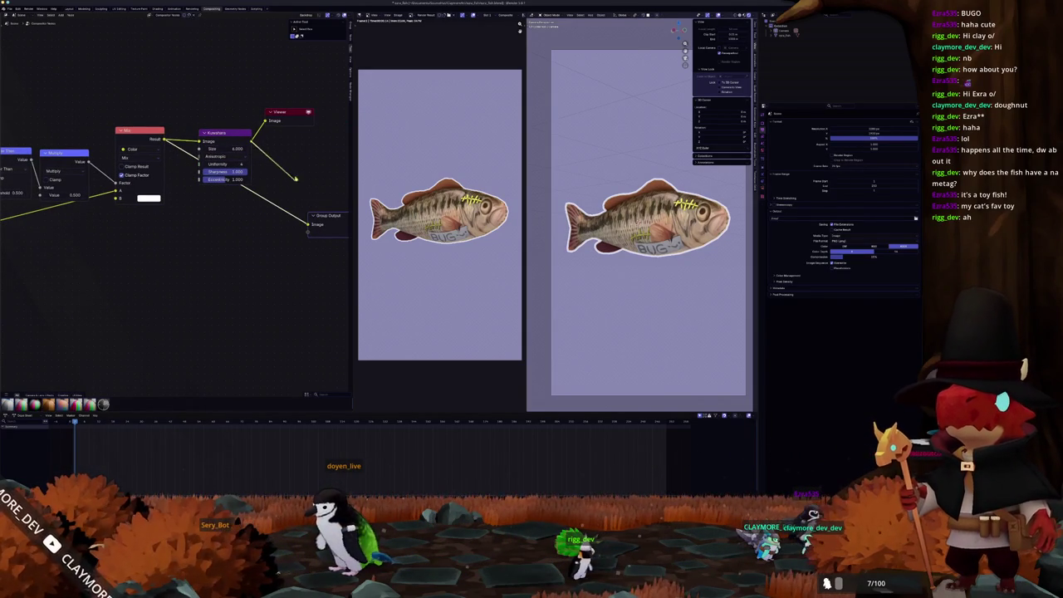
pyautogui.moveTo(296, 178); pyautogui.dragTo(309, 224)
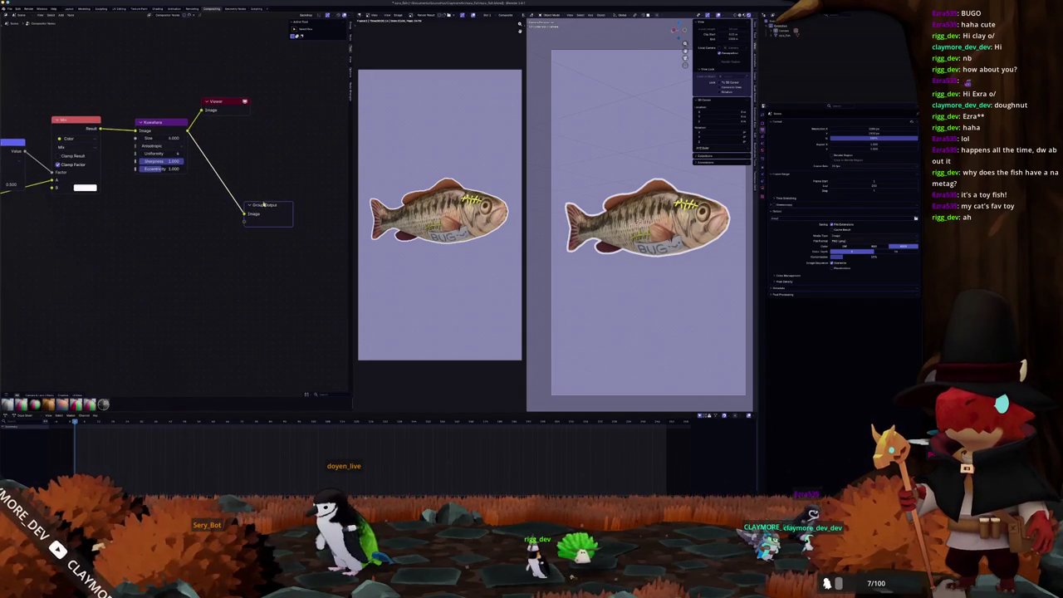
# - Duplicate a Mix node and wire it after Kuwahara to place the fish on a near-white background
pyautogui.scroll(-4, 262, 184)
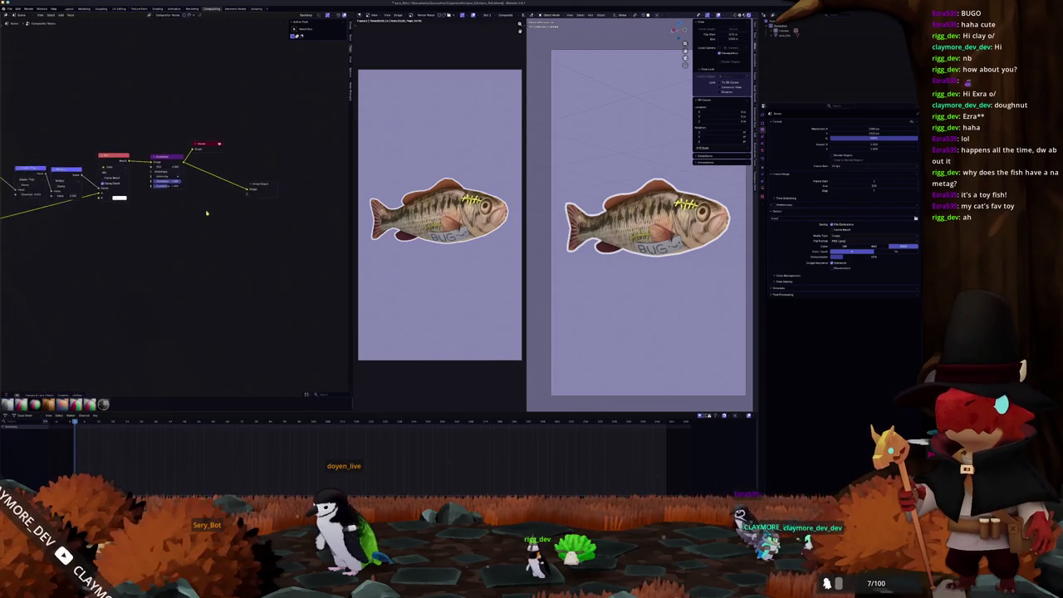
pyautogui.scroll(-2, 261, 184)
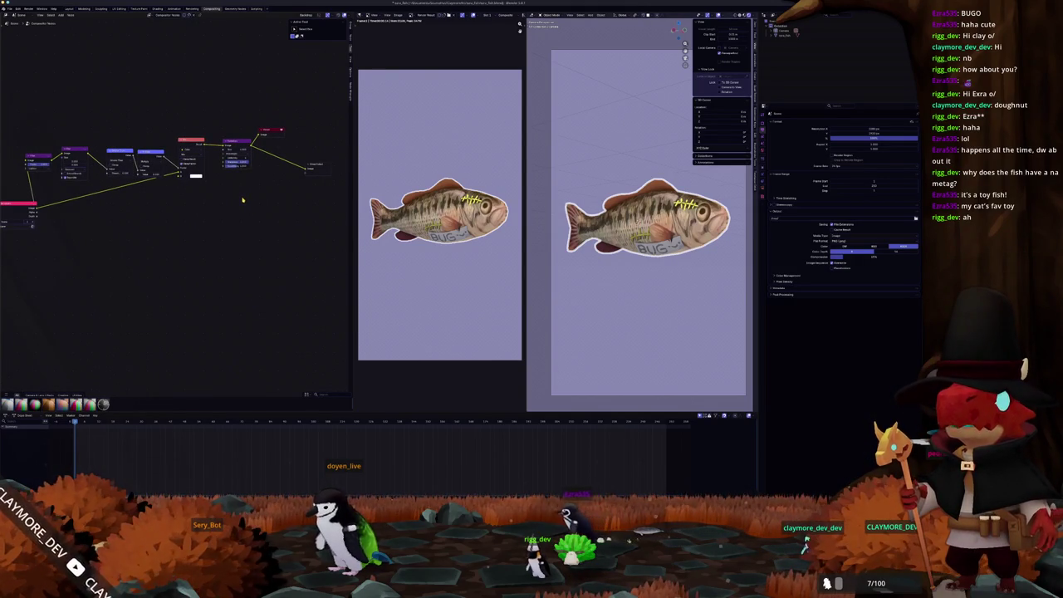
pyautogui.scroll(-1, 243, 200)
pyautogui.hotkey('shift', 'd')
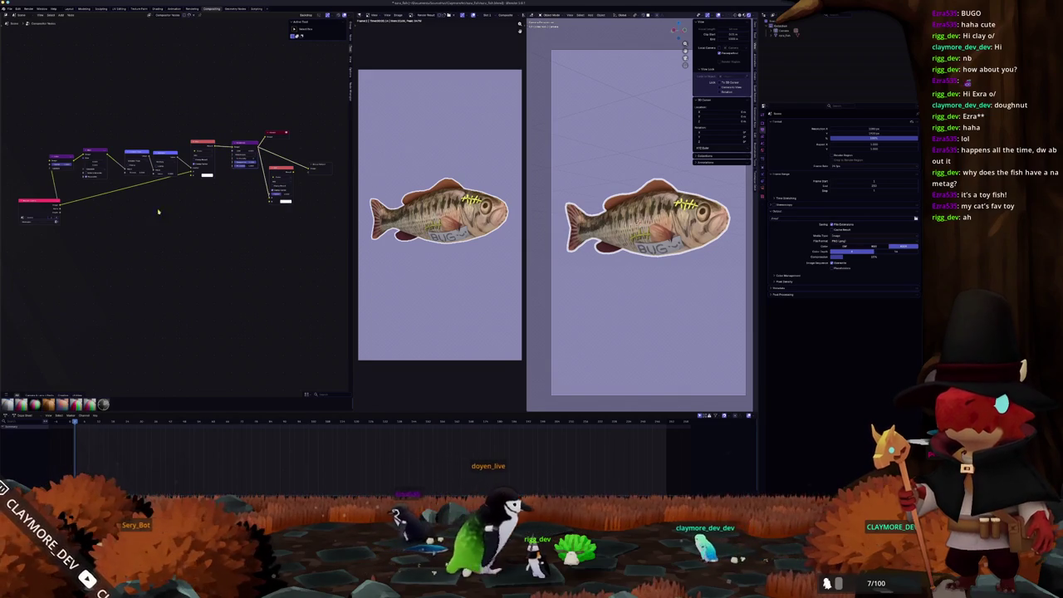
pyautogui.scroll(2, 199, 185)
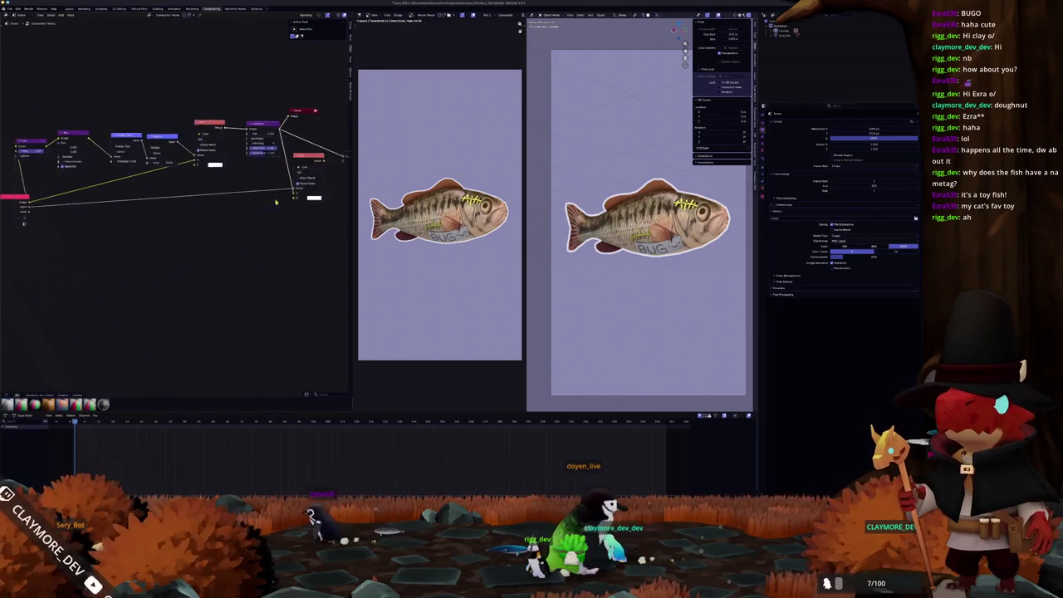
pyautogui.moveTo(207, 119)
pyautogui.mouseDown()
pyautogui.moveTo(255, 150)
pyautogui.moveTo(239, 155)
pyautogui.mouseUp()
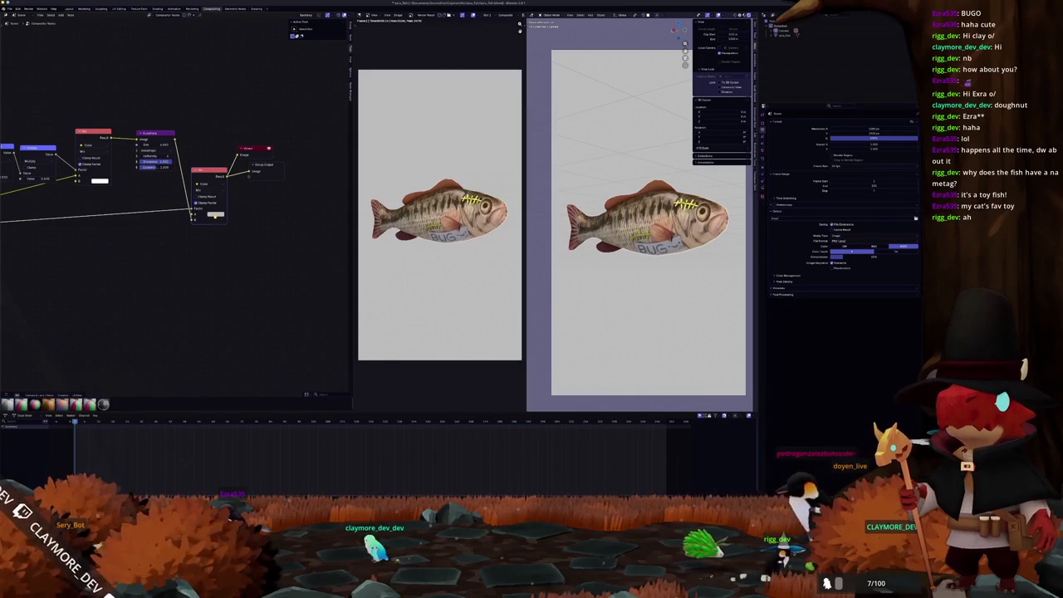
# - Detach the long link from the right-hand Mix node and drag a new link from the left node into node search
pyautogui.click(215, 216)
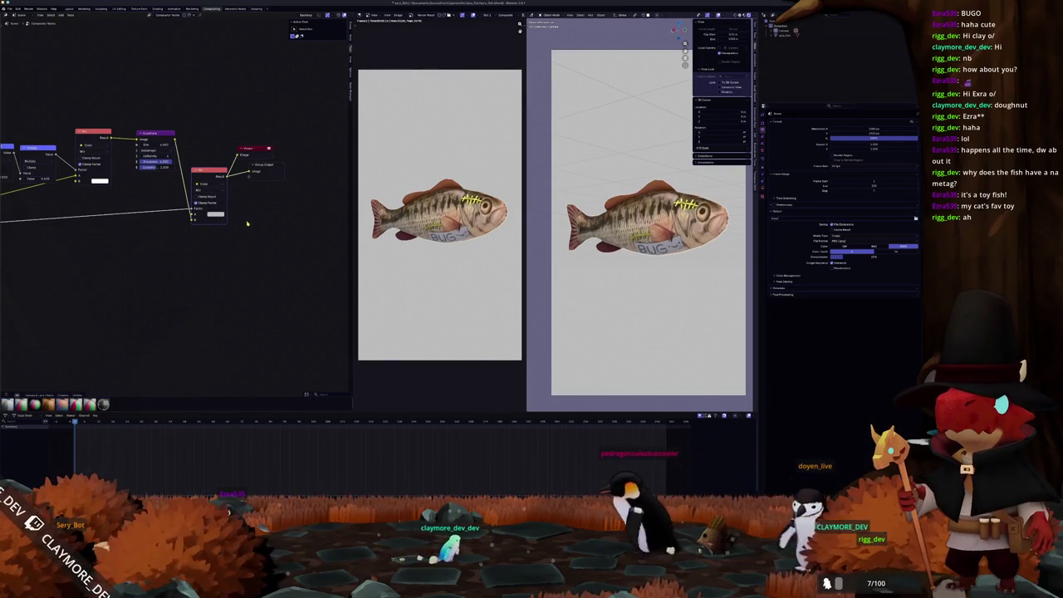
pyautogui.hscroll(-5, 152, 230)
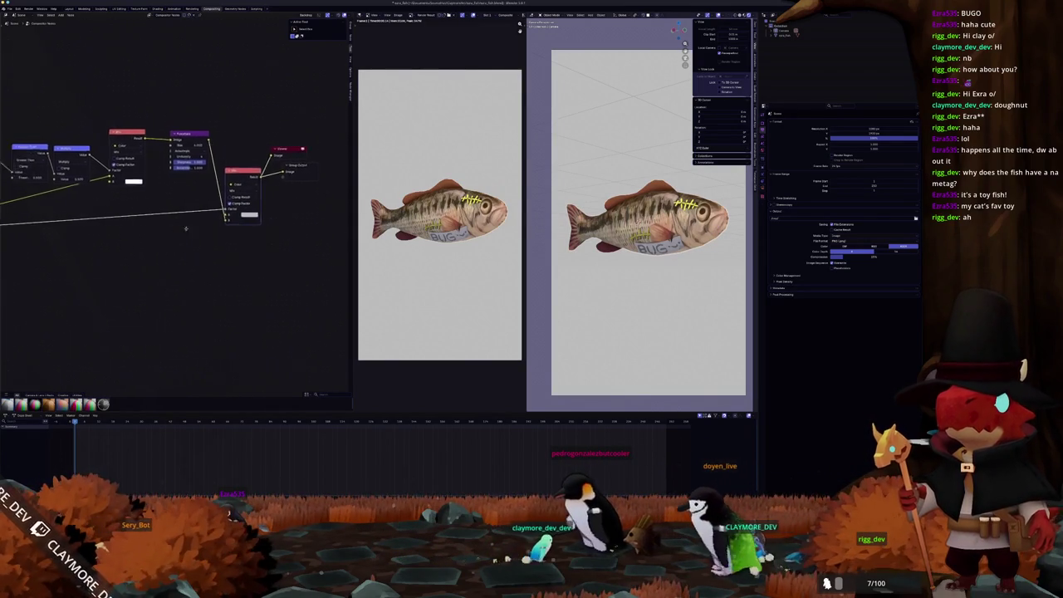
pyautogui.hscroll(3, 125, 216)
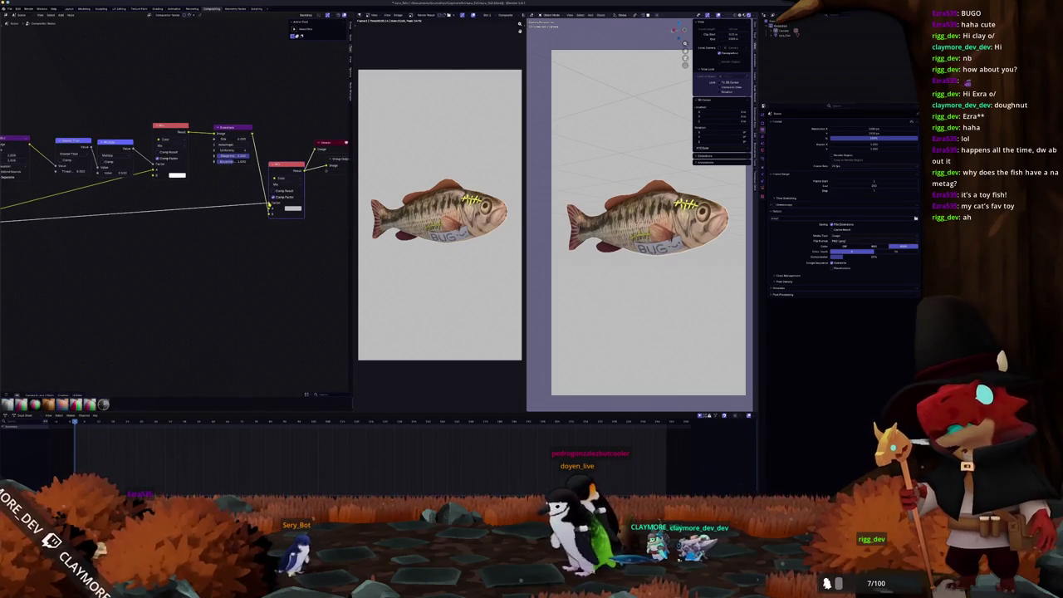
pyautogui.moveTo(267, 207)
pyautogui.mouseDown()
pyautogui.moveTo(157, 221)
pyautogui.moveTo(177, 221)
pyautogui.mouseUp()
pyautogui.scroll(-2, 69, 224)
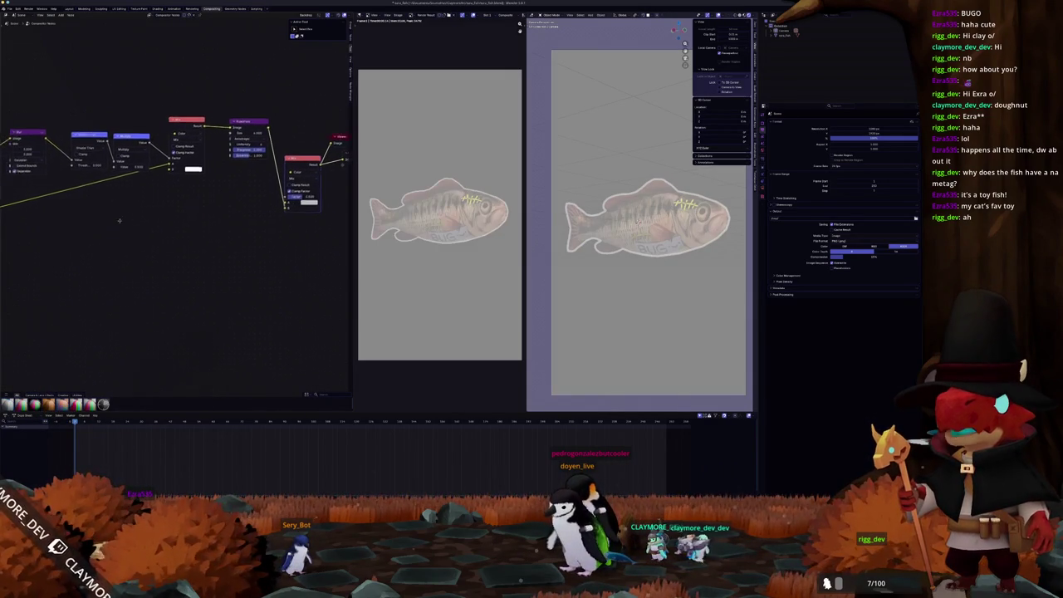
pyautogui.moveTo(48, 218)
pyautogui.mouseDown()
pyautogui.moveTo(193, 218)
pyautogui.moveTo(198, 208)
pyautogui.moveTo(186, 219)
pyautogui.mouseUp()
pyautogui.moveTo(190, 224); pyautogui.dragTo(187, 226)
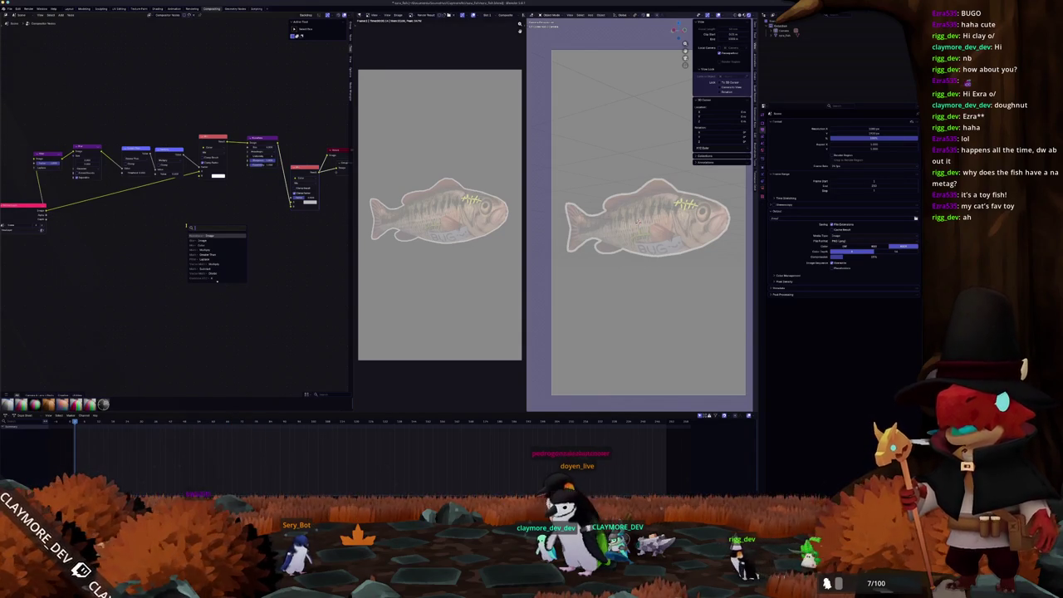
# - Insert a Math Add node on the link and feed the upper node's output into it
pyautogui.write('mult')
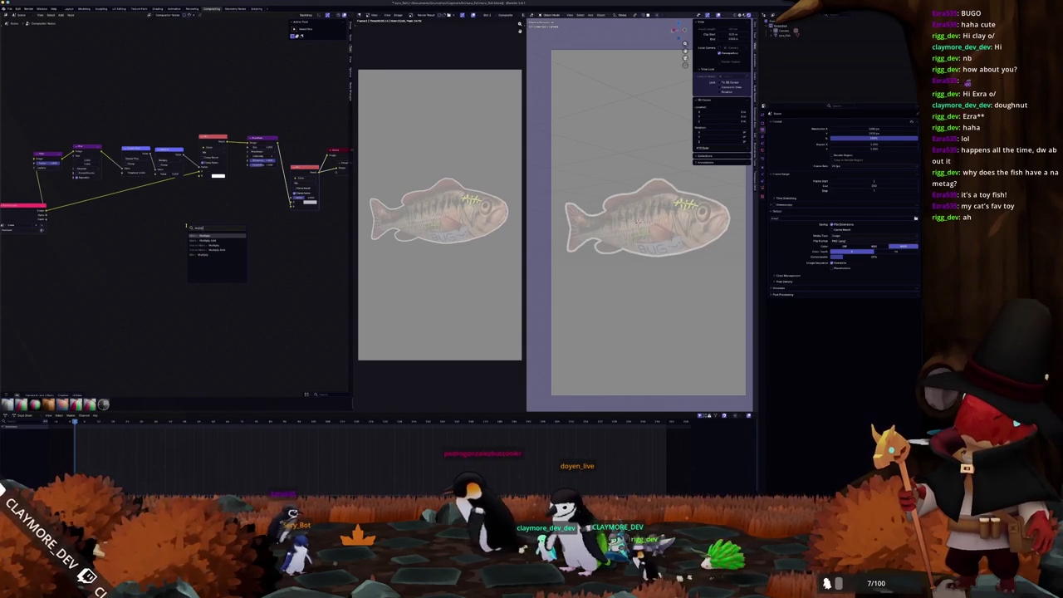
pyautogui.press('BackSpace')
pyautogui.press('BackSpace')
pyautogui.press('BackSpace')
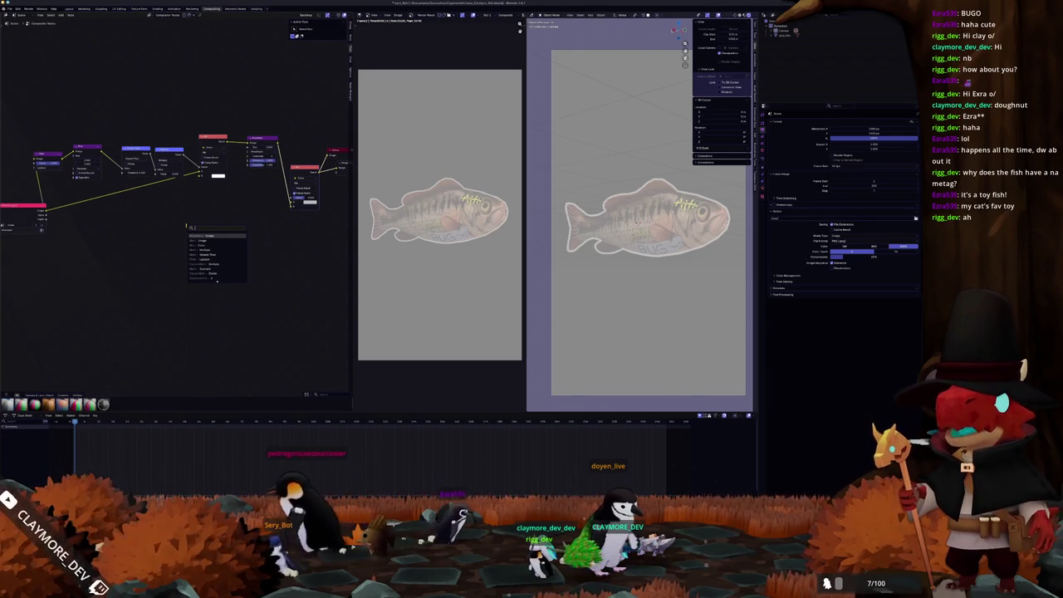
pyautogui.write('add')
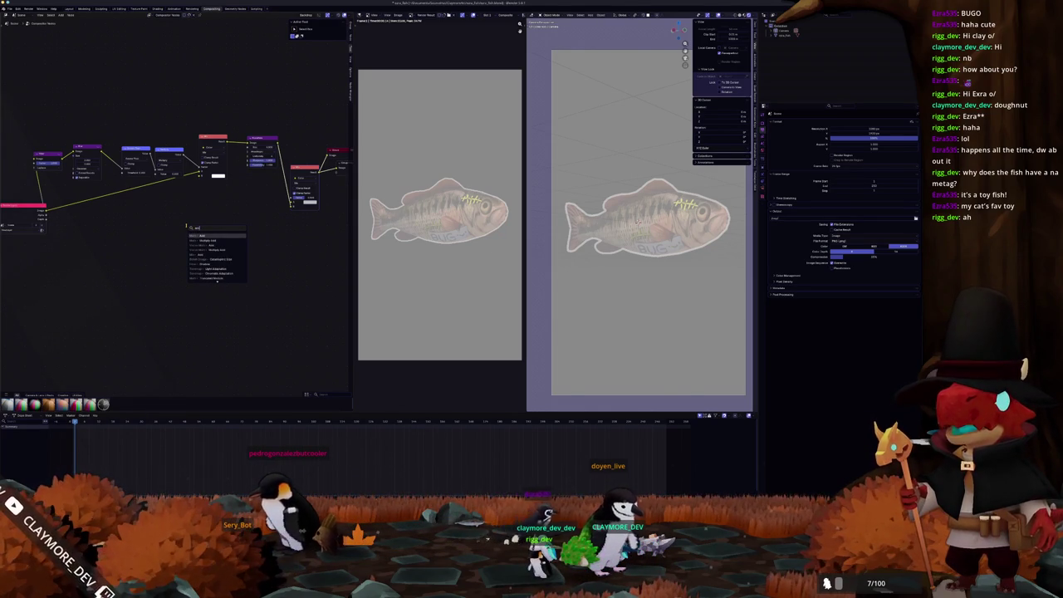
pyautogui.press('Return')
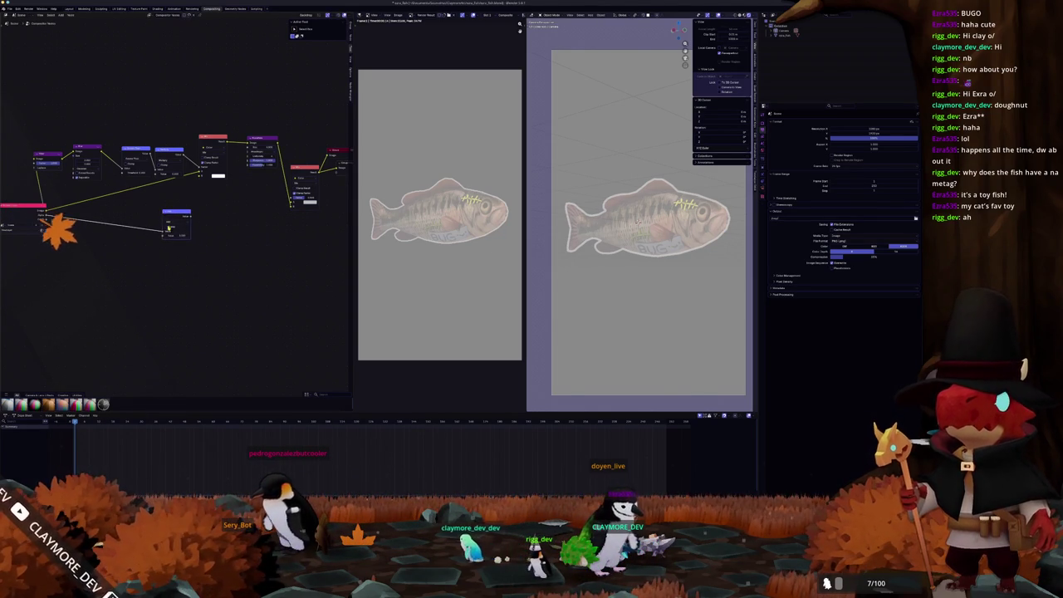
pyautogui.moveTo(182, 158)
pyautogui.mouseDown()
pyautogui.moveTo(141, 241)
pyautogui.moveTo(170, 213)
pyautogui.moveTo(290, 199)
pyautogui.moveTo(249, 177)
pyautogui.mouseUp()
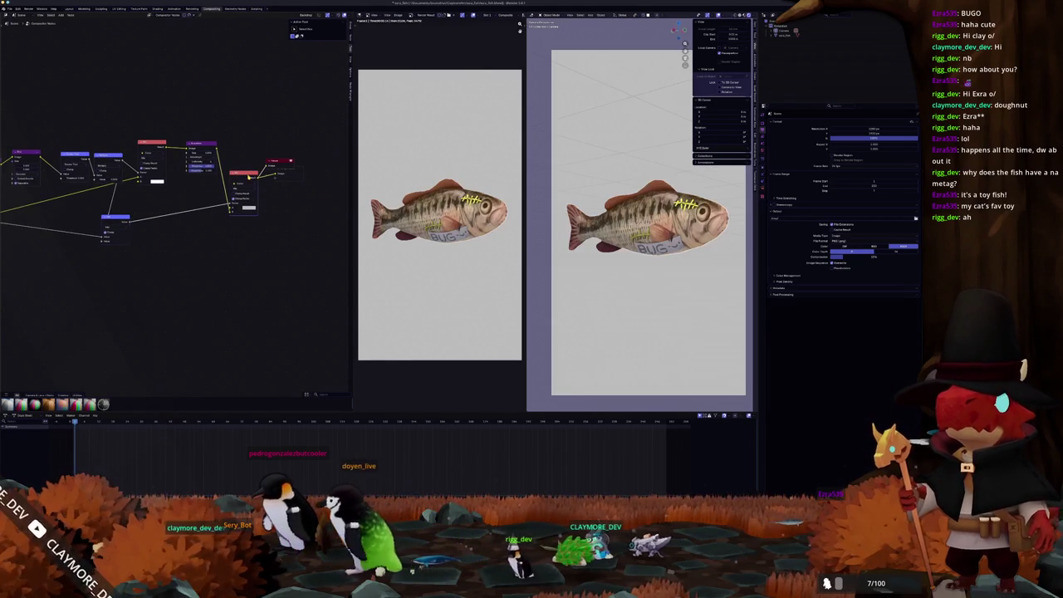
# - Move the Viewer and Add nodes apart and preview the Add node's result as a mask
pyautogui.scroll(2, 241, 207)
pyautogui.moveTo(298, 152); pyautogui.dragTo(307, 133)
pyautogui.moveTo(107, 217); pyautogui.dragTo(187, 208)
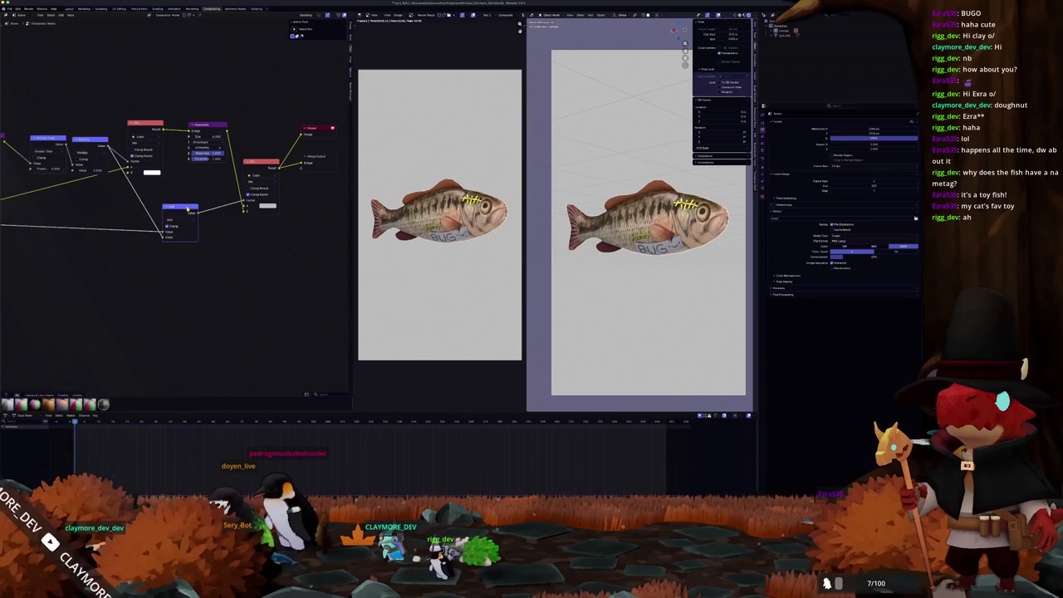
pyautogui.keyDown('ctrl'); pyautogui.keyDown('shift'); pyautogui.click(183, 212); pyautogui.keyUp('shift'); pyautogui.keyUp('ctrl')
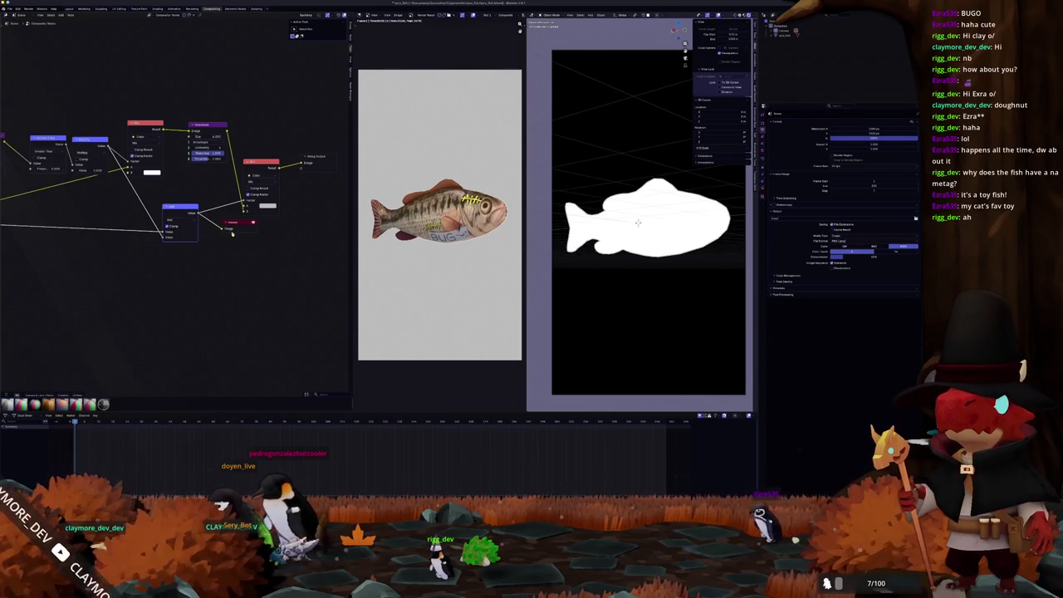
# - Leave camera view, show the fish mask in wireframe, and nudge the Add node down
pyautogui.scroll(8, 580, 242)
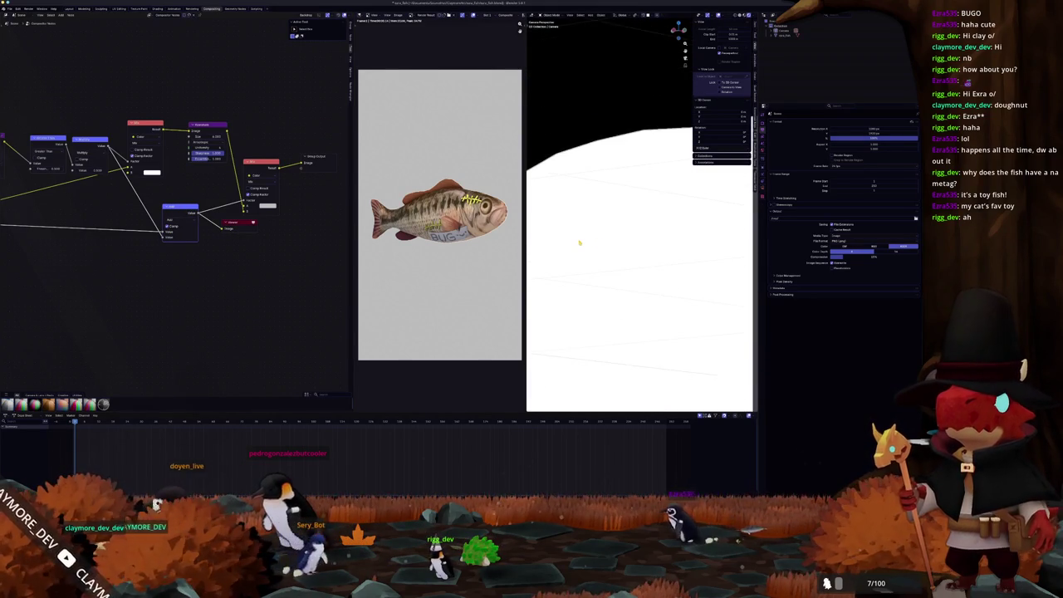
pyautogui.moveTo(580, 243); pyautogui.dragTo(643, 262)
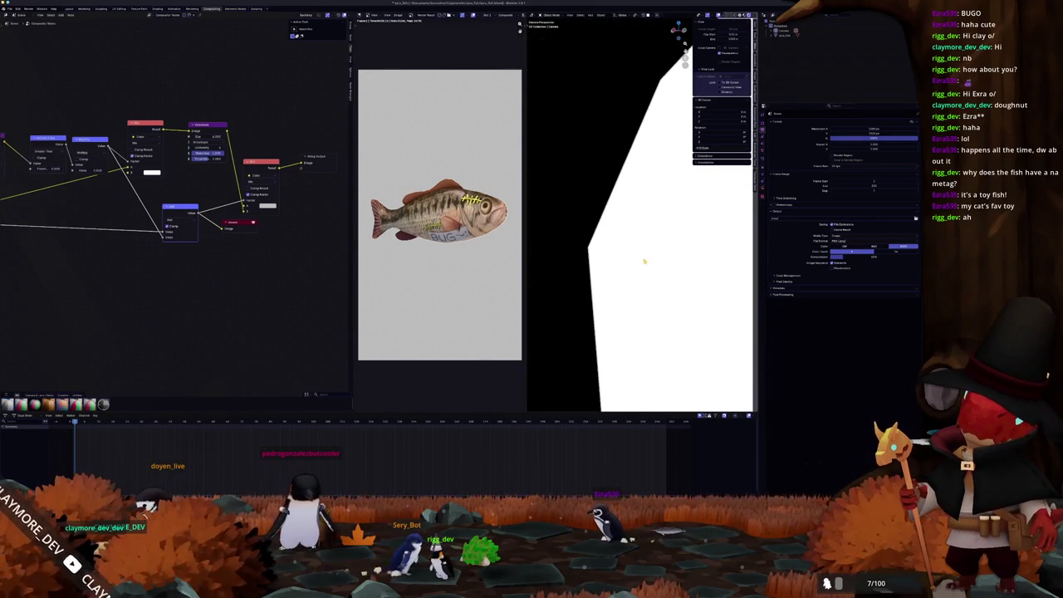
pyautogui.scroll(-8, 589, 263)
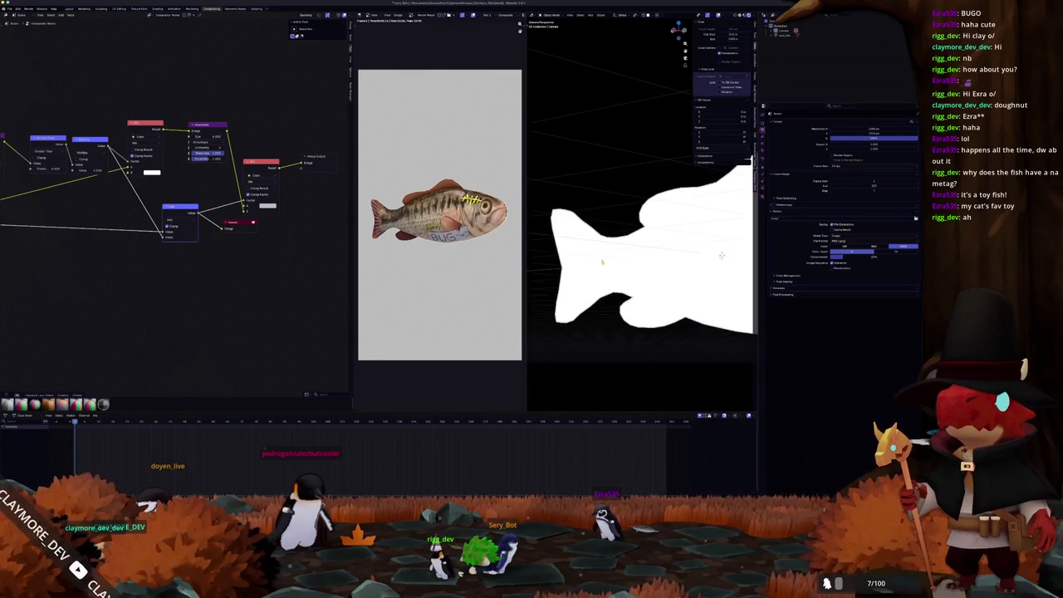
pyautogui.press('KP_0')
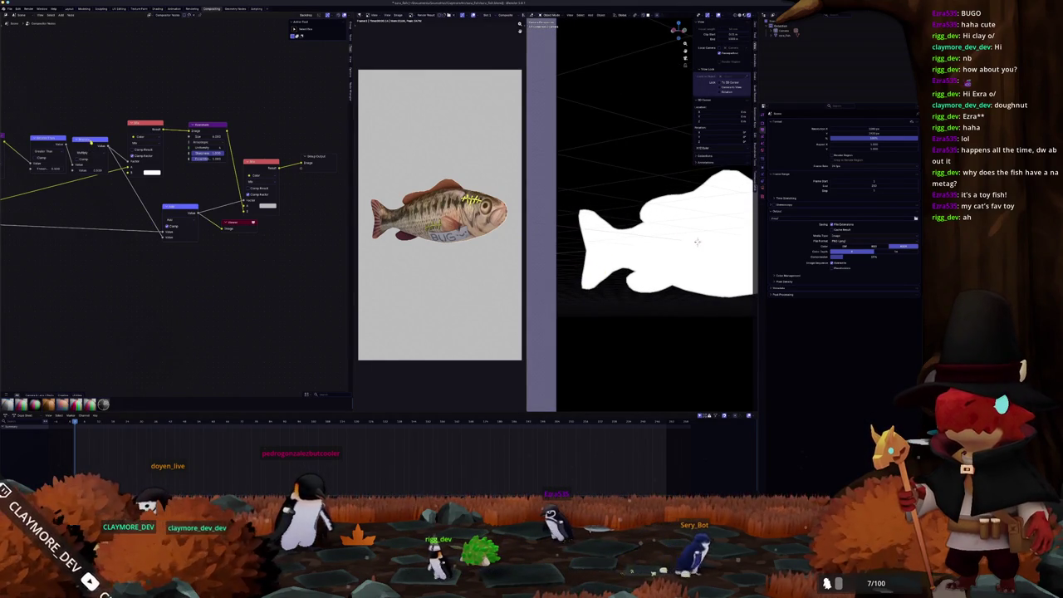
pyautogui.hotkey('shift', 'z')
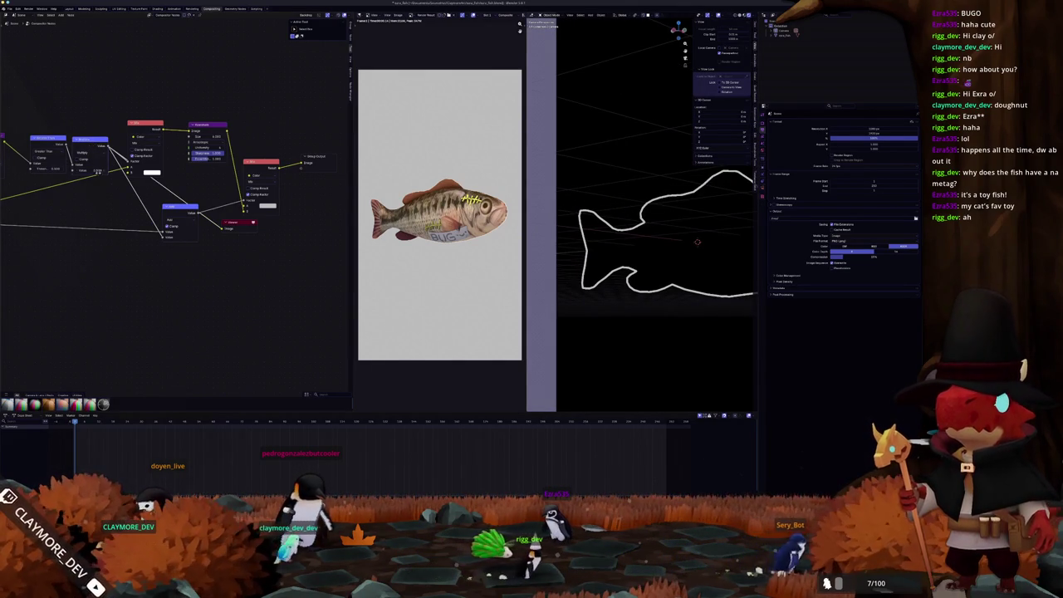
pyautogui.moveTo(174, 227); pyautogui.dragTo(176, 241)
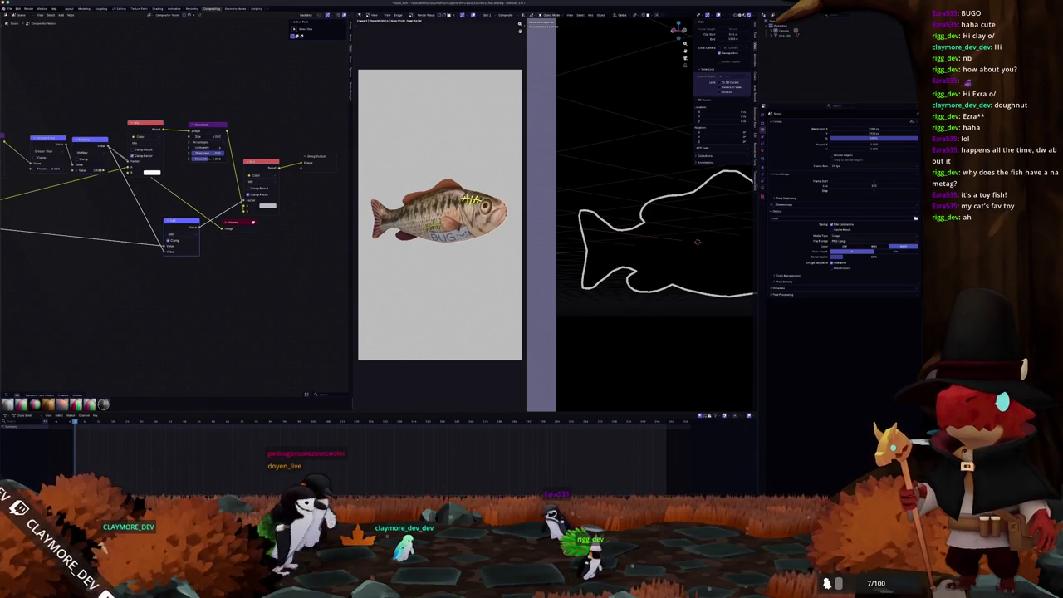
pyautogui.hscroll(-3, 164, 246)
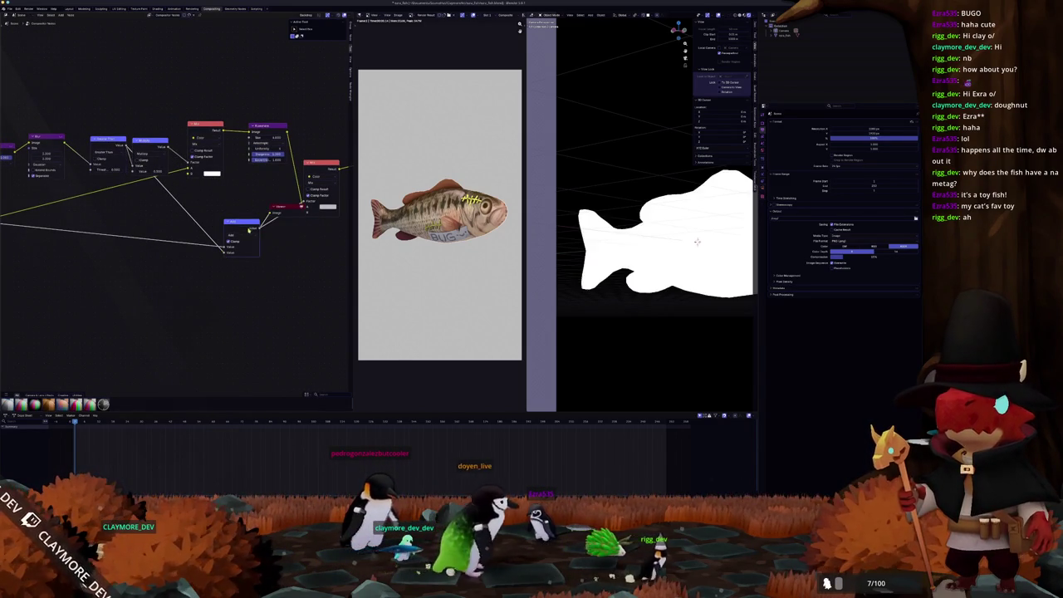
pyautogui.hscroll(4, 224, 258)
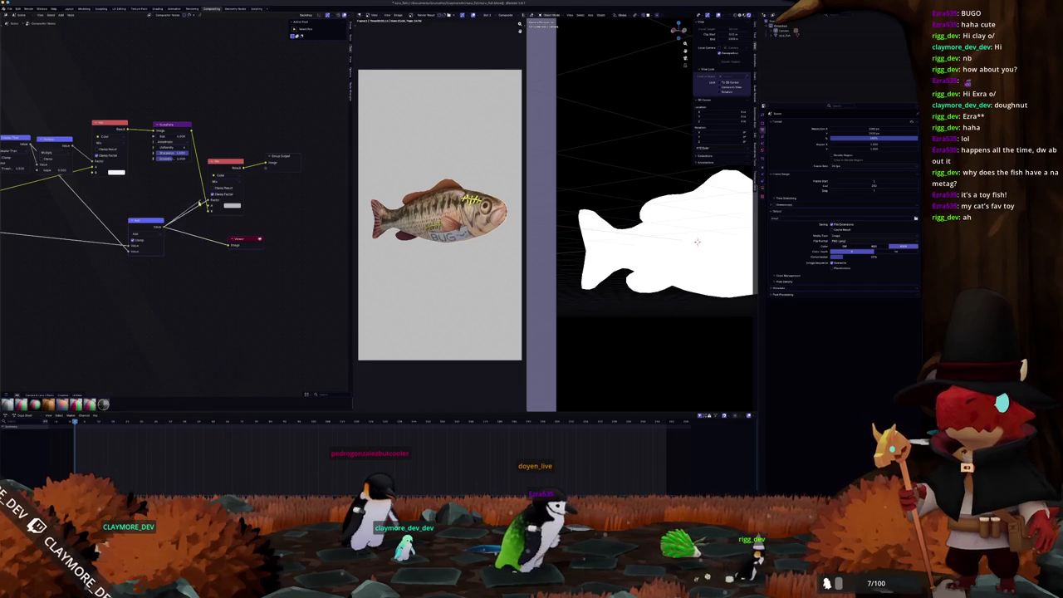
# - Move the Viewer node up and toggle the preview between the textured fish and the silhouette mask
pyautogui.keyDown('ctrl'); pyautogui.keyDown('shift'); pyautogui.click(235, 172); pyautogui.keyUp('shift'); pyautogui.keyUp('ctrl')
pyautogui.moveTo(270, 147); pyautogui.dragTo(278, 134)
pyautogui.scroll(6, 658, 201)
pyautogui.scroll(2, 659, 202)
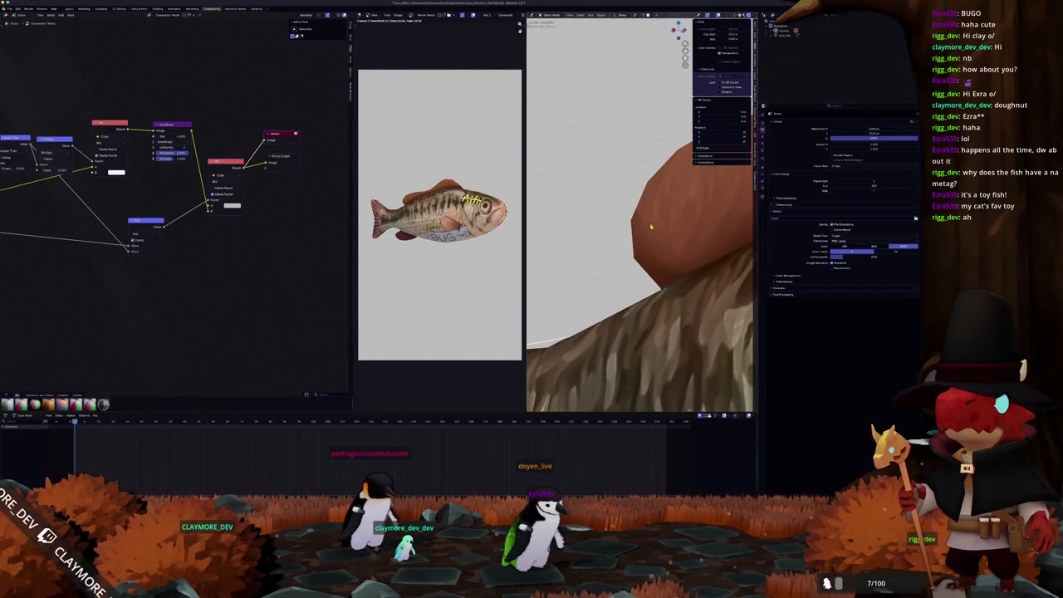
pyautogui.keyDown('ctrl'); pyautogui.keyDown('shift'); pyautogui.click(209, 210); pyautogui.keyUp('shift'); pyautogui.keyUp('ctrl')
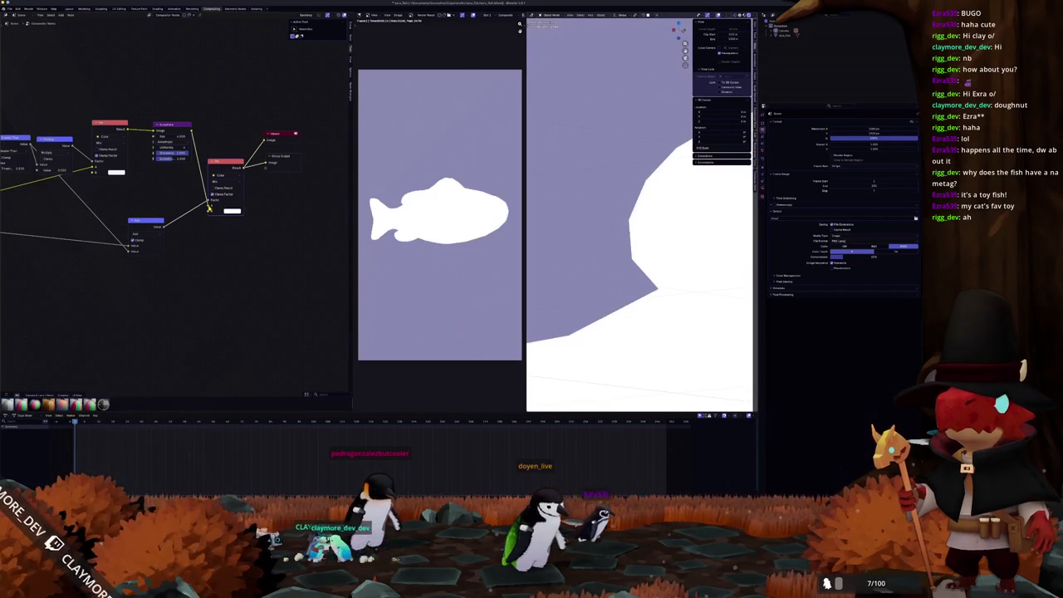
pyautogui.keyDown('ctrl'); pyautogui.keyDown('shift'); pyautogui.click(208, 210); pyautogui.keyUp('shift'); pyautogui.keyUp('ctrl')
# - Reposition the purple filter, lower Add math and small red nodes while previewing the black-and-white mask
pyautogui.scroll(-2, 210, 218)
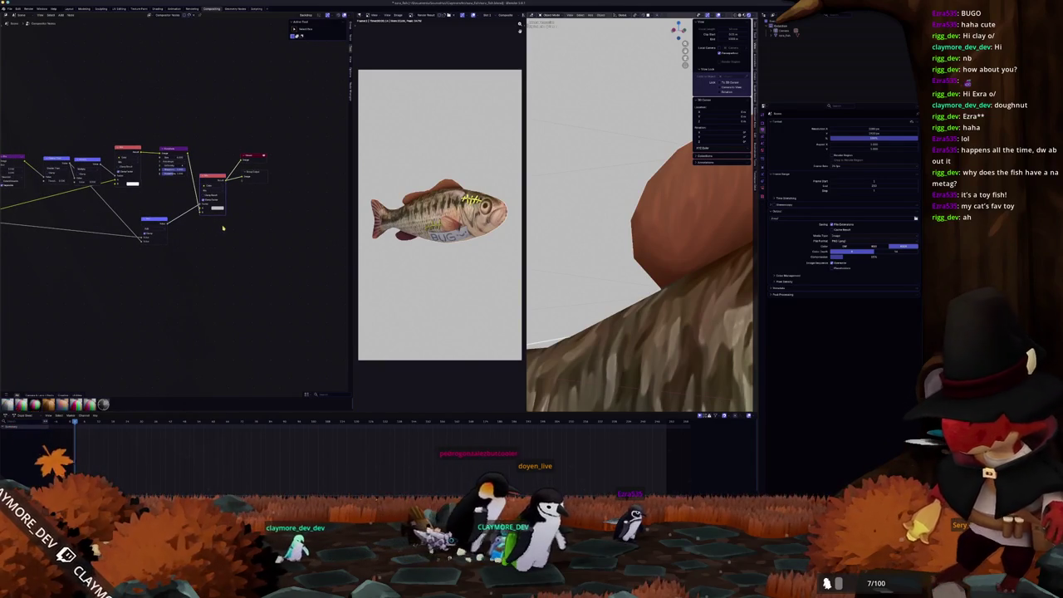
pyautogui.moveTo(213, 178)
pyautogui.mouseDown()
pyautogui.moveTo(222, 185)
pyautogui.moveTo(223, 154)
pyautogui.mouseUp()
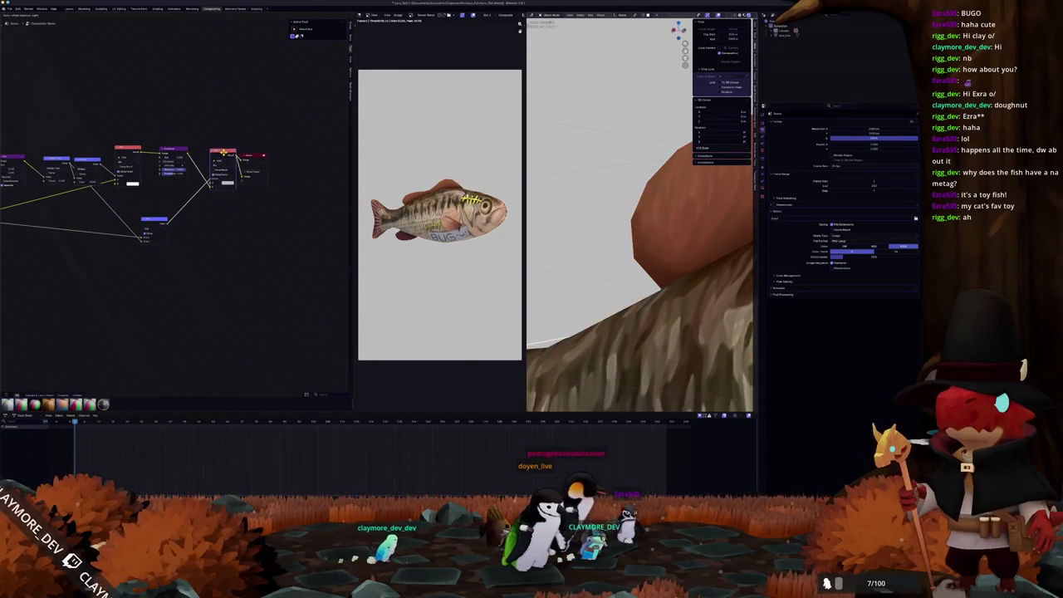
pyautogui.moveTo(287, 210)
pyautogui.mouseDown()
pyautogui.moveTo(209, 142)
pyautogui.moveTo(257, 153)
pyautogui.mouseUp()
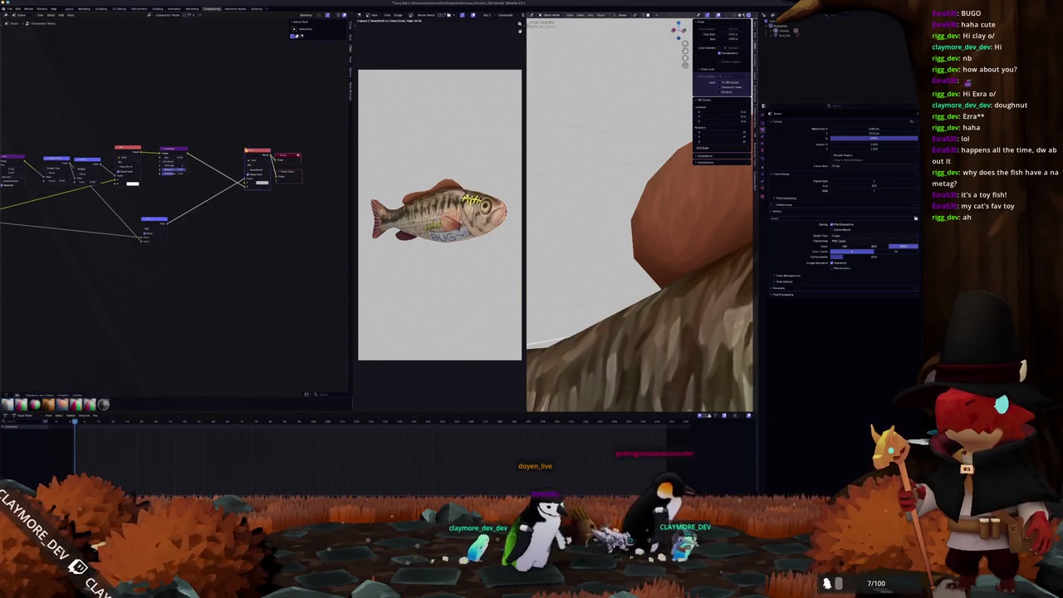
pyautogui.scroll(1, 176, 166)
pyautogui.moveTo(176, 139); pyautogui.dragTo(210, 150)
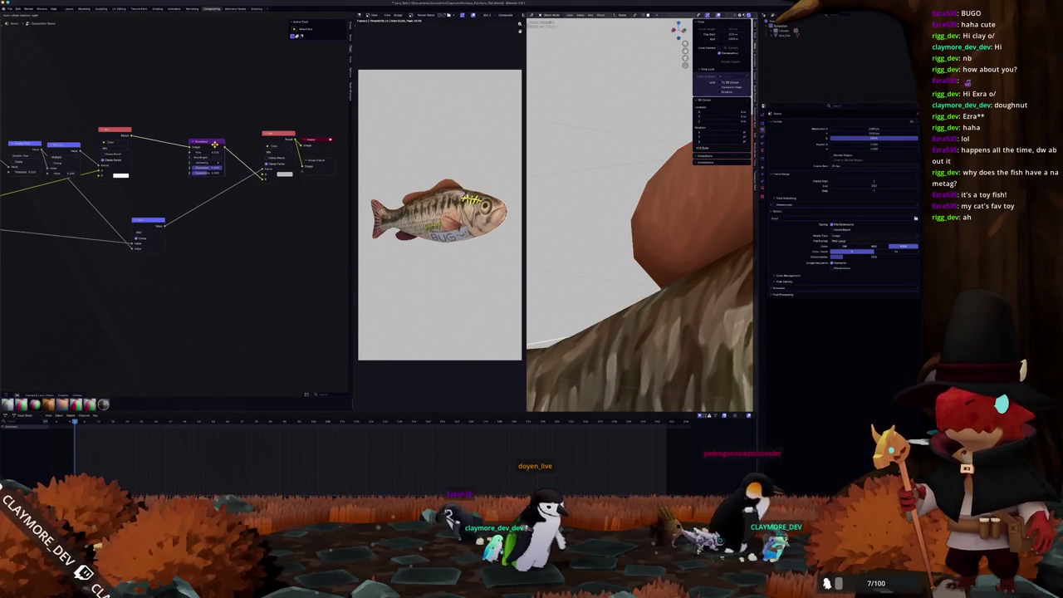
pyautogui.moveTo(145, 221)
pyautogui.mouseDown()
pyautogui.moveTo(218, 218)
pyautogui.moveTo(207, 213)
pyautogui.mouseUp()
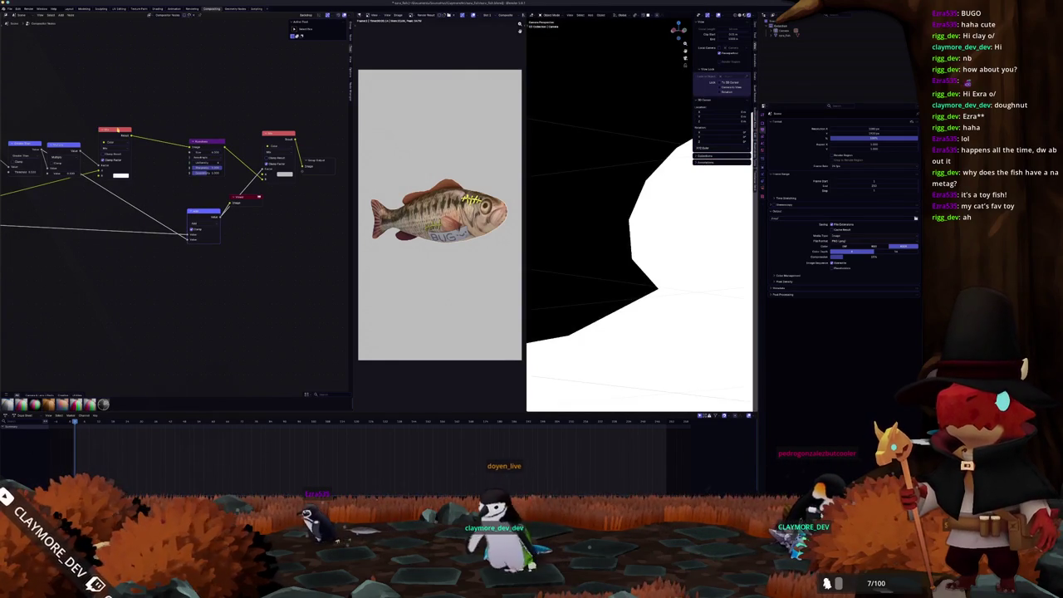
pyautogui.click(203, 211)
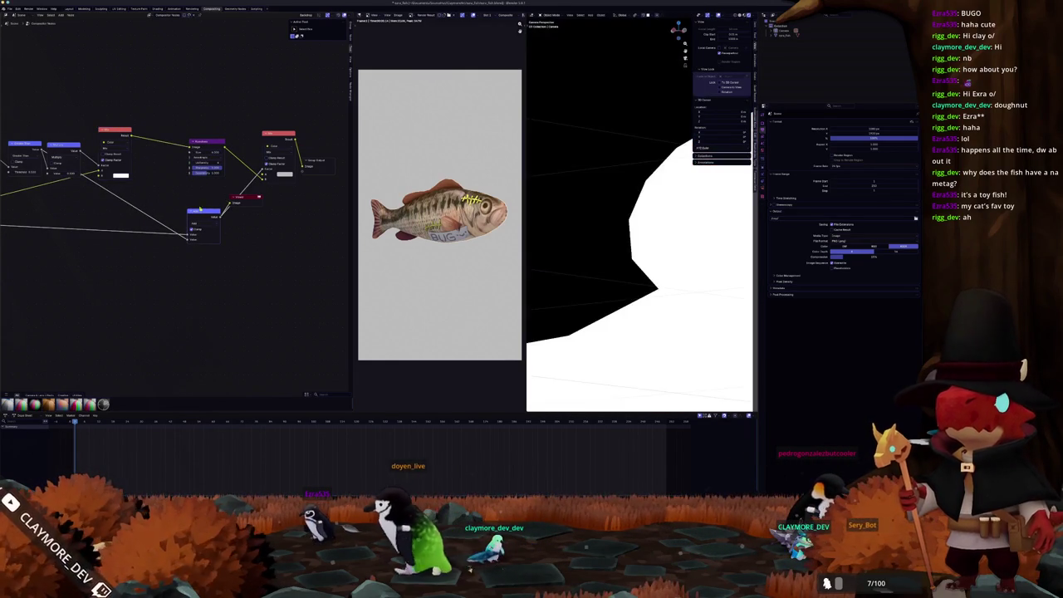
pyautogui.click(204, 214)
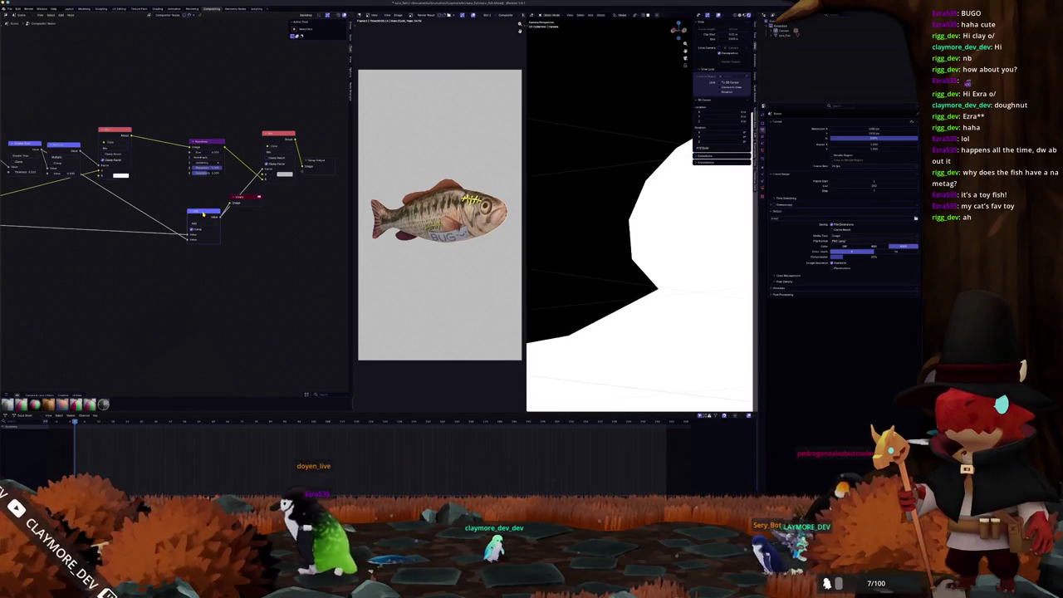
pyautogui.moveTo(239, 201)
pyautogui.mouseDown()
pyautogui.moveTo(328, 208)
pyautogui.moveTo(264, 206)
pyautogui.mouseUp()
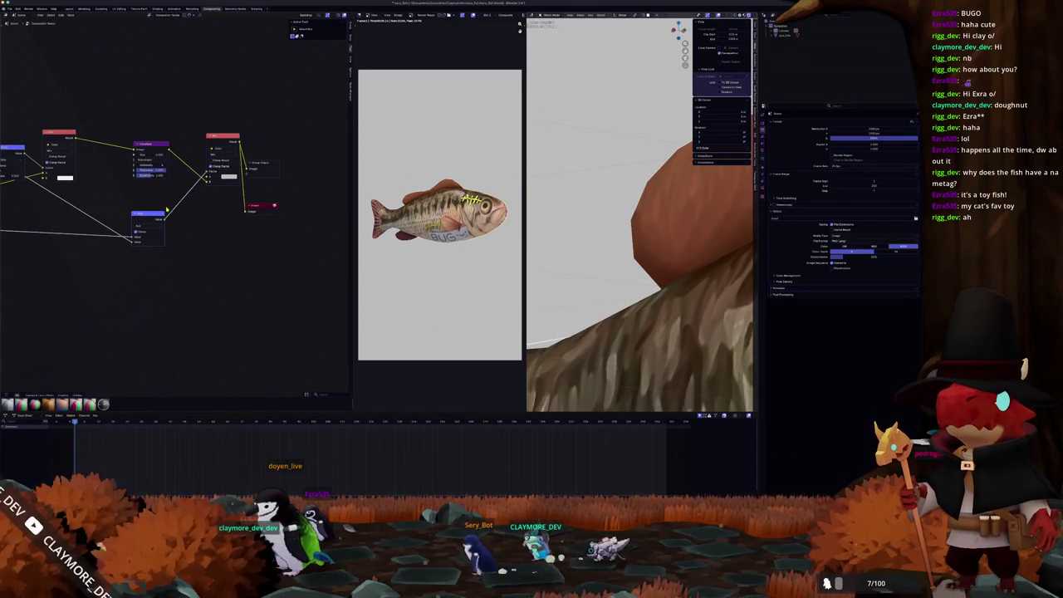
# - Raise the blue node slightly in the compositor layout
pyautogui.hscroll(-2, 189, 209)
pyautogui.hscroll(-5, 156, 211)
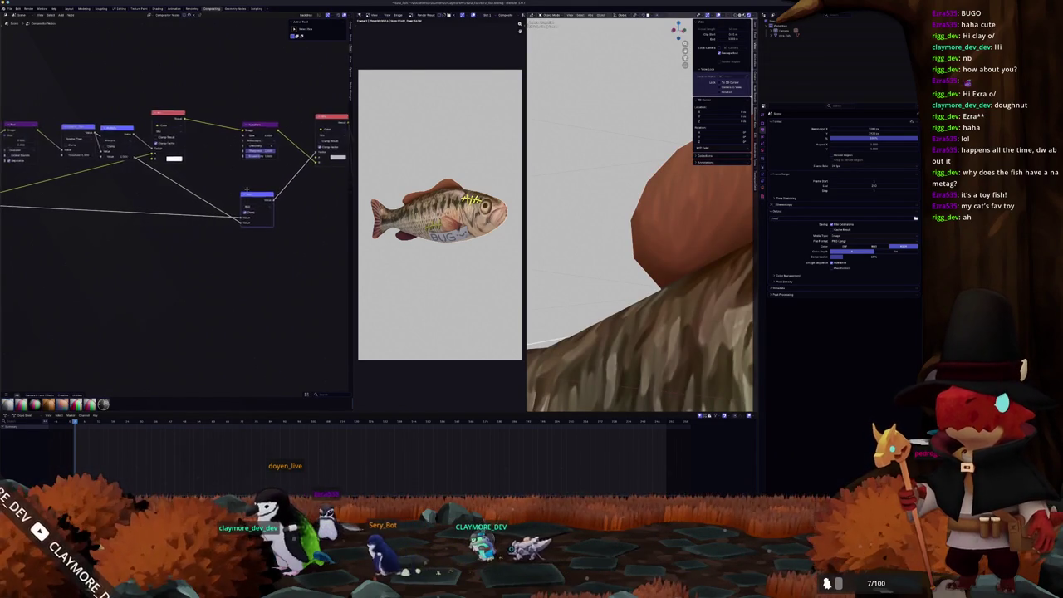
pyautogui.moveTo(116, 131); pyautogui.dragTo(120, 102)
pyautogui.scroll(-5, 121, 189)
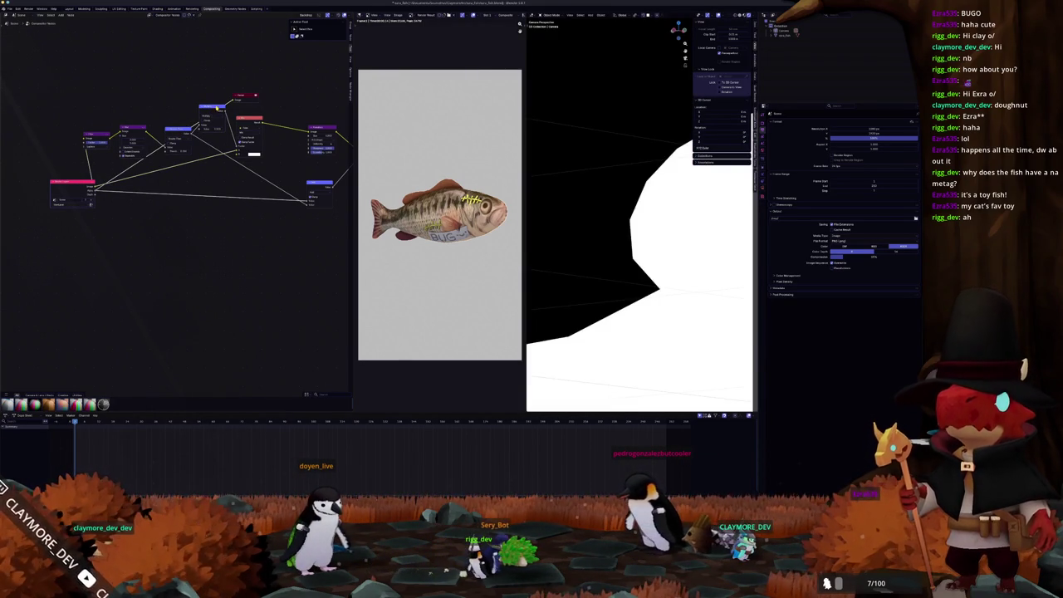
# - Shift the red nodes rightward in the node graph, undoing and redoing the last move
pyautogui.moveTo(217, 108); pyautogui.dragTo(252, 120)
pyautogui.moveTo(284, 154); pyautogui.dragTo(233, 142)
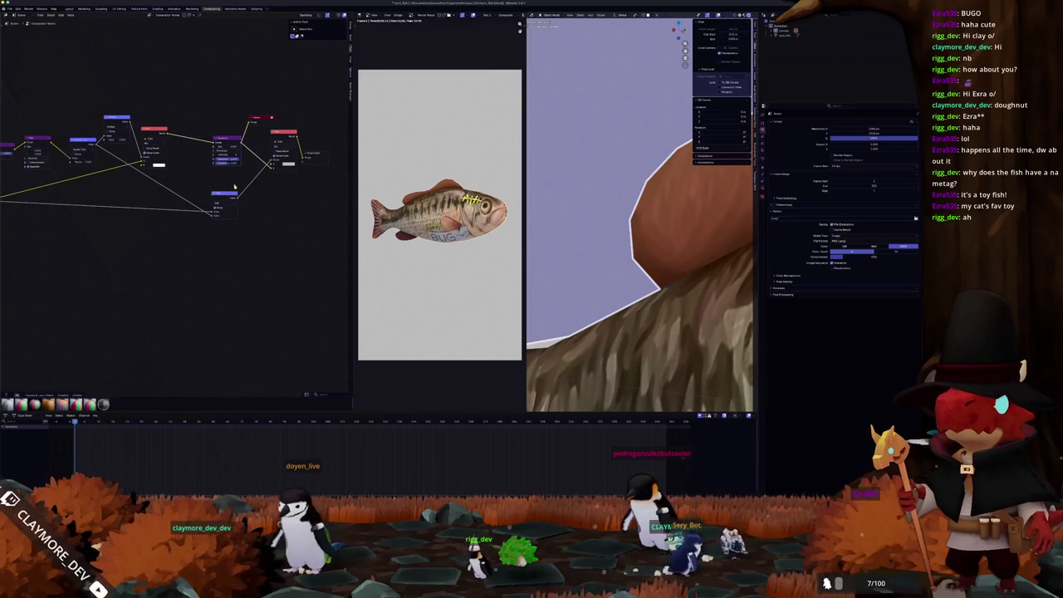
pyautogui.moveTo(258, 117); pyautogui.dragTo(315, 121)
pyautogui.hotkey('ctrl', 'z')
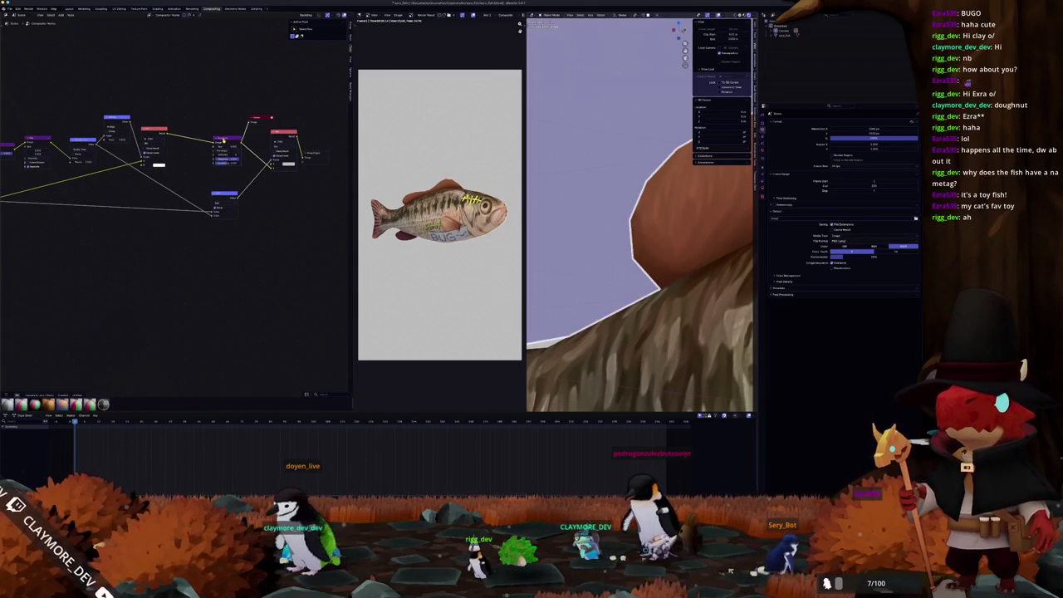
pyautogui.hotkey('ctrl', 'shift', 'z')
# - Change the RGB background colour to green in the colour wheel
pyautogui.click(288, 164)
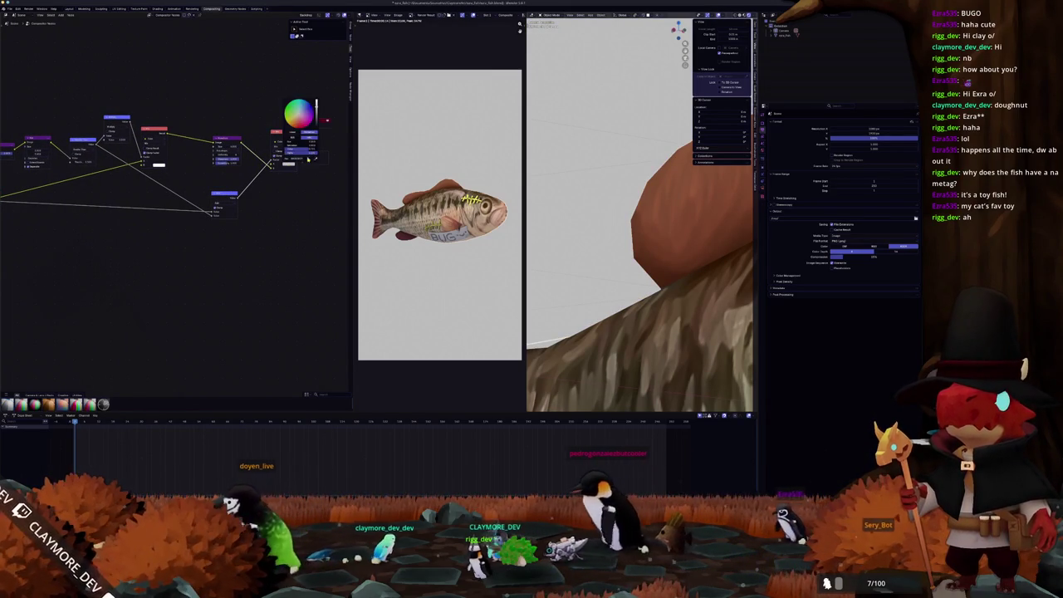
pyautogui.moveTo(315, 103); pyautogui.dragTo(315, 124)
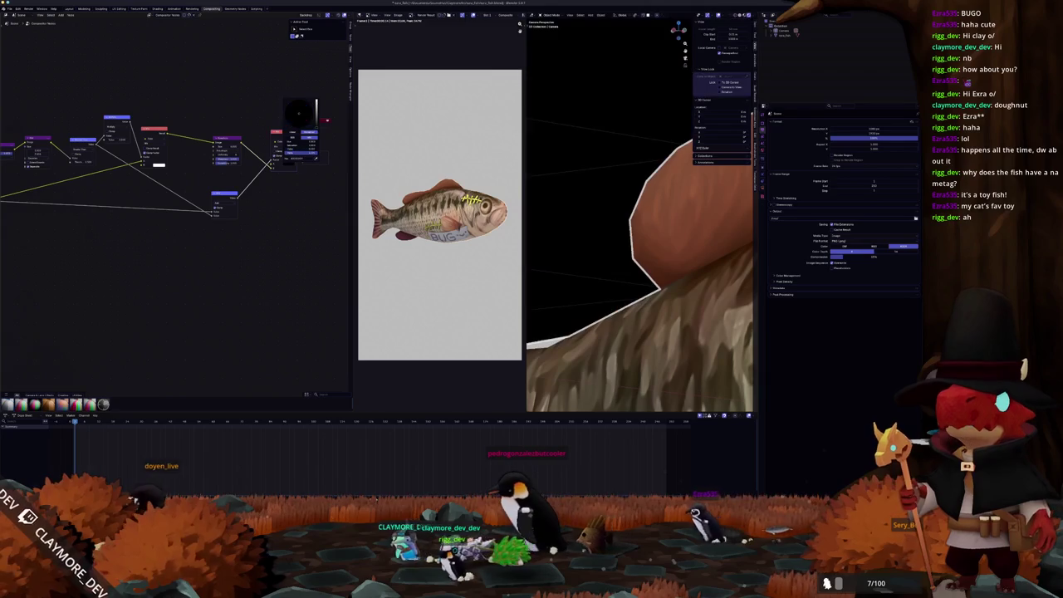
pyautogui.click(158, 164)
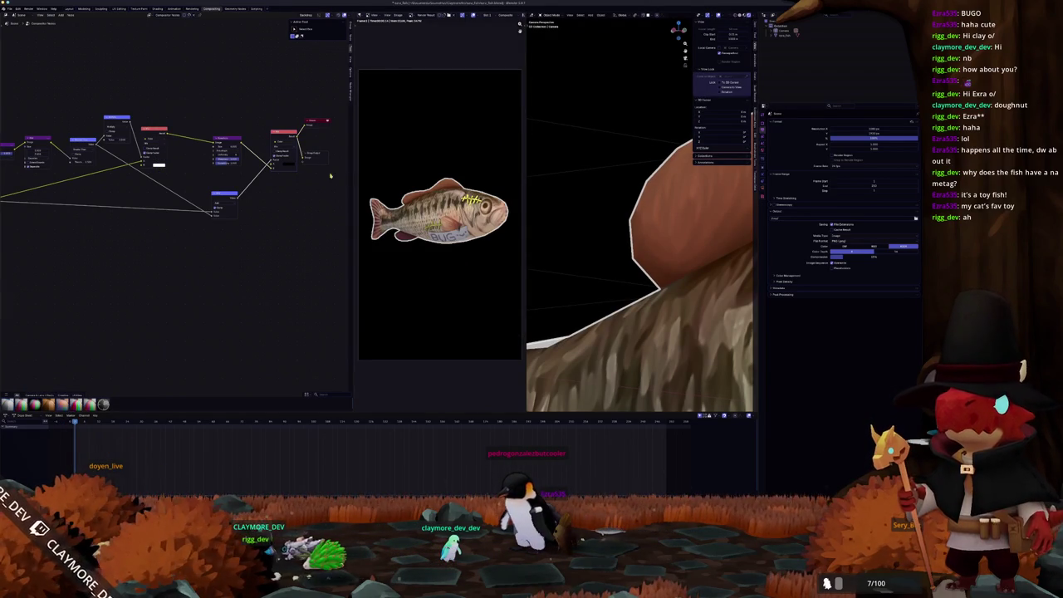
pyautogui.click(286, 166)
pyautogui.moveTo(315, 123)
pyautogui.mouseDown()
pyautogui.moveTo(316, 104)
pyautogui.moveTo(299, 113)
pyautogui.moveTo(309, 108)
pyautogui.moveTo(299, 102)
pyautogui.moveTo(298, 121)
pyautogui.moveTo(294, 111)
pyautogui.mouseUp()
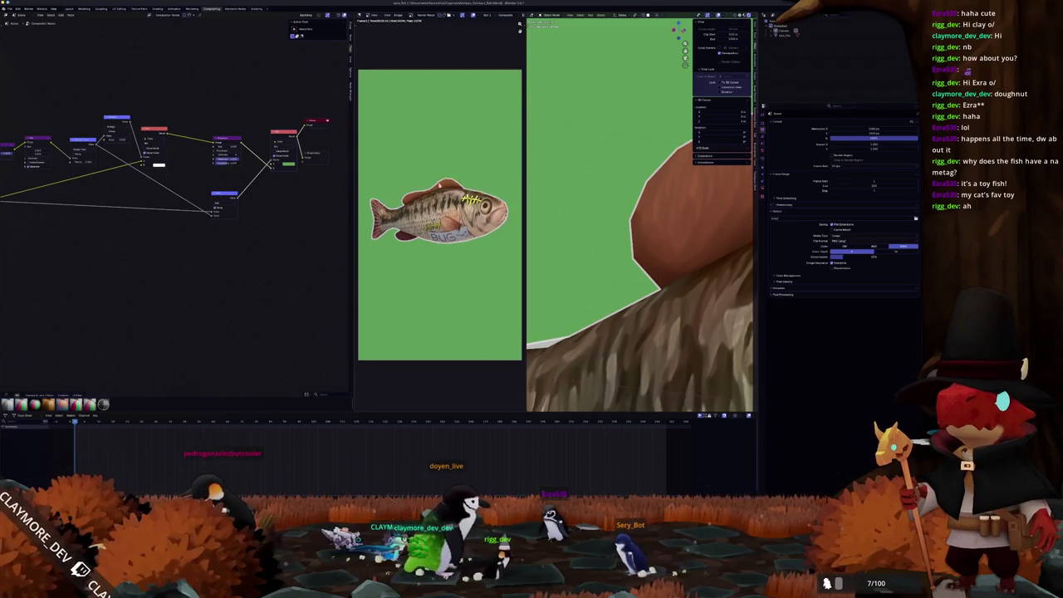
# - Save the render result as an image via Image > Save As, then switch to Substance Painter
pyautogui.click(398, 16)
pyautogui.click(401, 59)
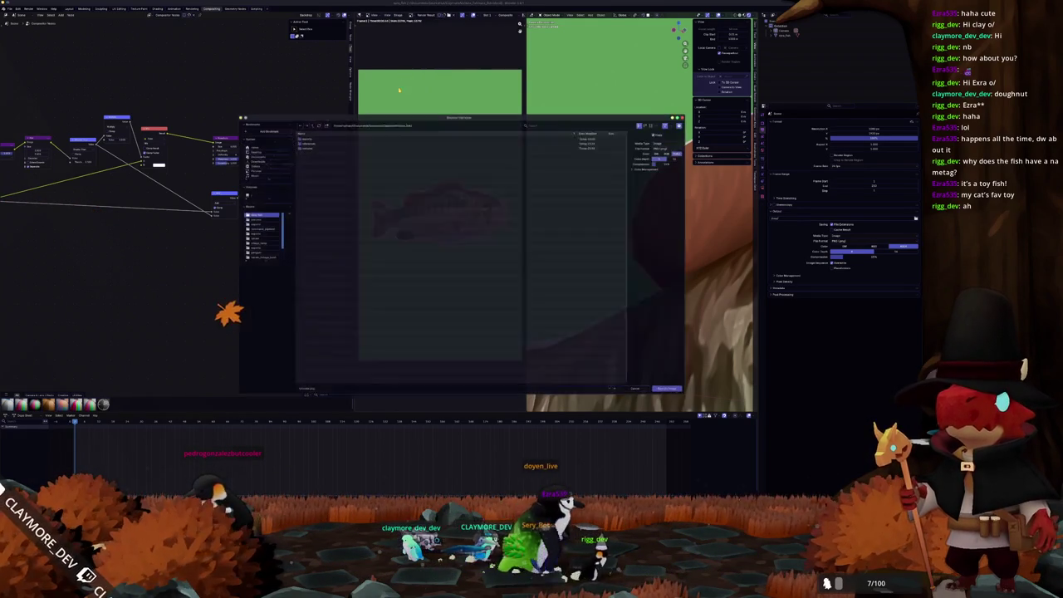
pyautogui.click(326, 386)
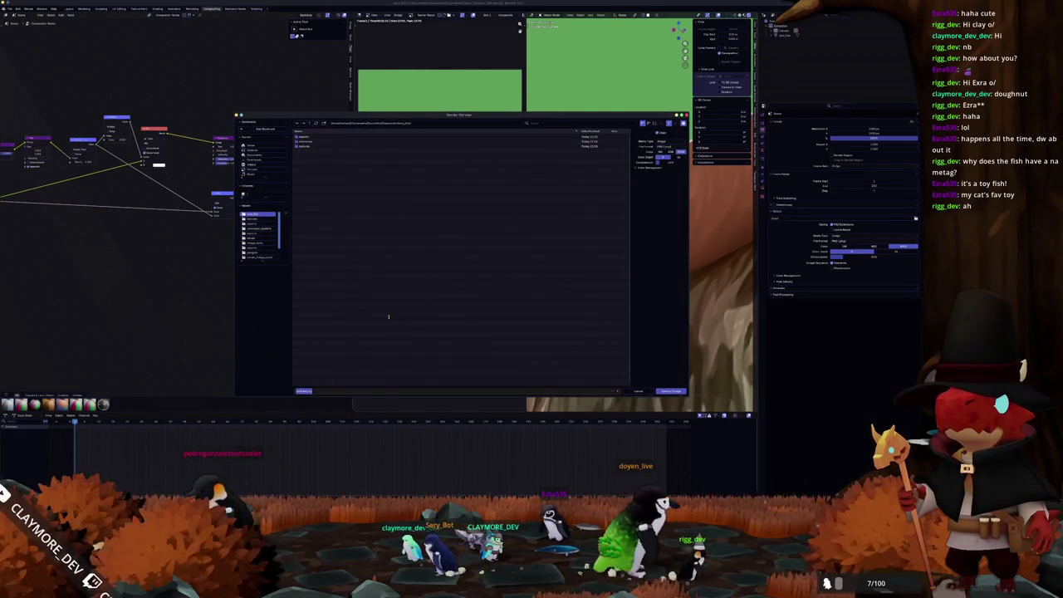
pyautogui.press('BackSpace')
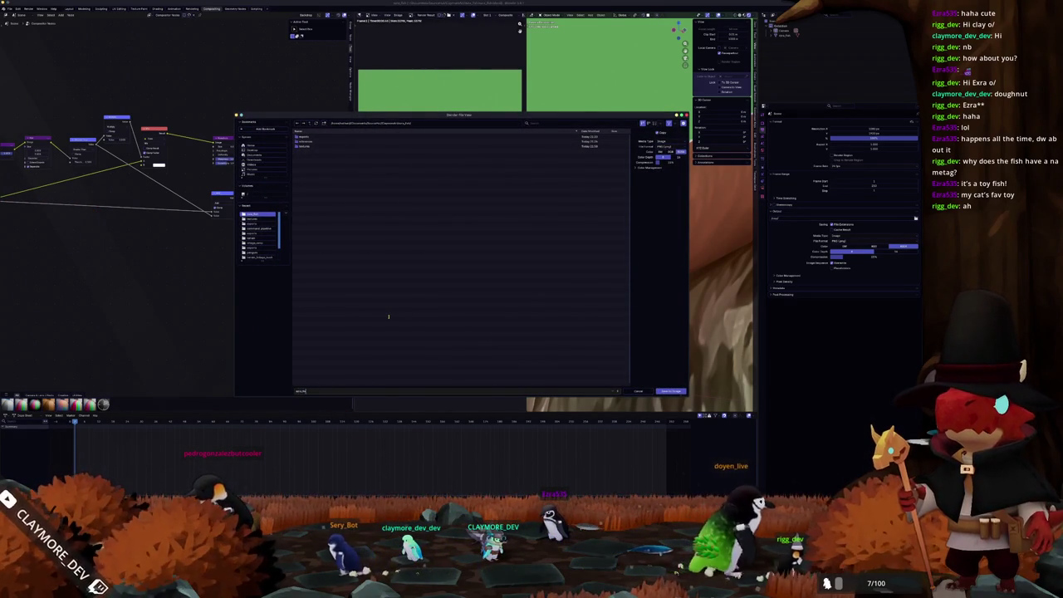
pyautogui.press('Return')
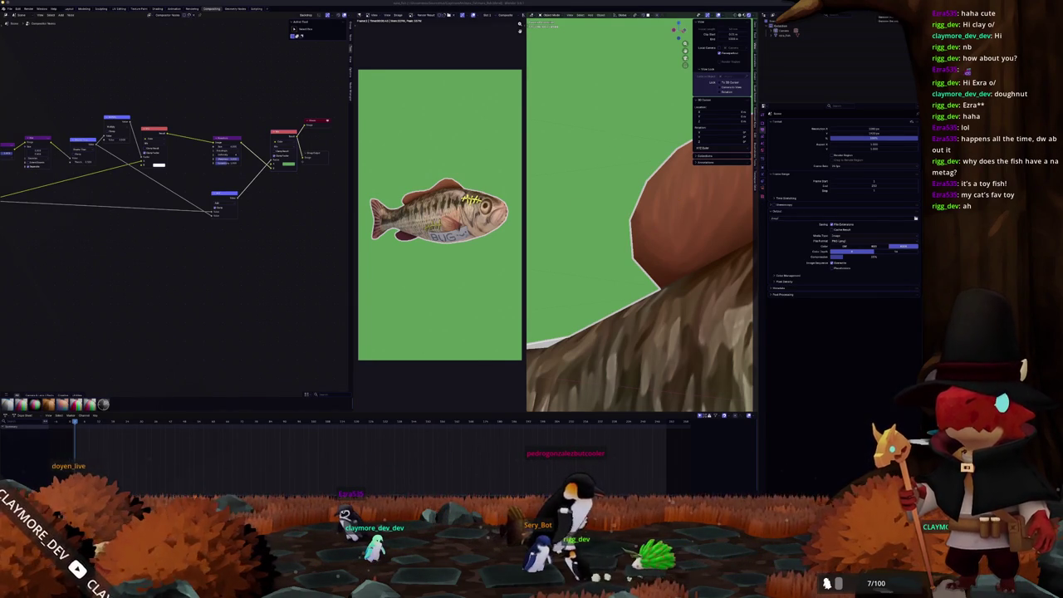
pyautogui.hotkey('alt', 'Tab')
# - Orbit the fish to view its head, then close Substance 3D Painter
pyautogui.moveTo(648, 125)
pyautogui.mouseDown()
pyautogui.moveTo(582, 181)
pyautogui.moveTo(615, 183)
pyautogui.mouseUp()
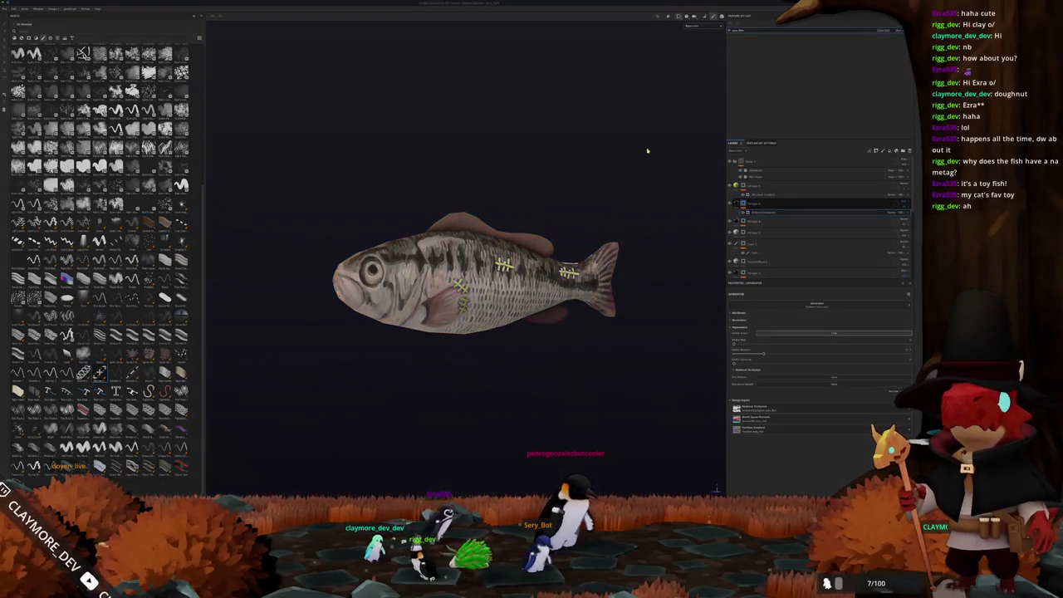
pyautogui.press('Return')
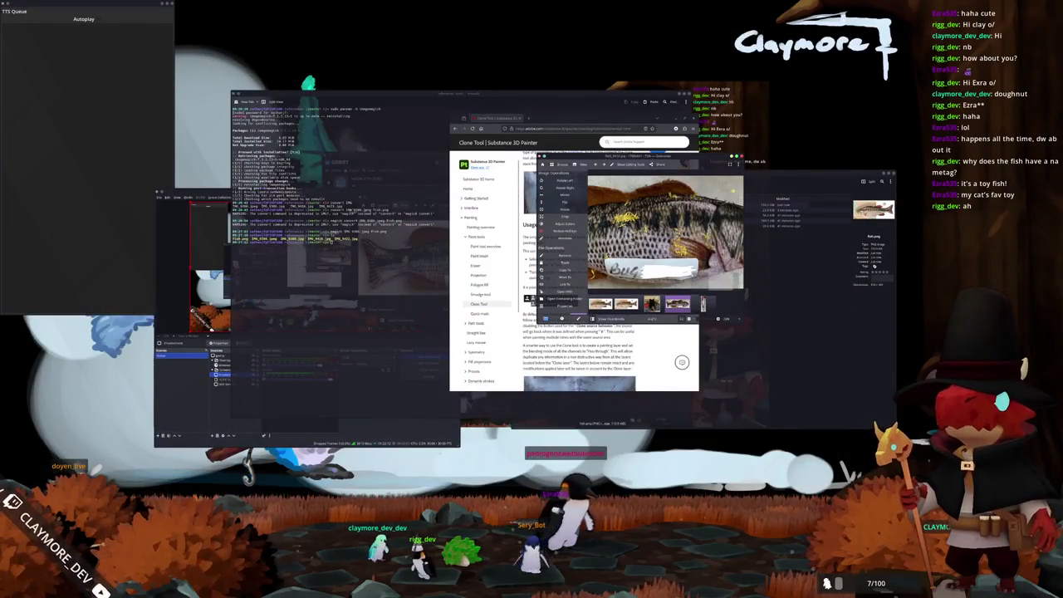
# - Close the documentation browser, file manager (Ctrl+Q) and terminal (Ctrl+D) windows
pyautogui.click(694, 118)
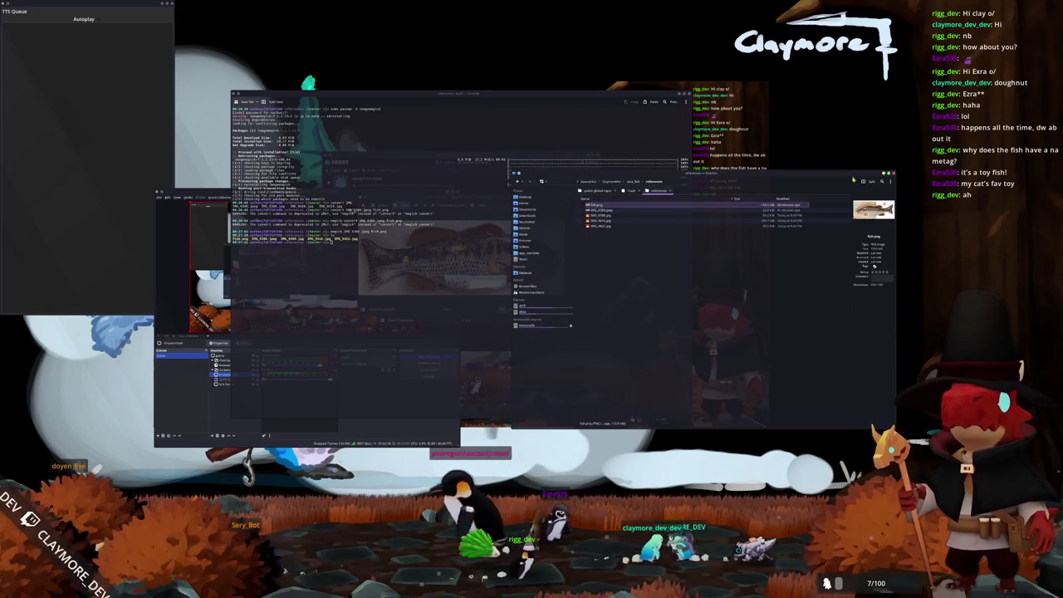
pyautogui.hotkey('ctrl', 'q')
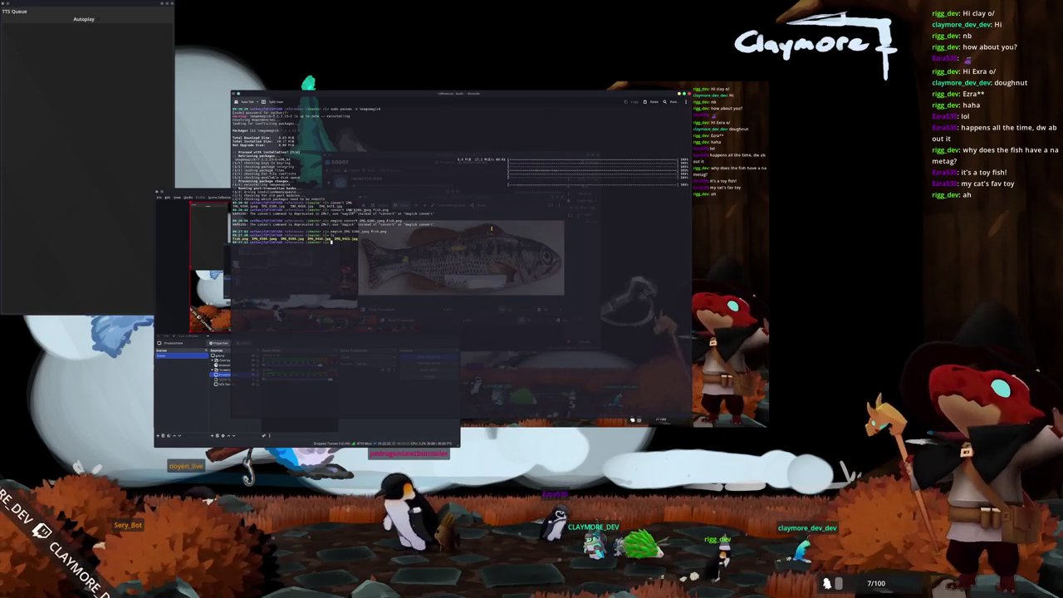
pyautogui.hotkey('ctrl', 'd')
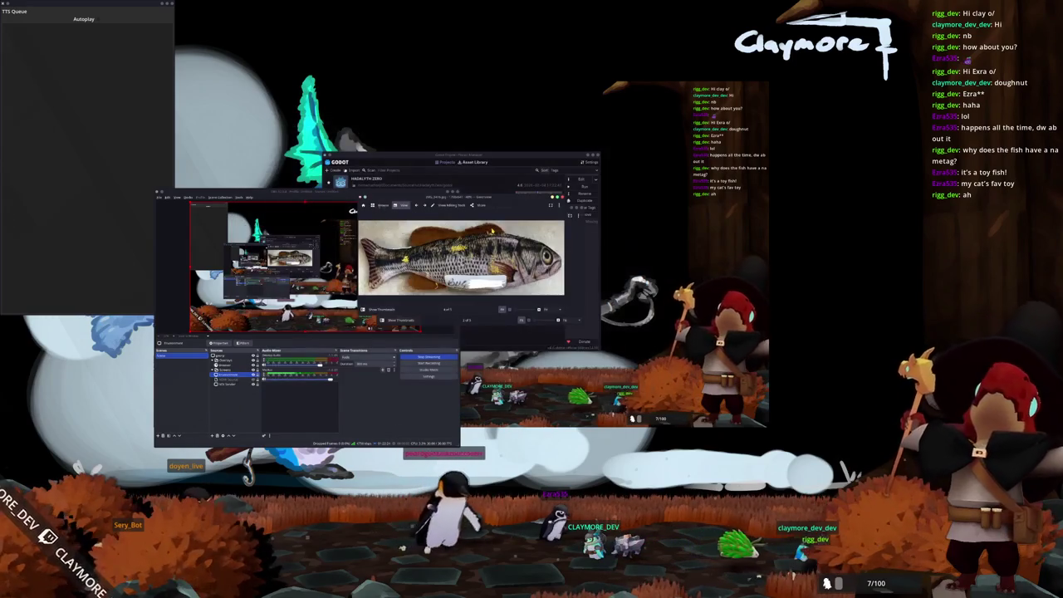
# - Move the OBS window aside and close the fish image viewer
pyautogui.moveTo(320, 192)
pyautogui.mouseDown()
pyautogui.moveTo(243, 220)
pyautogui.moveTo(203, 221)
pyautogui.mouseUp()
pyautogui.press('Right')
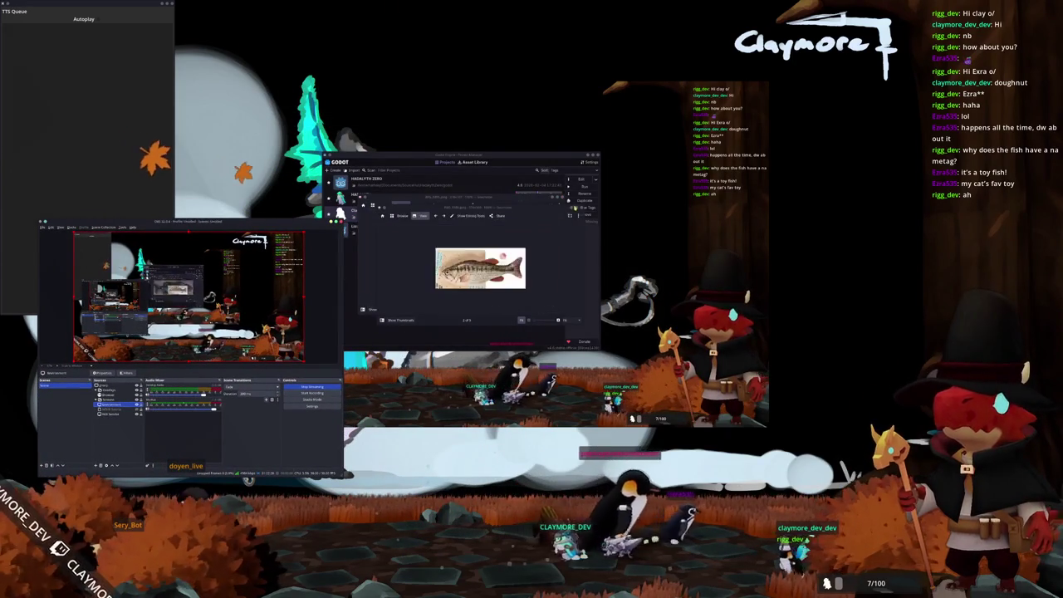
pyautogui.hotkey('ctrl', 'q')
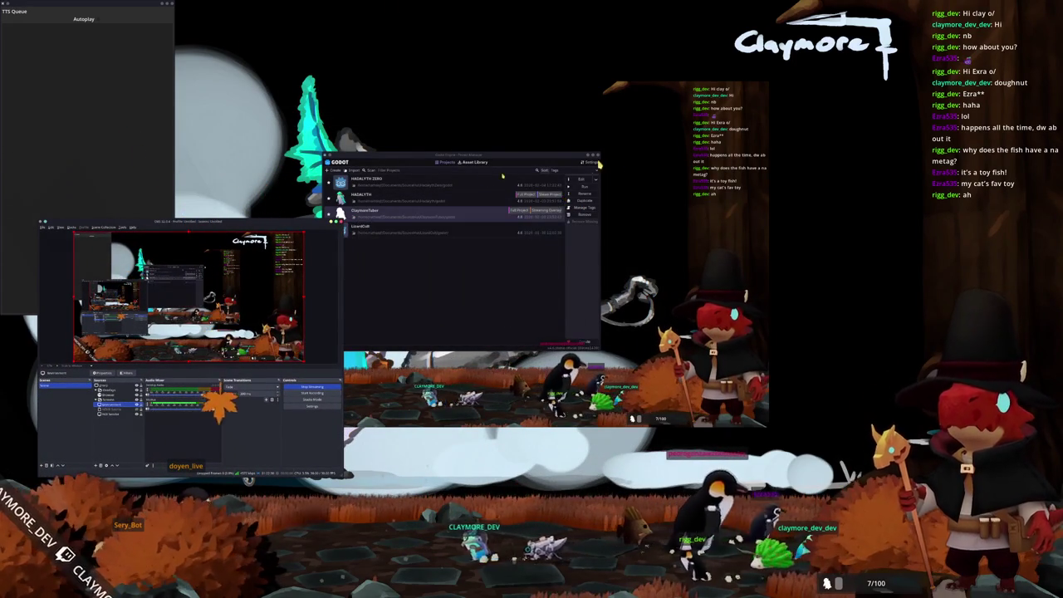
# - Bring up the Godot Project Manager, select HADALYTH and open it in the editor
pyautogui.hotkey('alt', 'Tab')
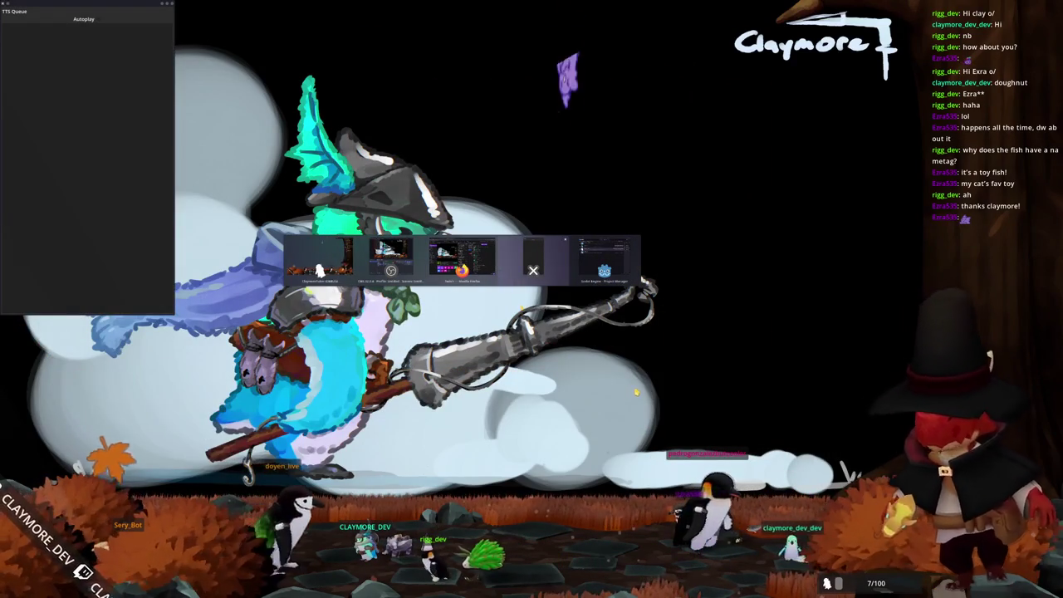
pyautogui.press('Tab')
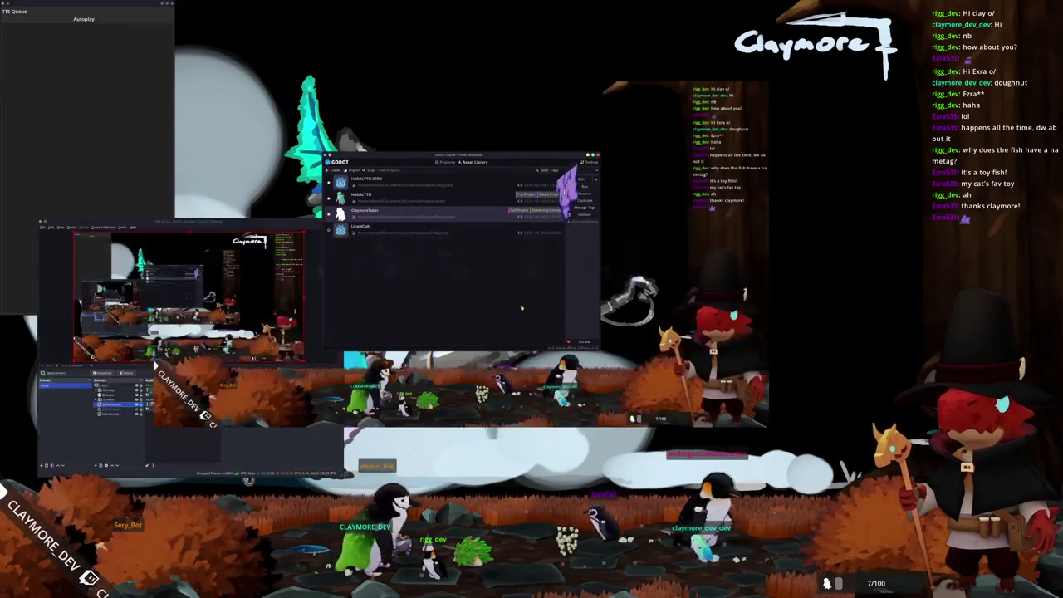
pyautogui.click(410, 199)
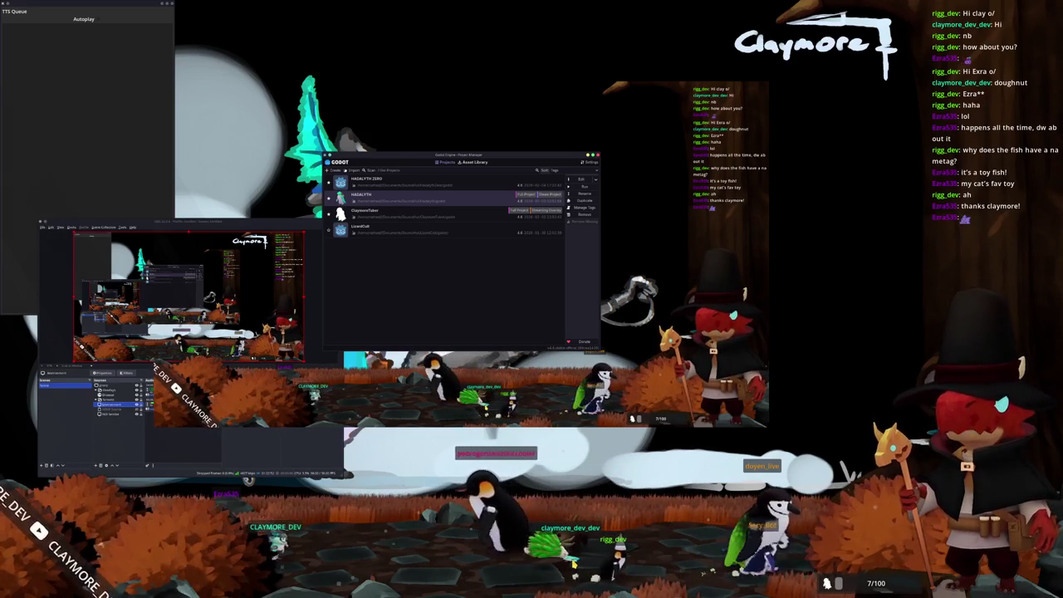
pyautogui.click(580, 180)
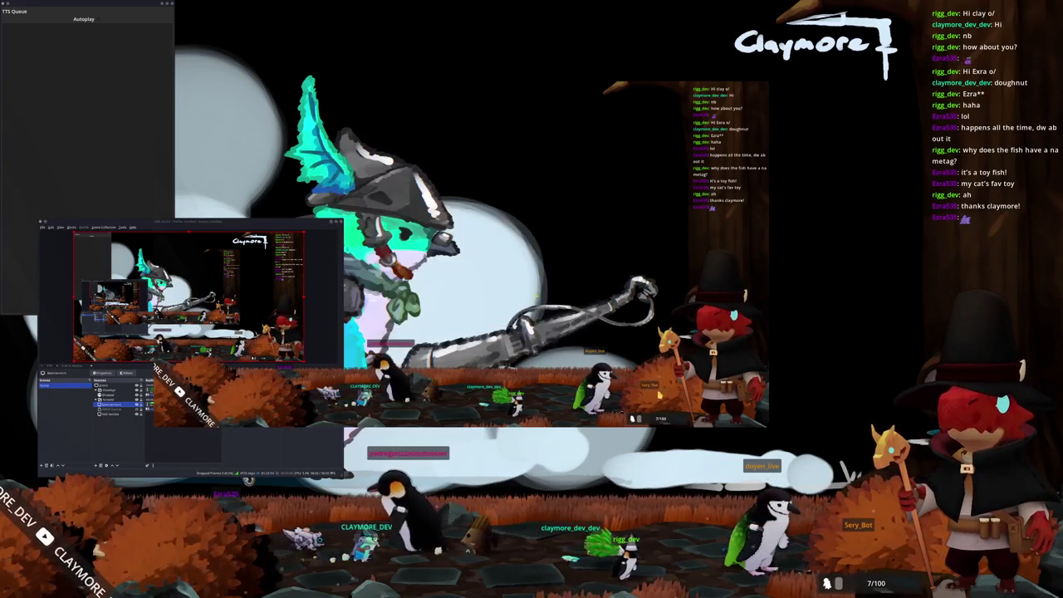
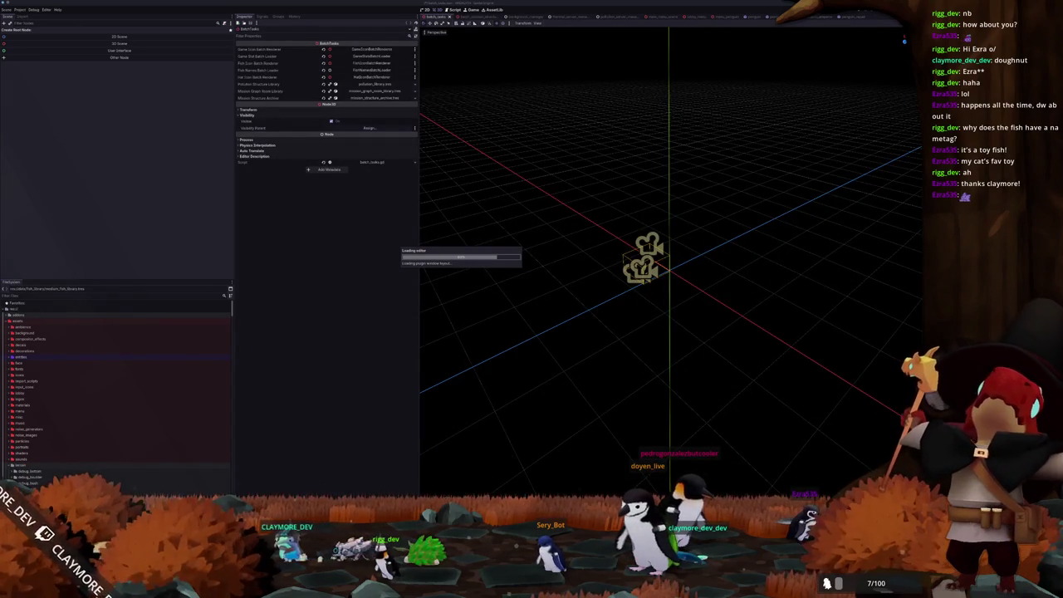
# - Bring the shellfish search window into view, switch to Images, and widen the browser
pyautogui.moveTo(955, 153); pyautogui.dragTo(735, 86)
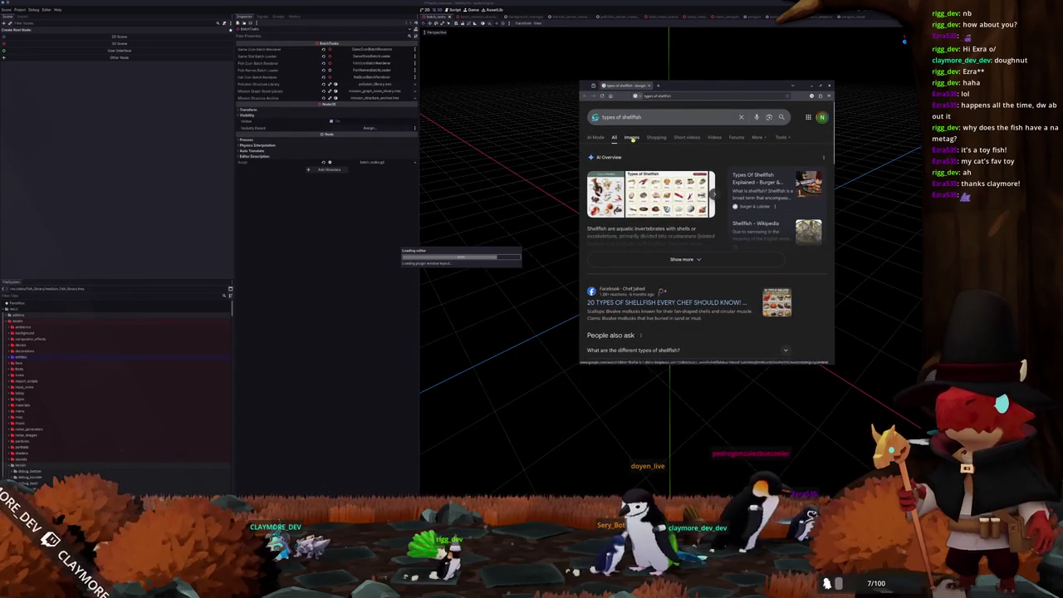
pyautogui.click(632, 138)
pyautogui.moveTo(579, 164); pyautogui.dragTo(406, 164)
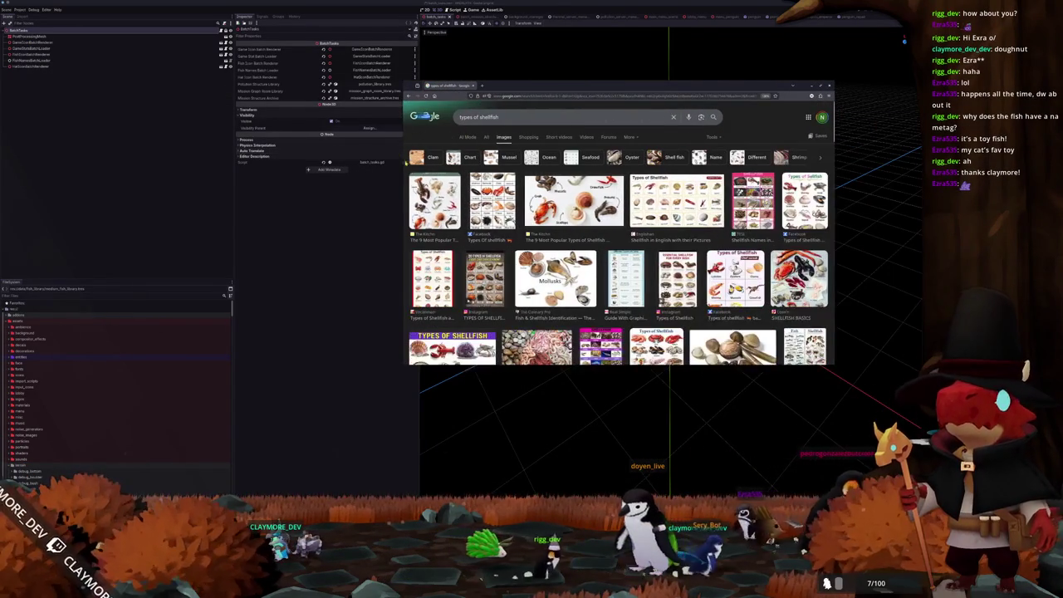
# - Preview several shellfish chart results, ending on the Alaska shellfish harvesting chart
pyautogui.click(492, 200)
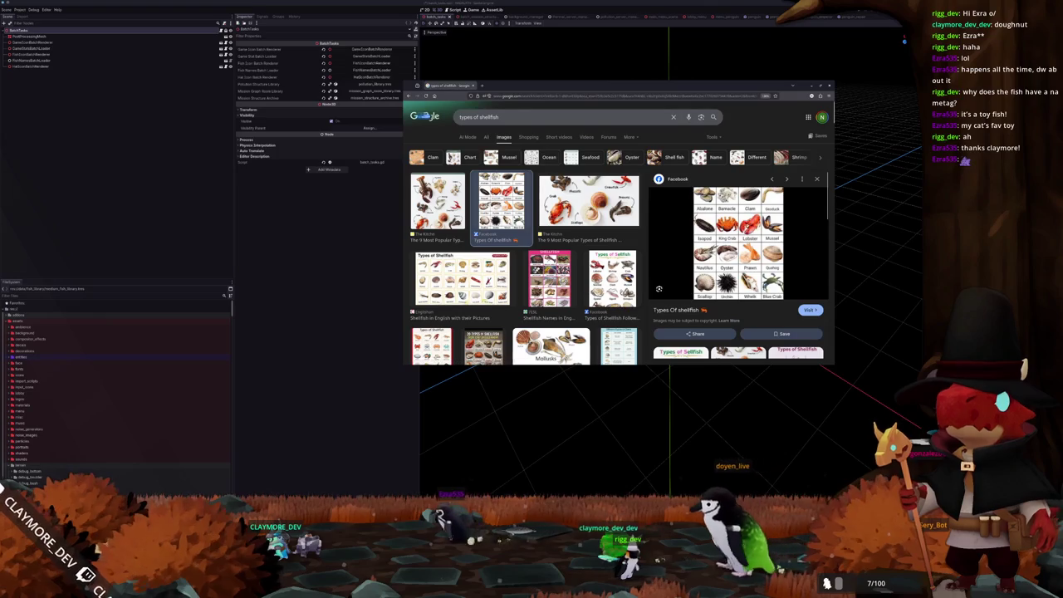
pyautogui.click(462, 280)
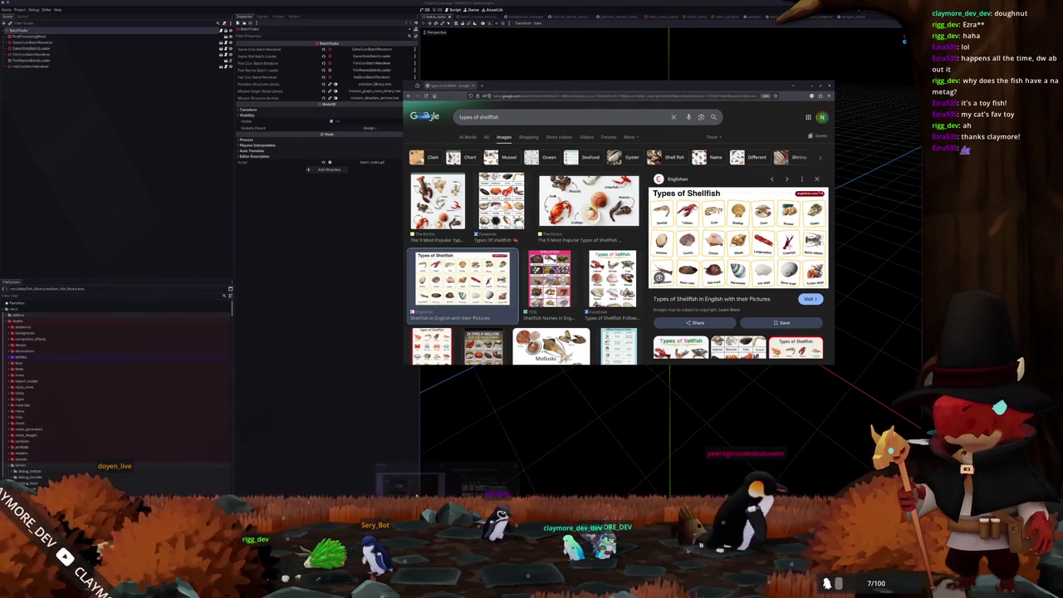
pyautogui.scroll(-3, 457, 344)
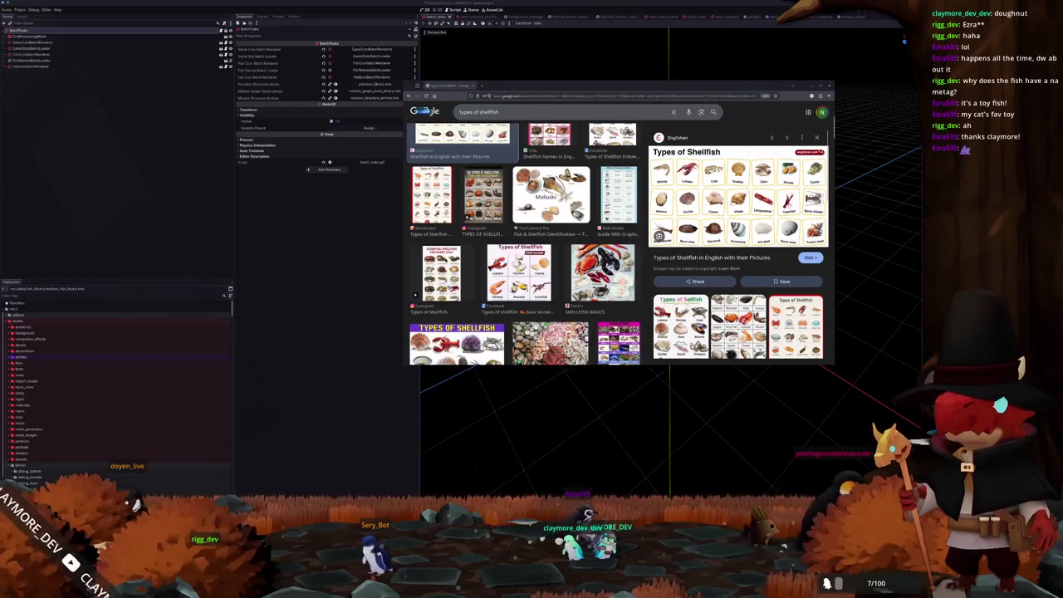
pyautogui.scroll(-3, 525, 242)
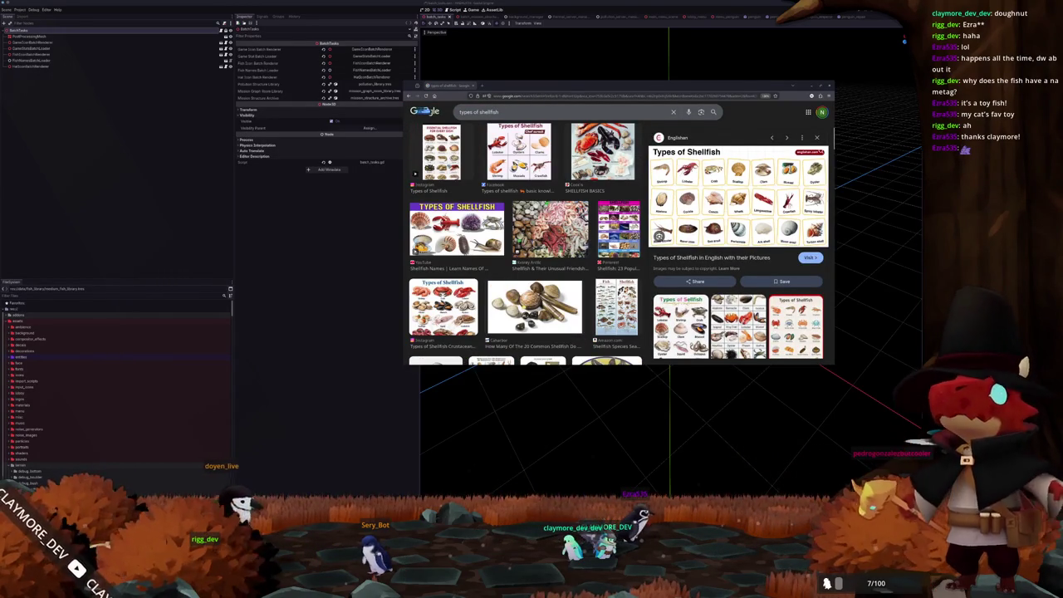
pyautogui.click(531, 314)
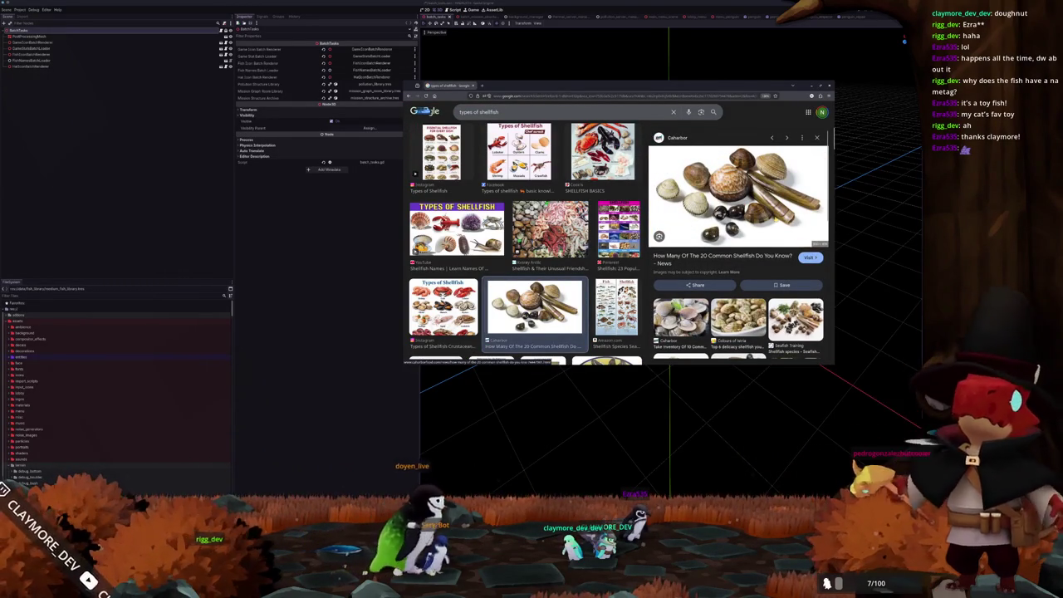
pyautogui.scroll(-4, 738, 244)
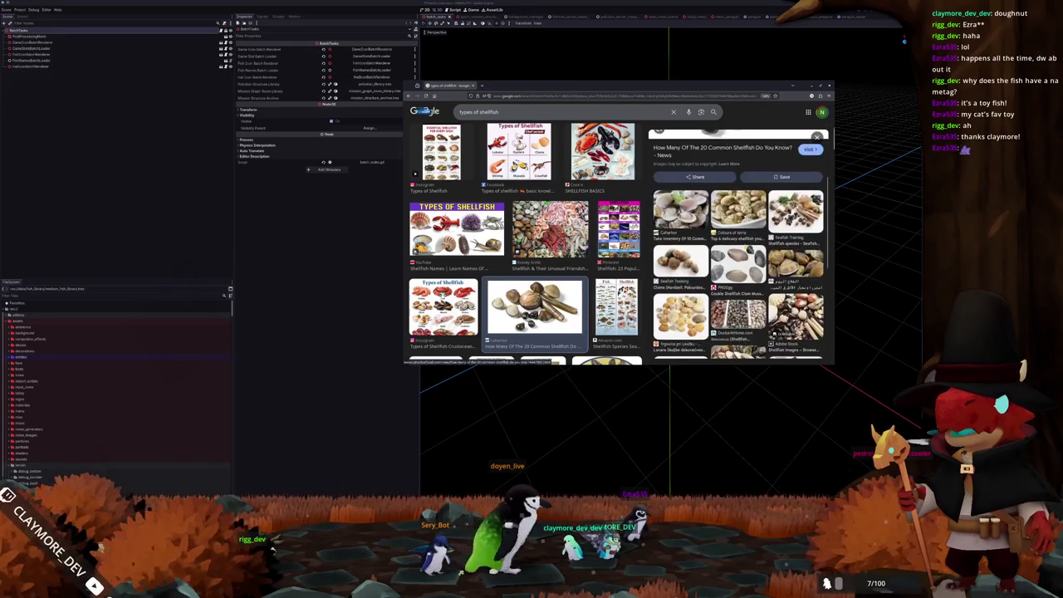
pyautogui.scroll(-4, 532, 249)
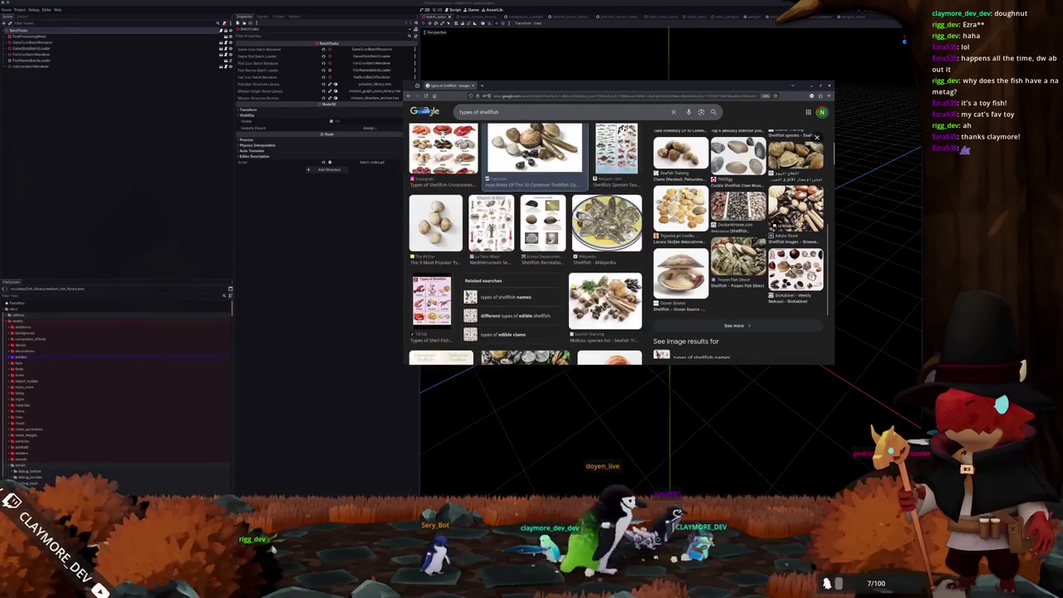
pyautogui.click(543, 183)
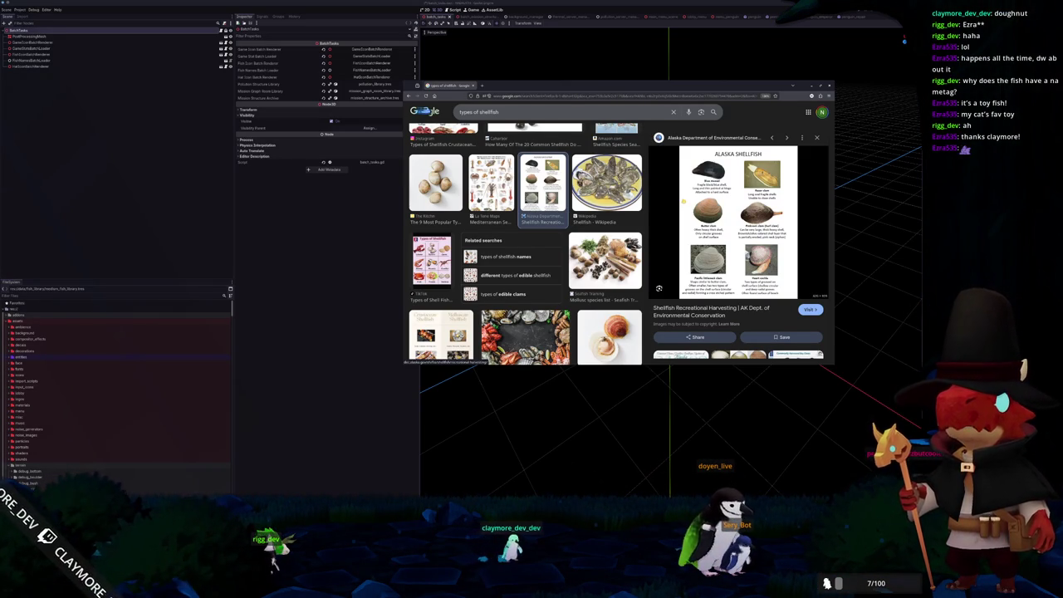
# - Change the Google image search from shellfish to 'types of clams'
pyautogui.click(431, 260)
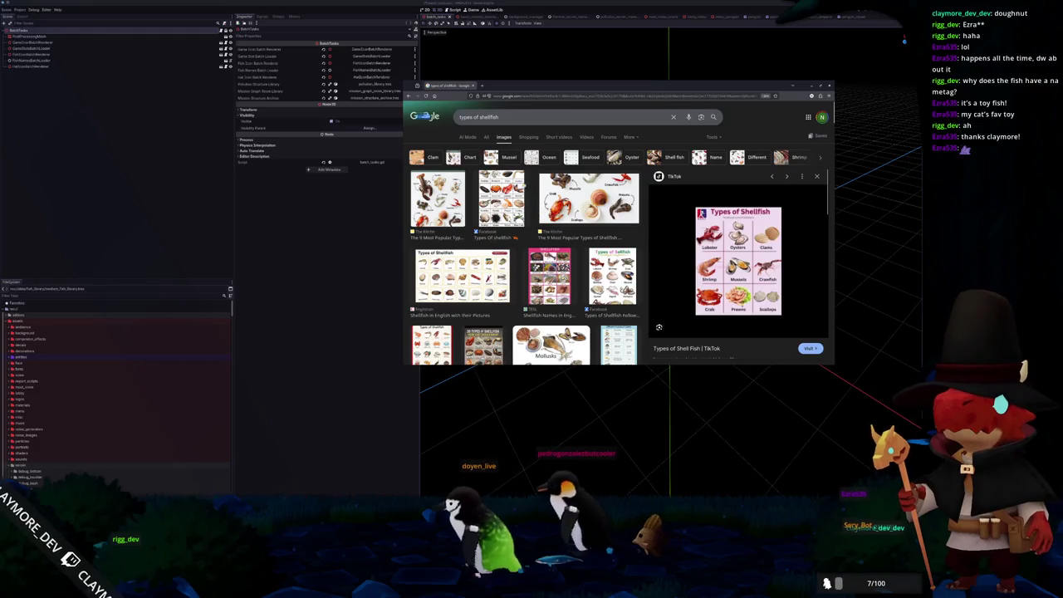
pyautogui.click(531, 117)
pyautogui.press('BackSpace')
pyautogui.press('BackSpace')
pyautogui.press('BackSpace')
pyautogui.write('t')
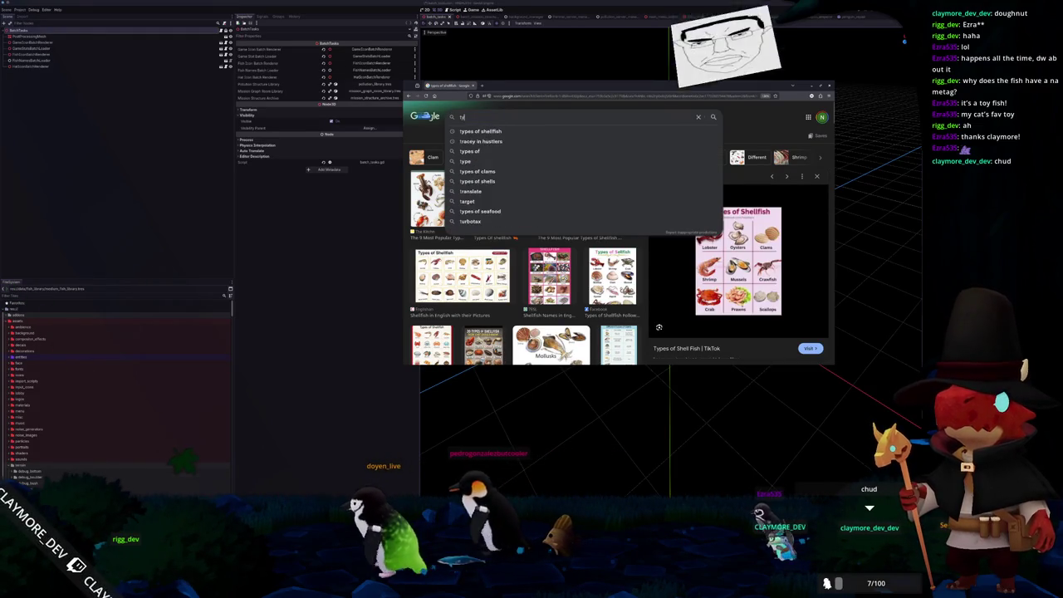
pyautogui.write('clams')
pyautogui.press('Return')
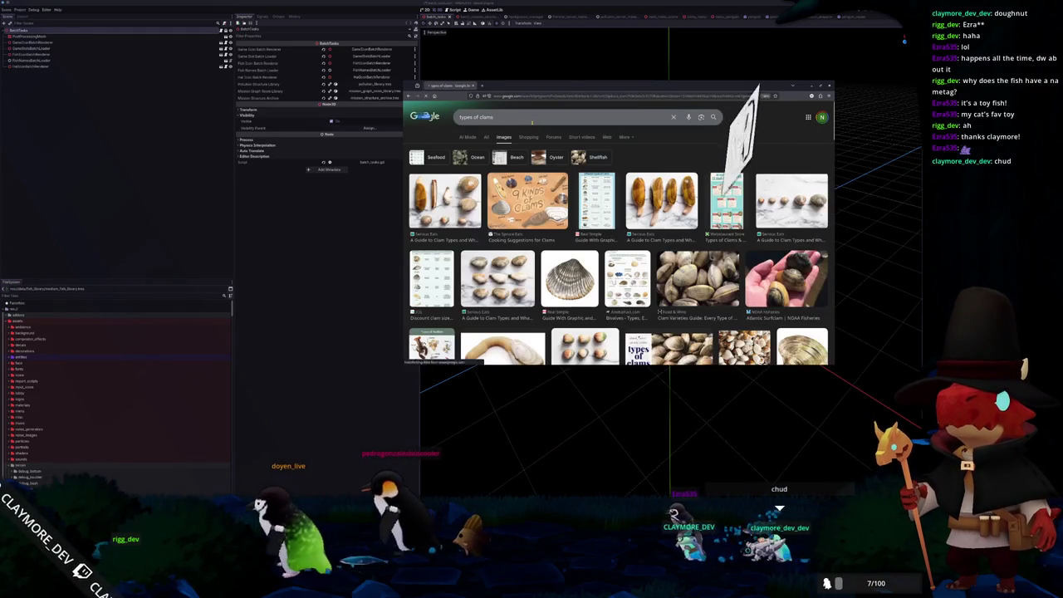
# - Open the Real Simple clam guide article in a new tab and scroll through it
pyautogui.click(596, 199)
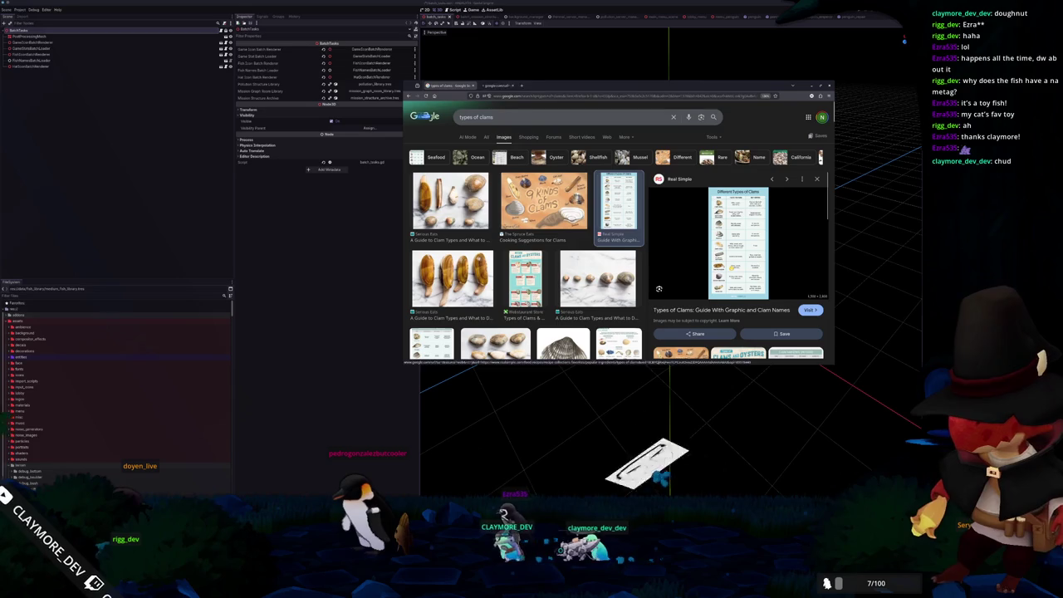
pyautogui.click(810, 310)
pyautogui.click(532, 132)
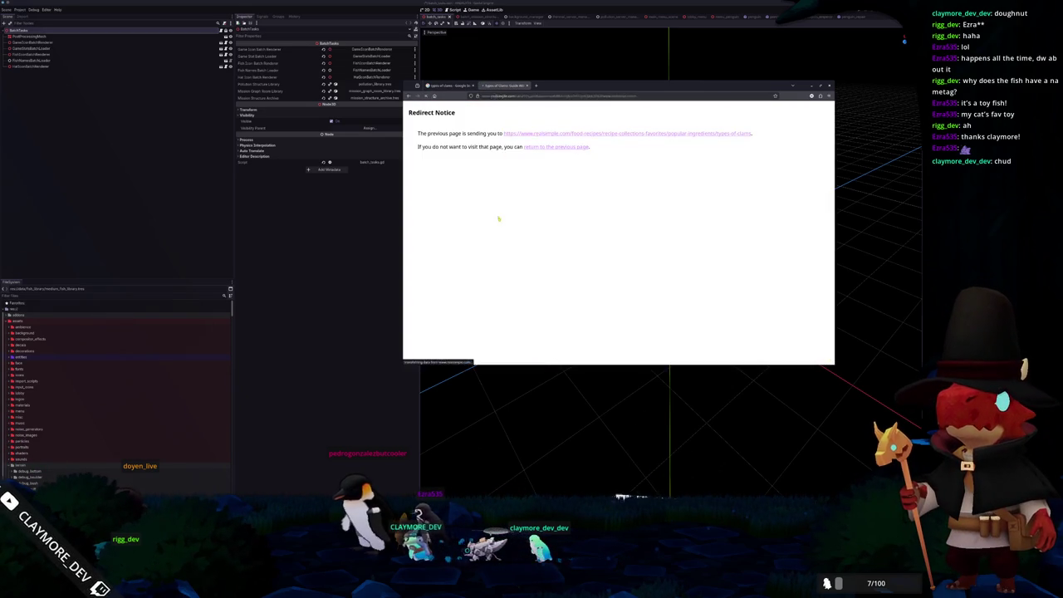
pyautogui.scroll(-2, 475, 232)
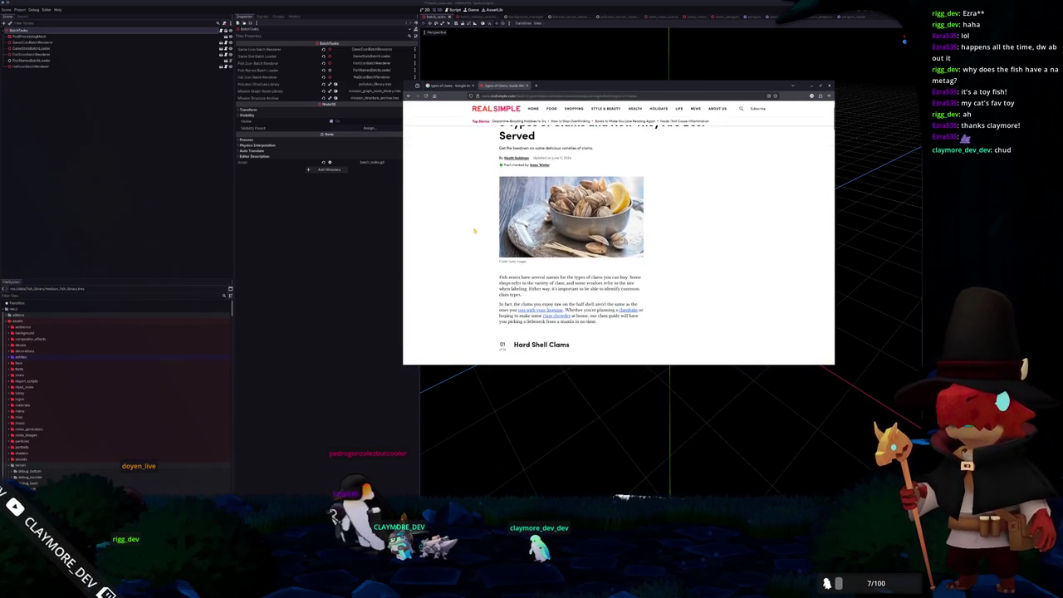
pyautogui.scroll(-4, 490, 223)
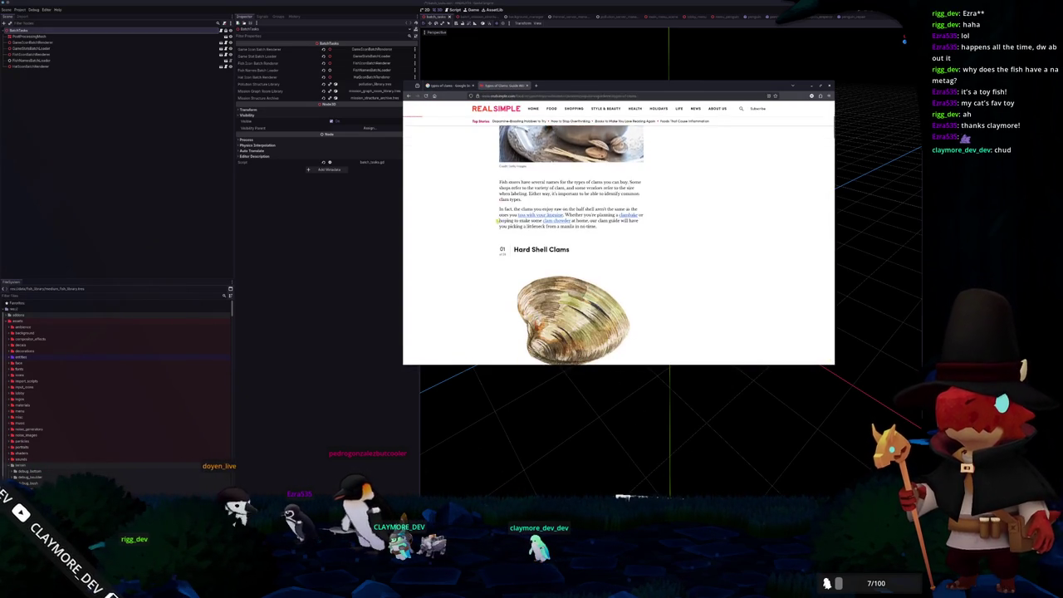
pyautogui.scroll(-5, 490, 222)
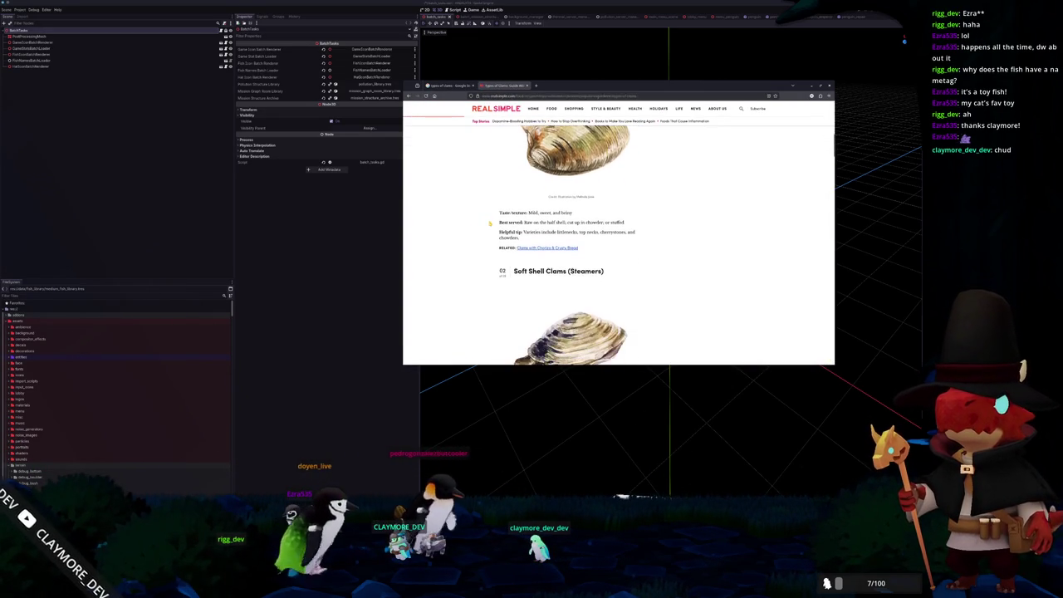
pyautogui.scroll(-4, 490, 223)
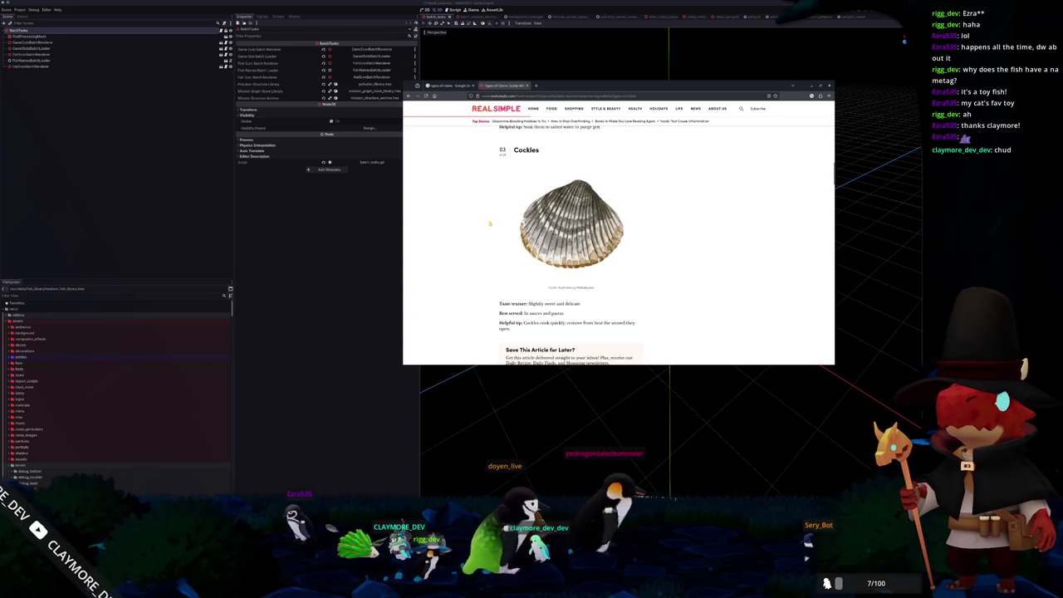
pyautogui.scroll(-1, 490, 222)
pyautogui.scroll(-5, 489, 222)
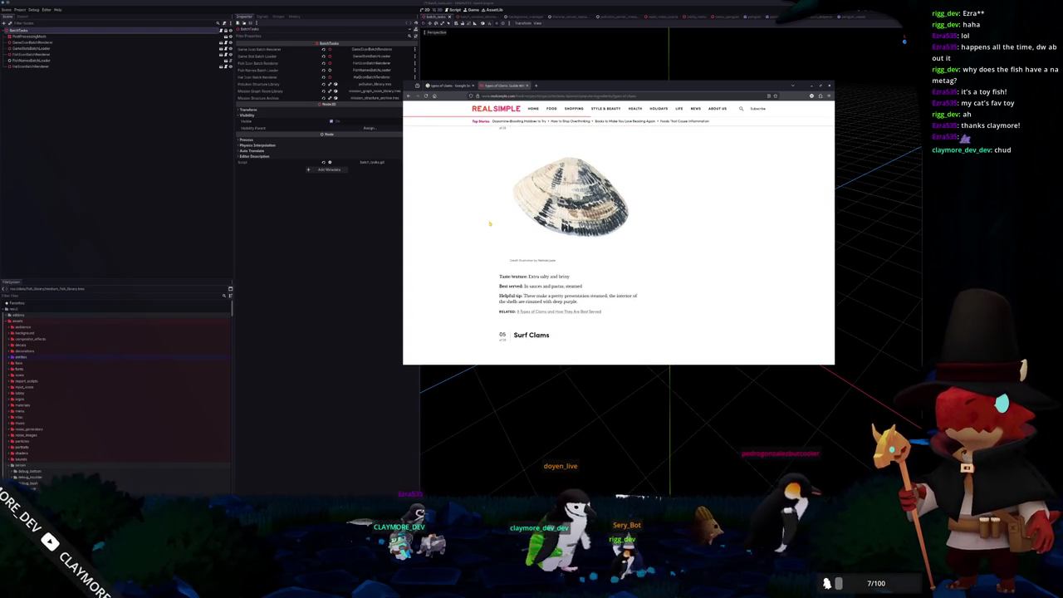
pyautogui.scroll(1, 490, 223)
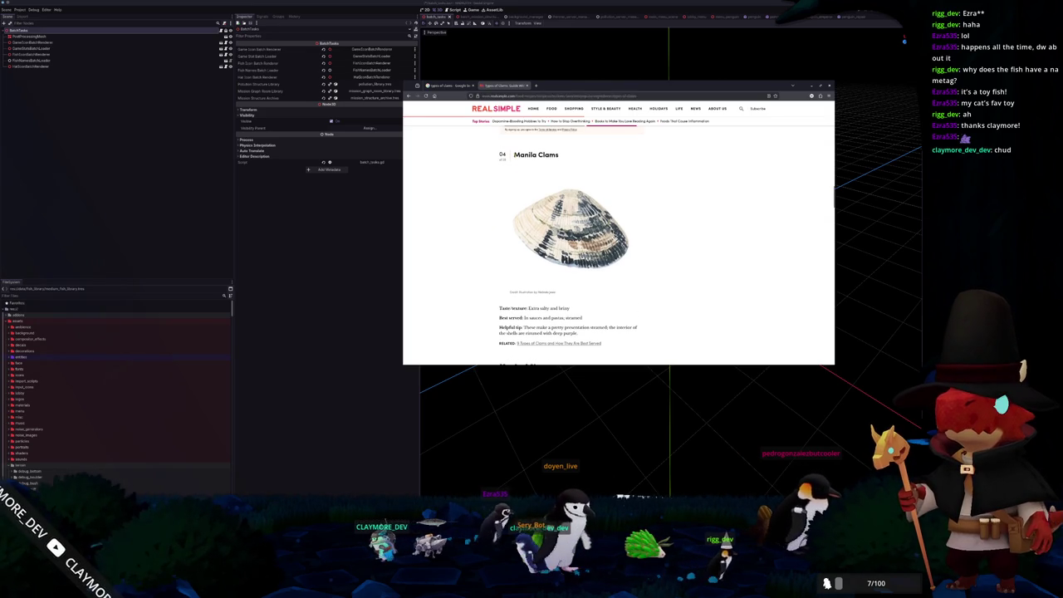
# - Search Google Images for the selected 'Manila Clams' heading in a new tab
pyautogui.tripleClick(544, 156)
pyautogui.rightClick(546, 157)
pyautogui.click(565, 203)
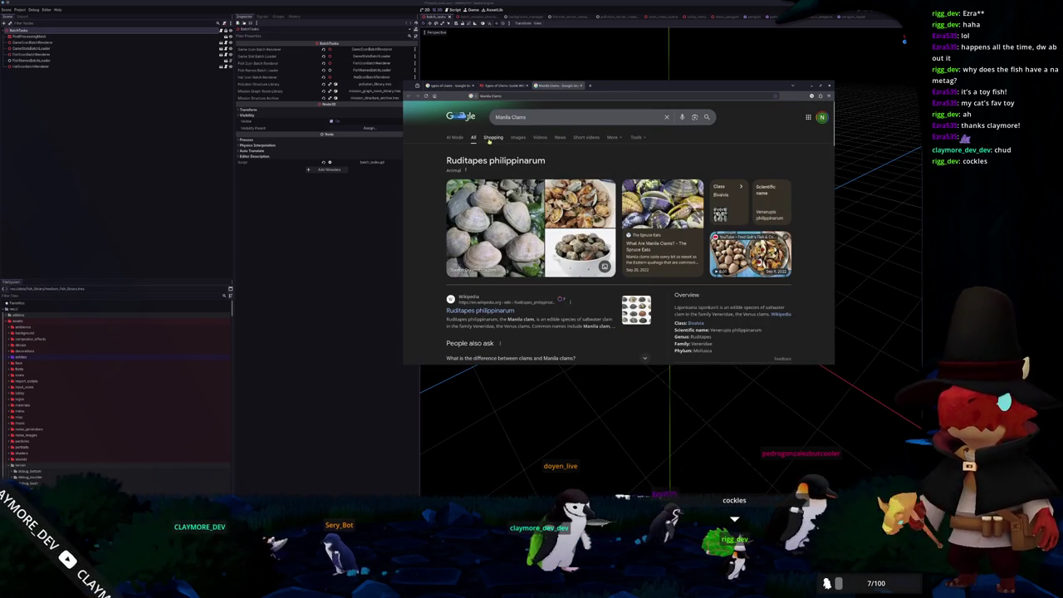
pyautogui.click(518, 137)
# - Go back to the Real Simple clams article and read further down
pyautogui.hotkey('ctrl', 'shift', 'Tab')
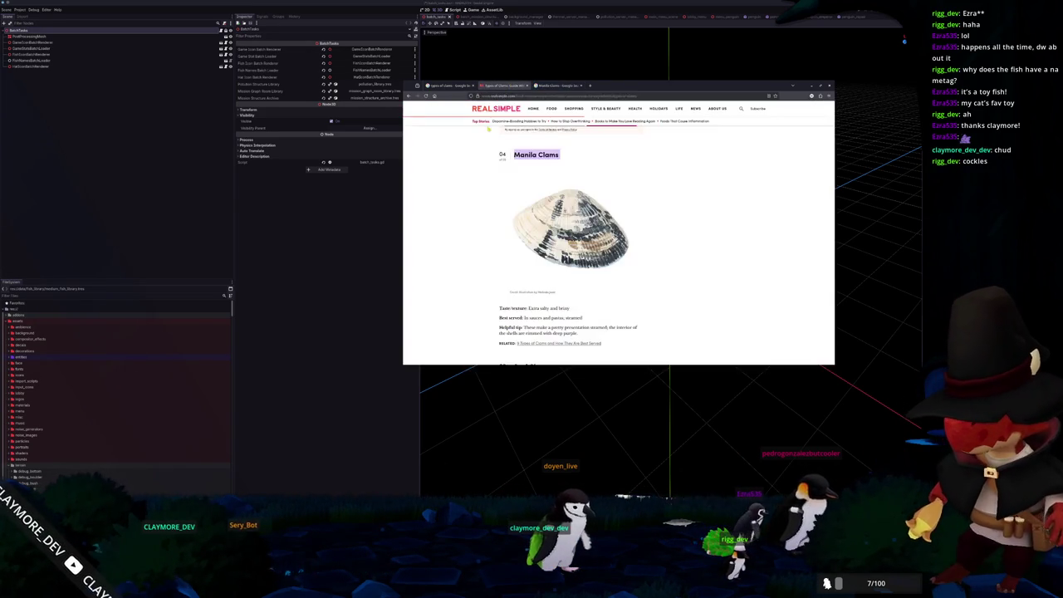
pyautogui.scroll(-5, 466, 263)
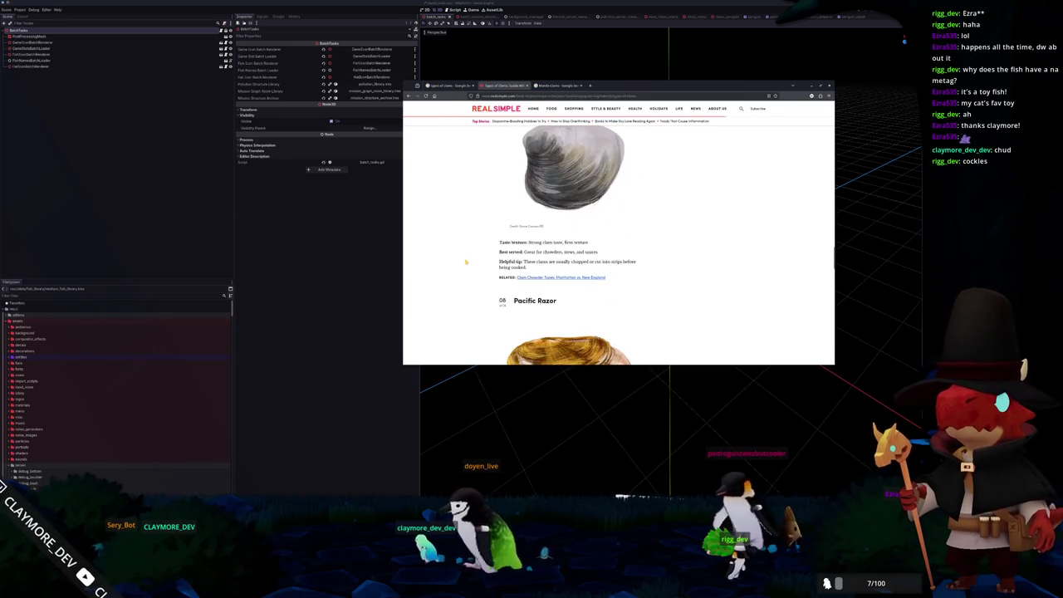
pyautogui.scroll(-2, 466, 263)
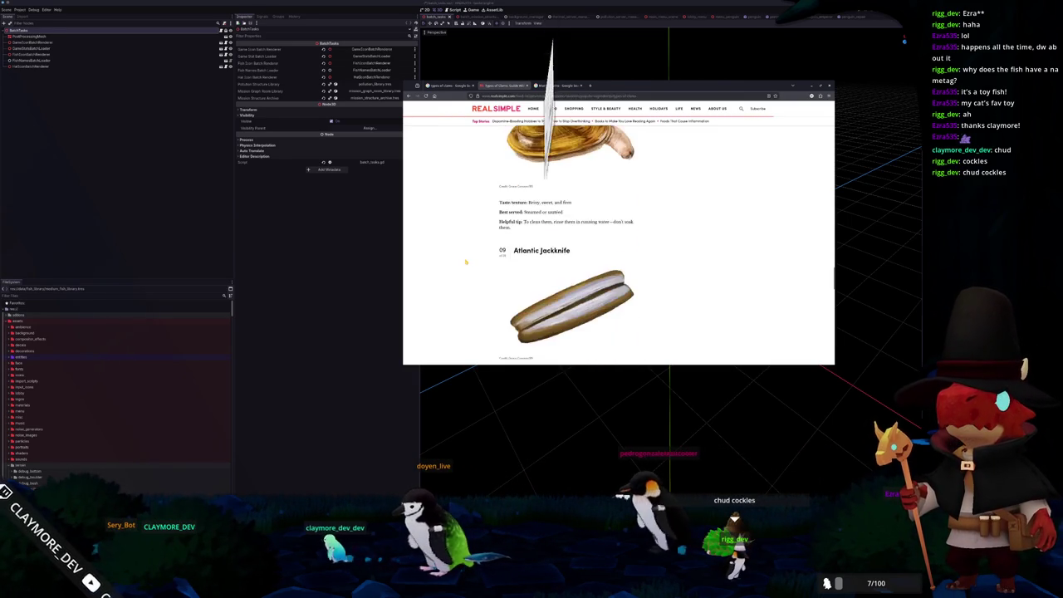
pyautogui.scroll(-1, 466, 264)
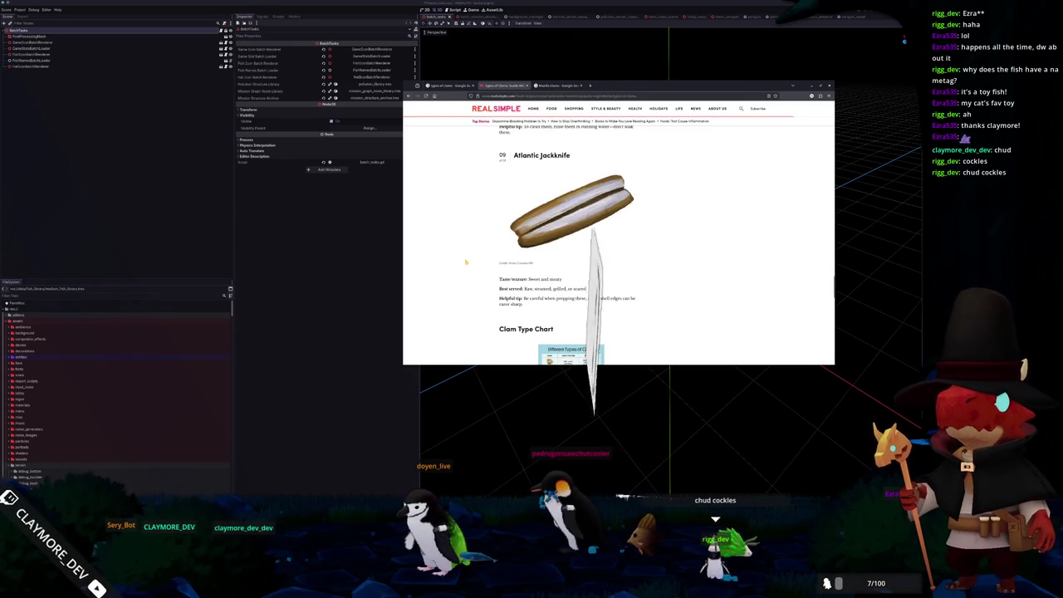
pyautogui.scroll(-2, 465, 263)
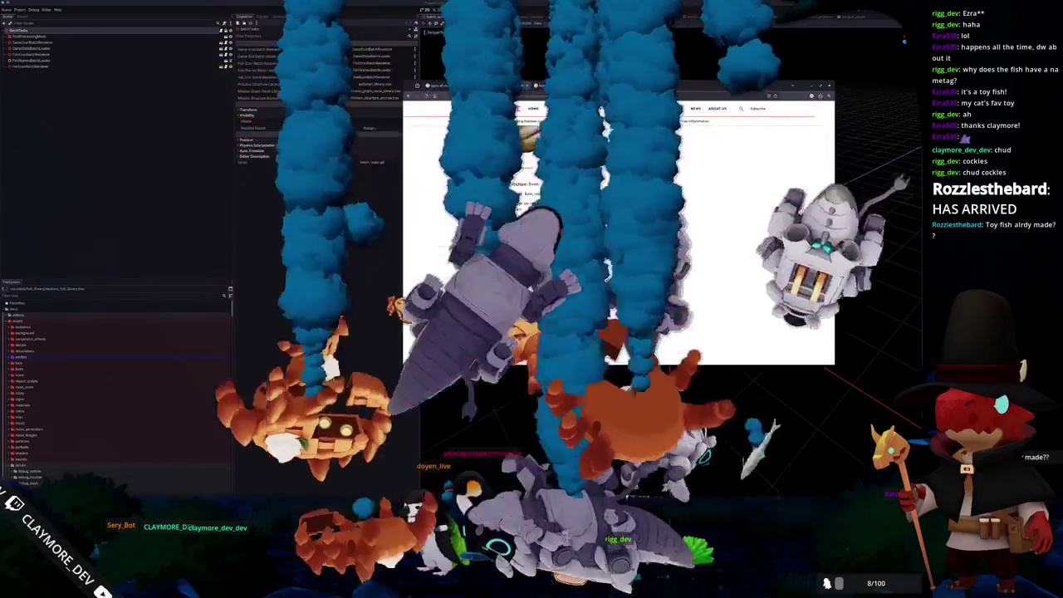
pyautogui.scroll(-2, 466, 263)
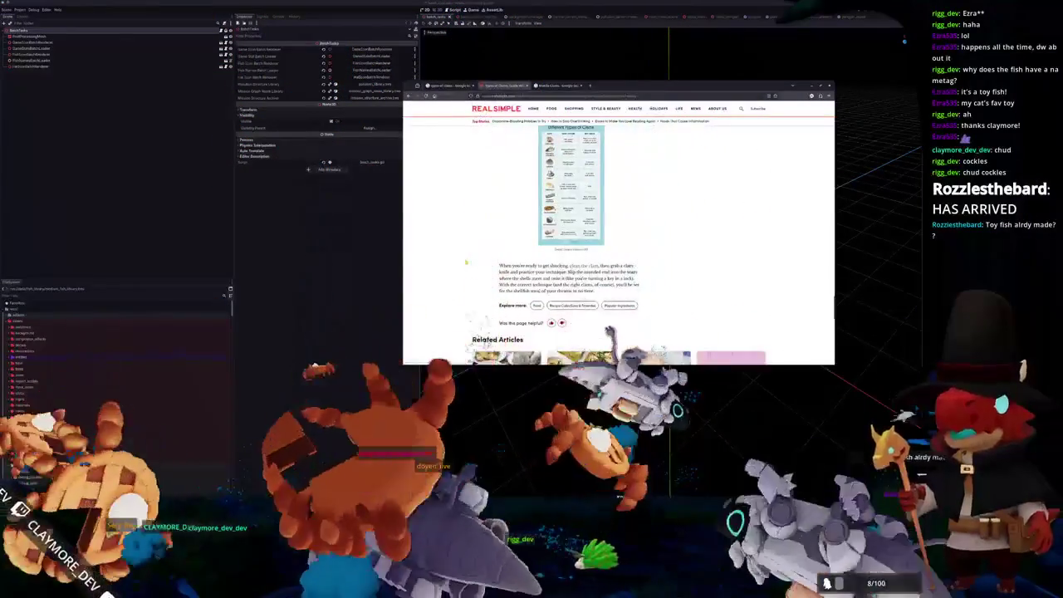
pyautogui.scroll(-2, 466, 263)
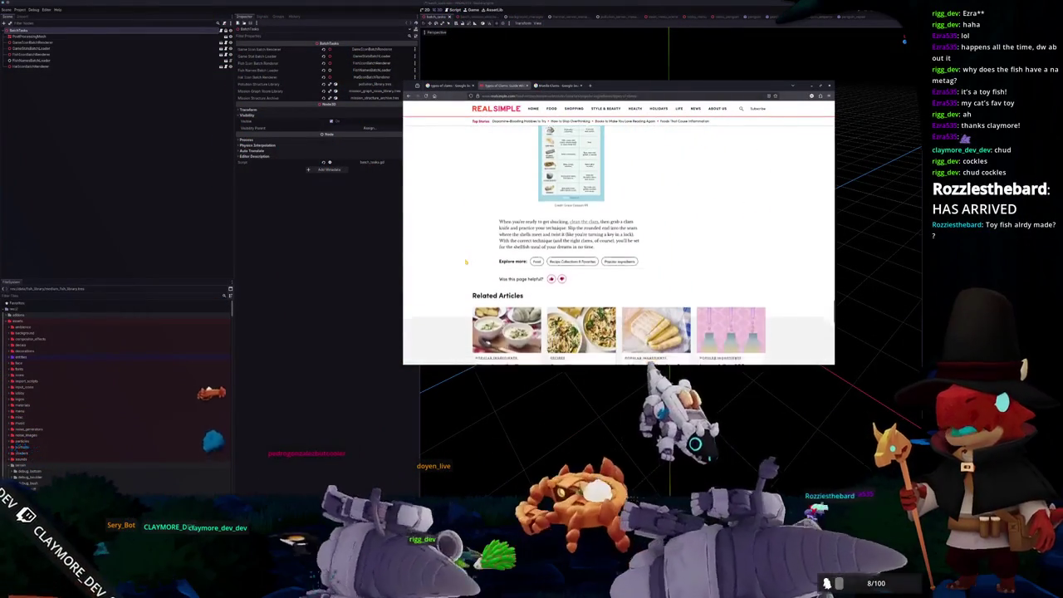
pyautogui.scroll(5, 466, 263)
# - Preview the clam varieties and Types of Shellfish charts, then switch to the Manila Clams results
pyautogui.click(449, 86)
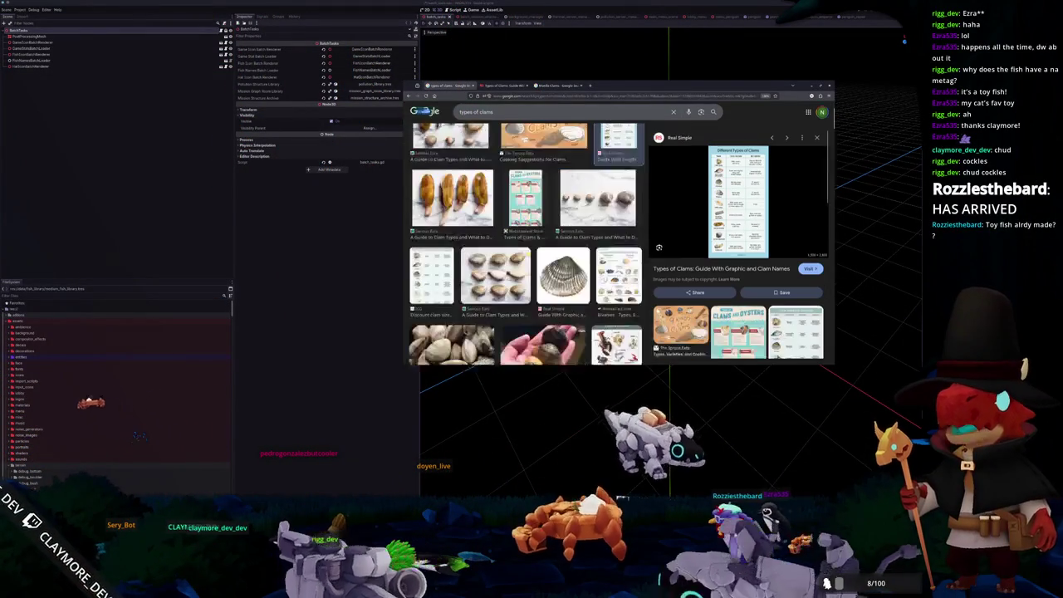
pyautogui.scroll(-1, 465, 263)
pyautogui.click(431, 237)
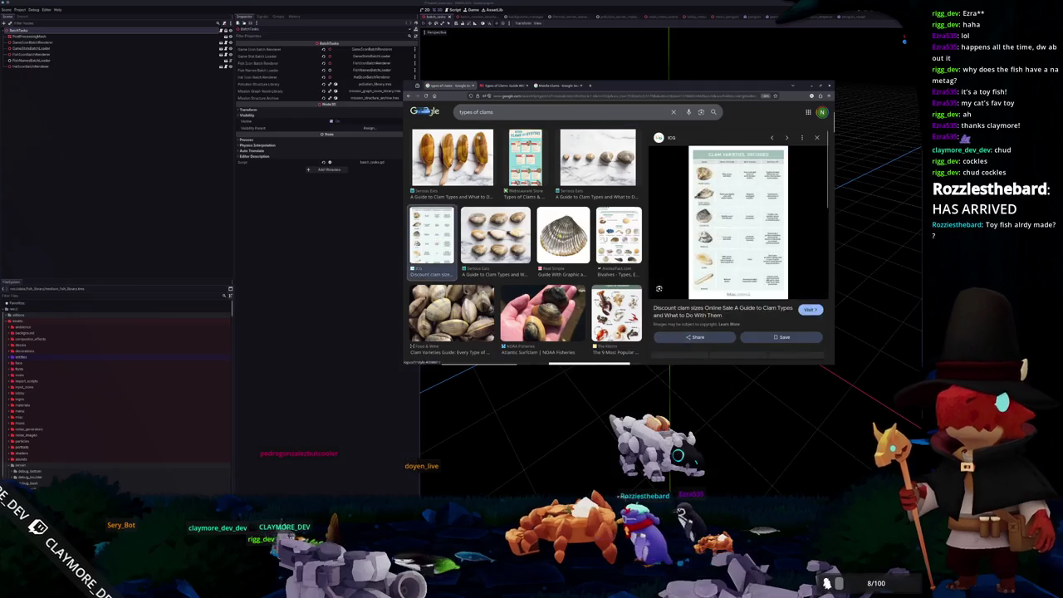
pyautogui.scroll(-10, 466, 241)
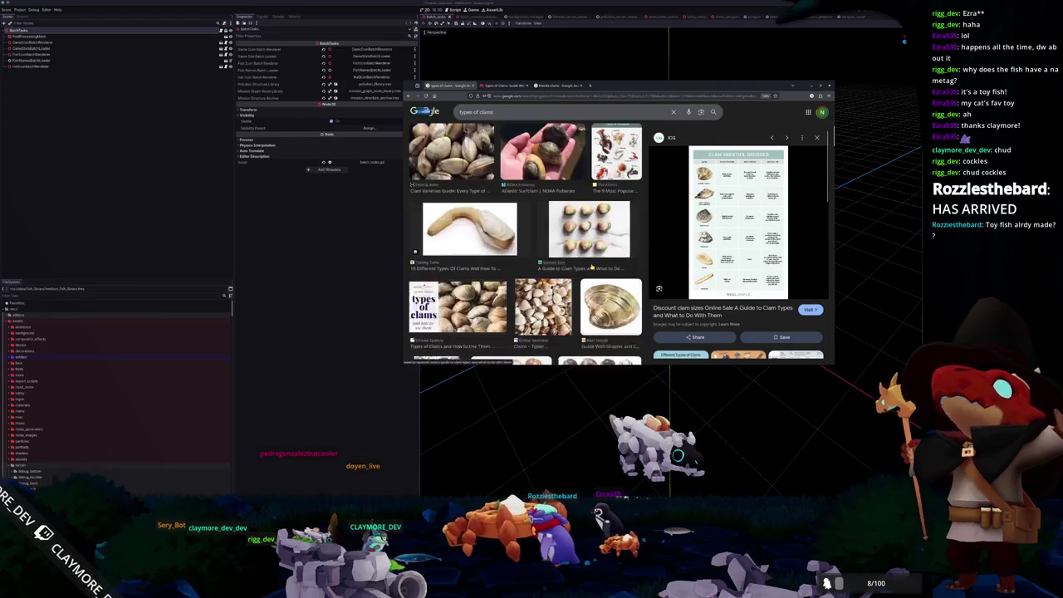
pyautogui.scroll(-10, 526, 260)
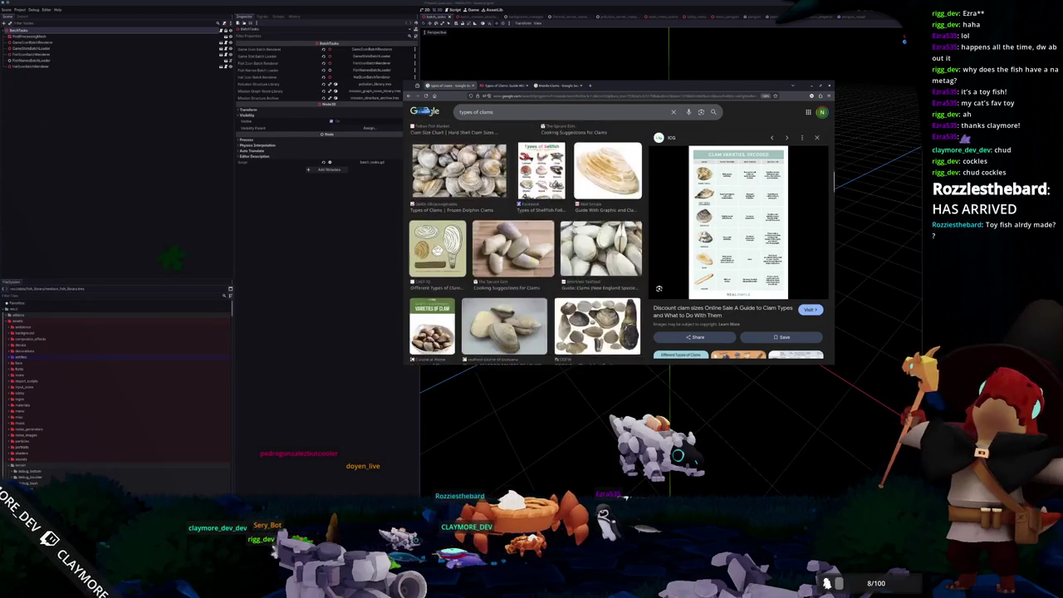
pyautogui.scroll(-10, 527, 262)
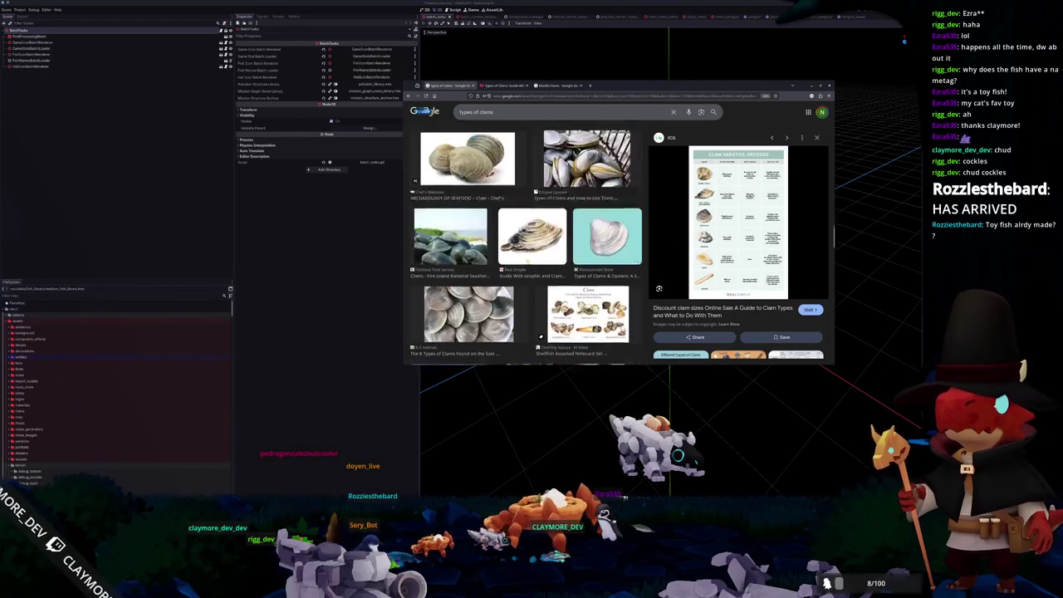
pyautogui.scroll(-10, 525, 243)
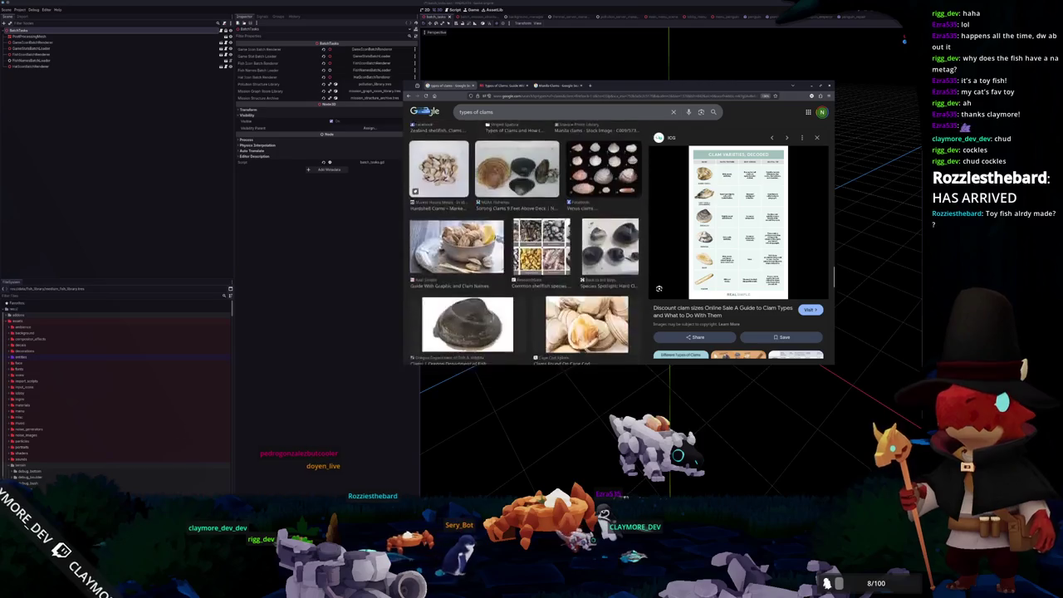
pyautogui.scroll(-2, 528, 260)
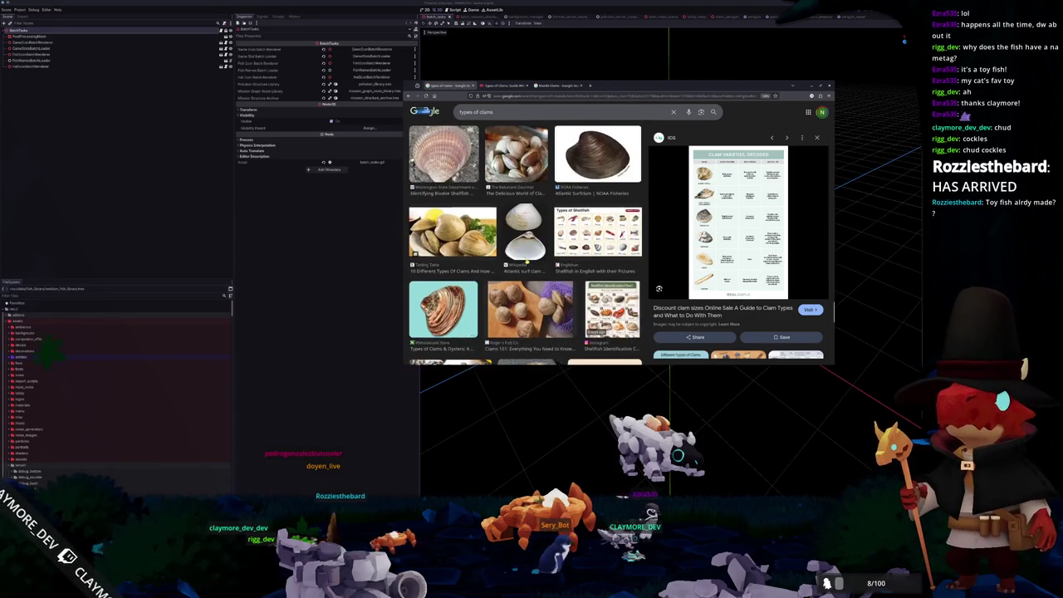
pyautogui.click(598, 233)
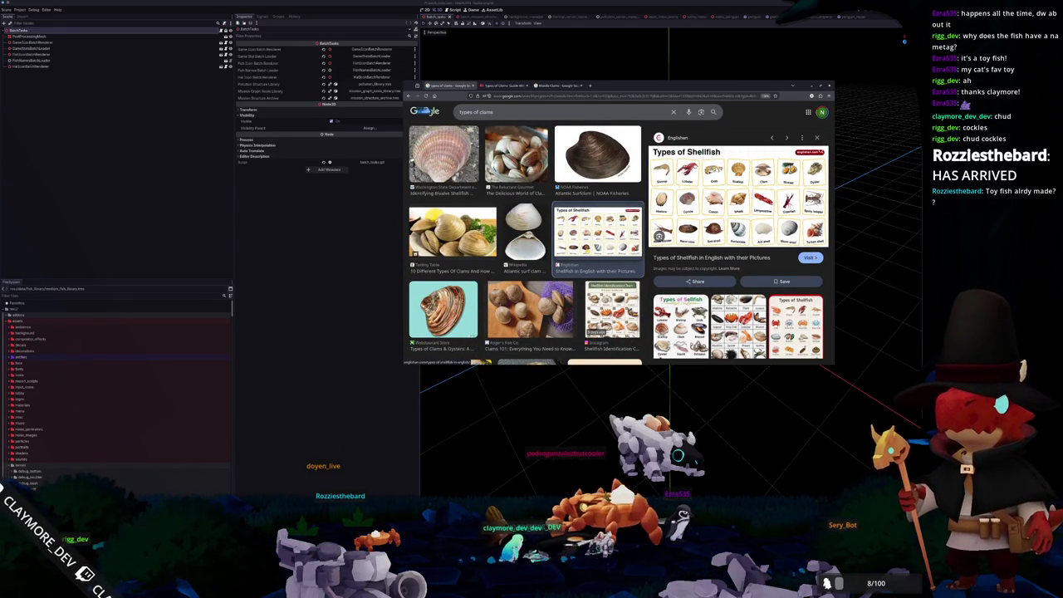
pyautogui.click(548, 111)
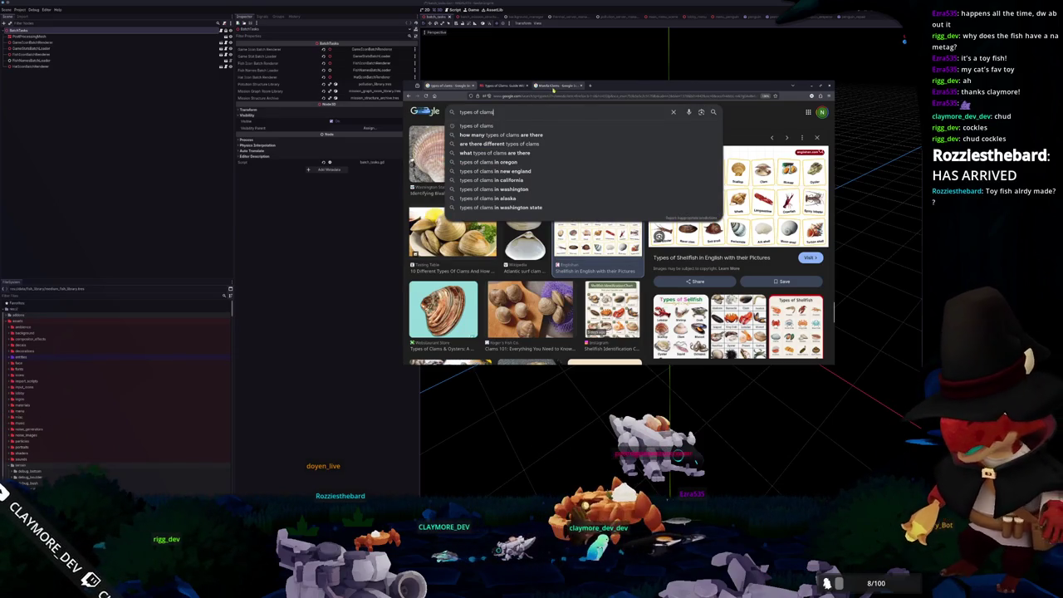
pyautogui.click(573, 86)
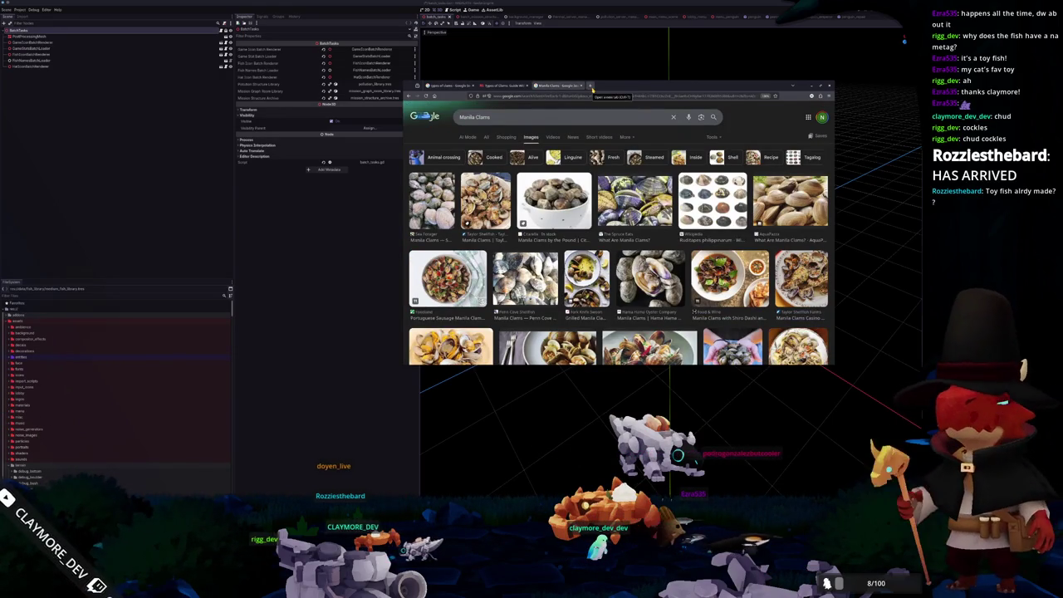
# - Search 'moon snail' in a new tab and preview the second image result
pyautogui.click(590, 86)
pyautogui.write('moon snail')
pyautogui.press('Return')
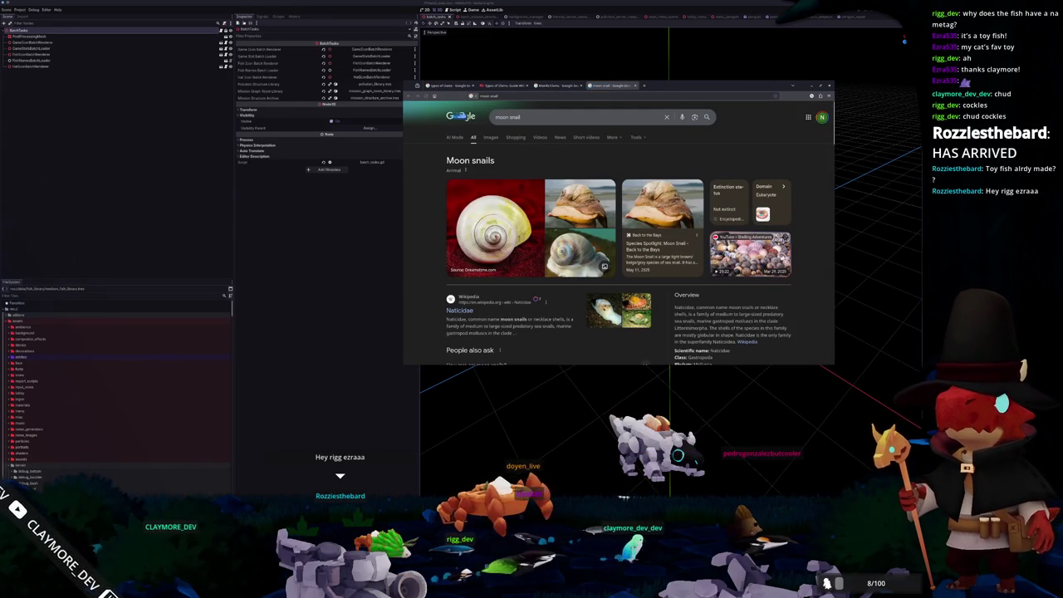
pyautogui.click(491, 137)
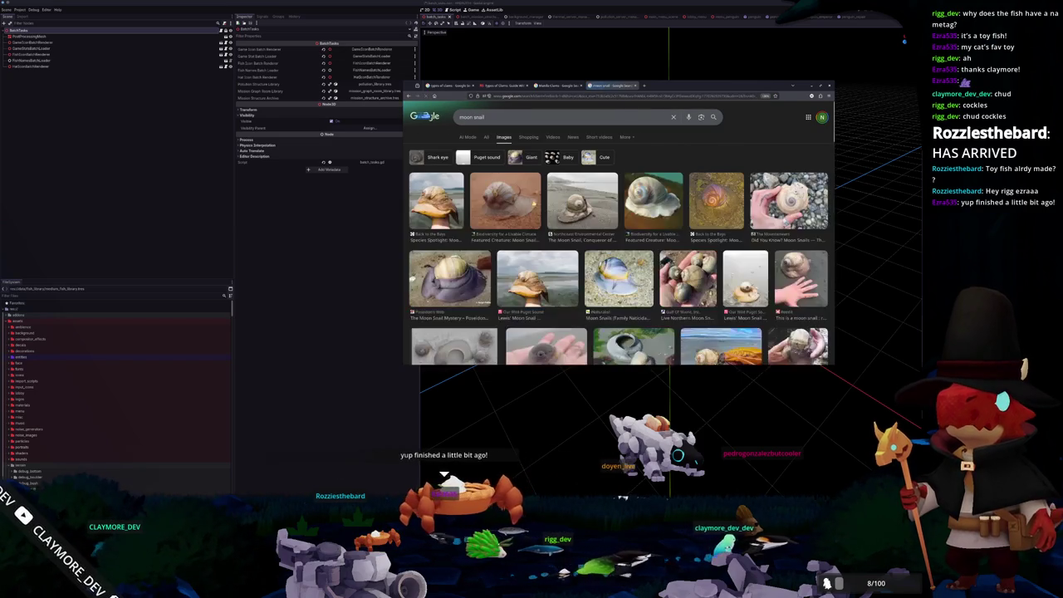
pyautogui.click(505, 199)
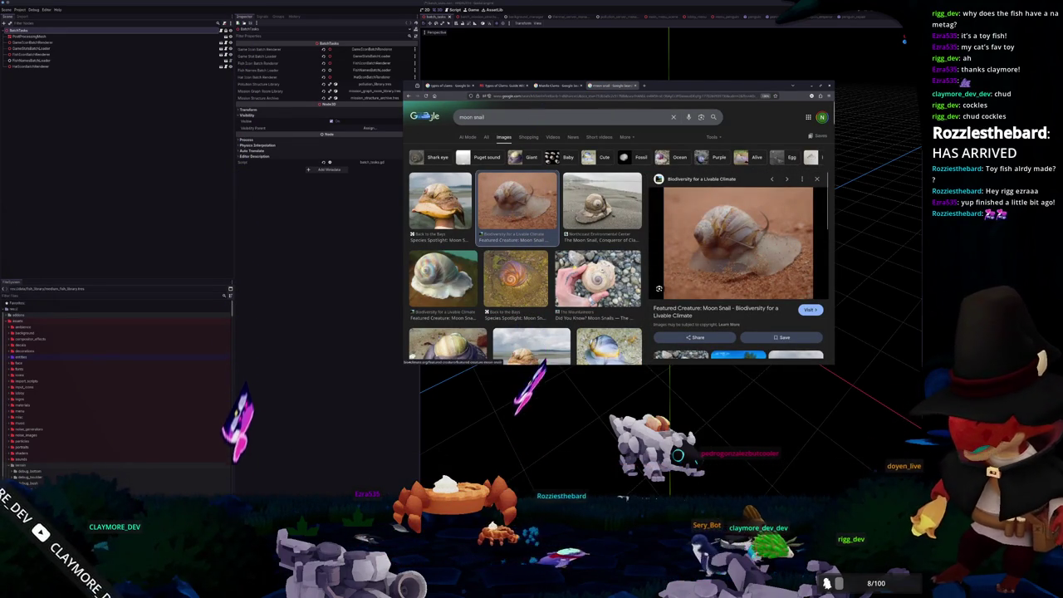
# - Find the Dwarf Fortress Wiki moon snail image and open its wiki page
pyautogui.scroll(-1, 531, 249)
pyautogui.scroll(-1, 459, 203)
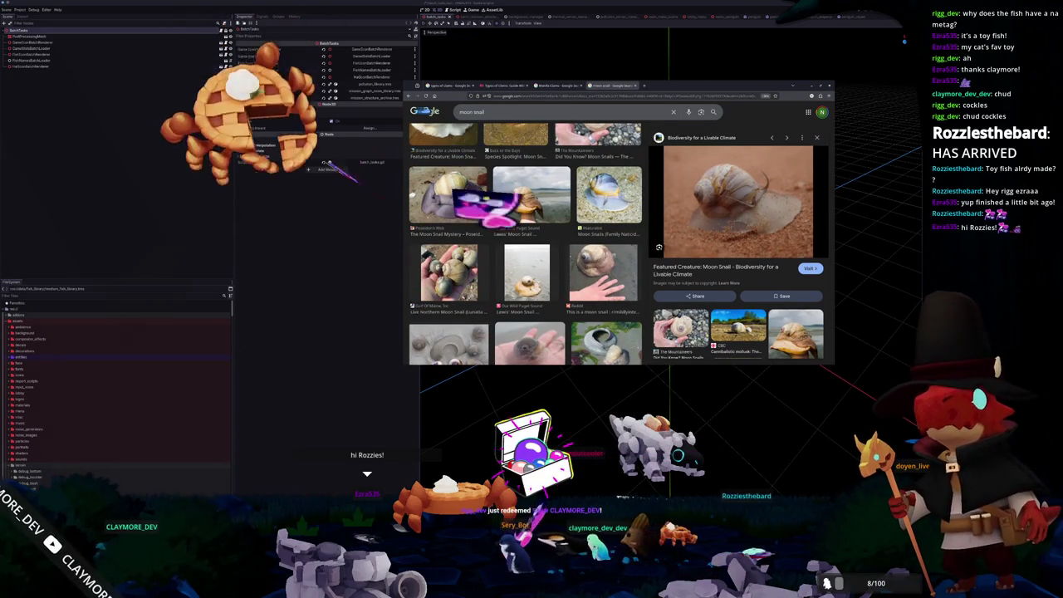
pyautogui.scroll(-3, 525, 245)
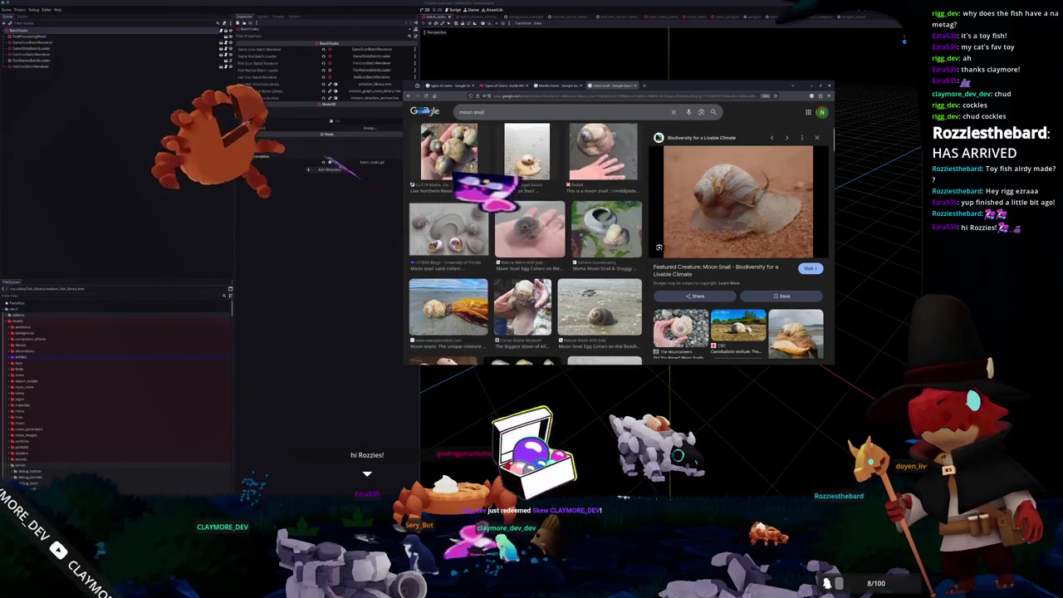
pyautogui.scroll(-5, 545, 289)
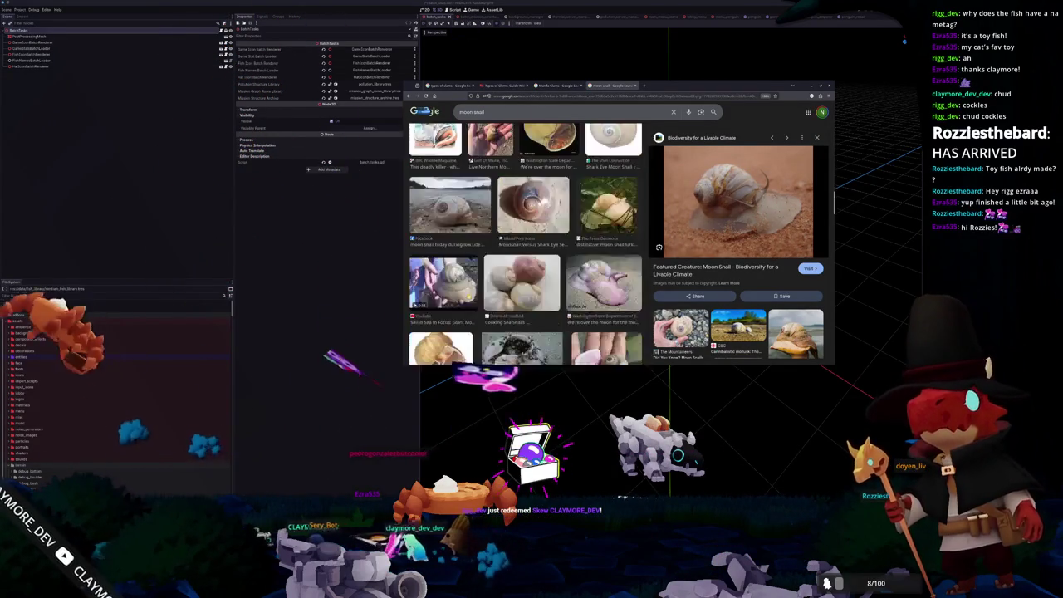
pyautogui.scroll(-1, 474, 293)
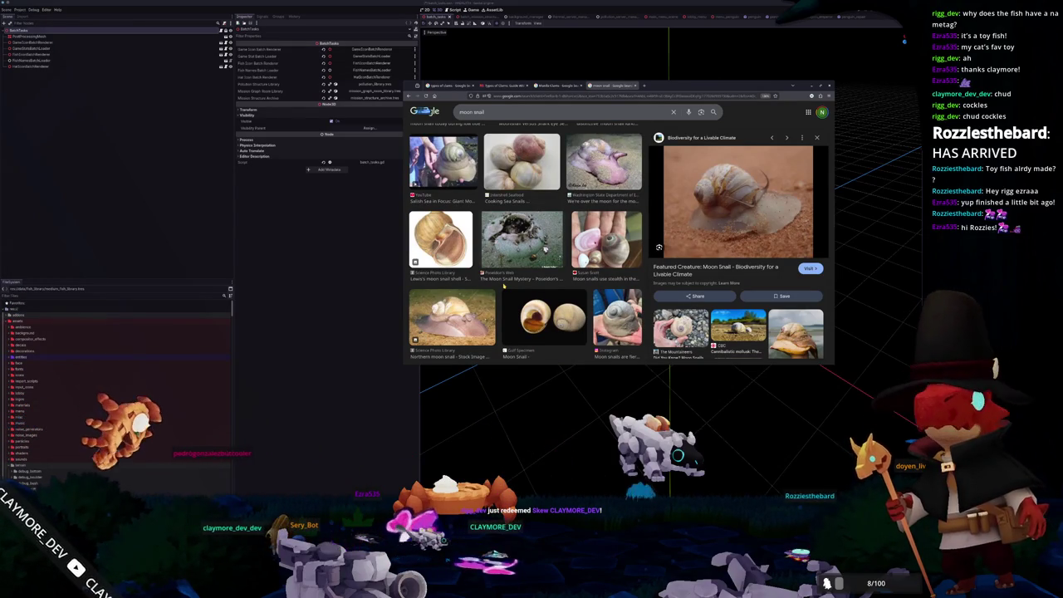
pyautogui.scroll(-2, 504, 285)
pyautogui.scroll(-5, 504, 285)
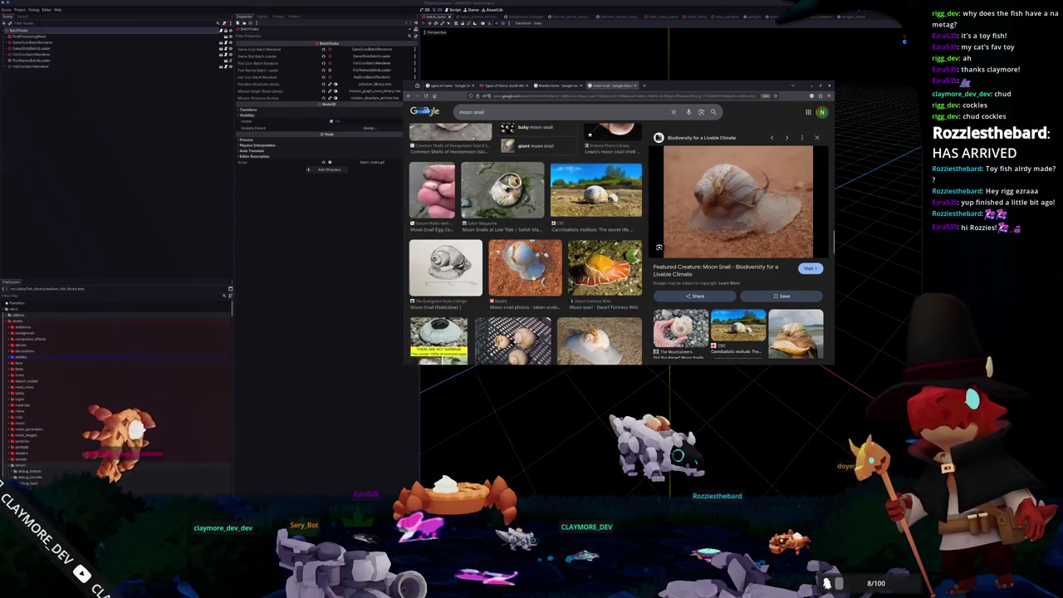
pyautogui.scroll(-3, 523, 244)
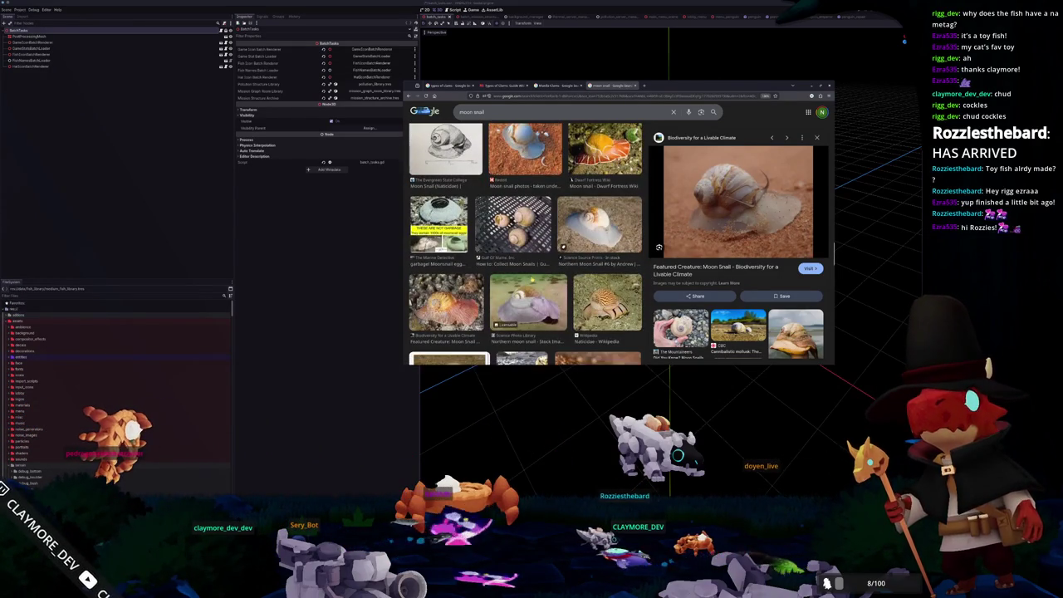
pyautogui.scroll(2, 525, 241)
pyautogui.click(571, 257)
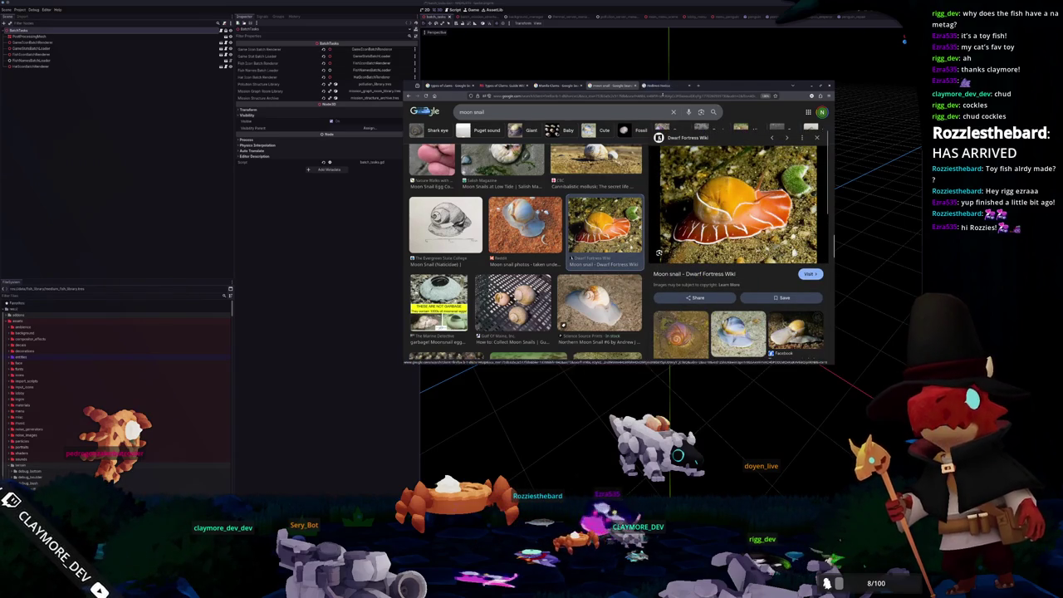
pyautogui.click(660, 86)
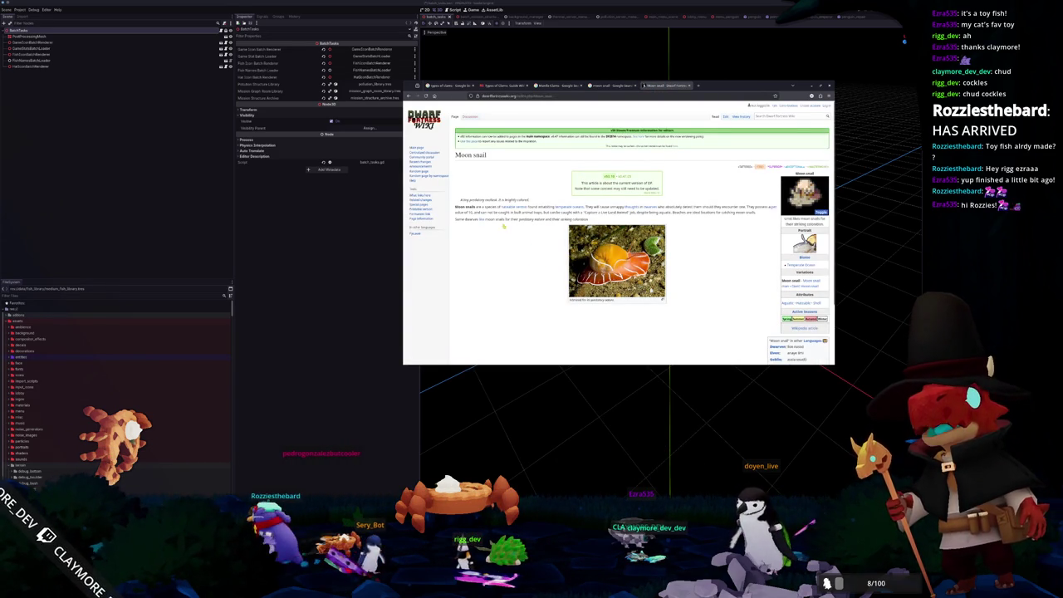
# - Scroll the Moon snail article, then view and scroll the Hateable article
pyautogui.keyDown('ctrl'); pyautogui.scroll(3, 499, 242); pyautogui.keyUp('ctrl')
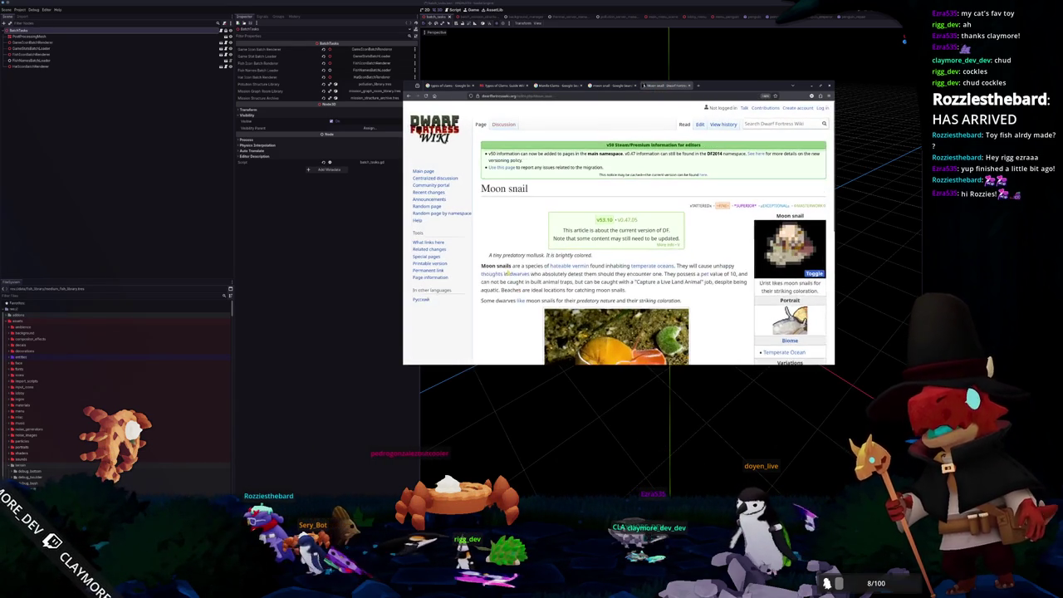
pyautogui.scroll(-1, 745, 270)
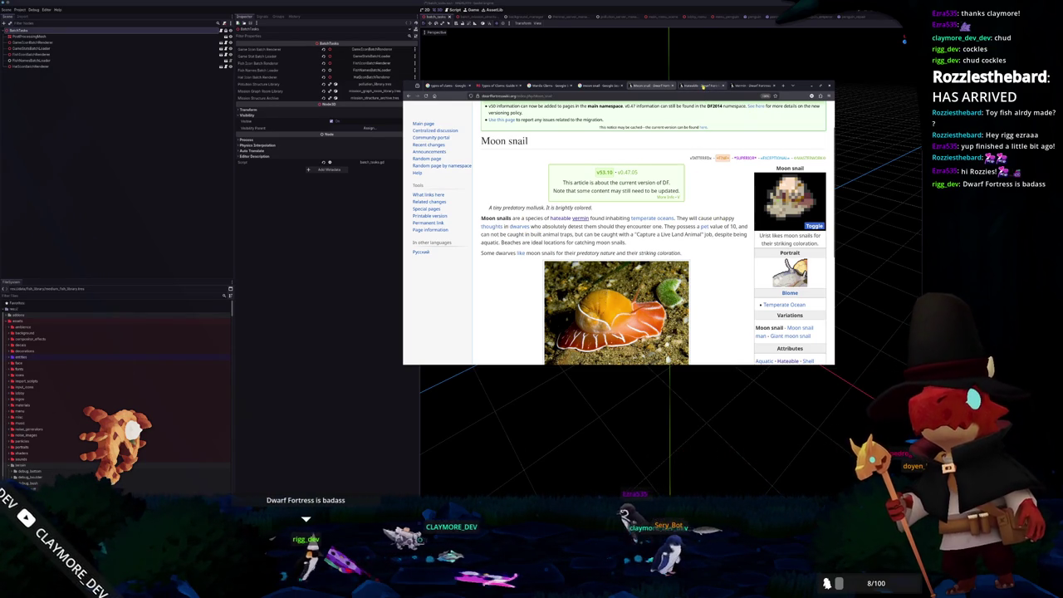
pyautogui.click(702, 86)
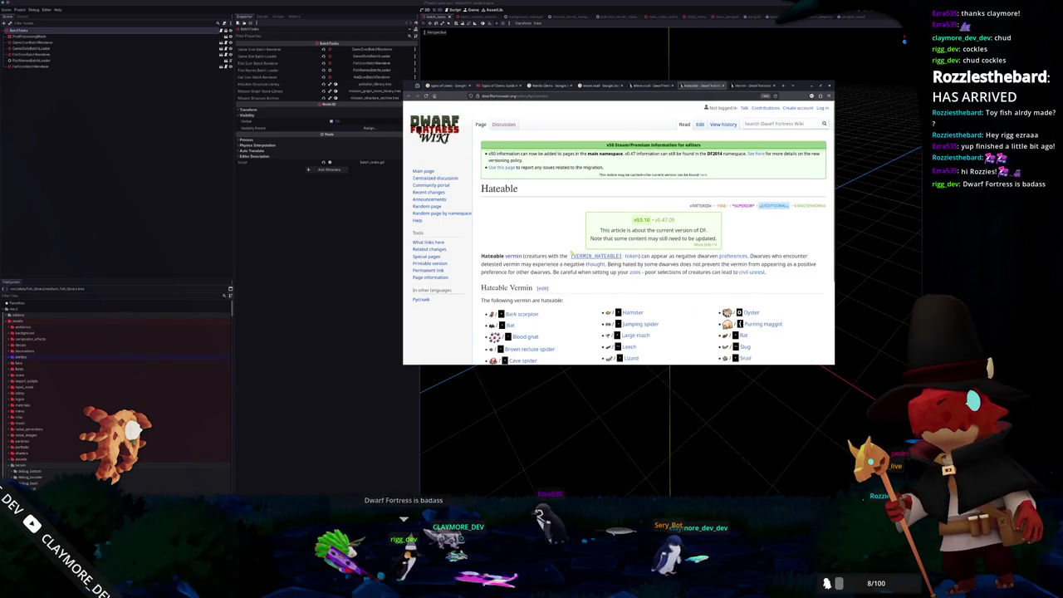
pyautogui.scroll(-2, 548, 249)
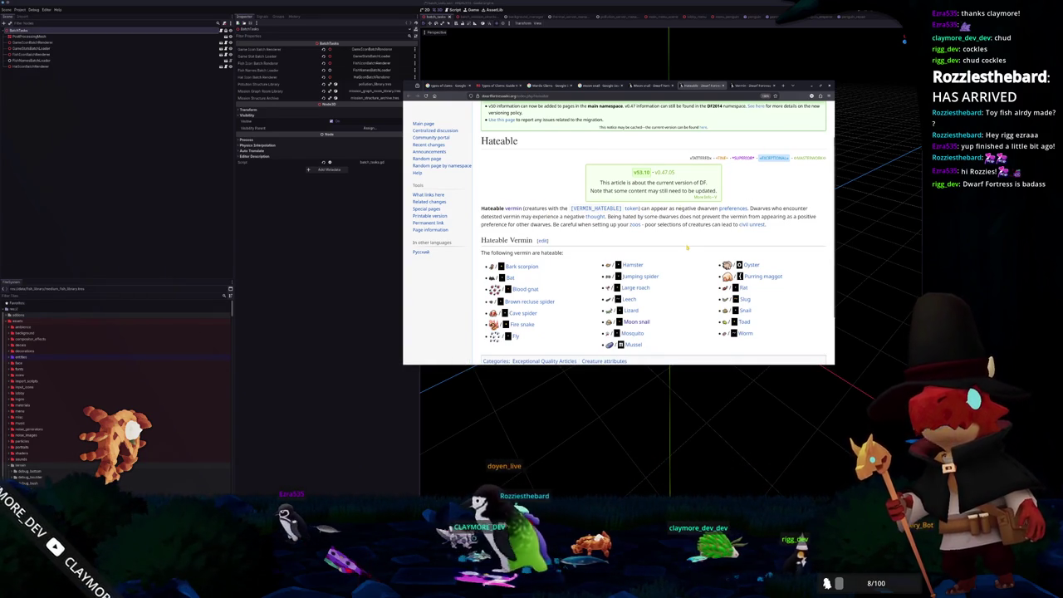
pyautogui.scroll(2, 686, 247)
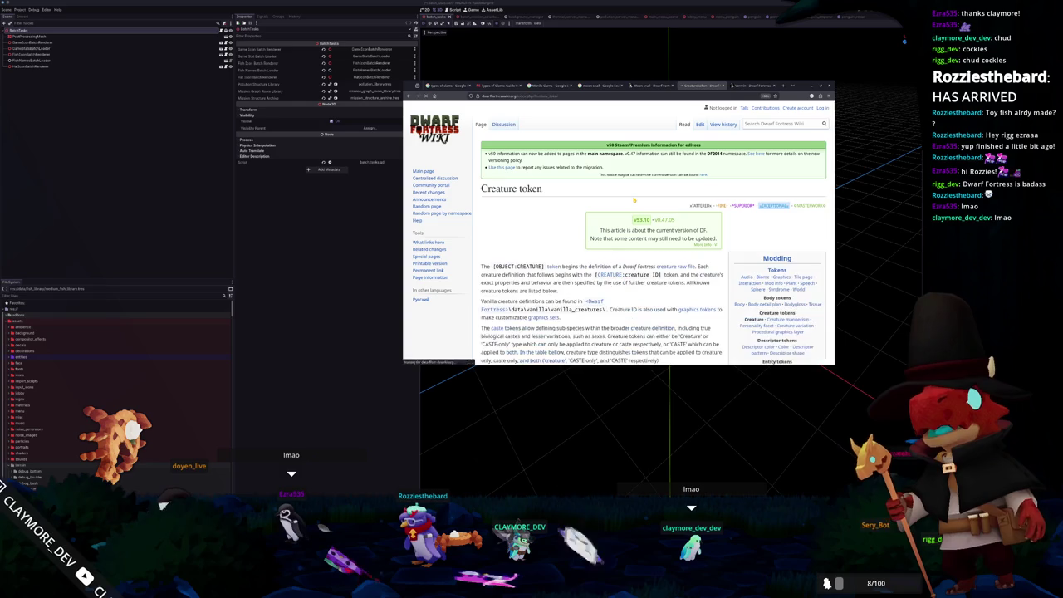
pyautogui.scroll(-2, 652, 233)
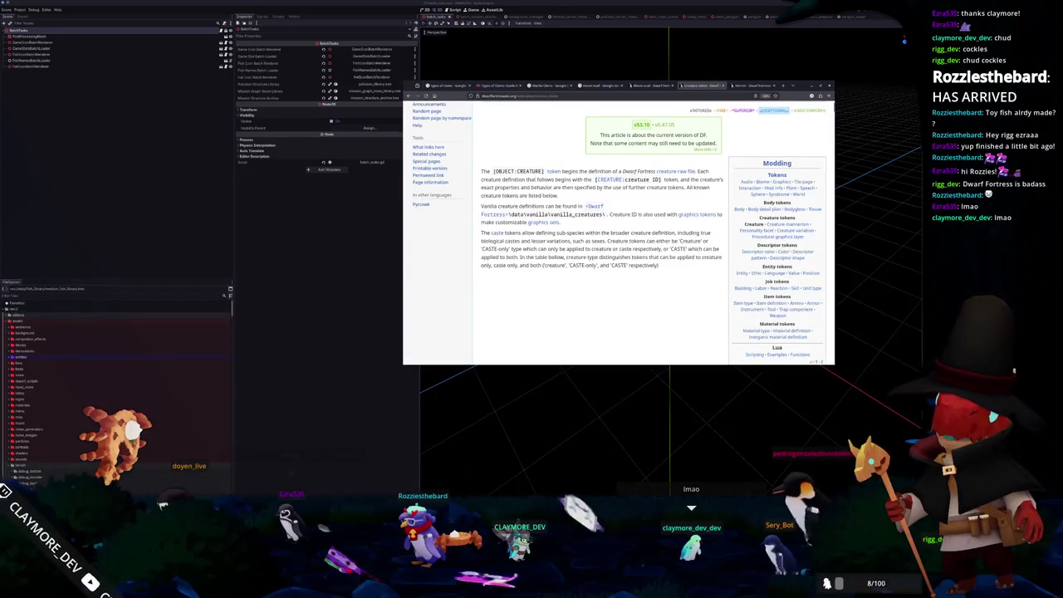
pyautogui.scroll(1, 652, 233)
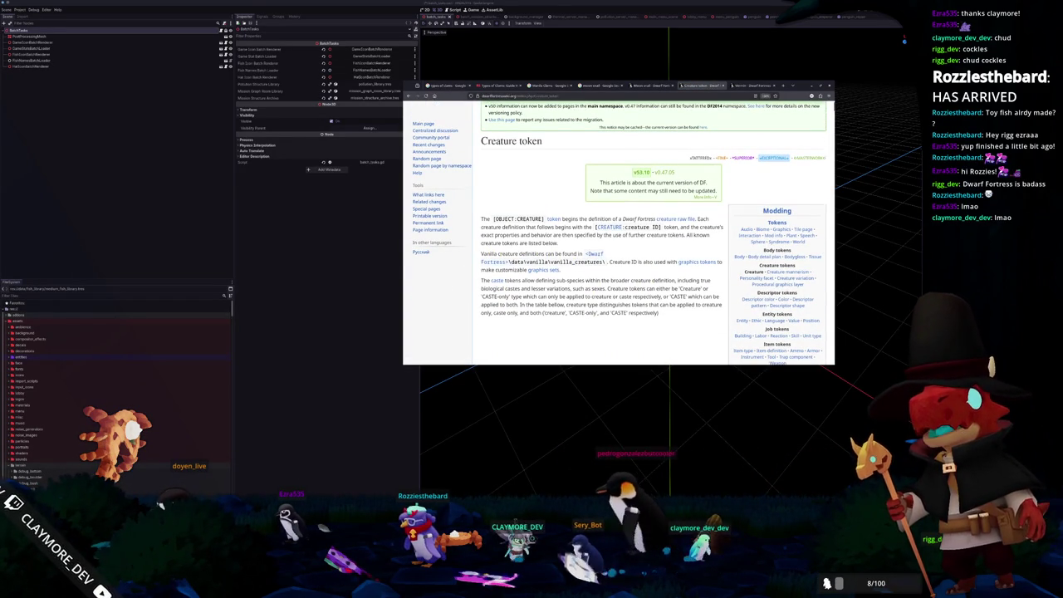
pyautogui.moveTo(490, 253); pyautogui.dragTo(555, 254)
pyautogui.moveTo(493, 219); pyautogui.dragTo(544, 219)
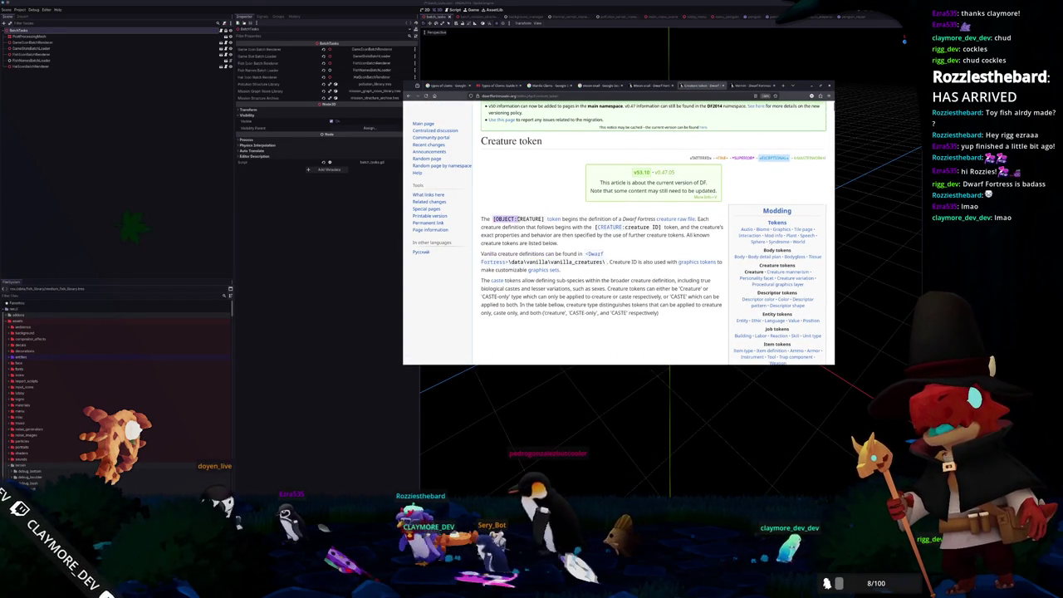
pyautogui.middleClick(555, 220)
pyautogui.click(715, 87)
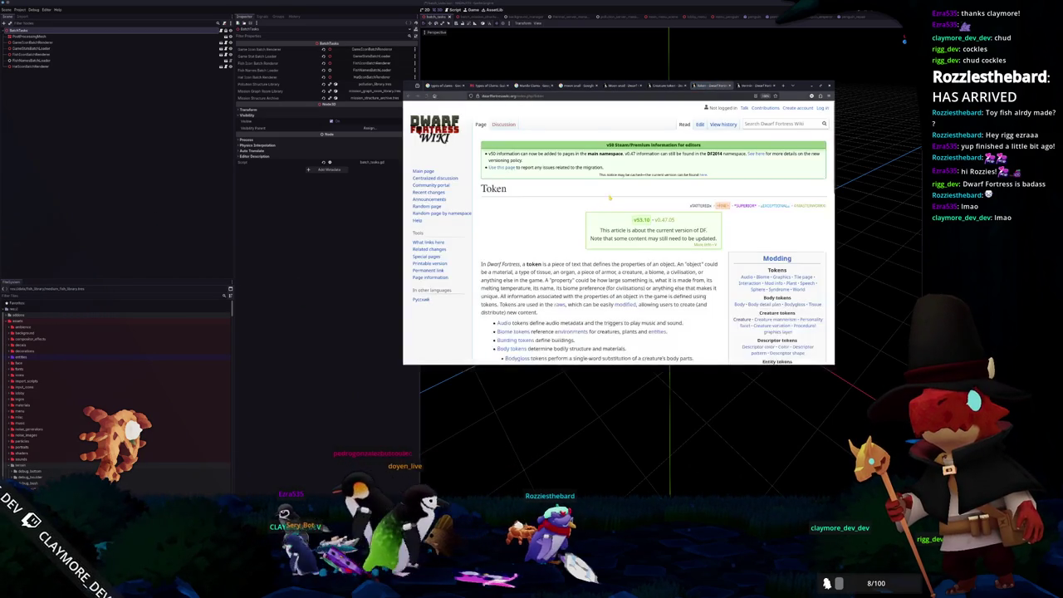
pyautogui.scroll(-1, 602, 208)
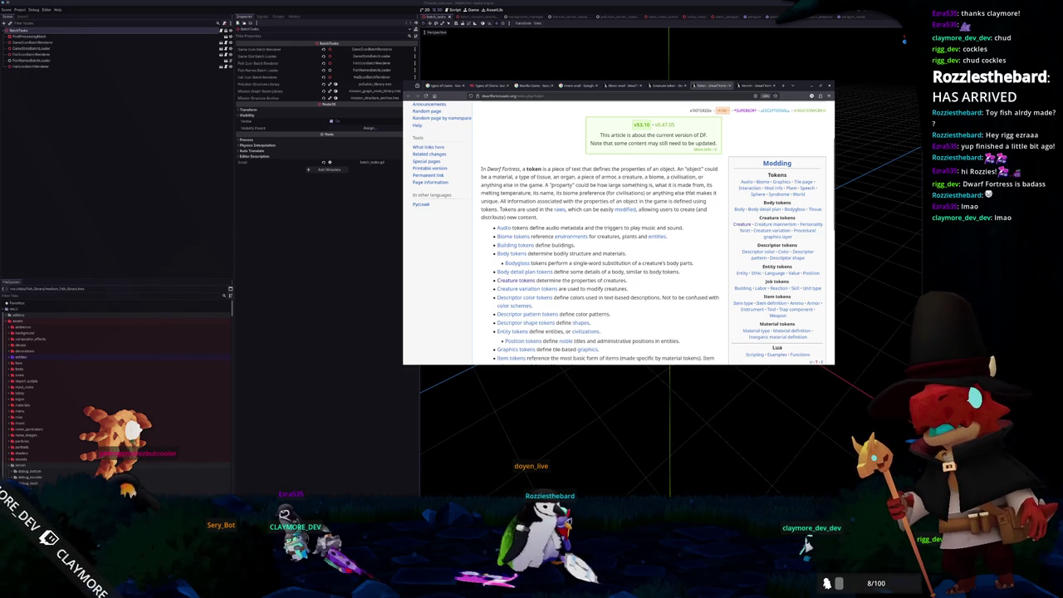
pyautogui.scroll(-3, 707, 217)
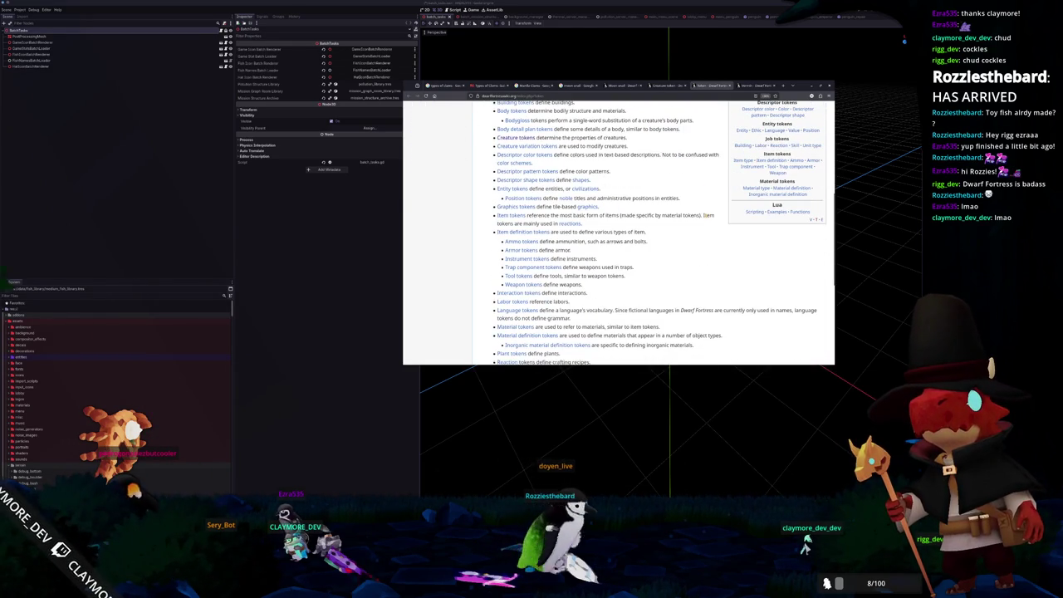
pyautogui.scroll(-1, 706, 216)
pyautogui.scroll(-1, 706, 215)
pyautogui.scroll(-1, 706, 218)
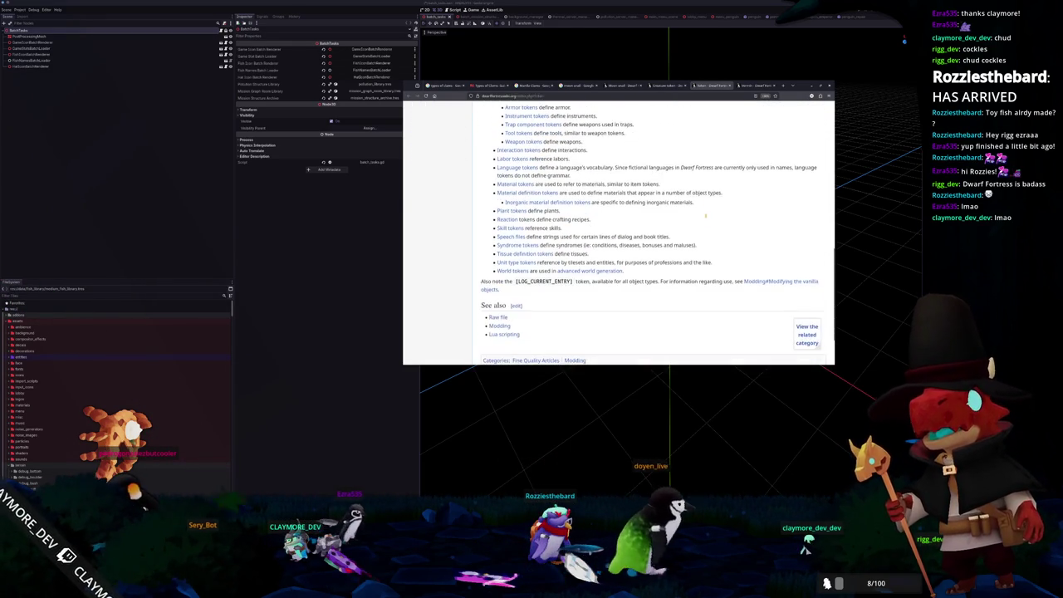
pyautogui.scroll(-2, 707, 218)
pyautogui.scroll(3, 707, 218)
pyautogui.scroll(4, 707, 218)
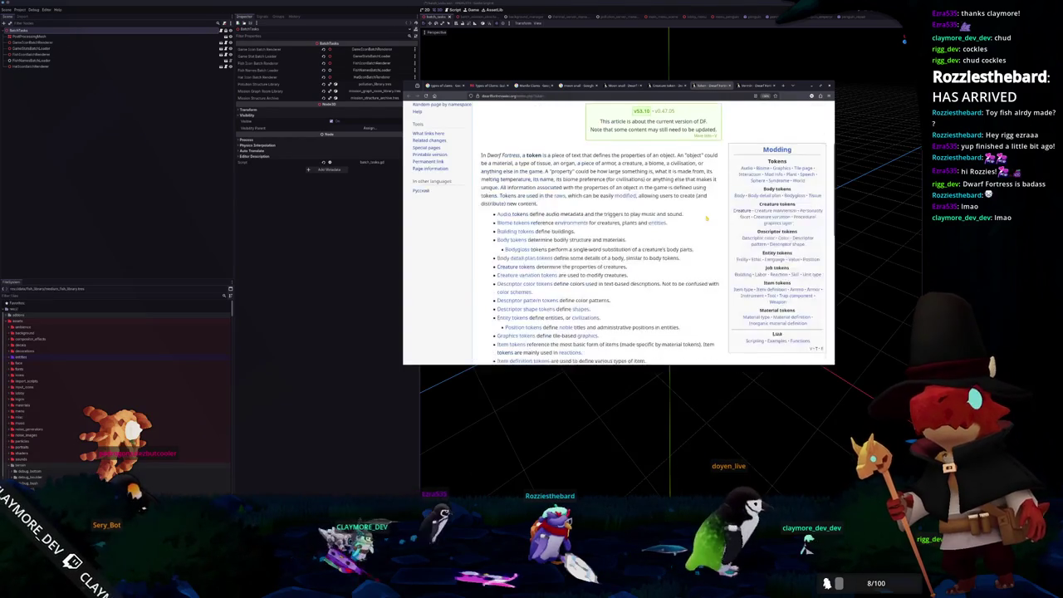
pyautogui.scroll(3, 707, 217)
pyautogui.scroll(-2, 706, 218)
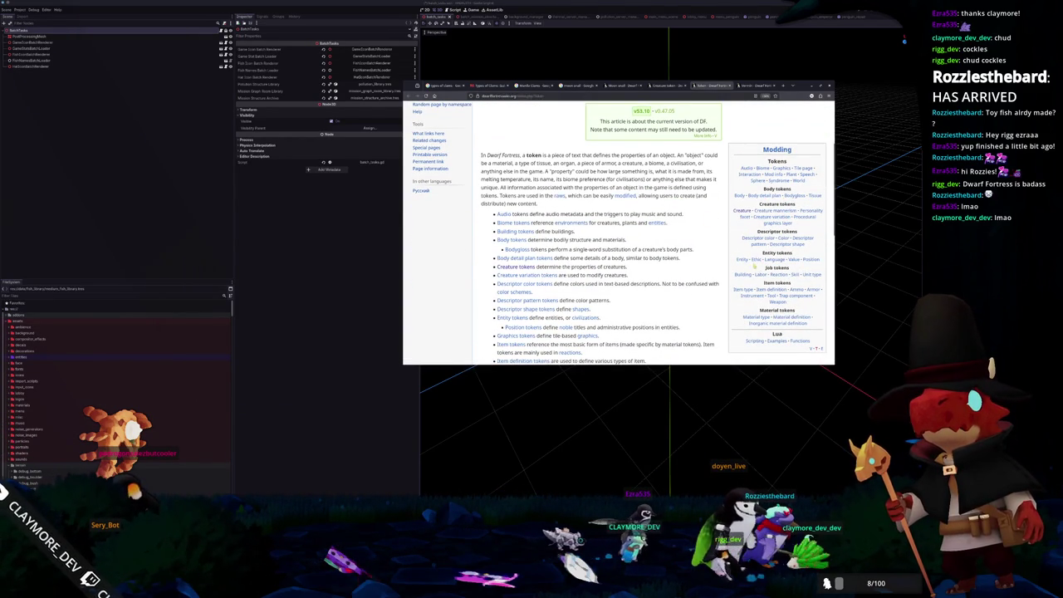
pyautogui.scroll(-1, 761, 272)
pyautogui.scroll(-2, 712, 283)
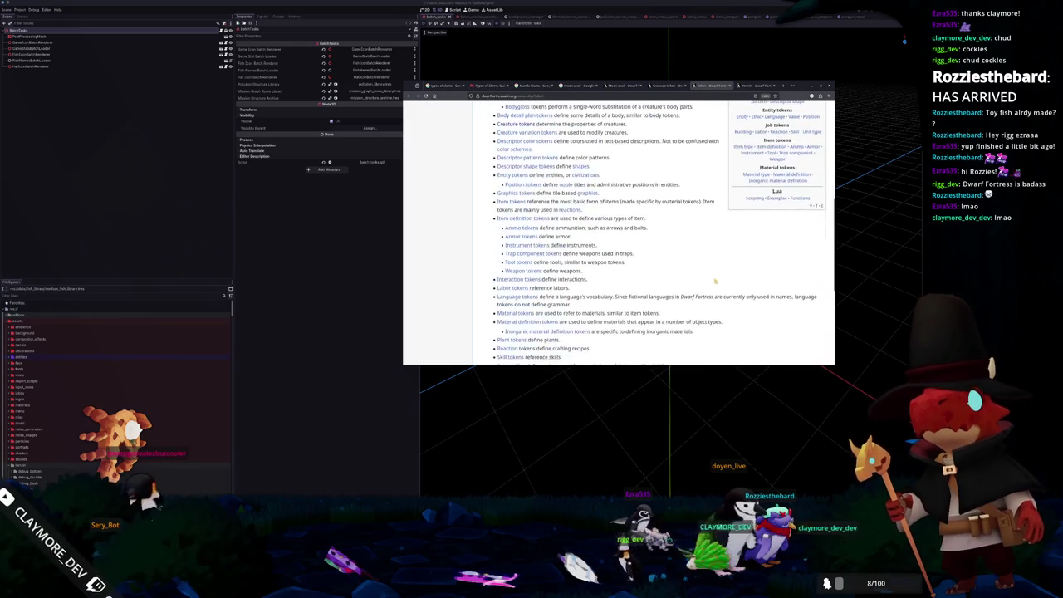
pyautogui.scroll(5, 714, 279)
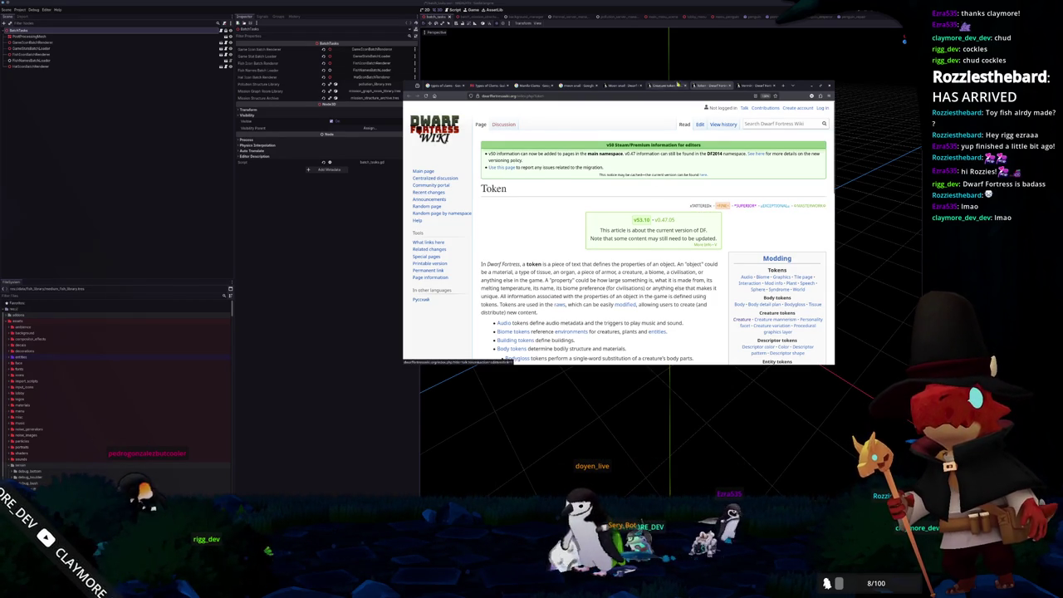
# - Return to the moon snail image results, preview the Featured Creature image, and browse
pyautogui.click(671, 85)
pyautogui.click(581, 85)
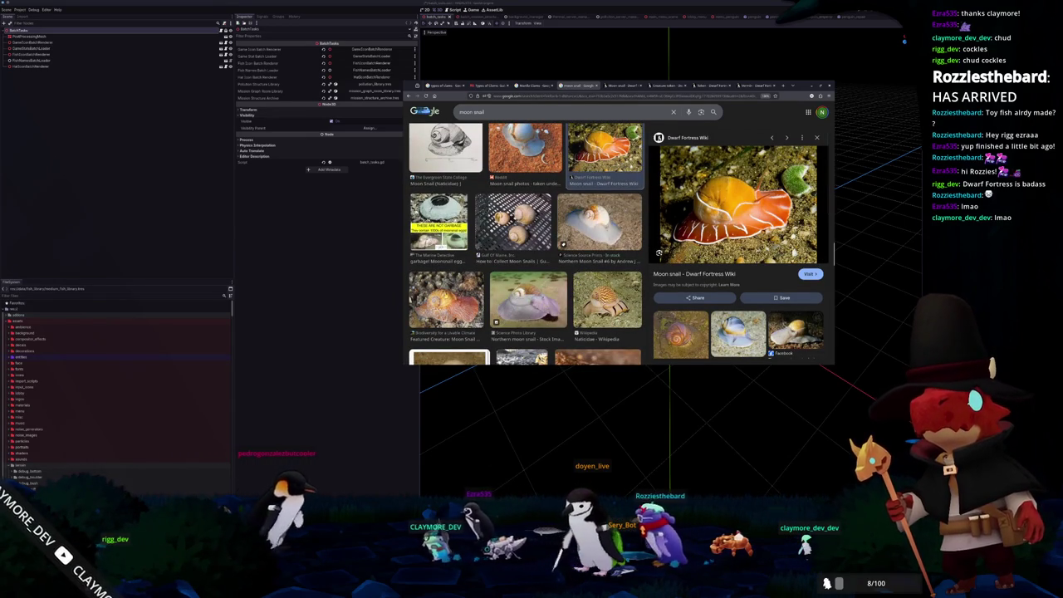
pyautogui.click(446, 299)
pyautogui.scroll(3, 481, 303)
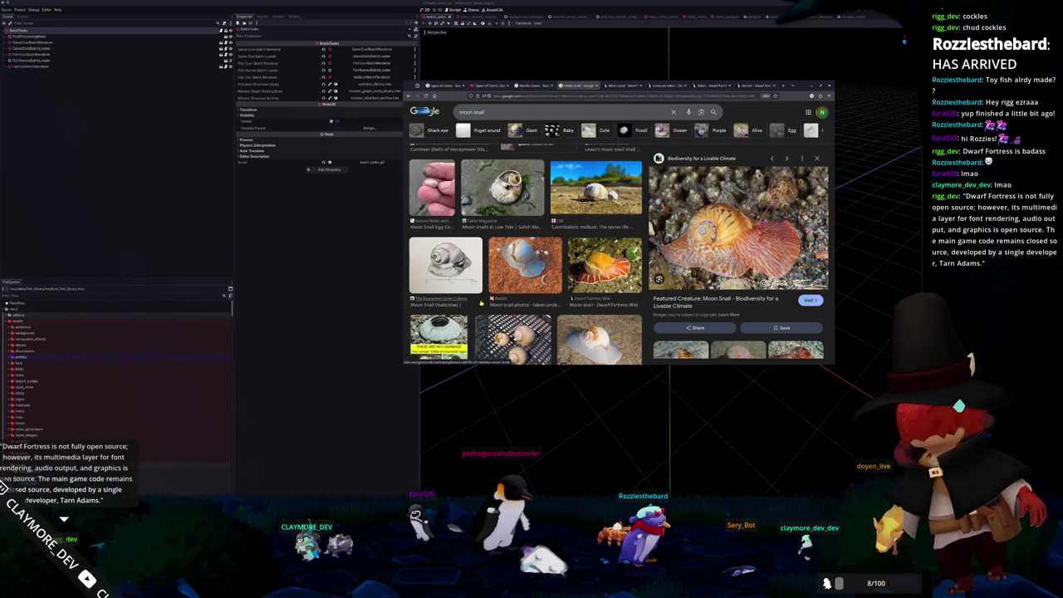
pyautogui.scroll(-3, 481, 303)
pyautogui.scroll(-3, 522, 302)
pyautogui.scroll(-8, 522, 300)
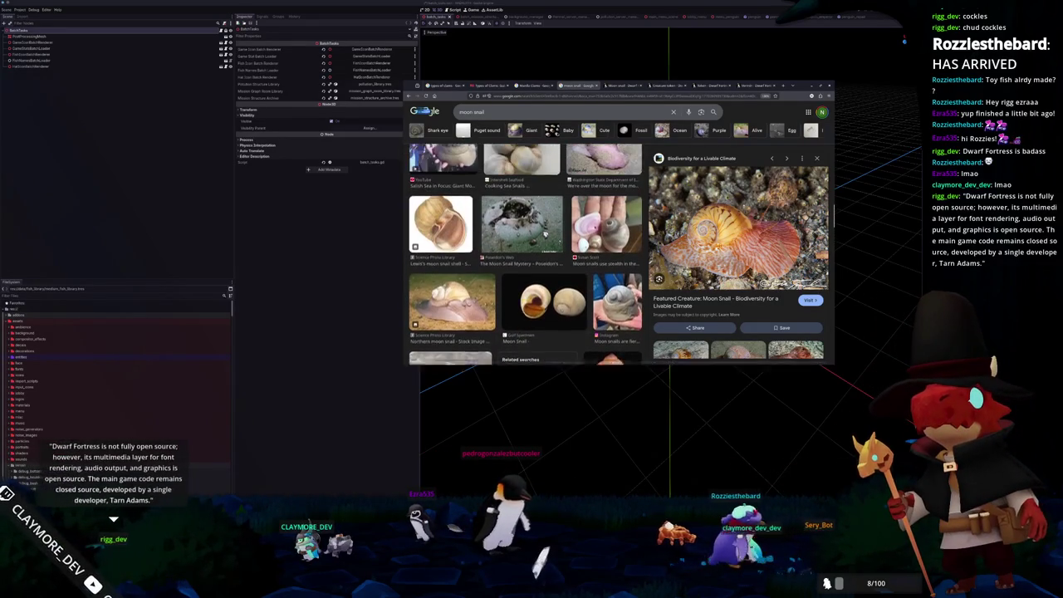
pyautogui.scroll(-8, 522, 301)
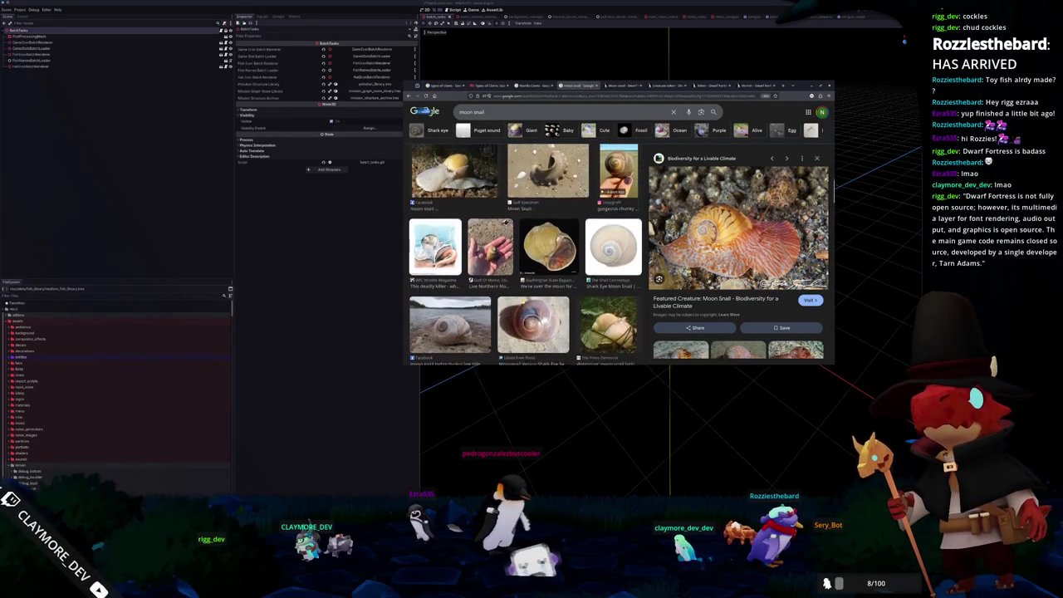
pyautogui.scroll(-6, 522, 301)
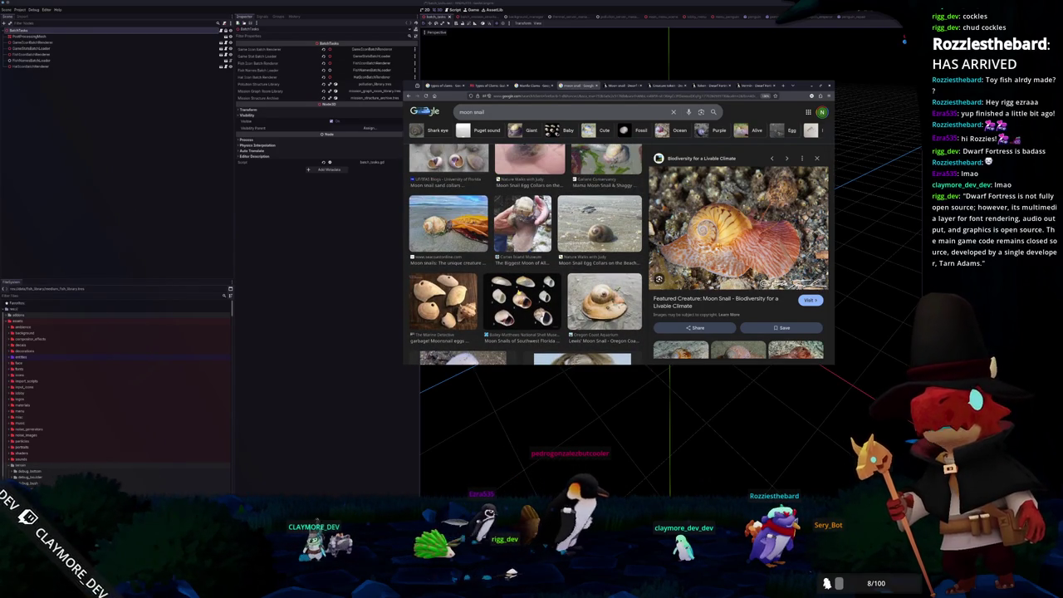
pyautogui.scroll(1, 525, 254)
pyautogui.scroll(2, 534, 243)
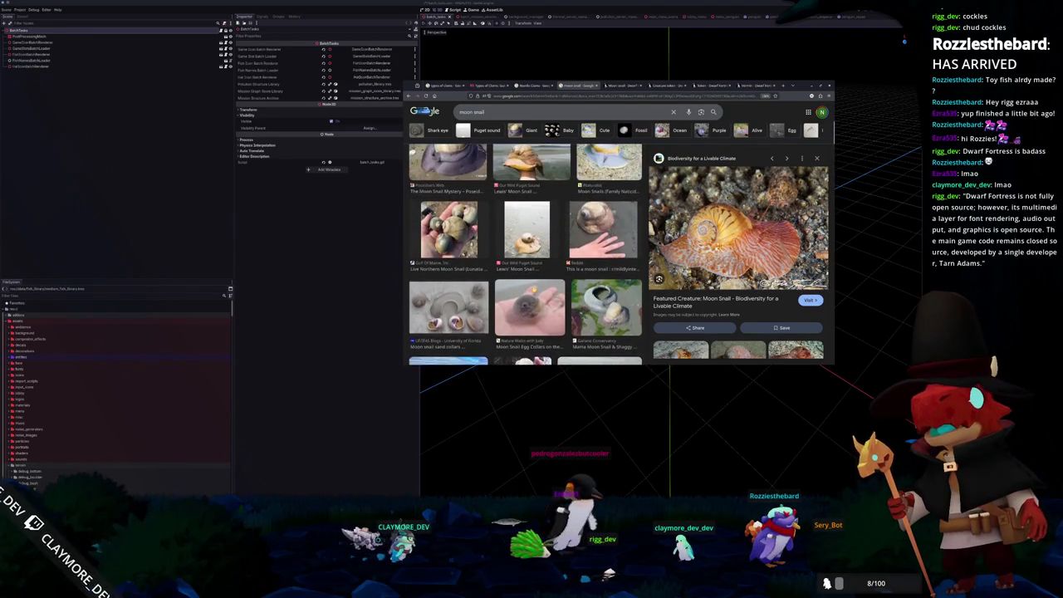
pyautogui.scroll(-3, 531, 294)
pyautogui.scroll(6, 524, 271)
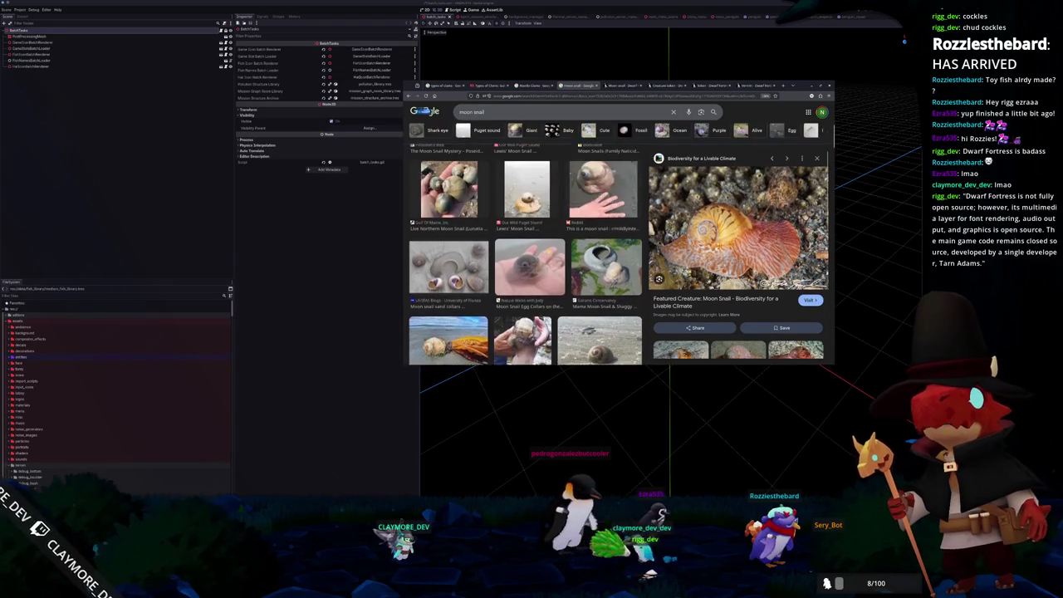
pyautogui.scroll(2, 524, 270)
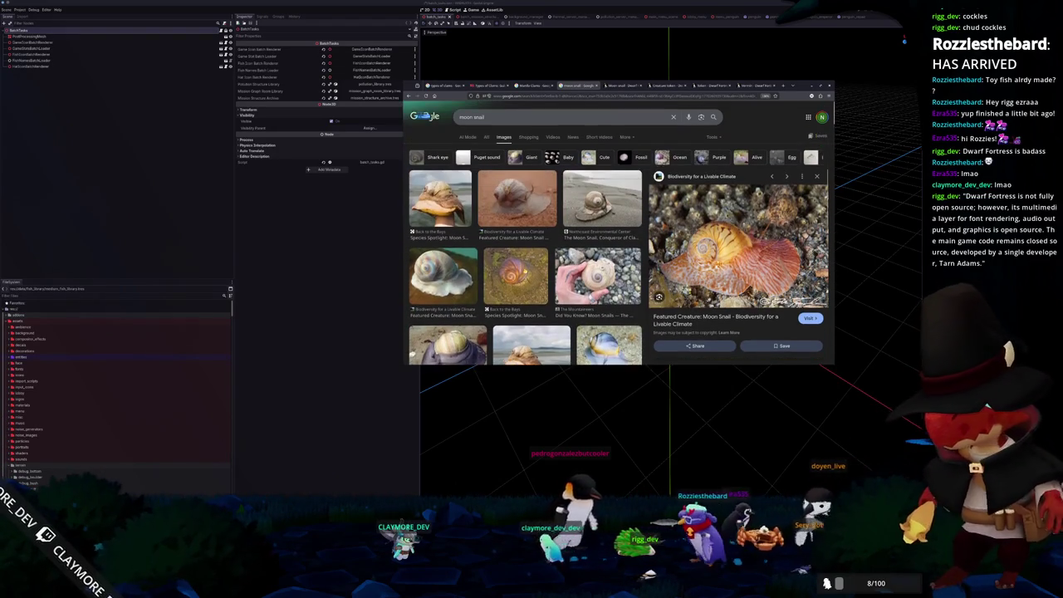
# - Open the second, iridescent shell, and first moon snail images in new tabs
pyautogui.click(524, 216)
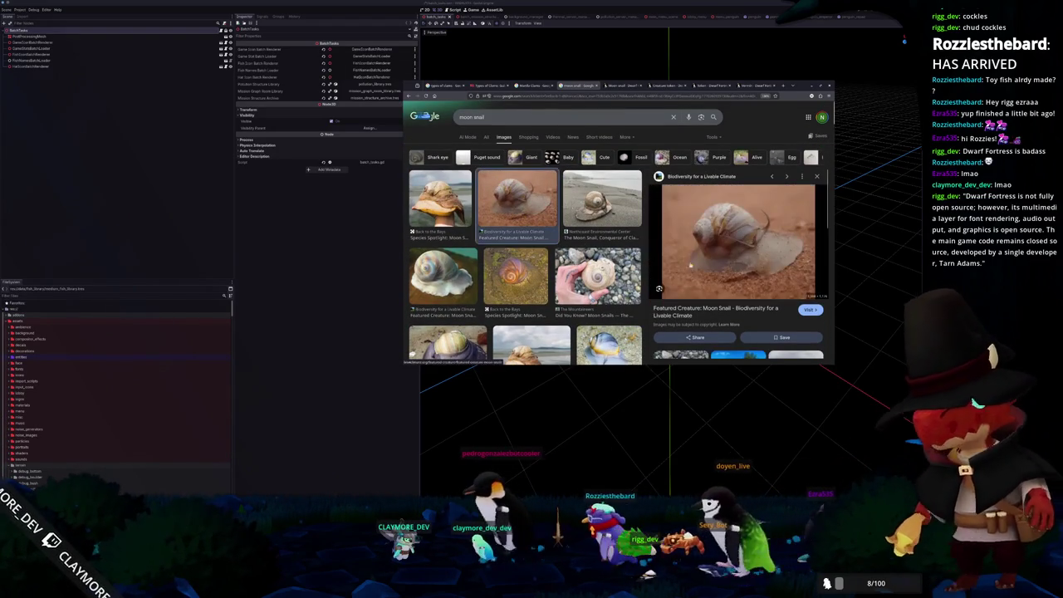
pyautogui.rightClick(729, 244)
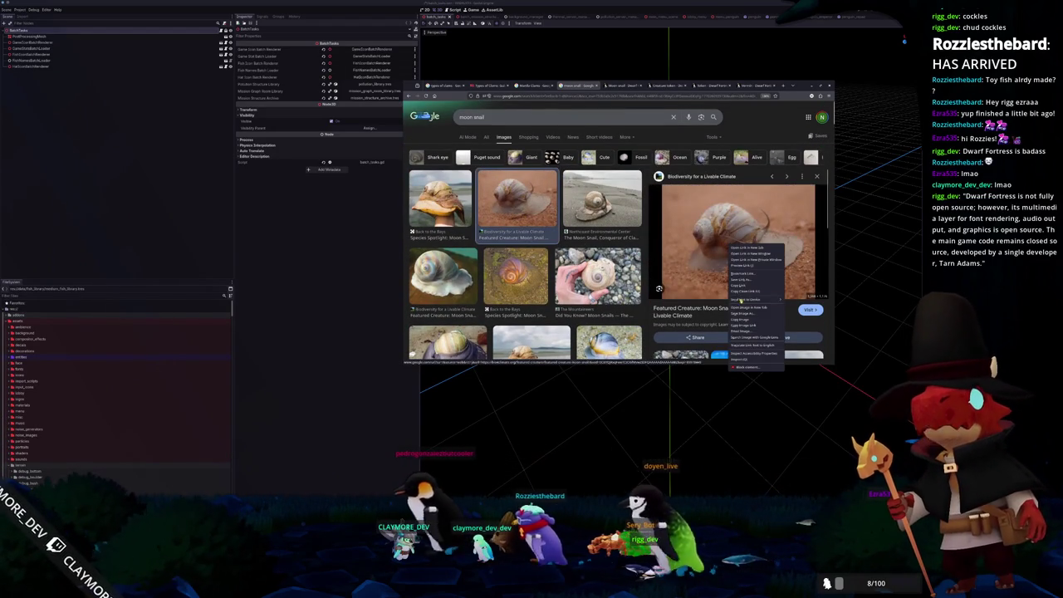
pyautogui.click(743, 319)
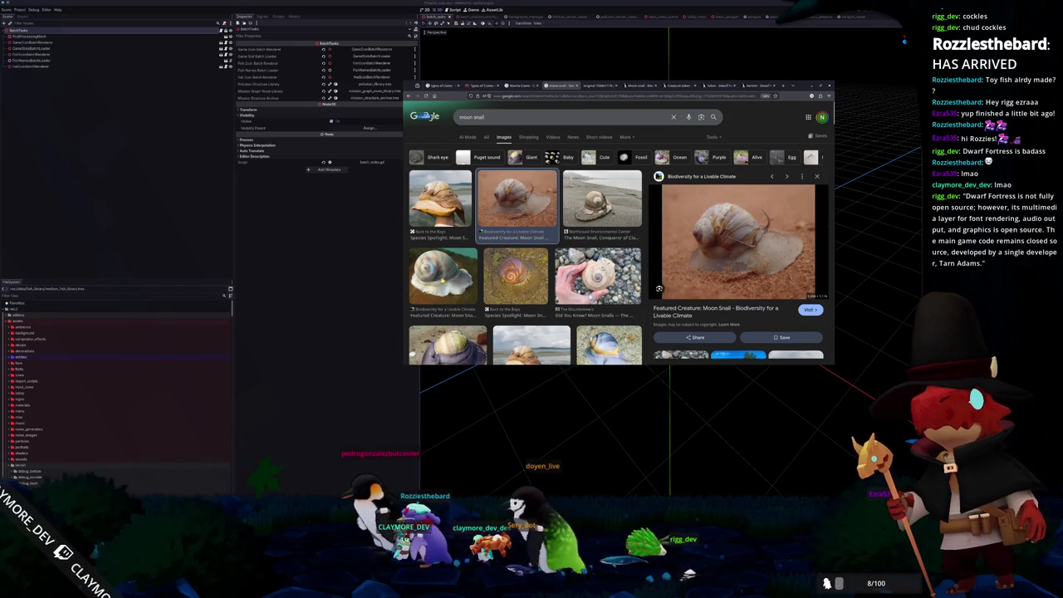
pyautogui.click(443, 274)
pyautogui.rightClick(715, 262)
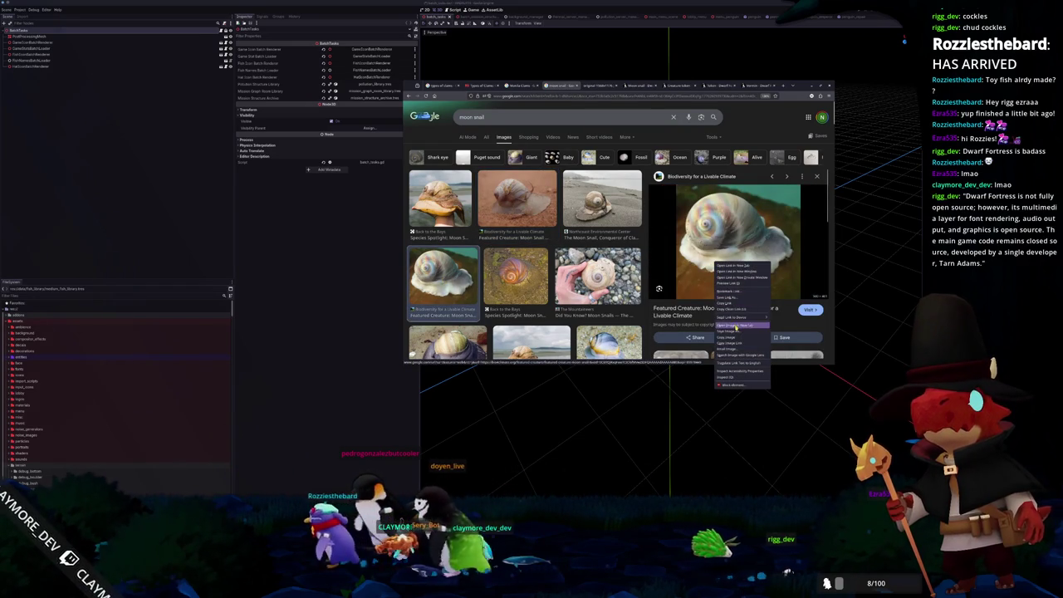
pyautogui.click(735, 327)
pyautogui.click(440, 199)
pyautogui.rightClick(734, 253)
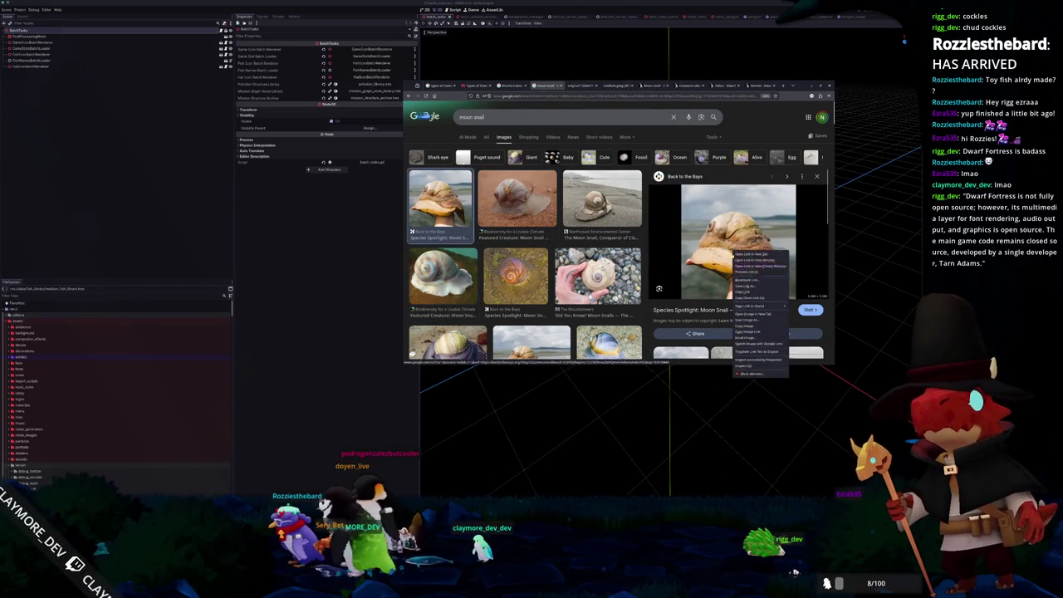
pyautogui.click(757, 313)
# - Open the hand-held shell and blue-and-yellow snail images in new tabs
pyautogui.click(598, 274)
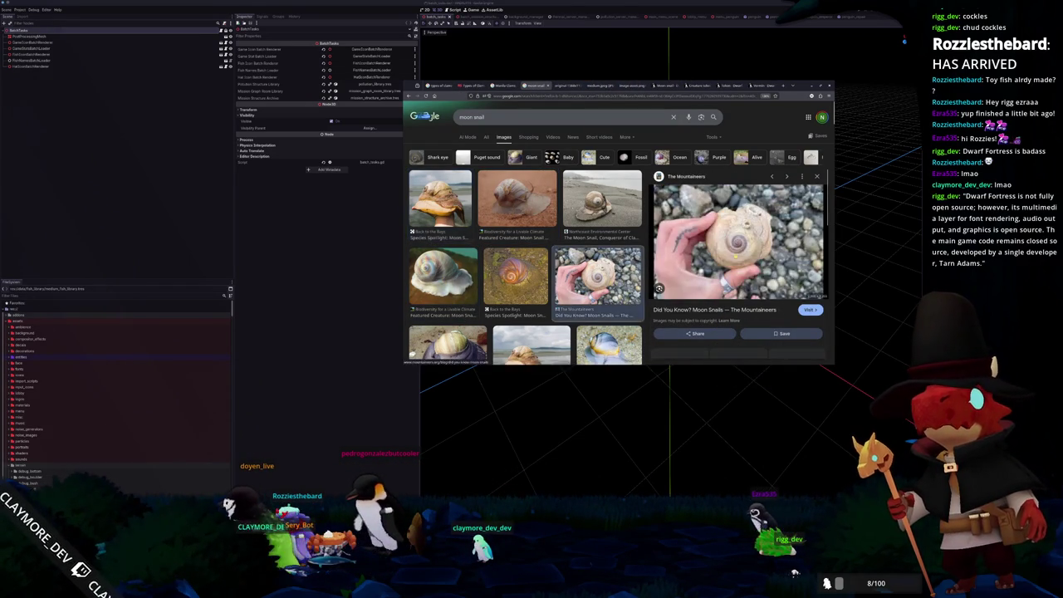
pyautogui.rightClick(748, 255)
pyautogui.click(763, 309)
pyautogui.scroll(-2, 598, 274)
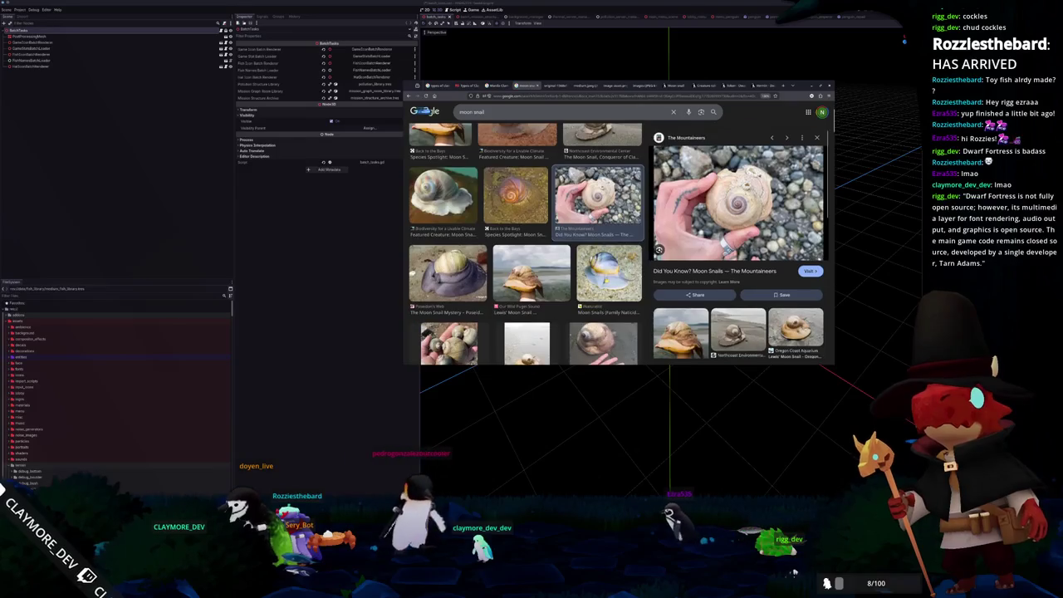
pyautogui.click(609, 271)
pyautogui.rightClick(728, 240)
pyautogui.click(752, 304)
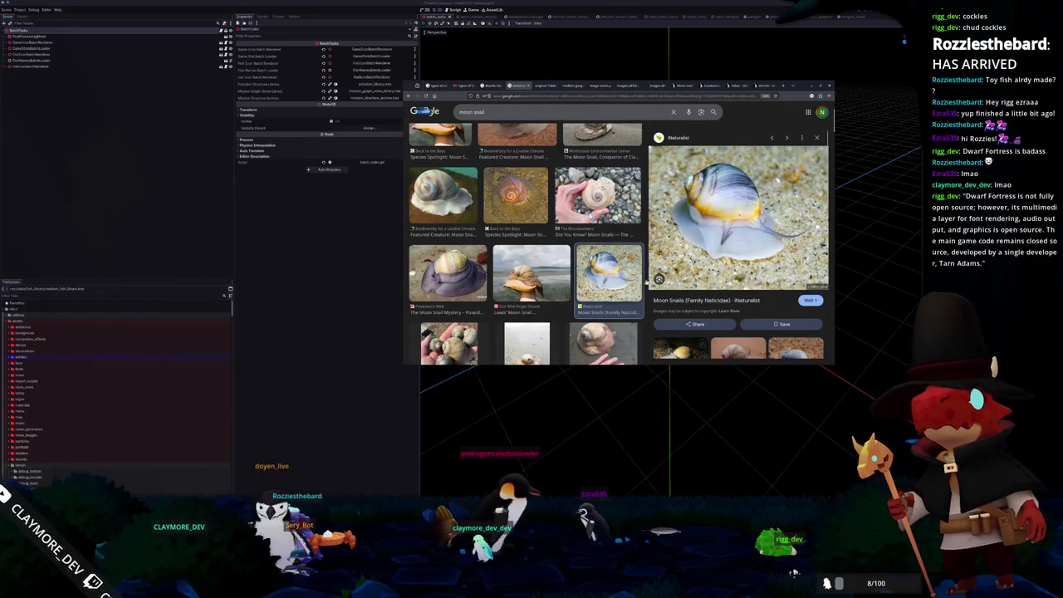
pyautogui.scroll(-2, 523, 249)
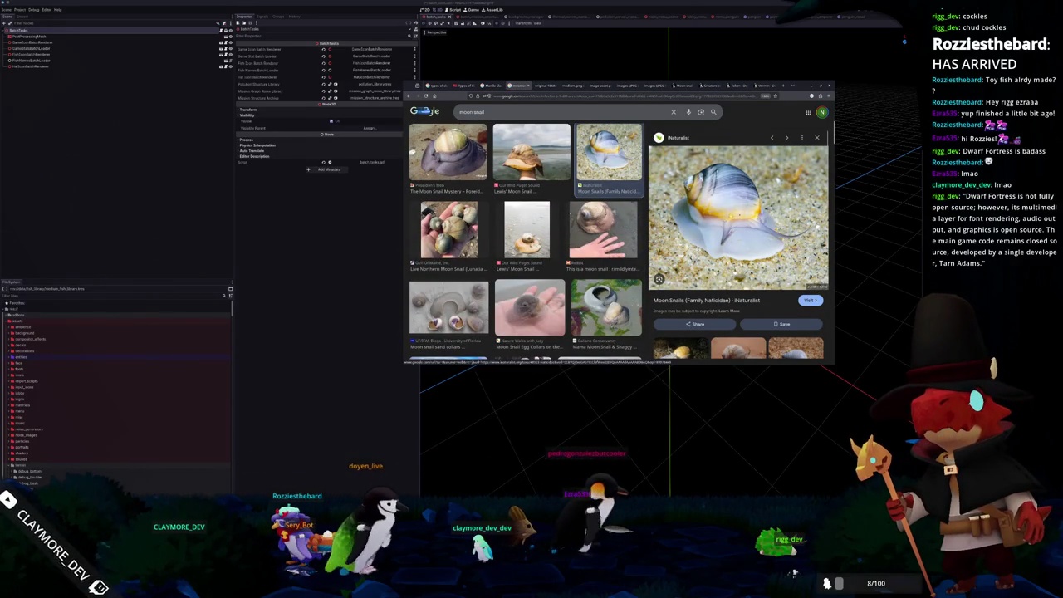
# - Return to the Godot editor, save the scene, and run Hadalyth
pyautogui.click(466, 465)
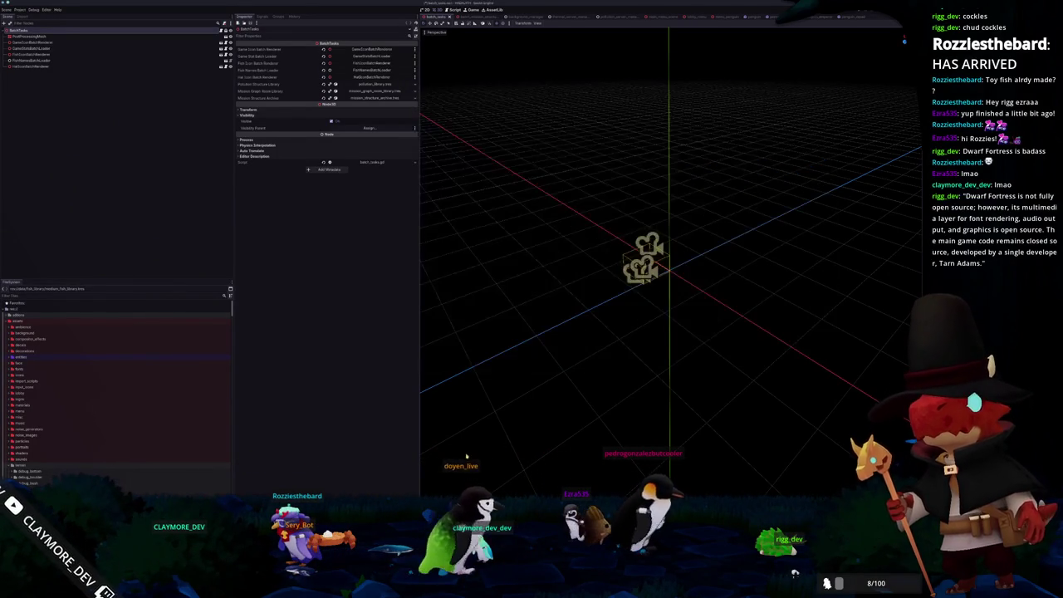
pyautogui.hotkey('ctrl', 's')
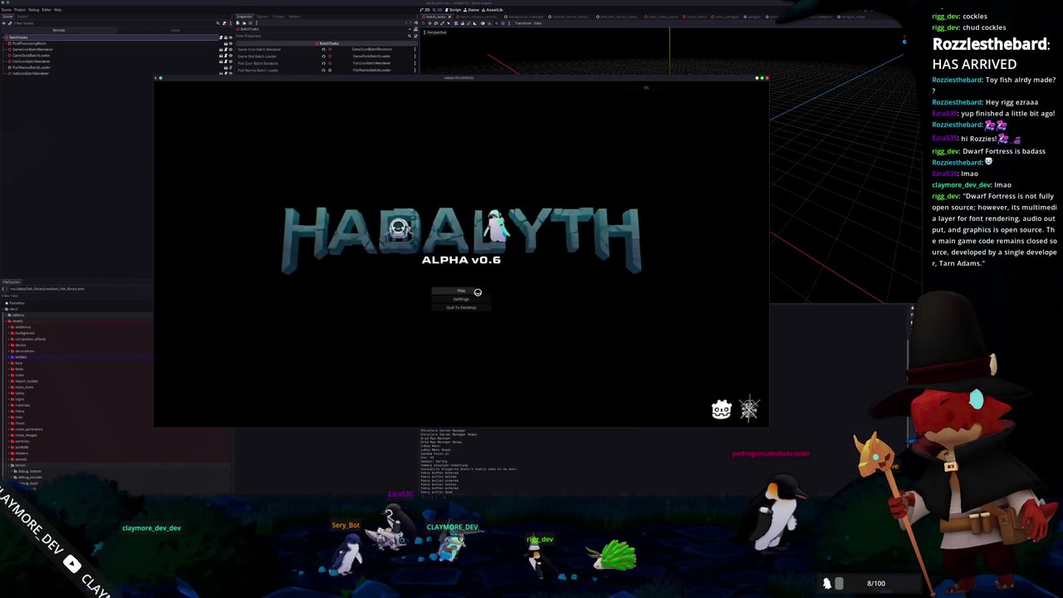
# - Load save slot 1, walk onto the circular platform, and pan around the base
pyautogui.click(462, 290)
pyautogui.click(410, 289)
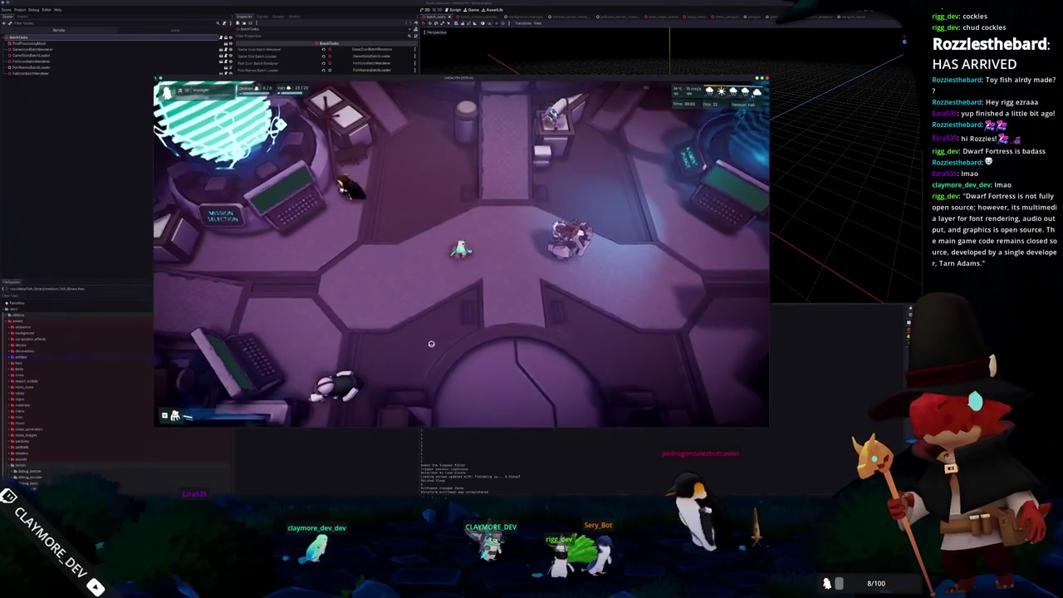
pyautogui.press('d')
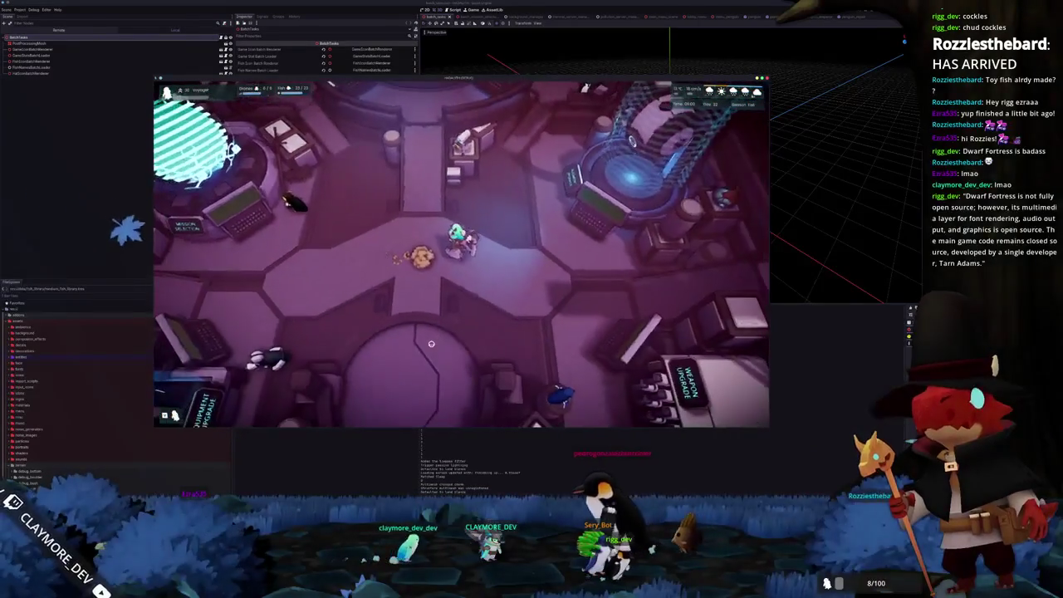
pyautogui.press('s')
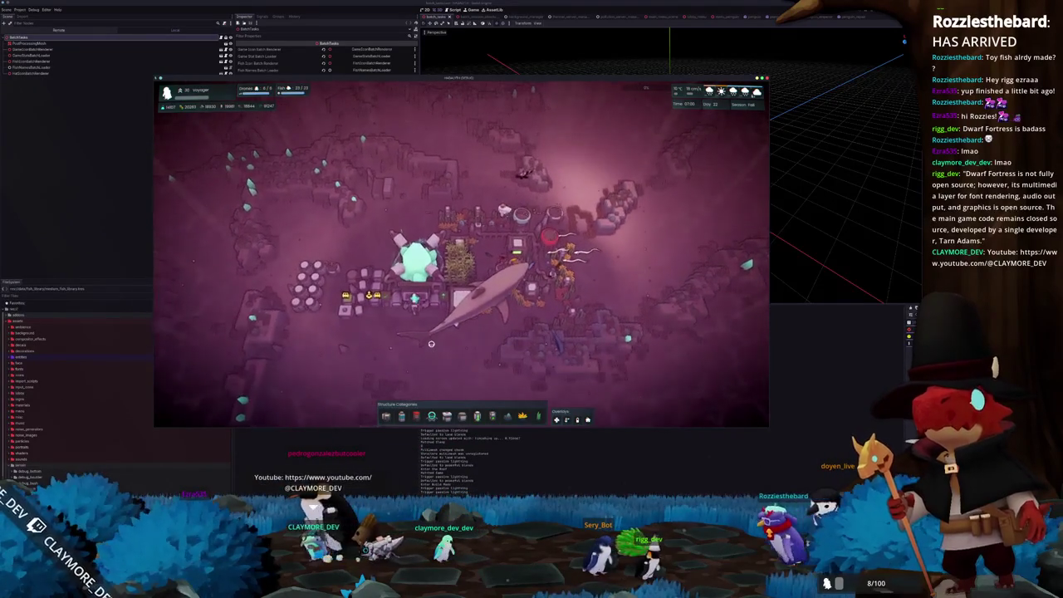
pyautogui.press('d')
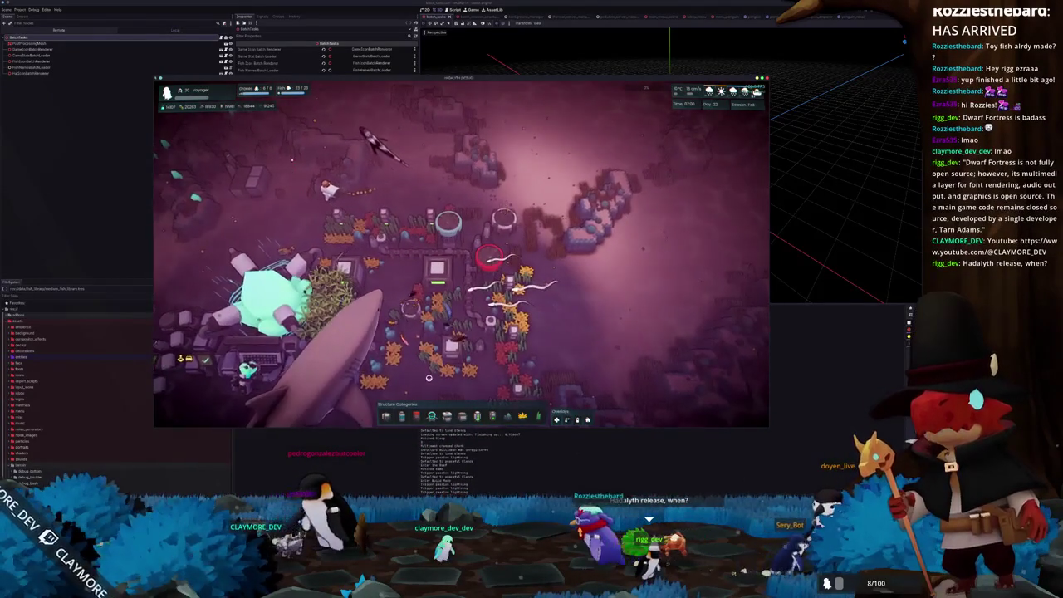
pyautogui.scroll(-2, 428, 378)
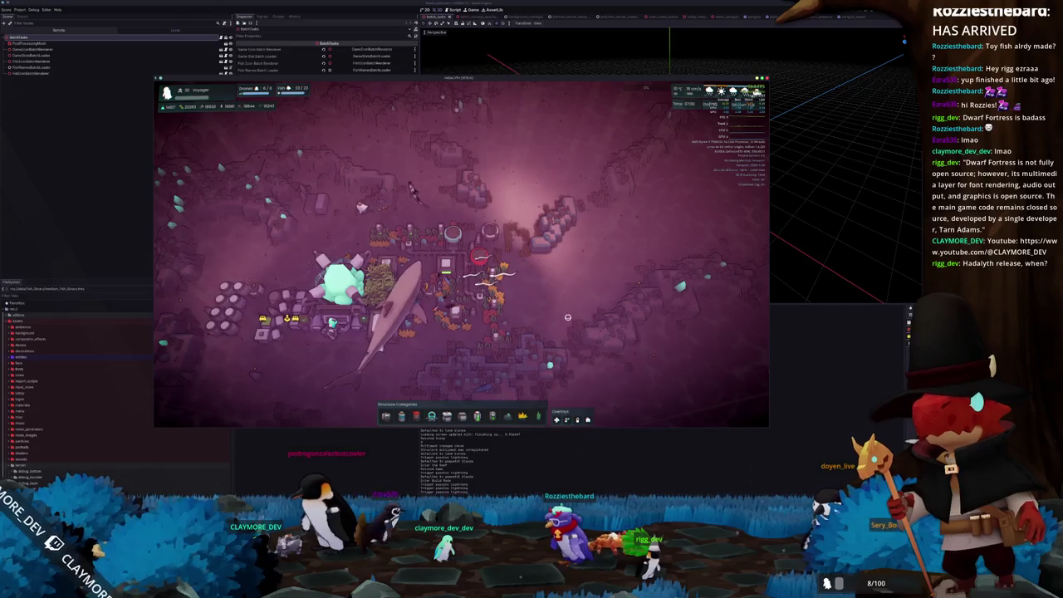
pyautogui.press('s')
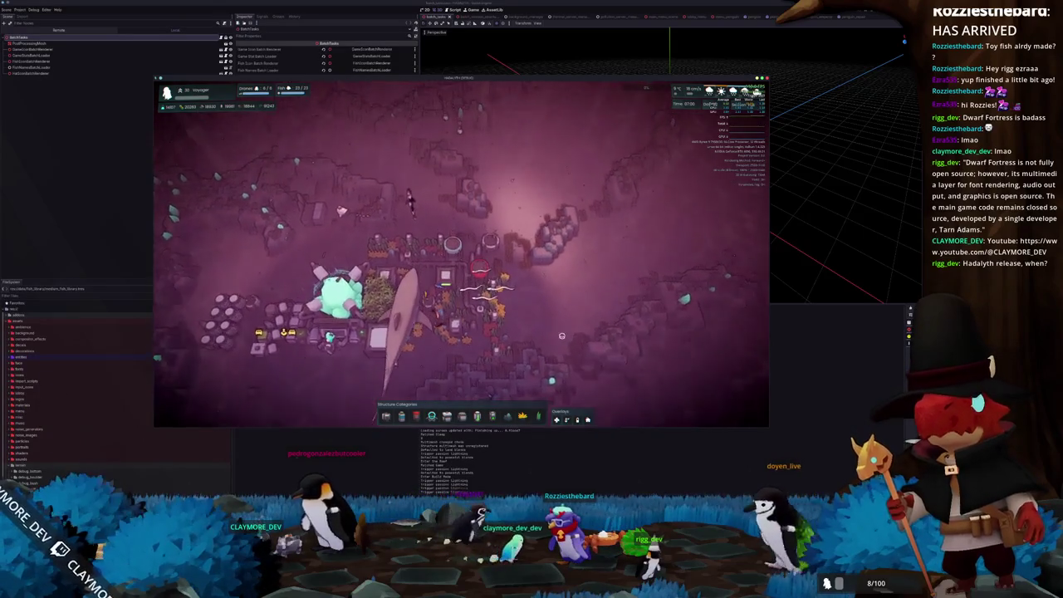
pyautogui.press('w')
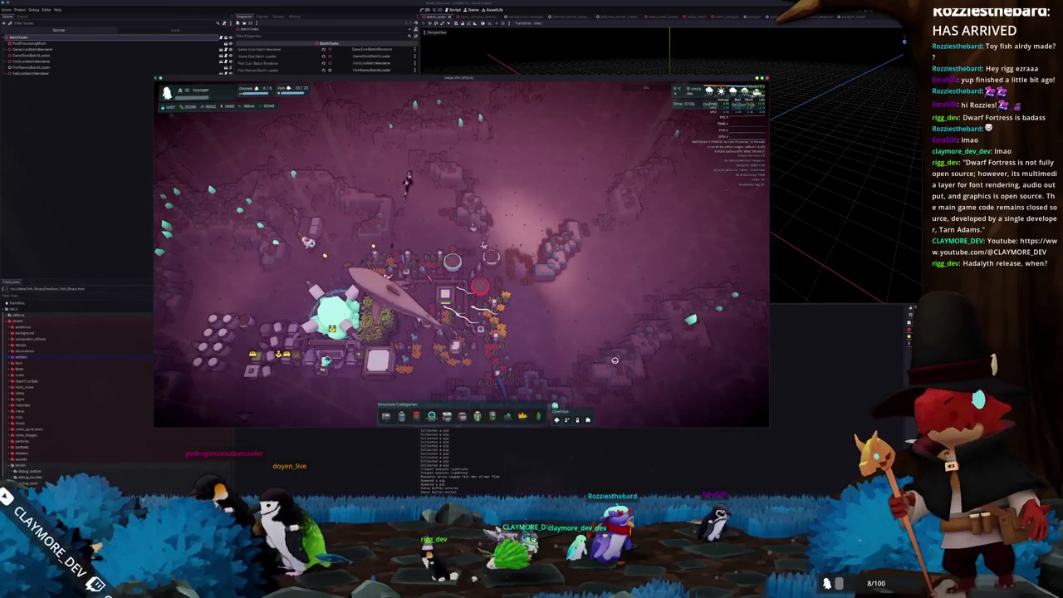
pyautogui.press('a')
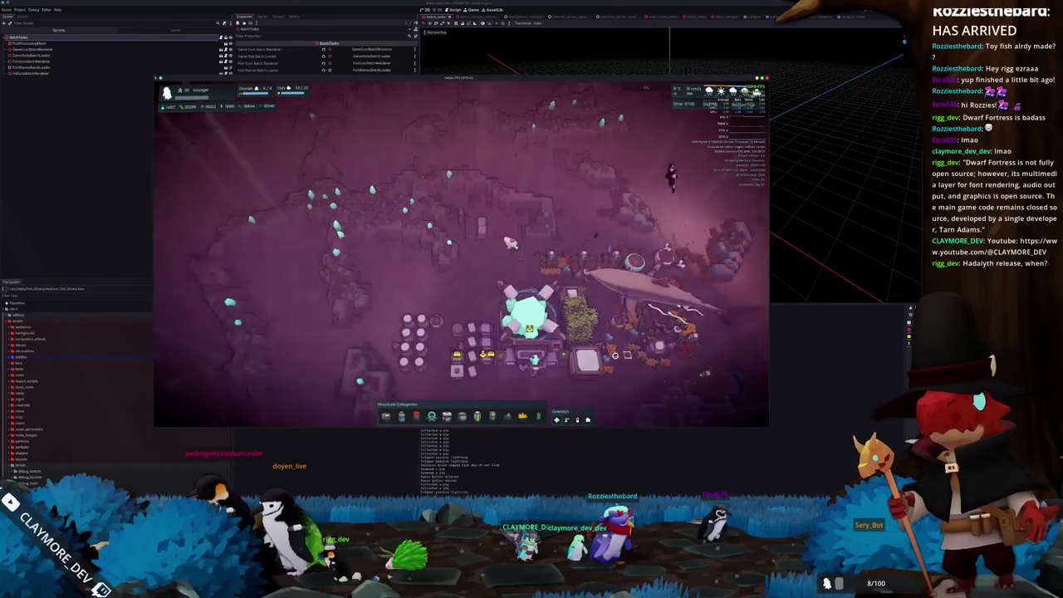
pyautogui.press('d')
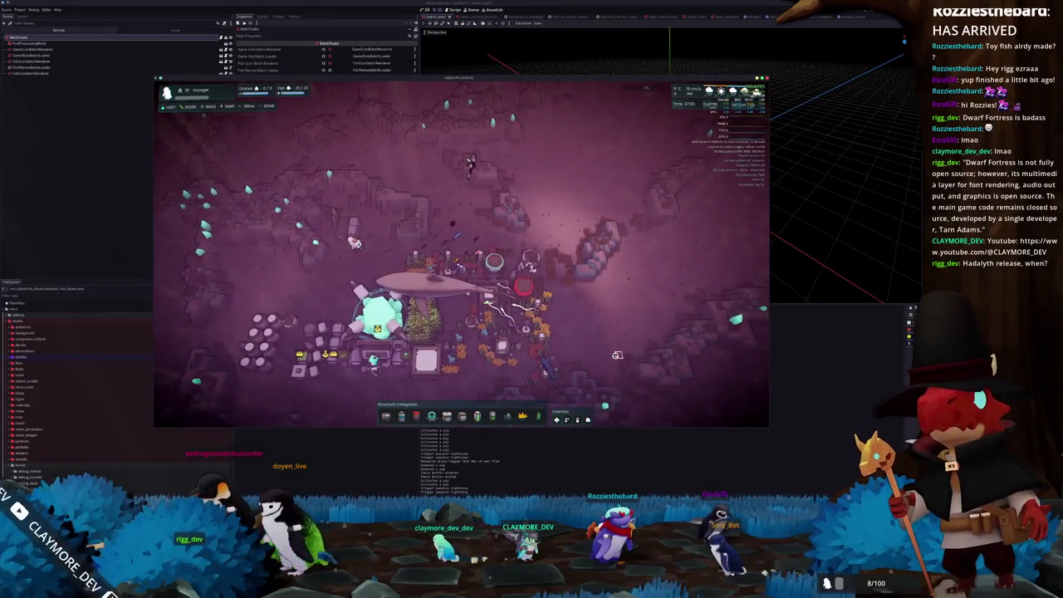
pyautogui.press('s')
pyautogui.press('d')
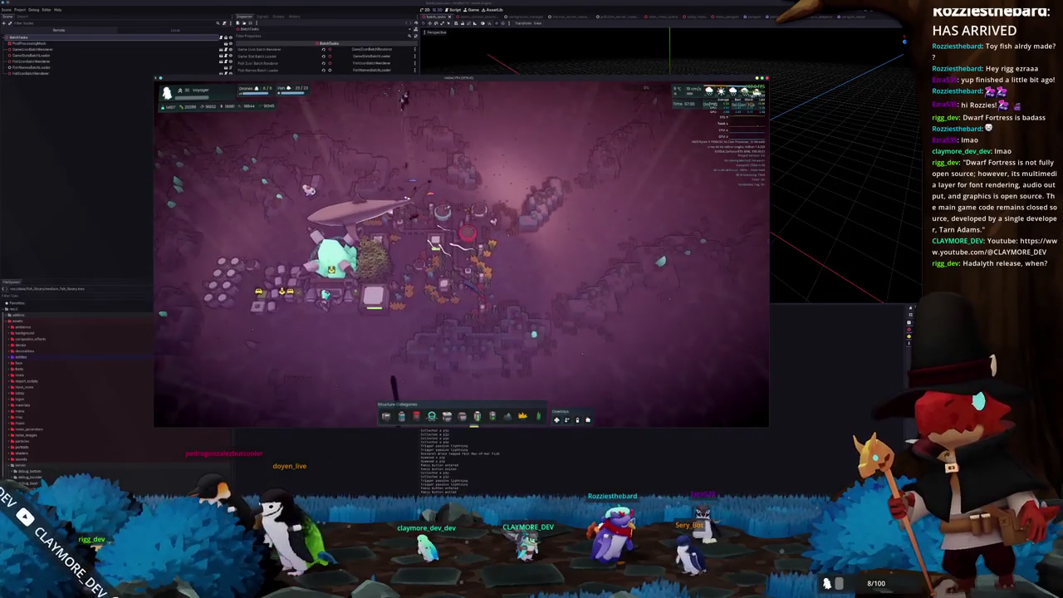
# - Lower SSAO Quality in the game's Graphics settings and resume play
pyautogui.hotkey('alt', 'Tab')
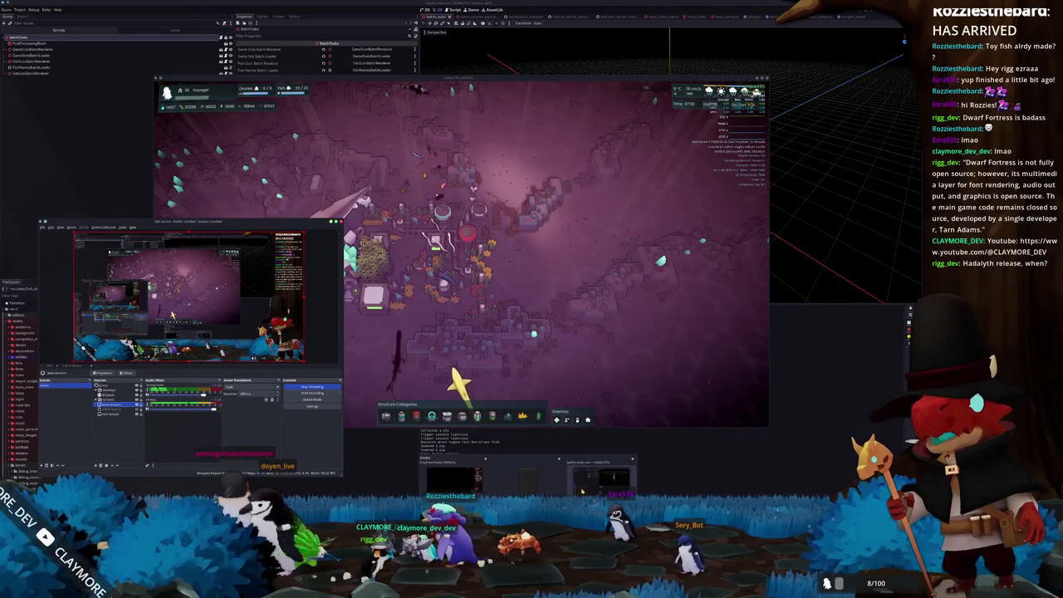
pyautogui.click(450, 368)
pyautogui.press('Escape')
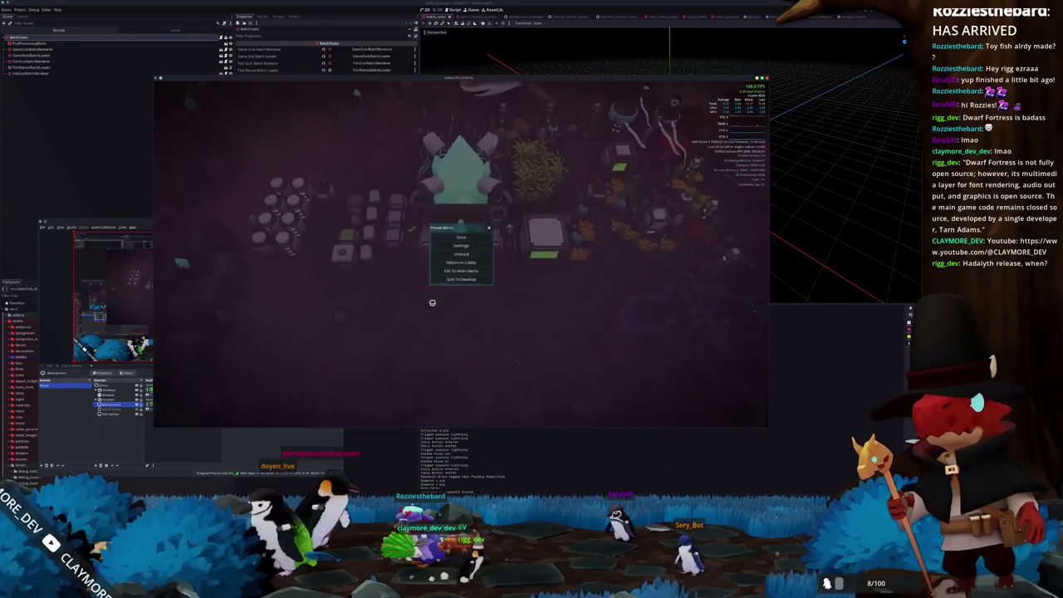
pyautogui.click(449, 245)
pyautogui.click(412, 142)
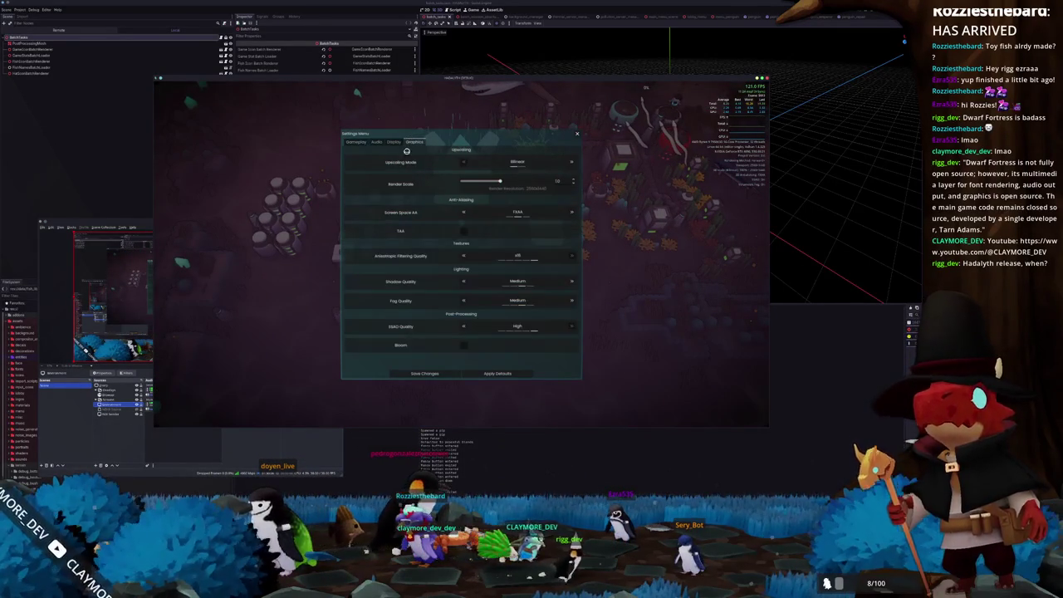
pyautogui.click(461, 327)
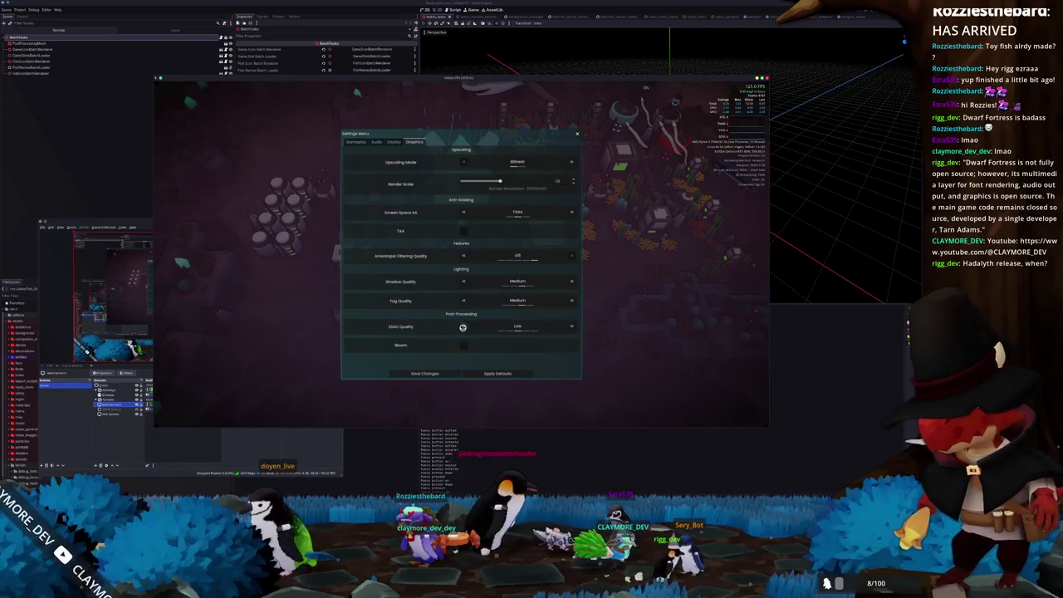
pyautogui.press('Escape')
pyautogui.press('Escape')
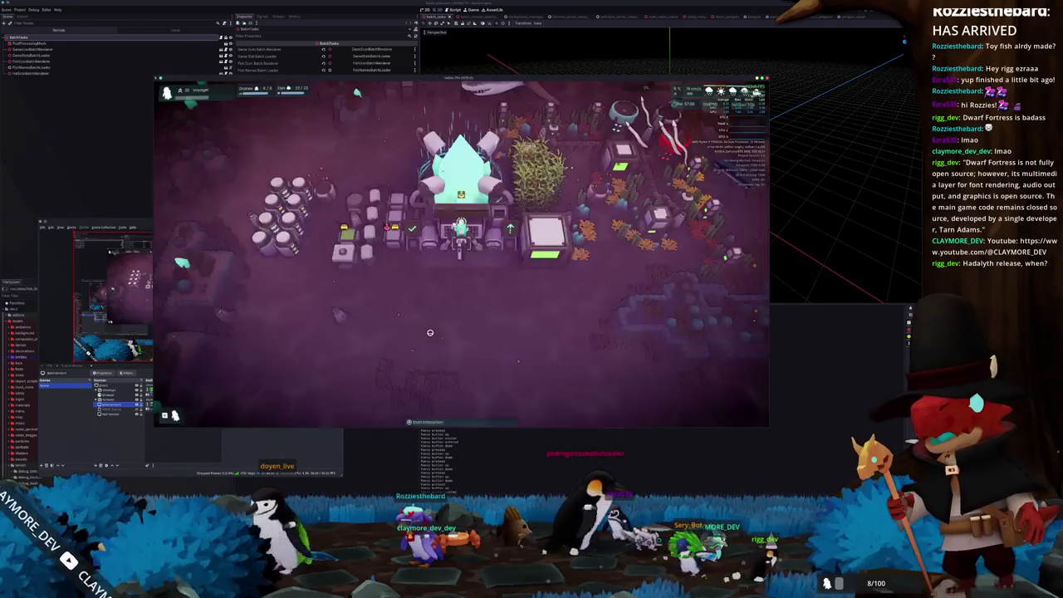
# - Zoom the game view, then stop the running game with F8
pyautogui.scroll(-3, 508, 349)
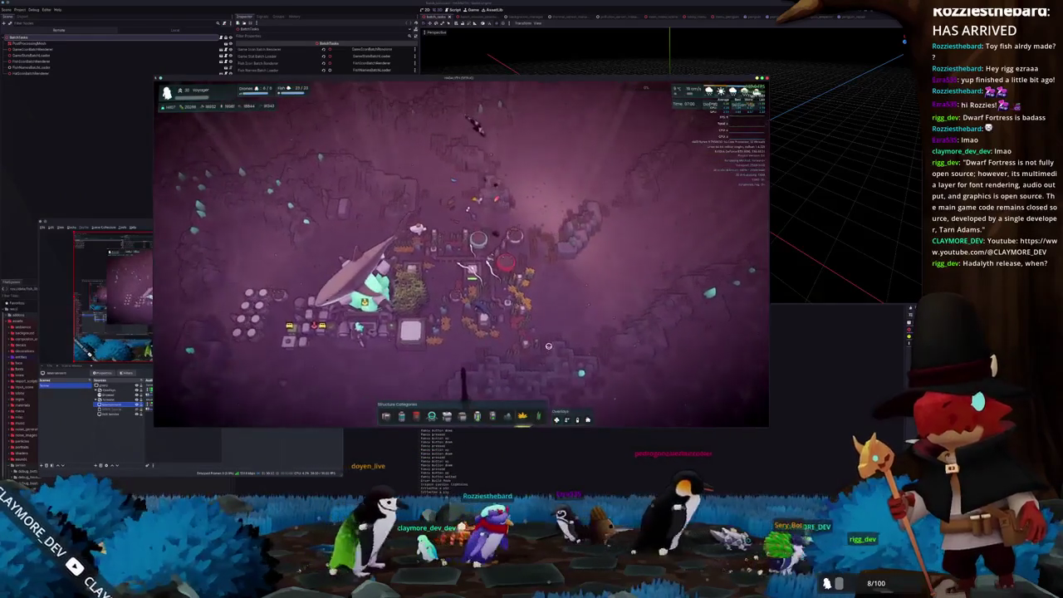
pyautogui.scroll(3, 548, 345)
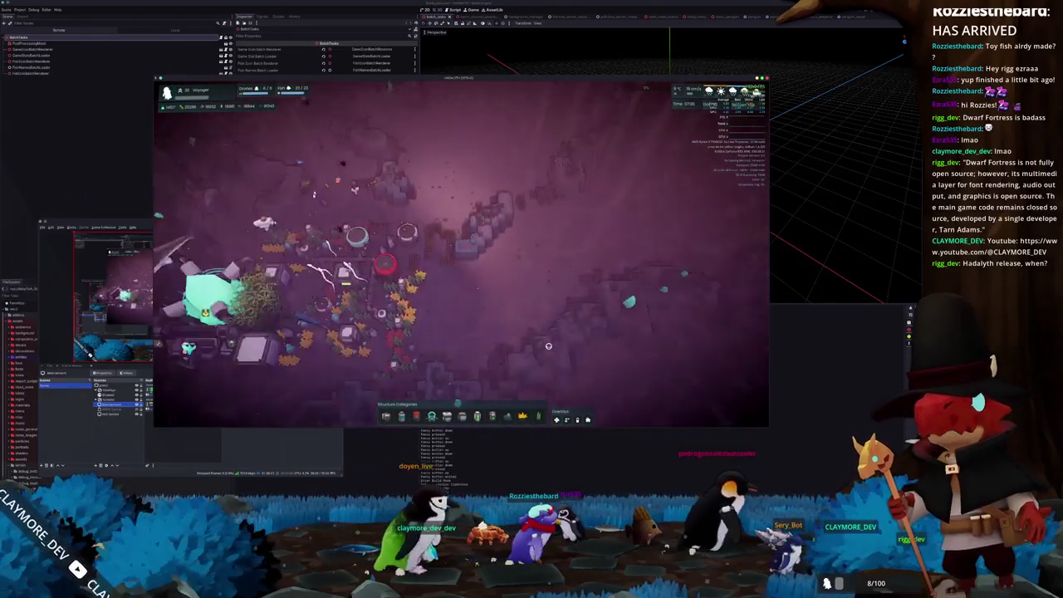
pyautogui.scroll(2, 548, 346)
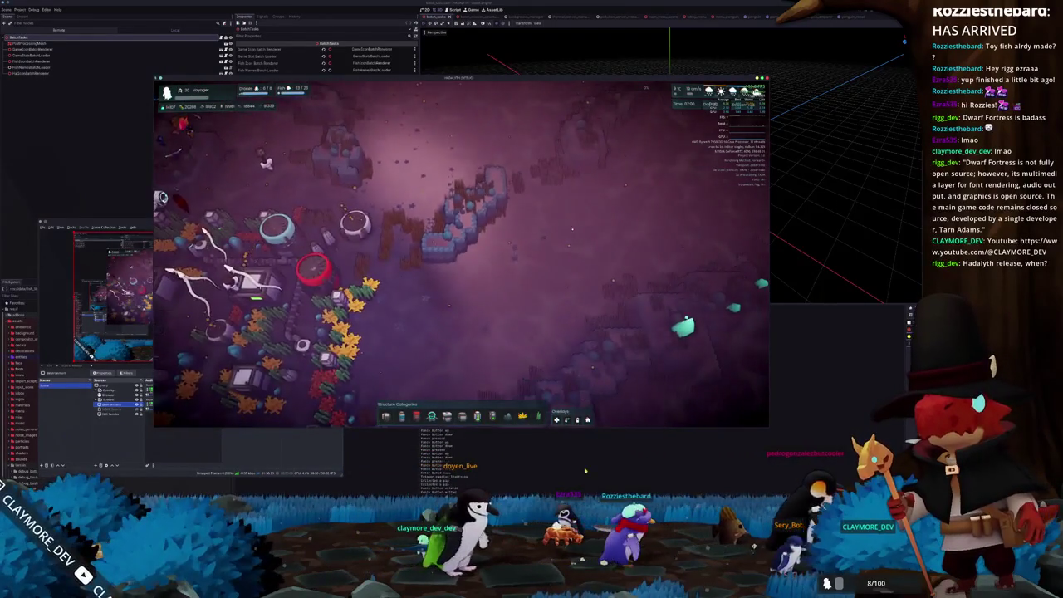
pyautogui.press('F8')
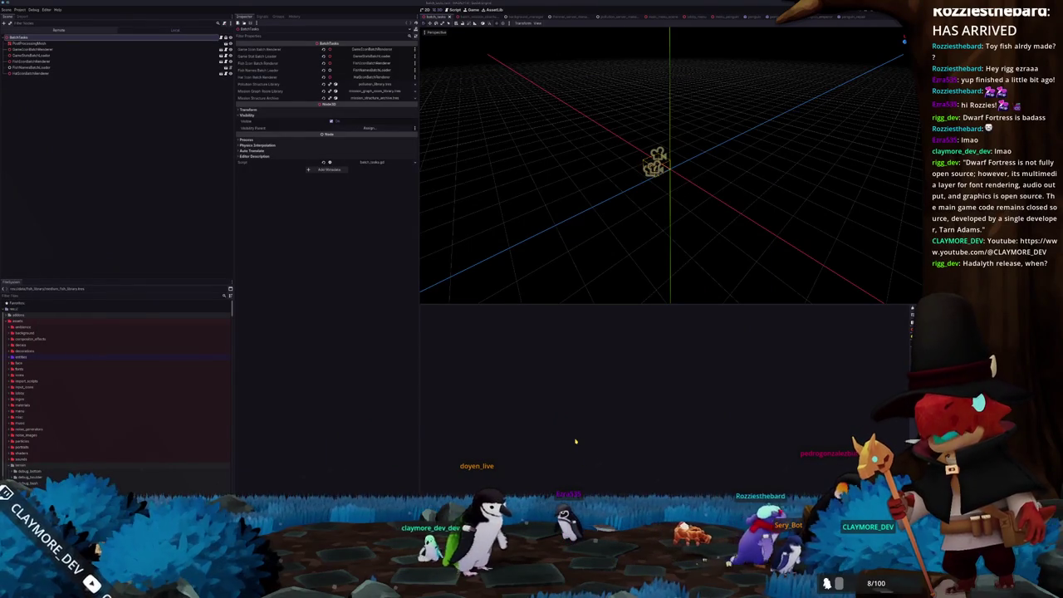
# - Relaunch Hadalyth with F5, load save slot 1, walk around, and pause
pyautogui.press('F5')
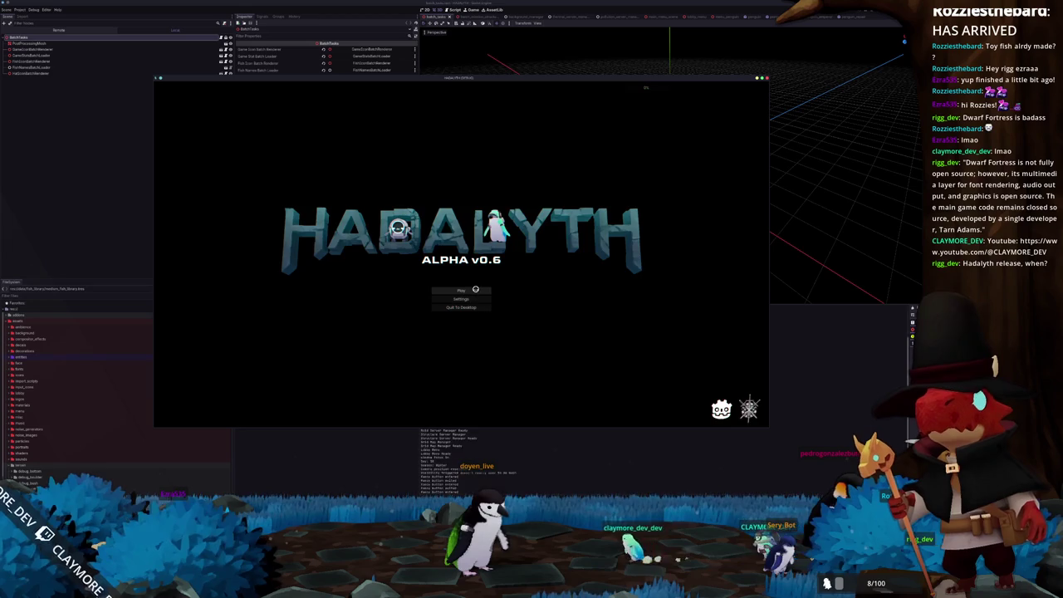
pyautogui.click(462, 289)
pyautogui.click(410, 288)
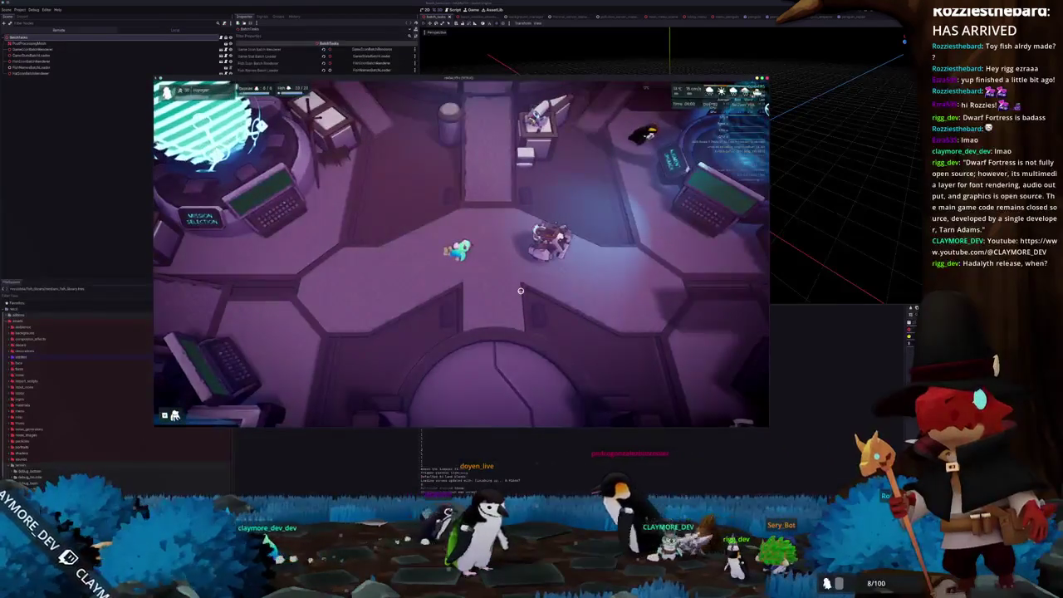
pyautogui.press('d')
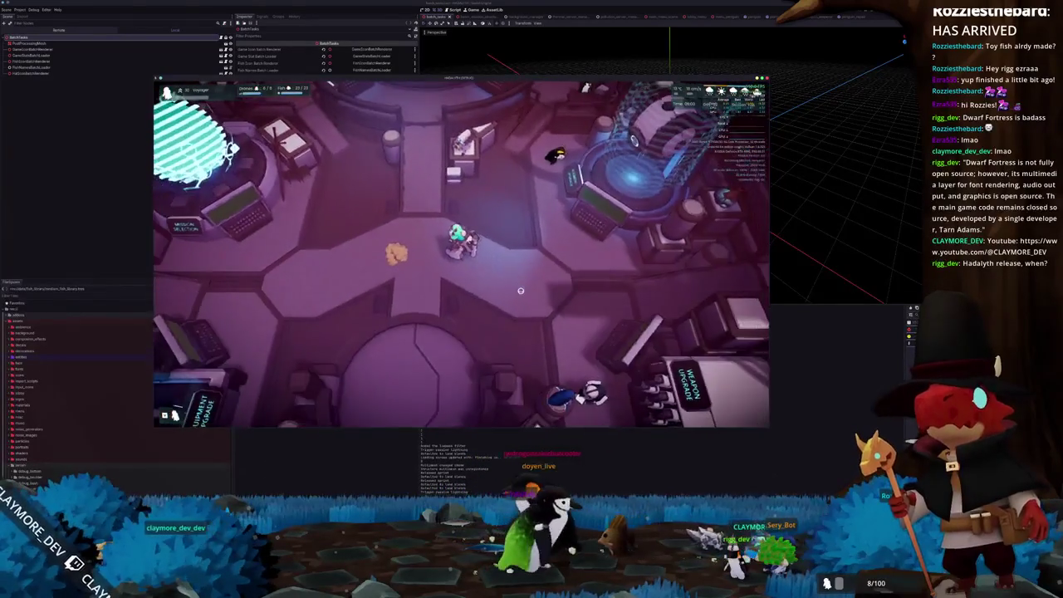
pyautogui.press('s')
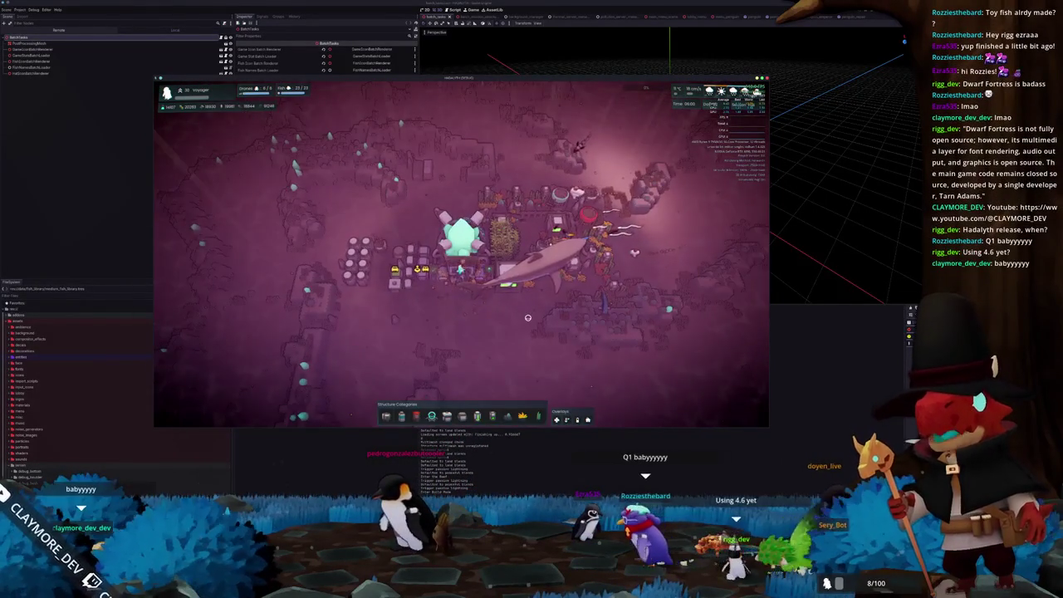
pyautogui.press('Escape')
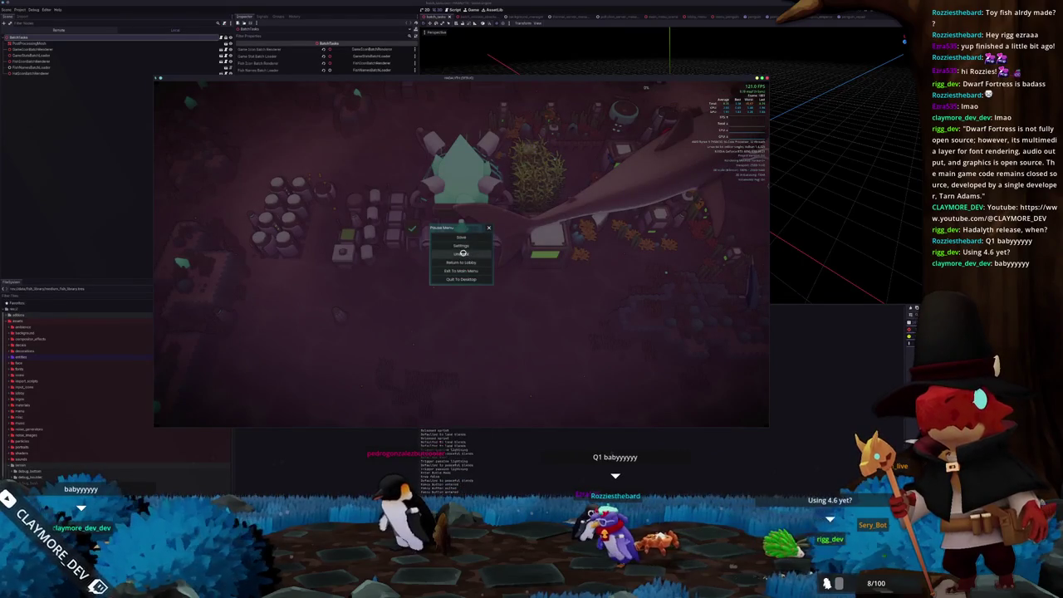
# - Look at the game's Display settings briefly, then close the menus and resume play
pyautogui.click(463, 246)
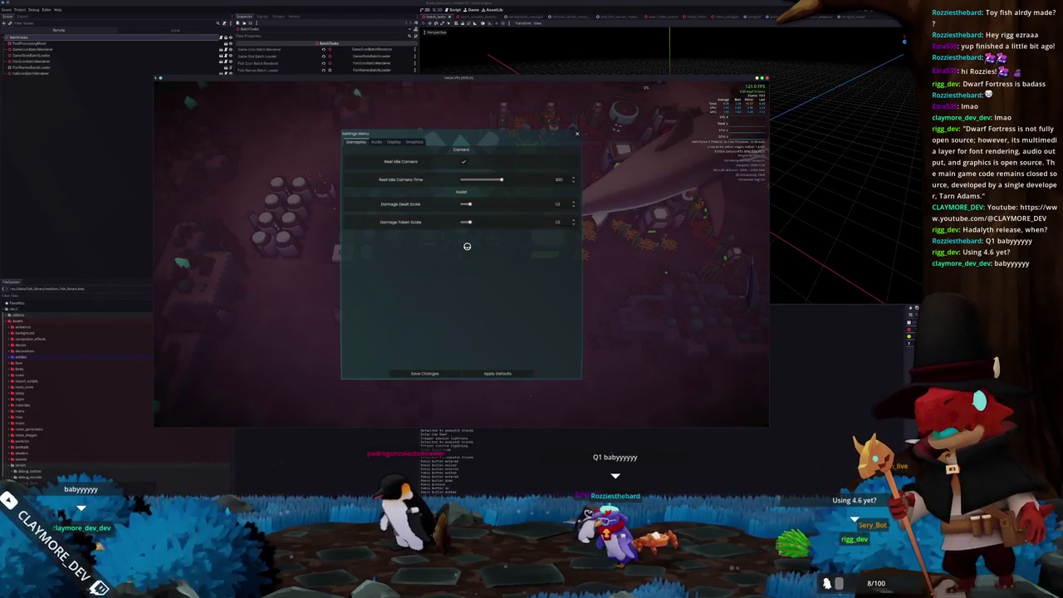
pyautogui.click(375, 142)
pyautogui.click(393, 142)
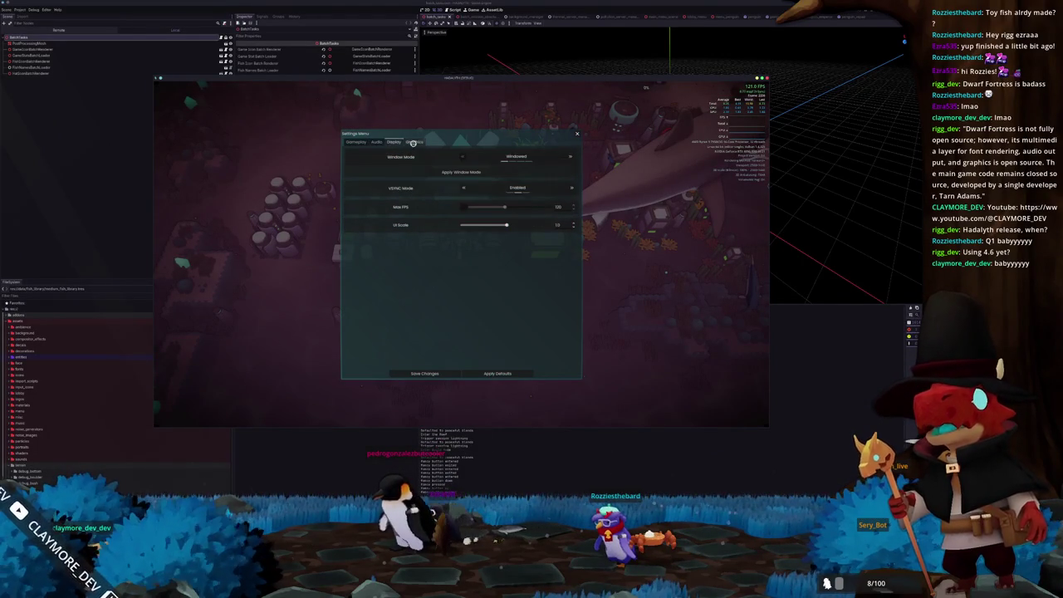
pyautogui.press('Escape')
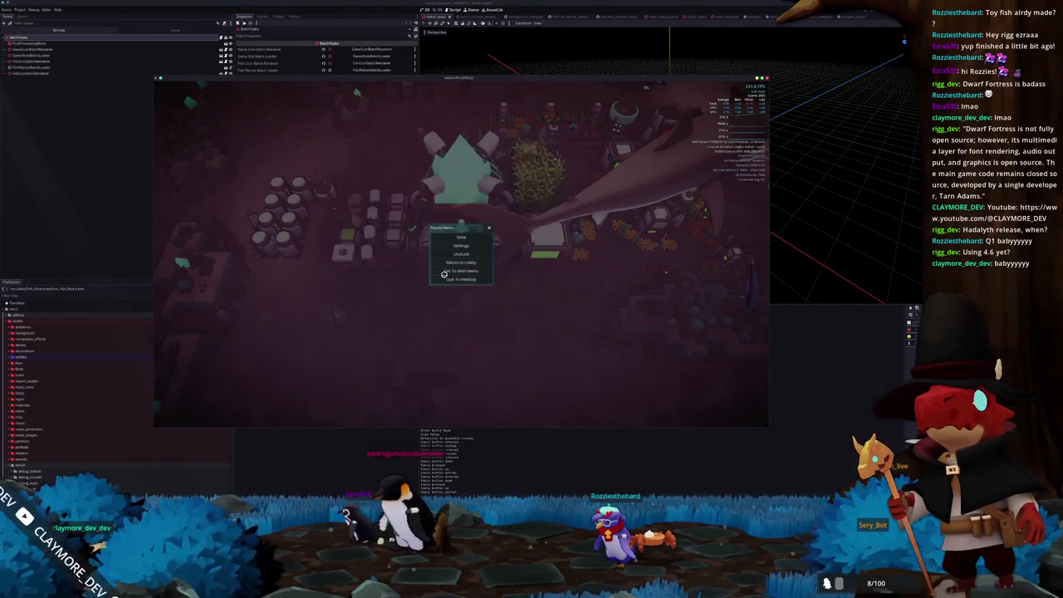
pyautogui.press('Escape')
pyautogui.scroll(-4, 489, 306)
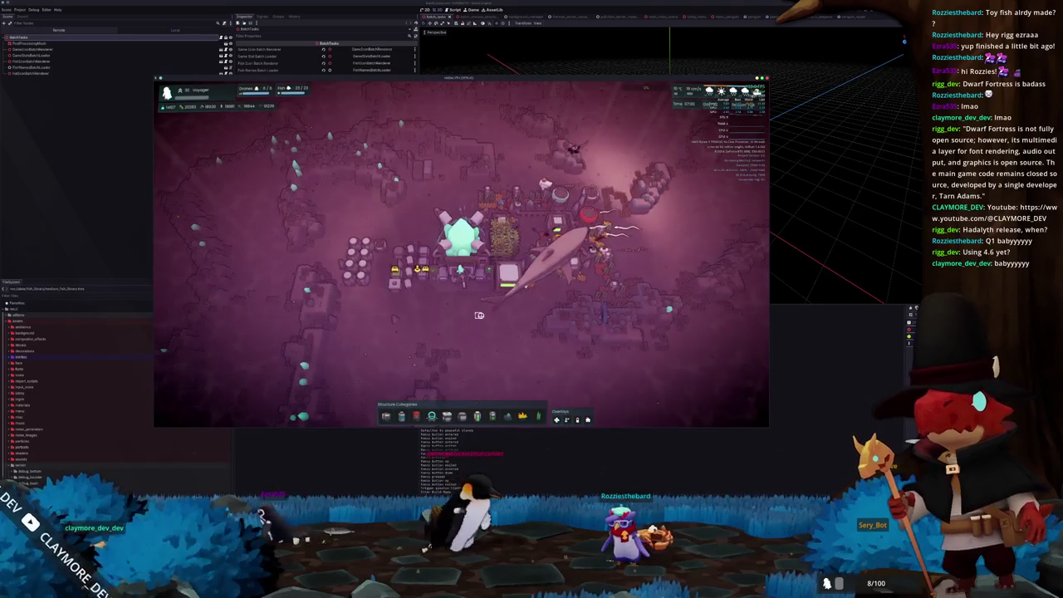
pyautogui.scroll(4, 489, 305)
# - Set the game's VSYNC Mode to Adaptive, save the settings, and stop the game run
pyautogui.press('Escape')
pyautogui.click(458, 246)
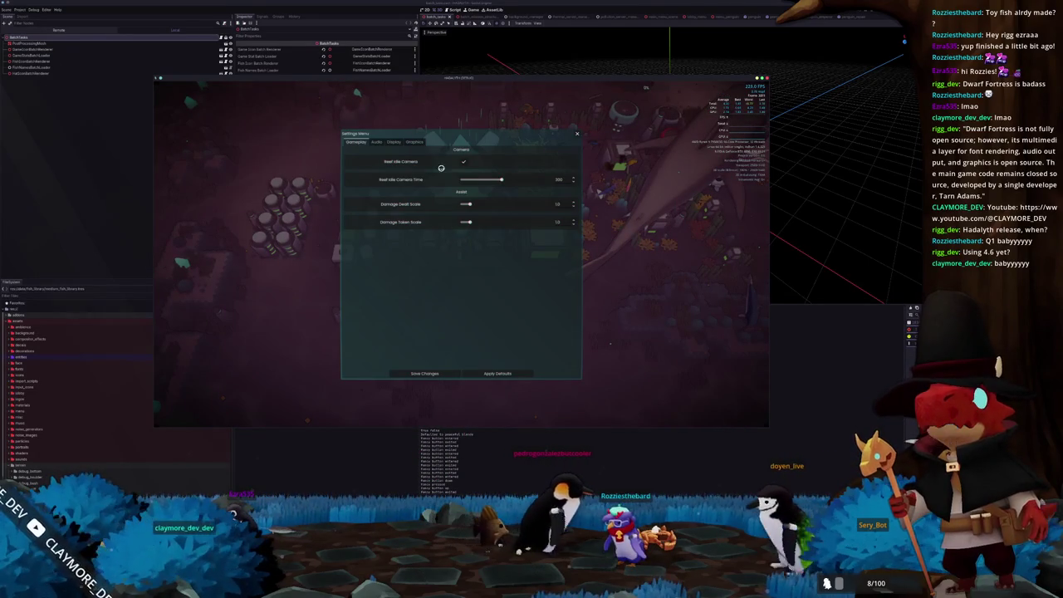
pyautogui.click(396, 142)
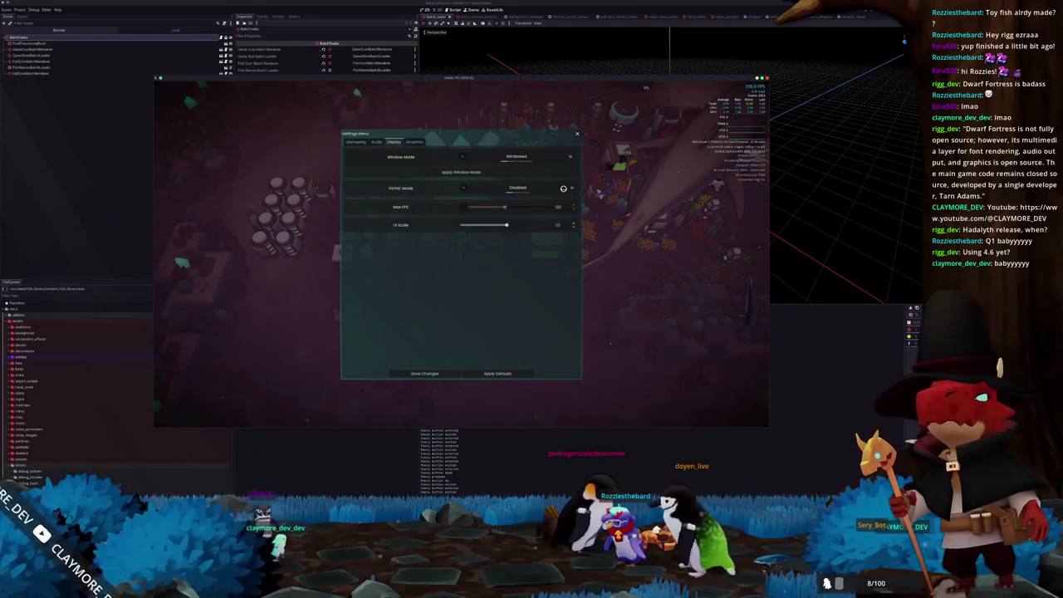
pyautogui.click(571, 187)
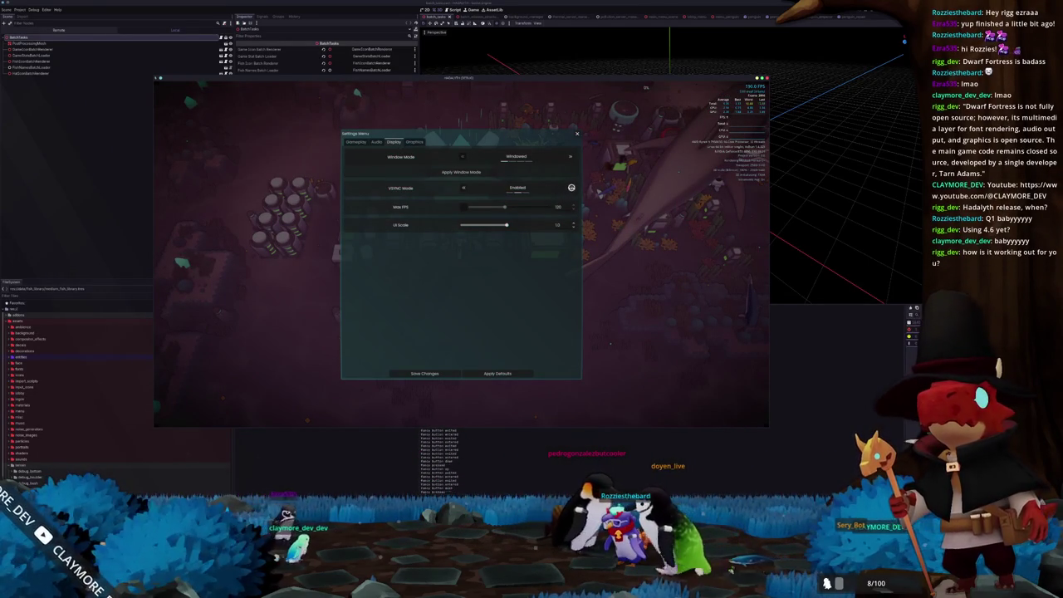
pyautogui.click(427, 373)
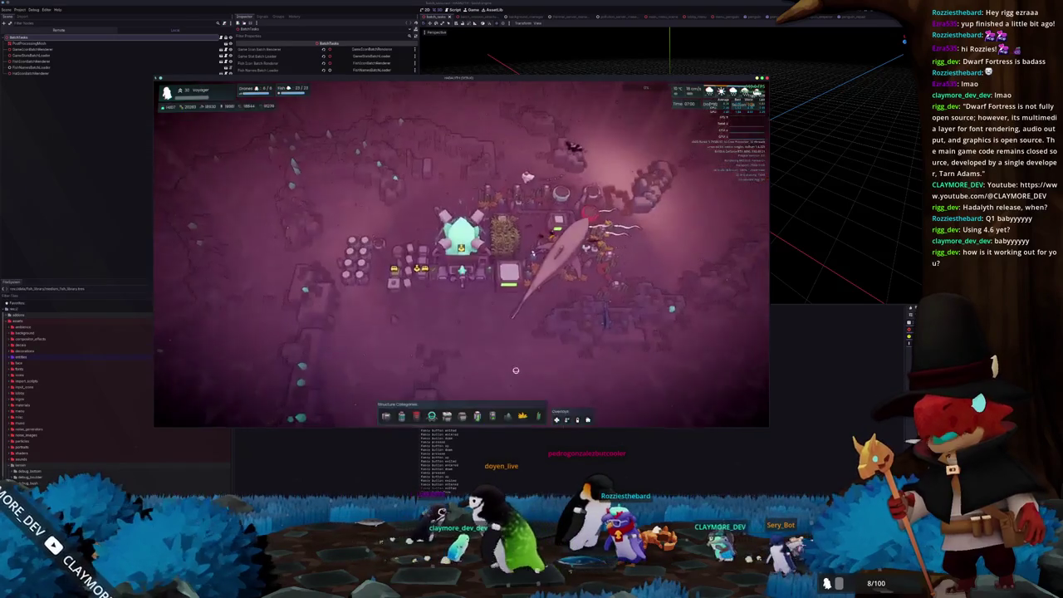
pyautogui.press('F8')
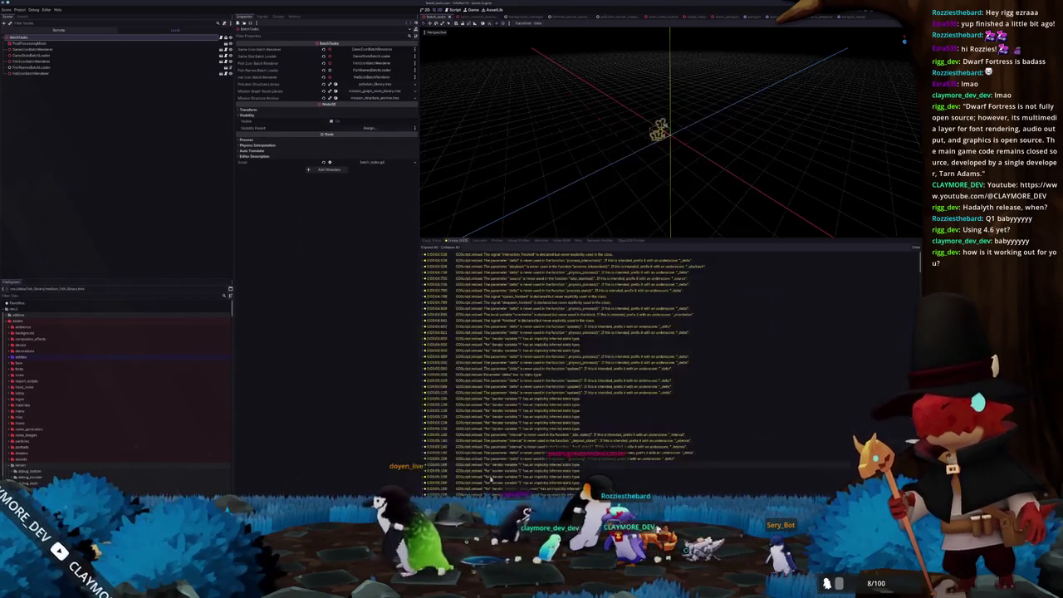
# - Record CPU and GPU frame timings in the Visual Profiler while the game runs, then stop it
pyautogui.click(494, 241)
pyautogui.click(449, 241)
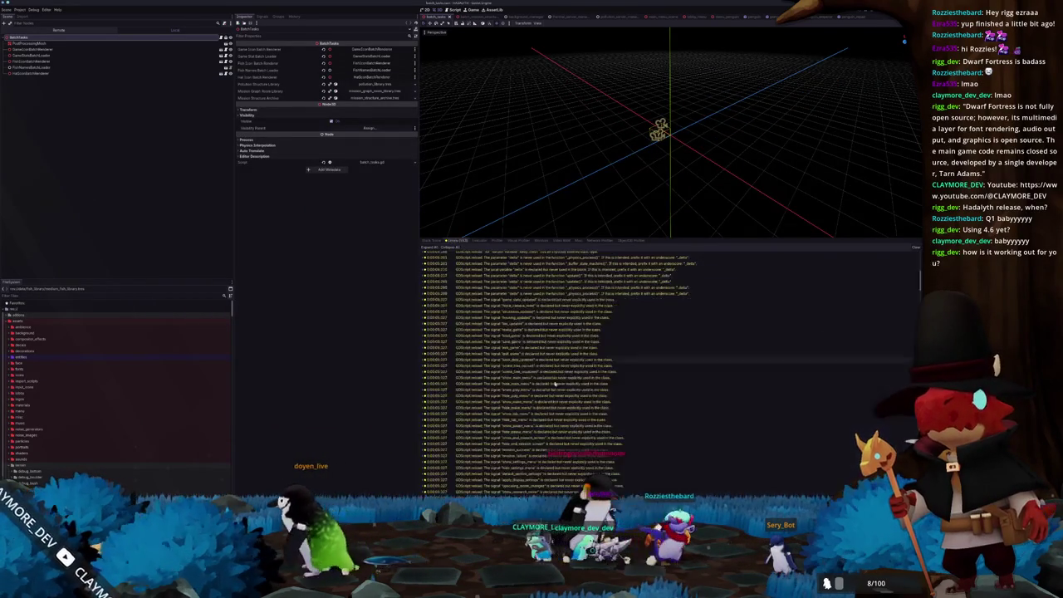
pyautogui.scroll(-5, 642, 446)
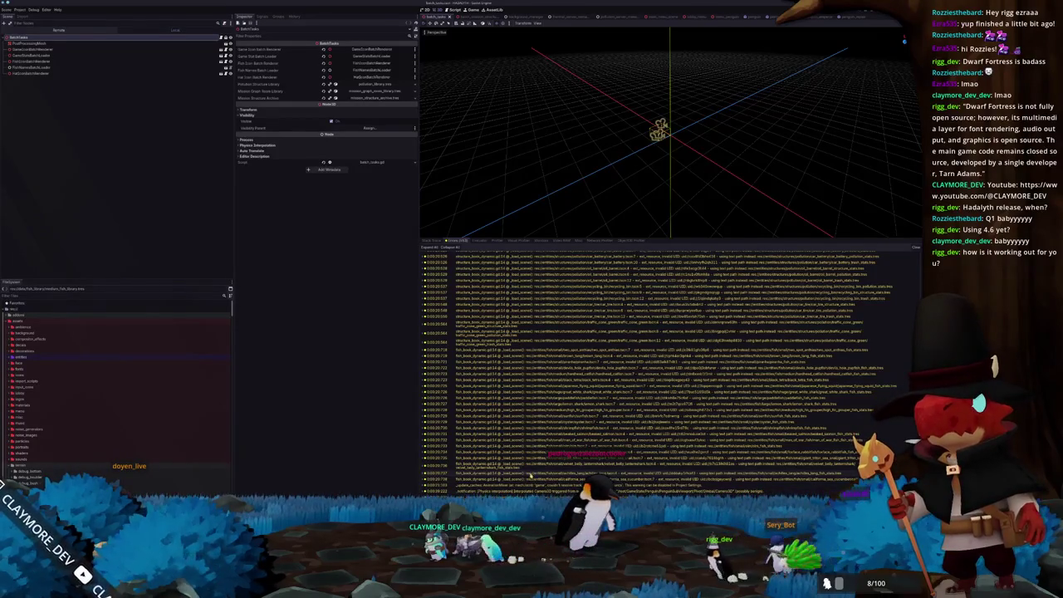
pyautogui.click(518, 241)
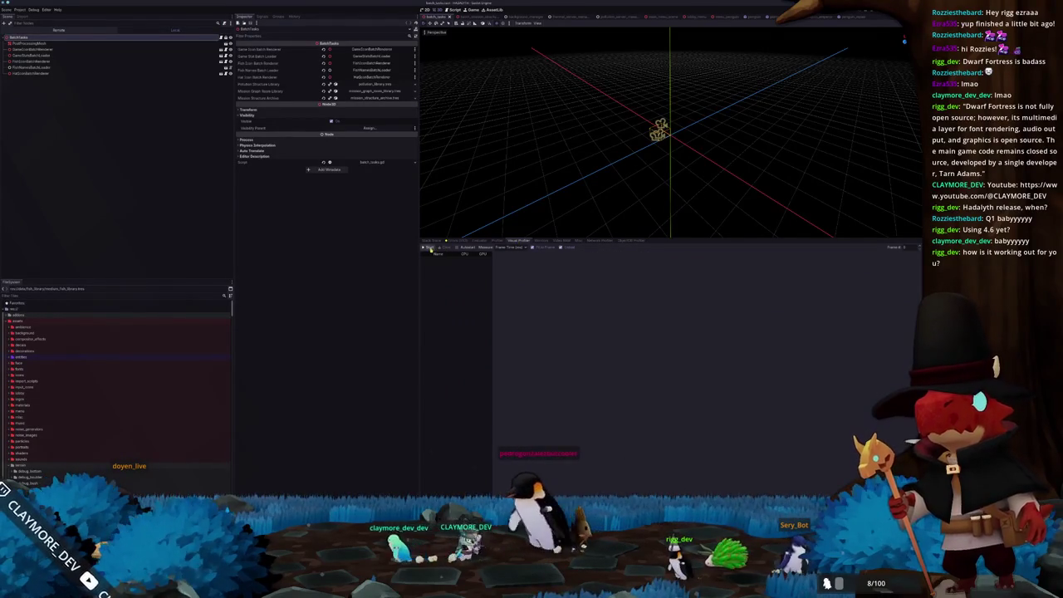
pyautogui.click(428, 248)
pyautogui.hotkey('alt', 'Tab')
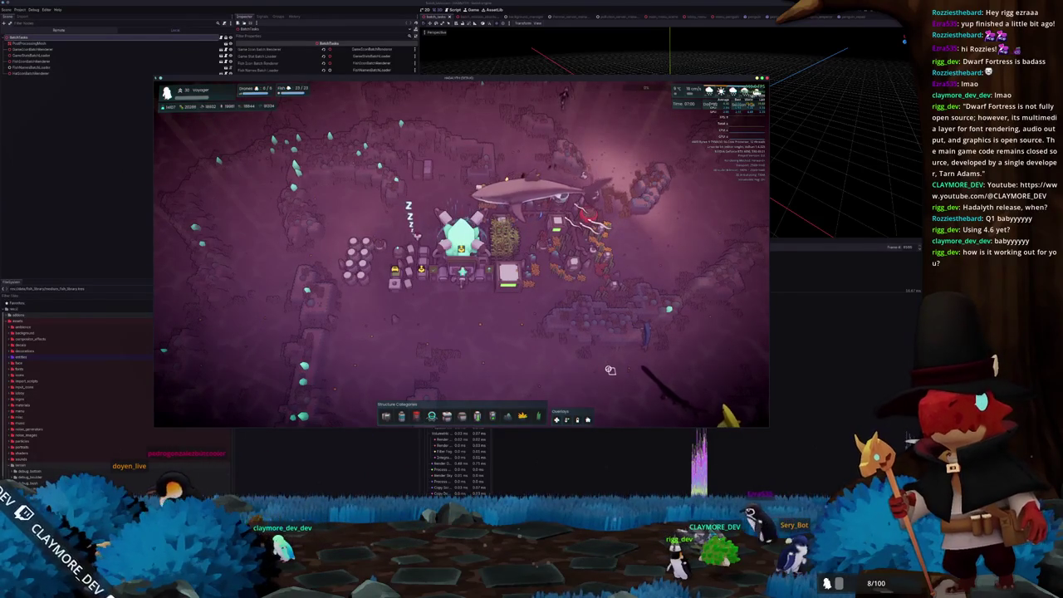
pyautogui.press('F8')
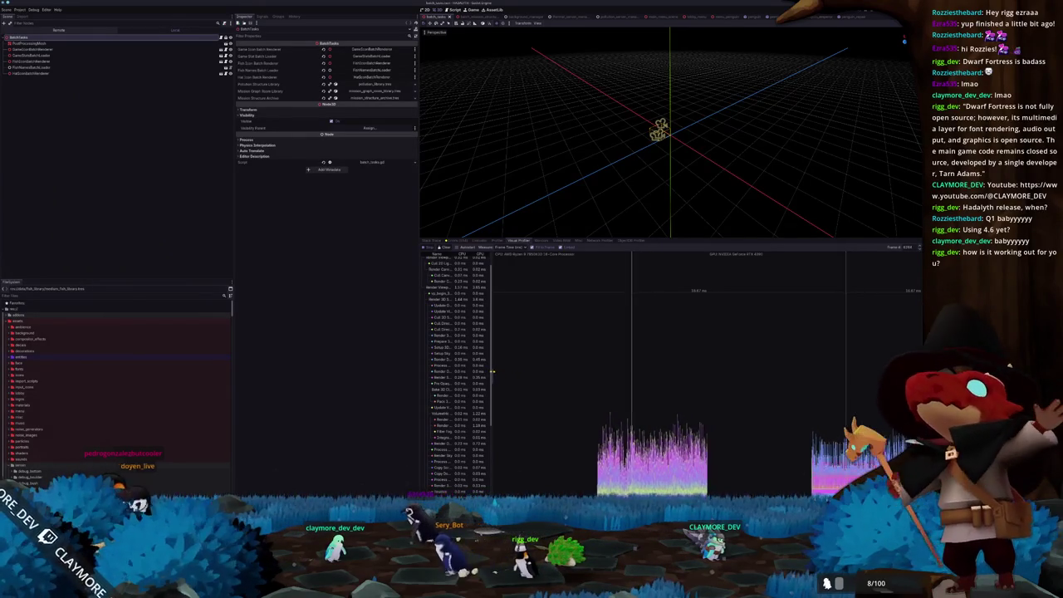
# - Widen the Visual Profiler's timing list and review it before moving to the function Profiler
pyautogui.moveTo(495, 373); pyautogui.dragTo(585, 350)
pyautogui.scroll(1, 575, 349)
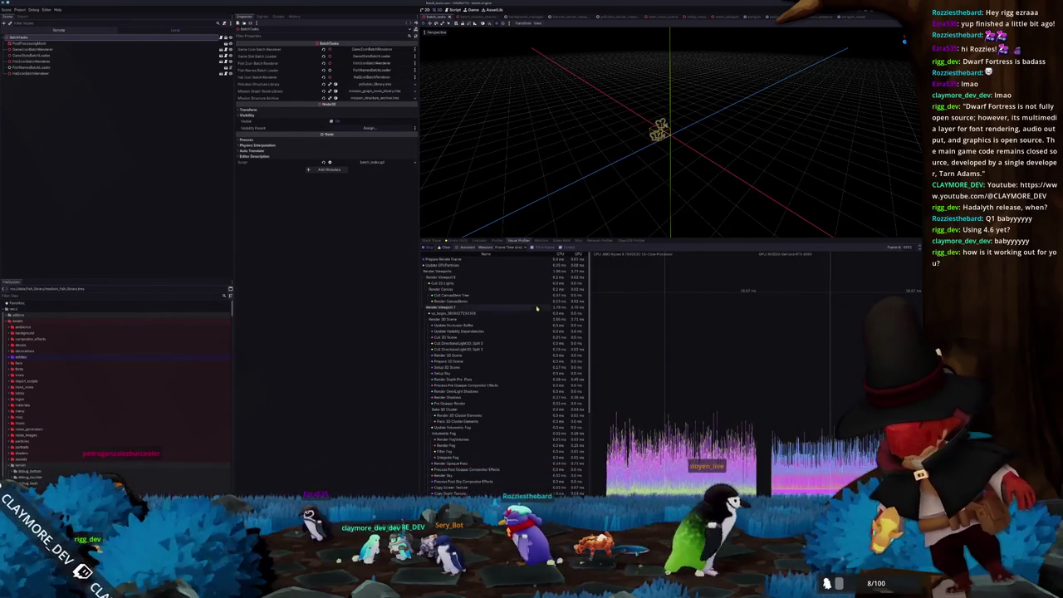
pyautogui.scroll(-3, 573, 349)
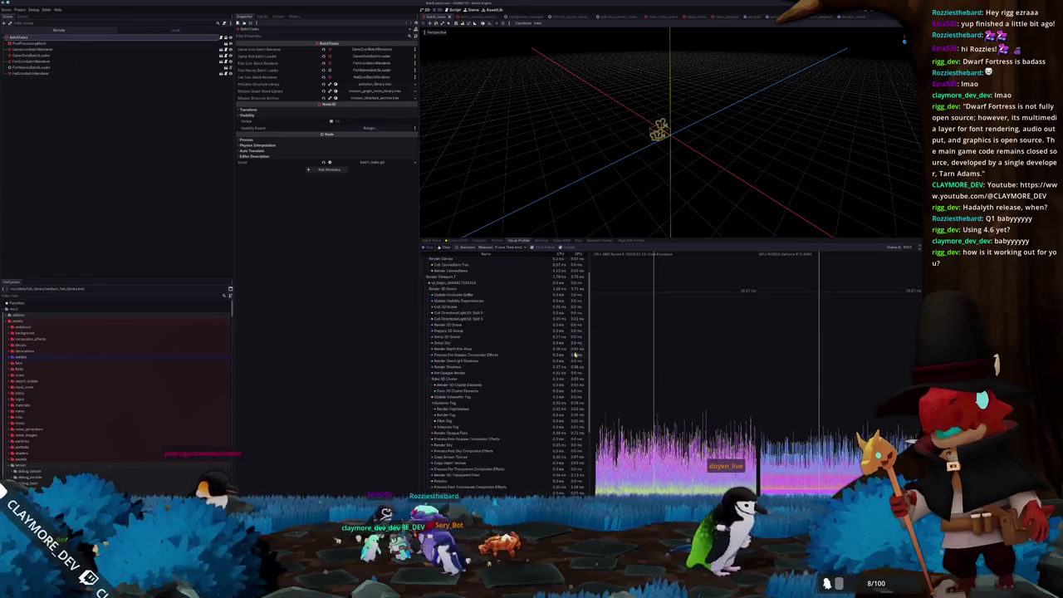
pyautogui.scroll(5, 540, 349)
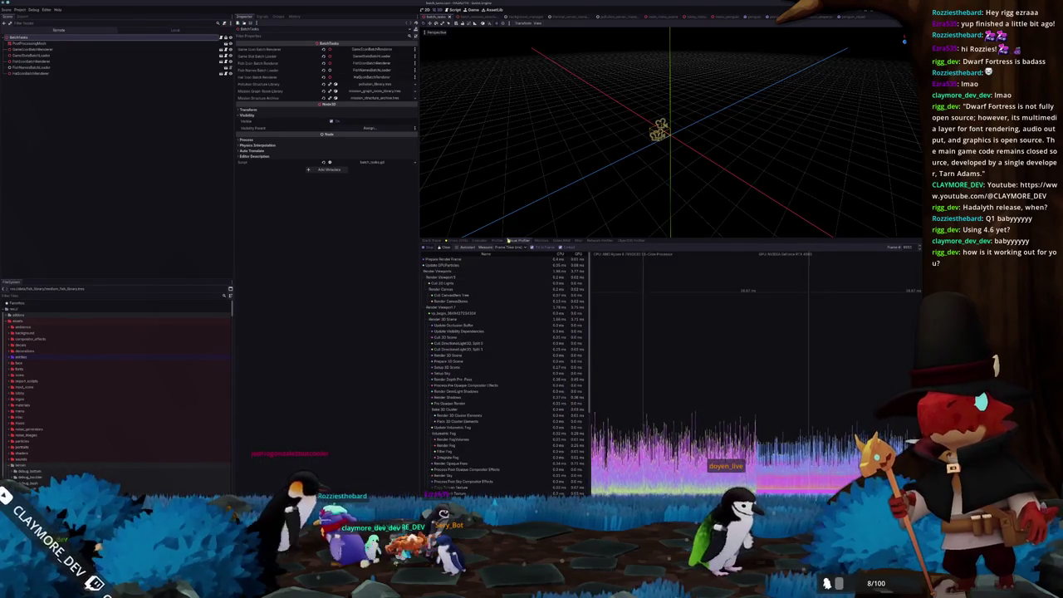
pyautogui.click(499, 240)
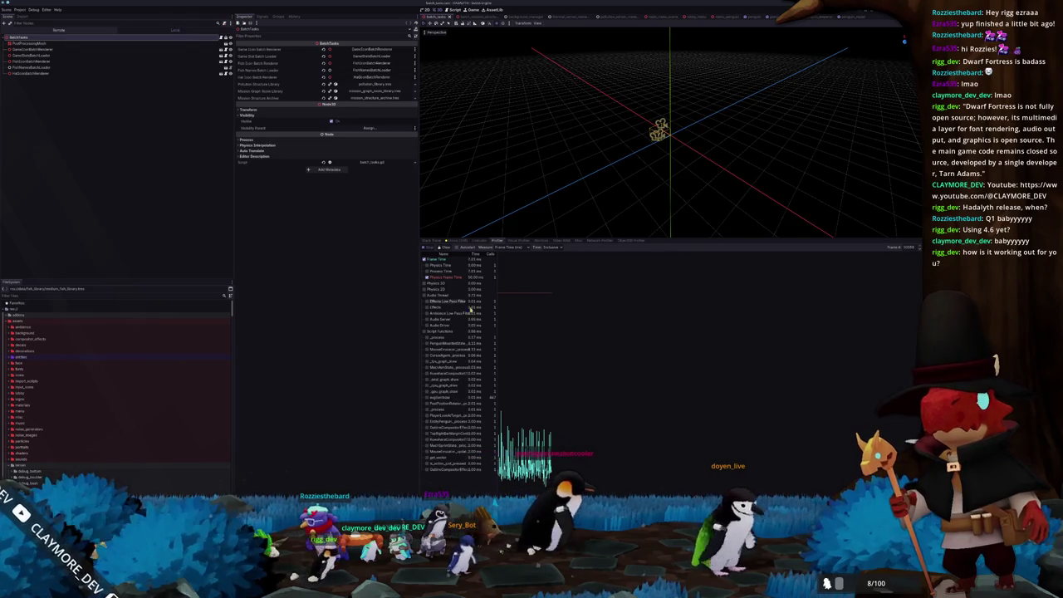
# - Take Physics Time off the Profiler graph and widen the function name column
pyautogui.click(437, 266)
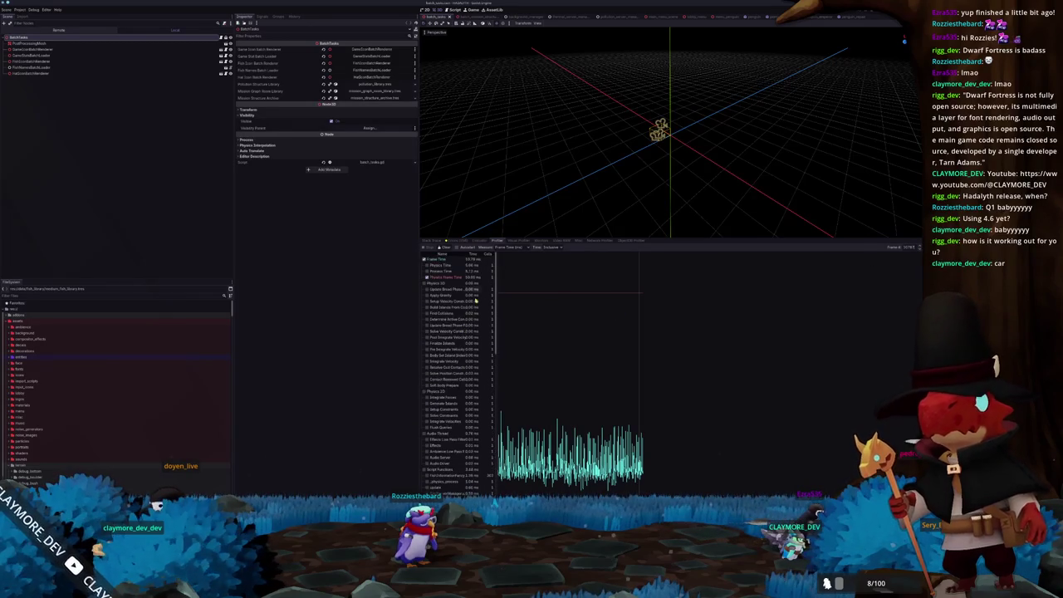
pyautogui.click(443, 266)
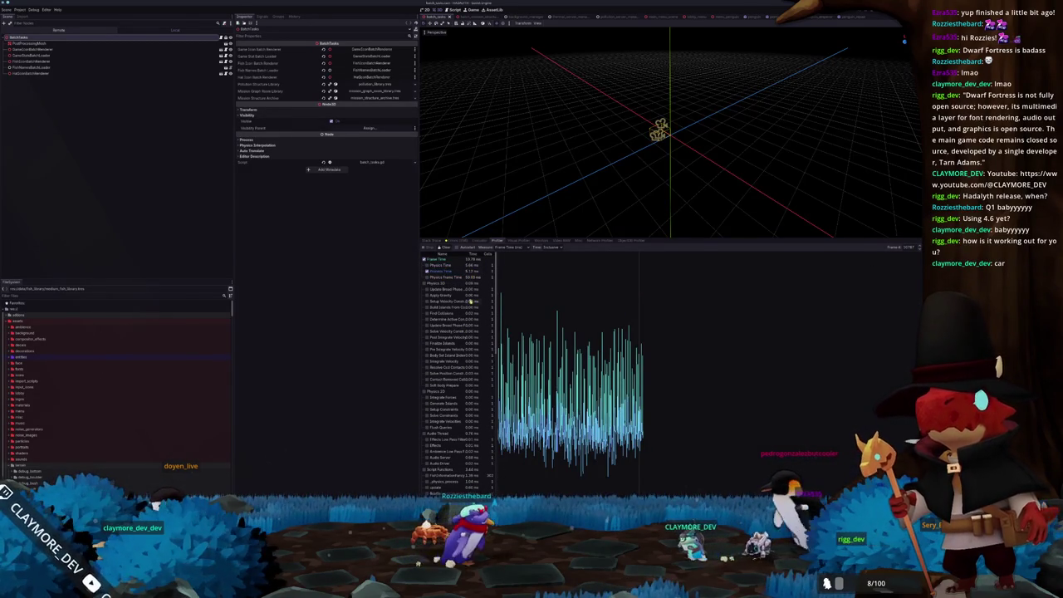
pyautogui.scroll(-5, 471, 301)
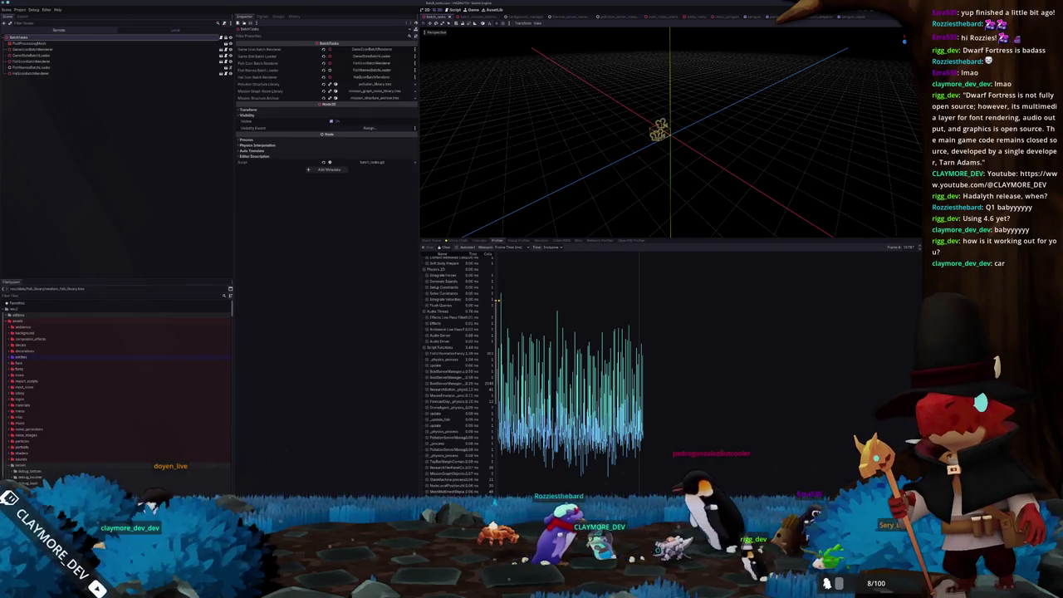
pyautogui.moveTo(496, 301); pyautogui.dragTo(584, 332)
# - Set the Profiler's Time measure to Self and scroll through the function timings
pyautogui.scroll(-5, 515, 374)
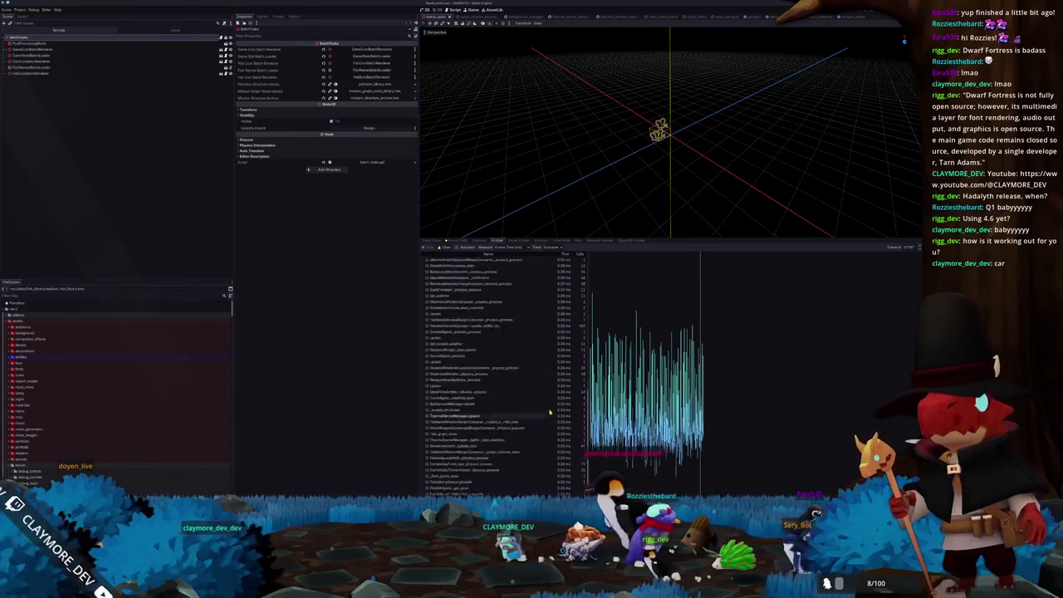
pyautogui.scroll(-1, 549, 411)
pyautogui.scroll(10, 546, 470)
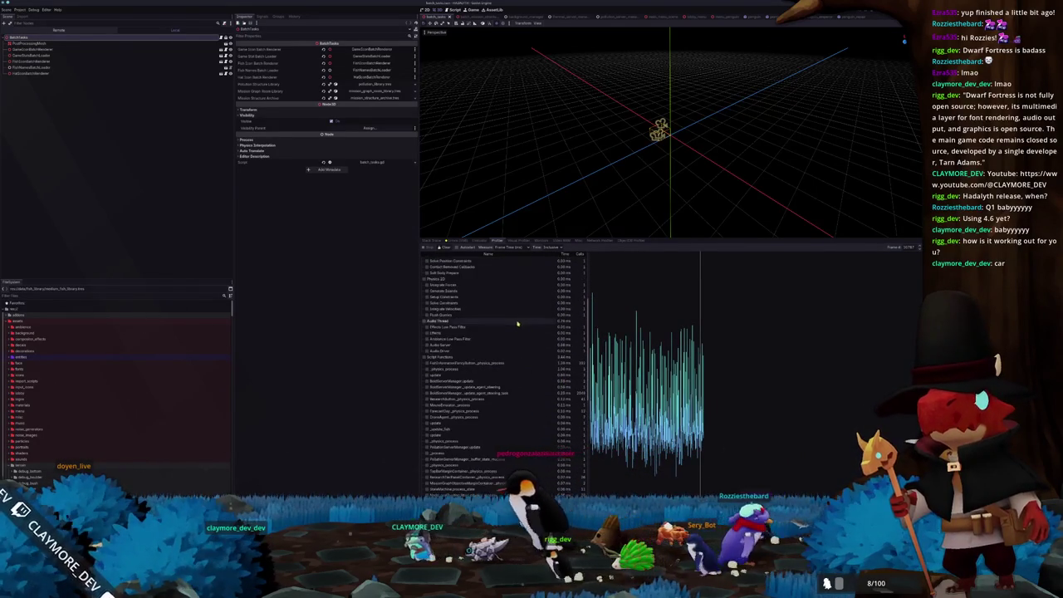
pyautogui.click(553, 247)
pyautogui.click(550, 258)
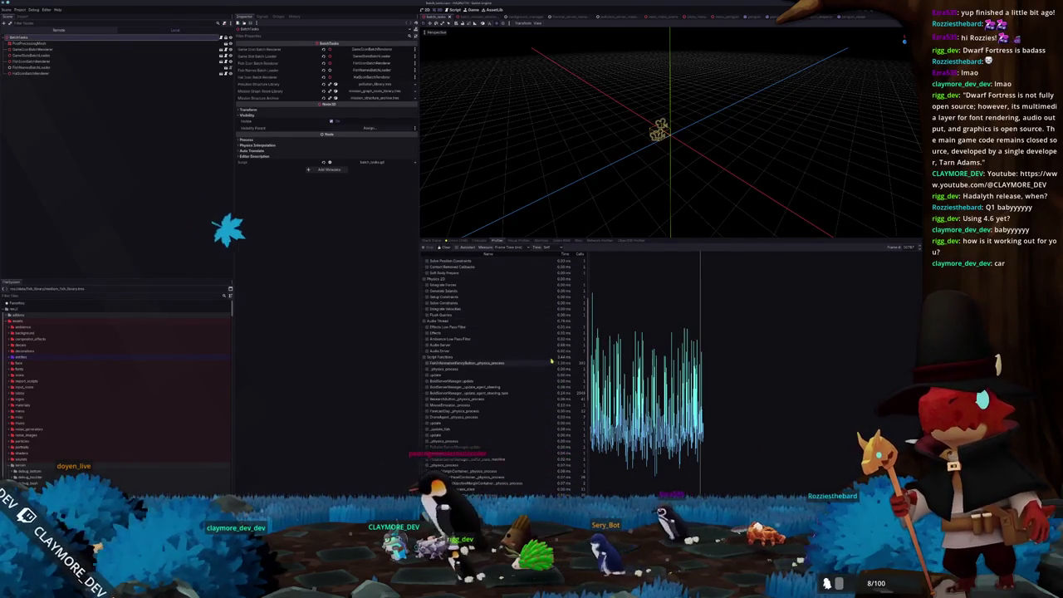
pyautogui.scroll(5, 554, 372)
pyautogui.scroll(-5, 553, 372)
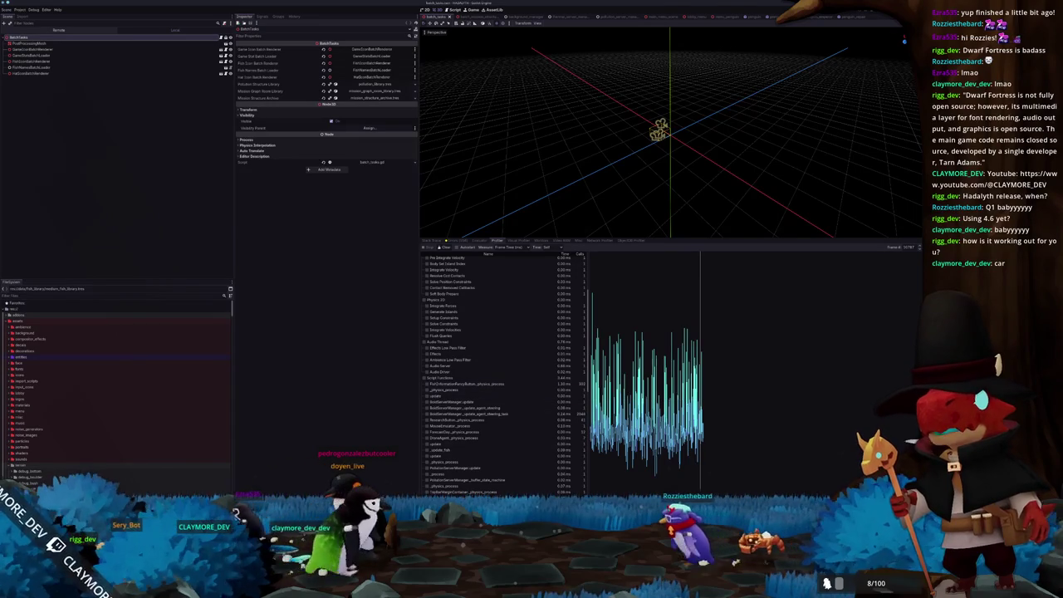
# - Bring up the VS Code window holding the godot project, with batch_tasks.gd focused
pyautogui.hotkey('alt', 'Tab')
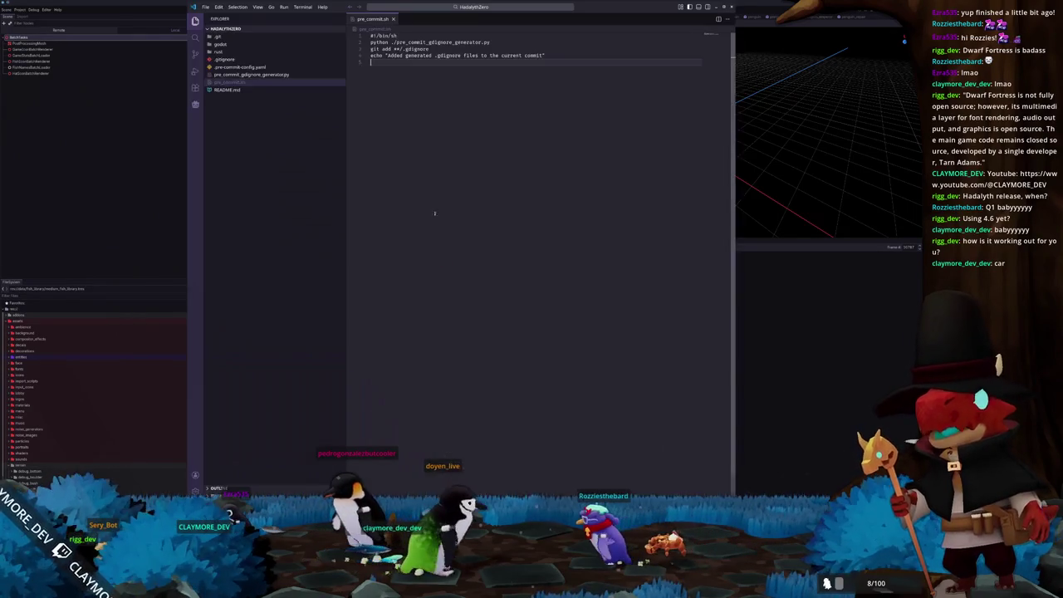
pyautogui.click(496, 6)
pyautogui.press('Escape')
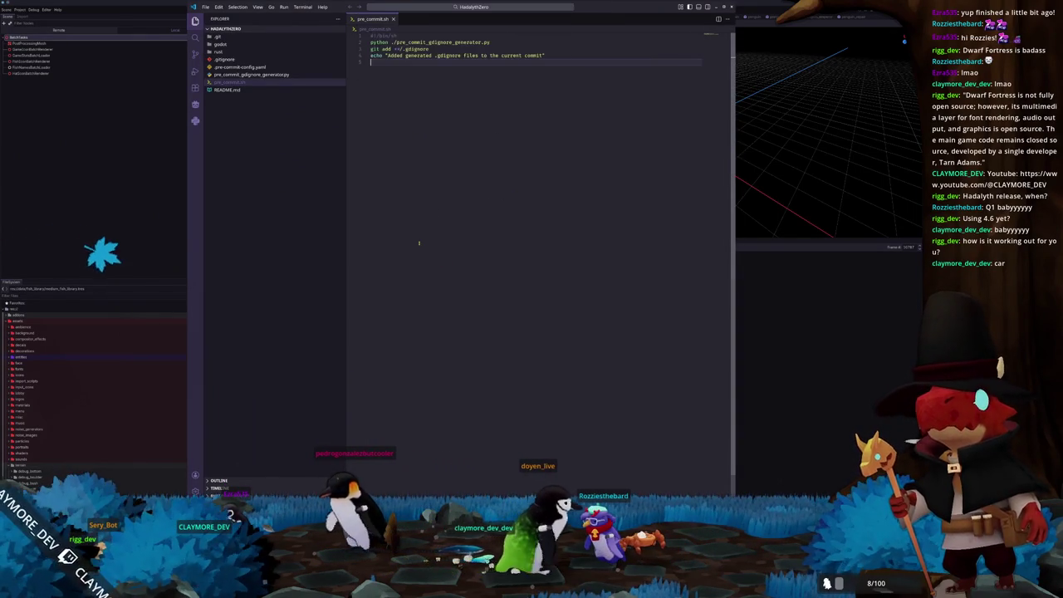
pyautogui.hotkey('ctrl', 'k')
pyautogui.hotkey('ctrl', 'o')
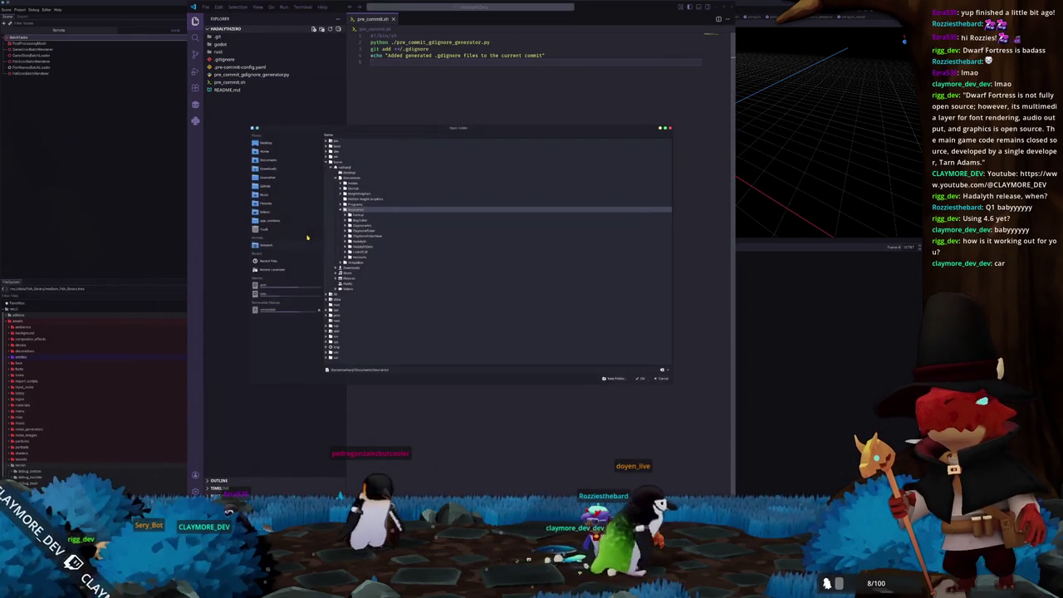
pyautogui.press('Escape')
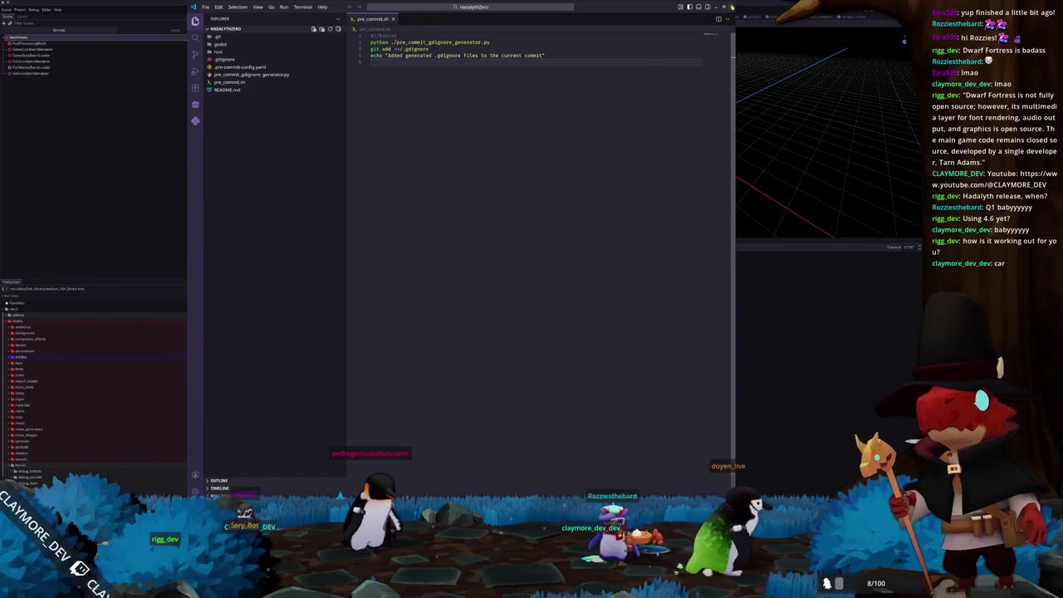
pyautogui.click(732, 7)
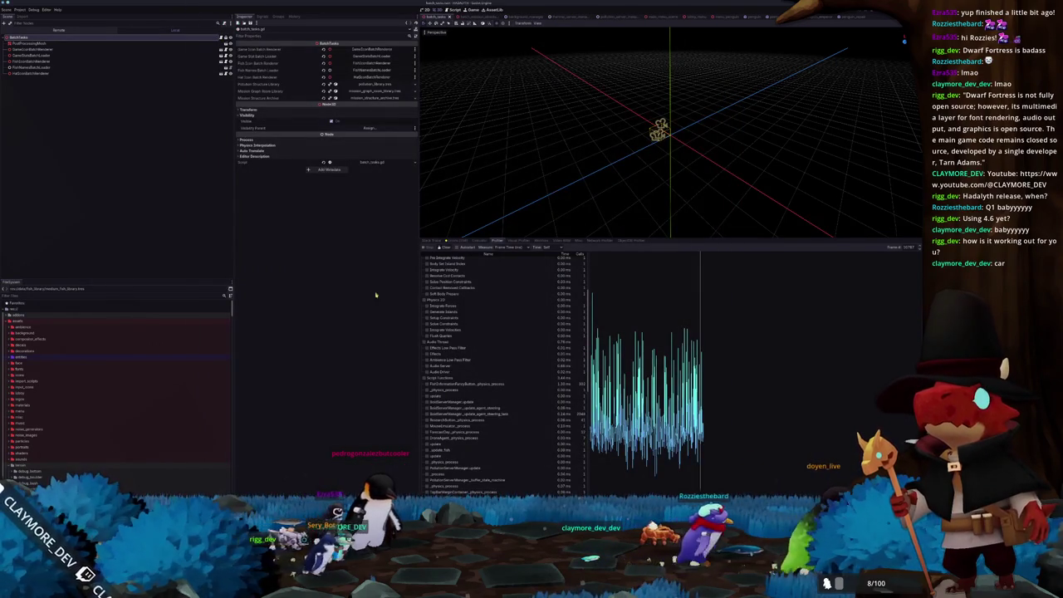
pyautogui.hotkey('alt', 'Tab')
pyautogui.click(500, 223)
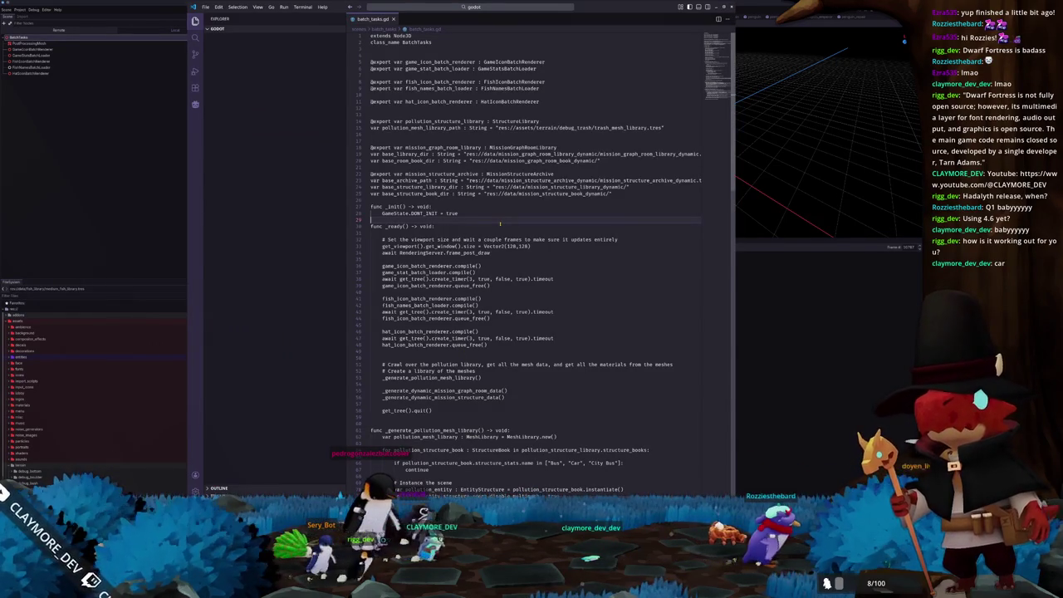
# - Open fish_information_fancy_button.gd via quick search and read its _physics_process function
pyautogui.hotkey('ctrl', 'p')
pyautogui.write('fish_information_fancy')
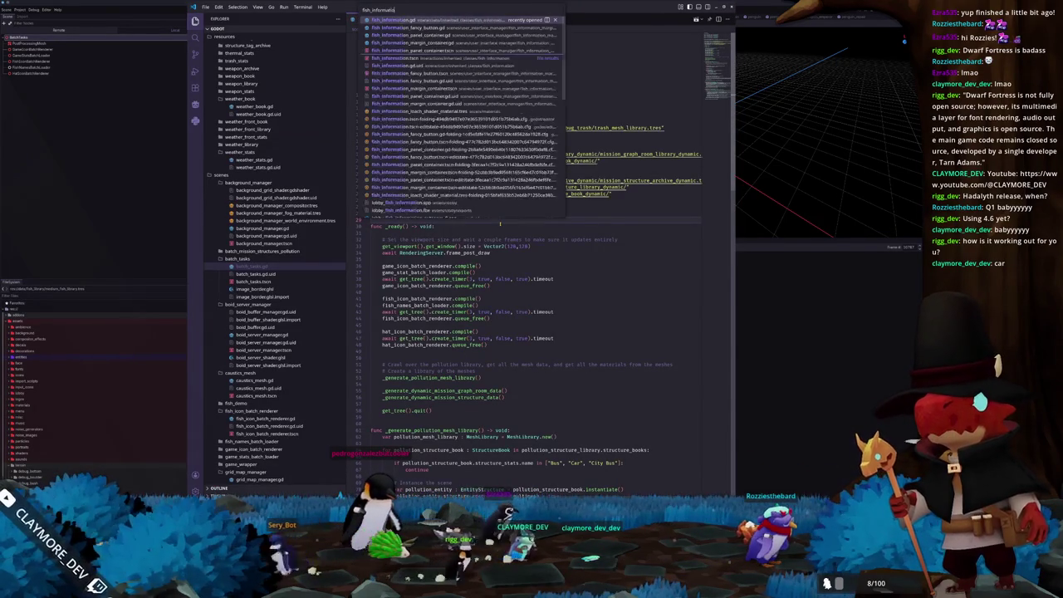
pyautogui.press('Return')
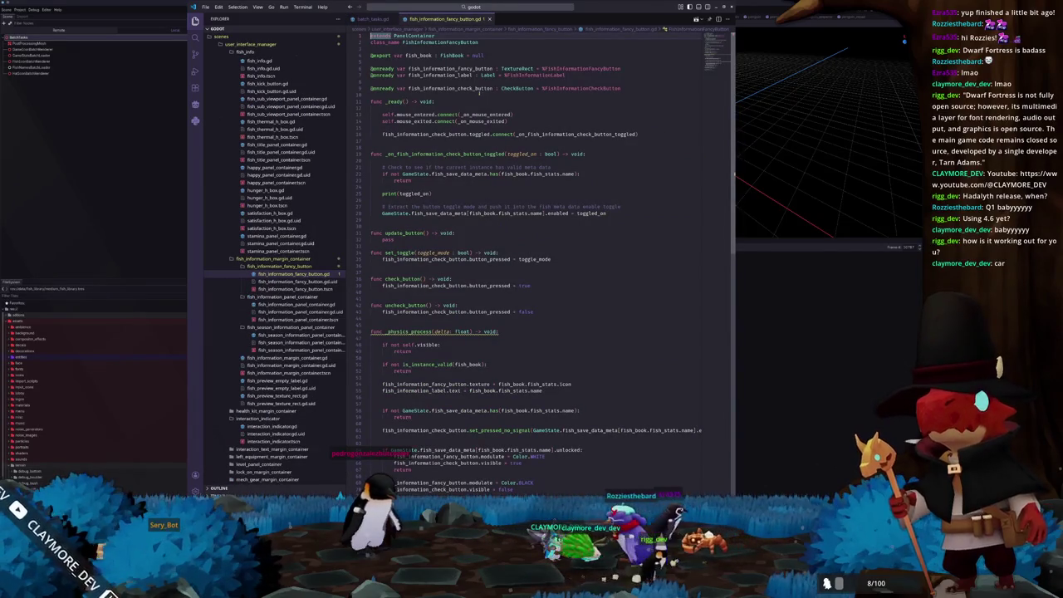
pyautogui.click(475, 94)
pyautogui.scroll(-5, 428, 236)
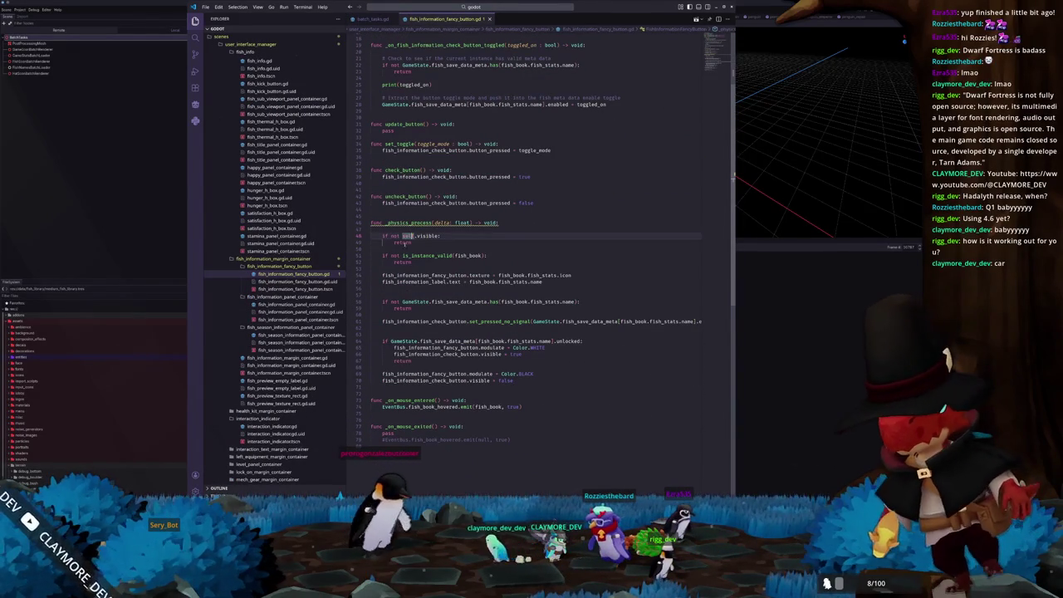
pyautogui.click(405, 229)
pyautogui.scroll(5, 405, 229)
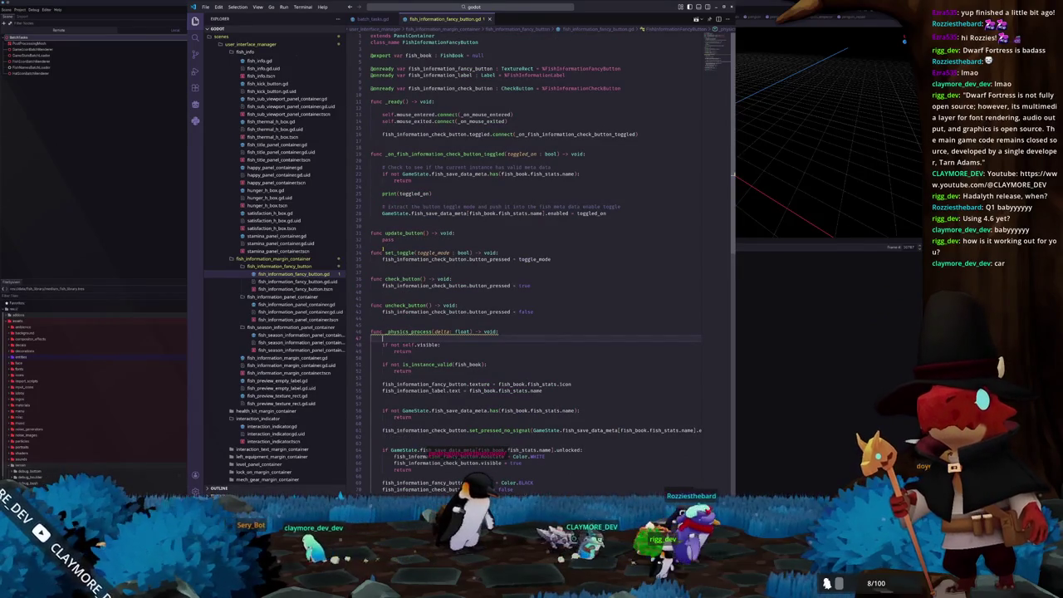
pyautogui.scroll(-4, 379, 250)
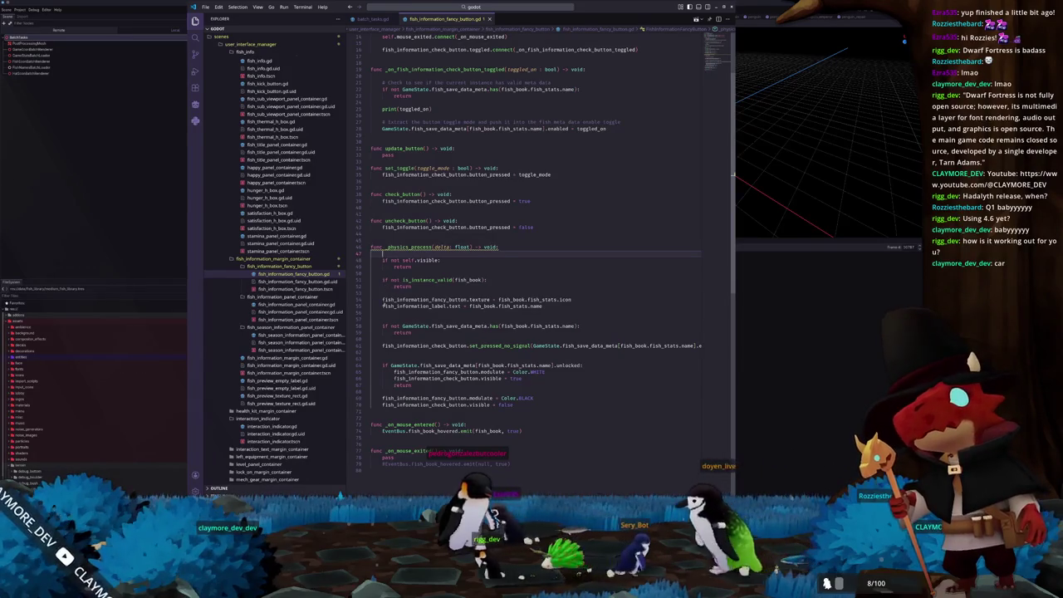
pyautogui.scroll(4, 383, 307)
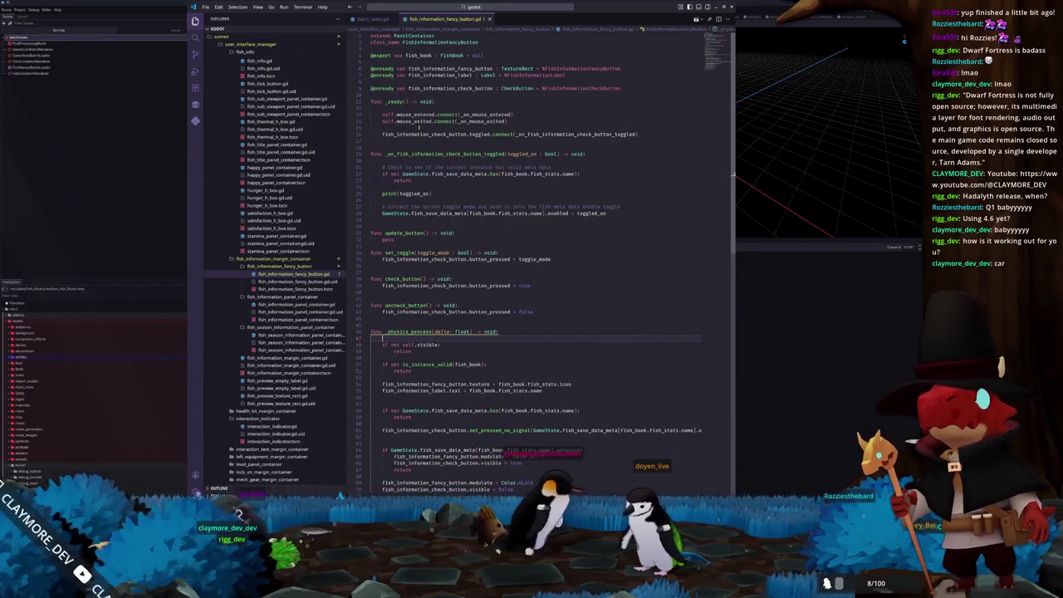
# - Add self.visibility_changed.connect(_on_visibility_changed) as line 18 in _ready
pyautogui.click(412, 141)
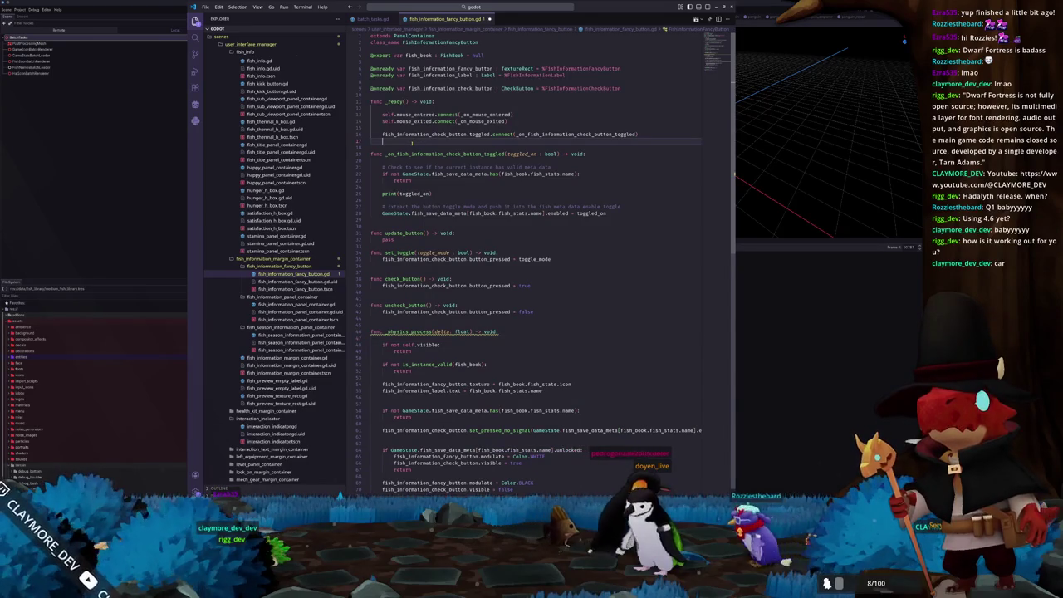
pyautogui.press('Return')
pyautogui.write('fish_informa')
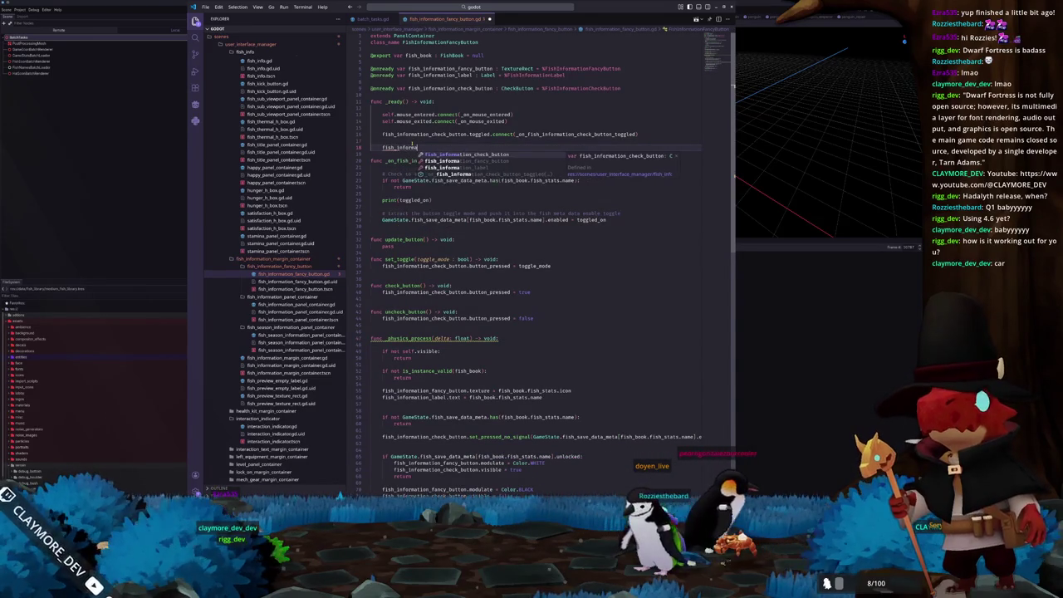
pyautogui.write('tio')
pyautogui.press('Escape')
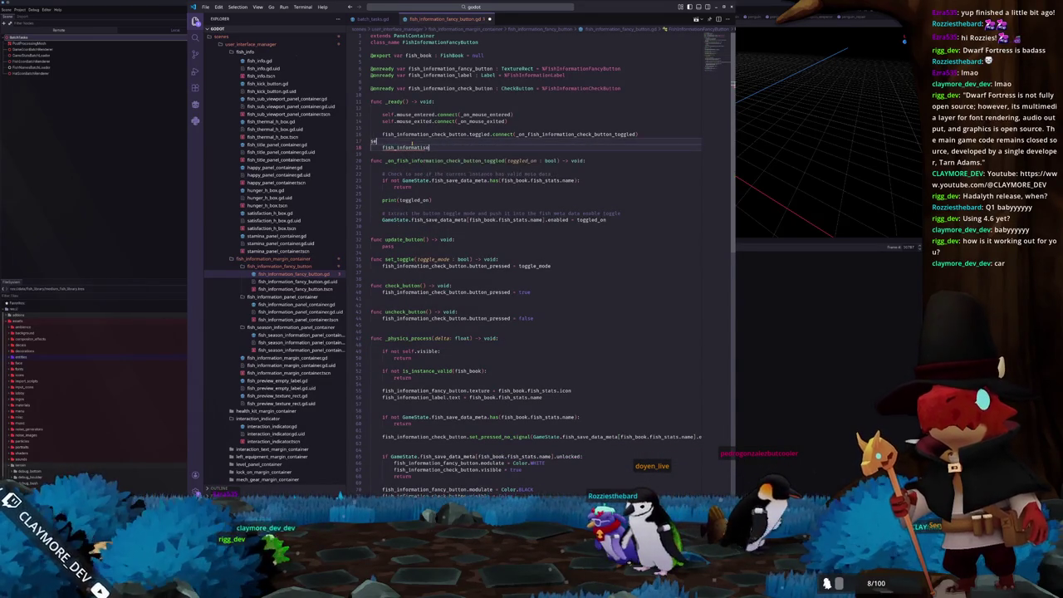
pyautogui.hotkey('shift', 'Home')
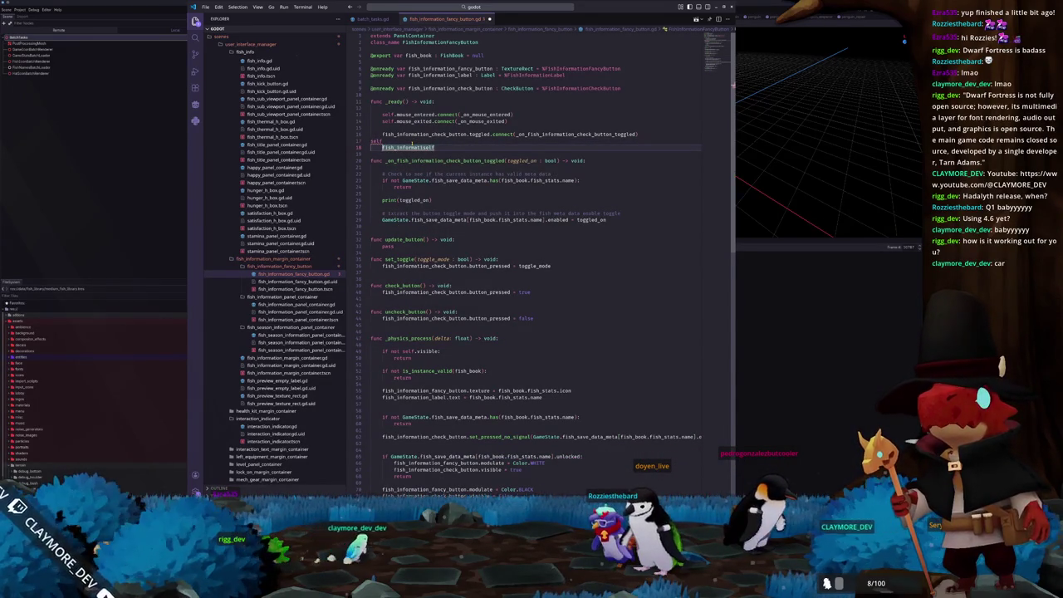
pyautogui.press('BackSpace')
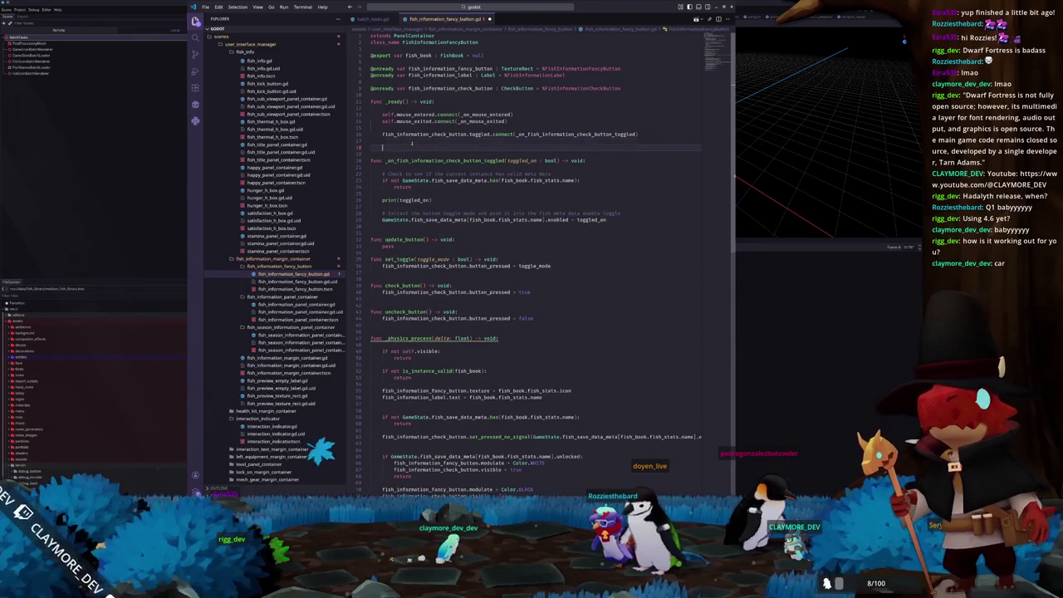
pyautogui.write('self.vi')
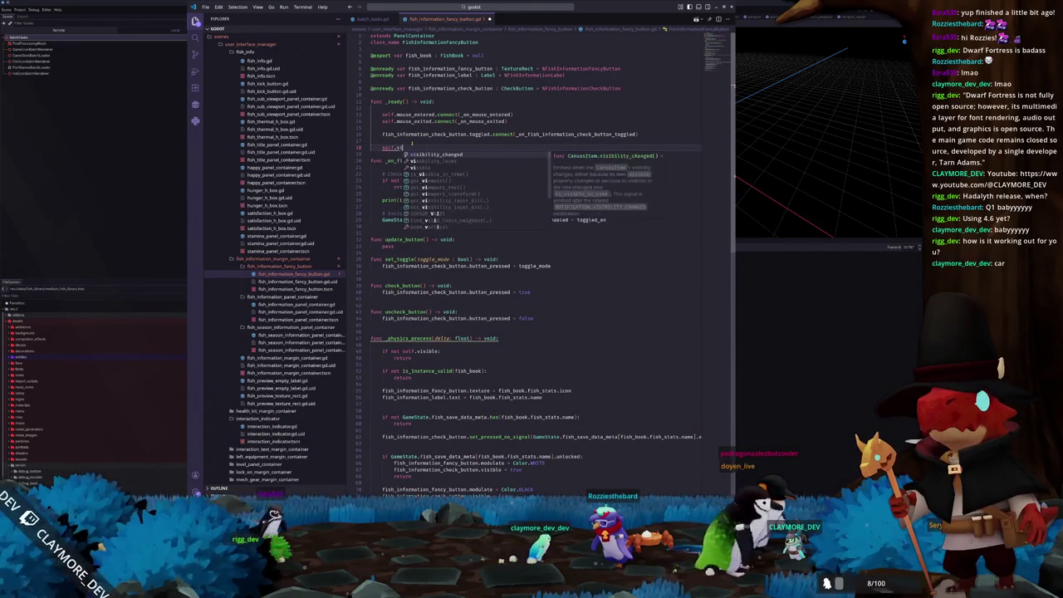
pyautogui.write('sibility_')
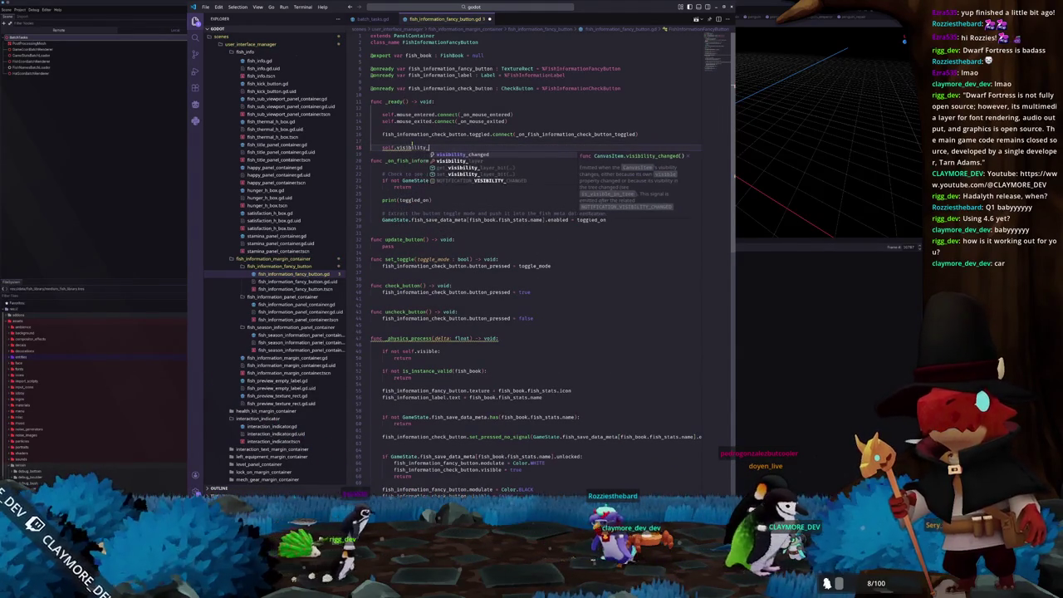
pyautogui.write('changed.co')
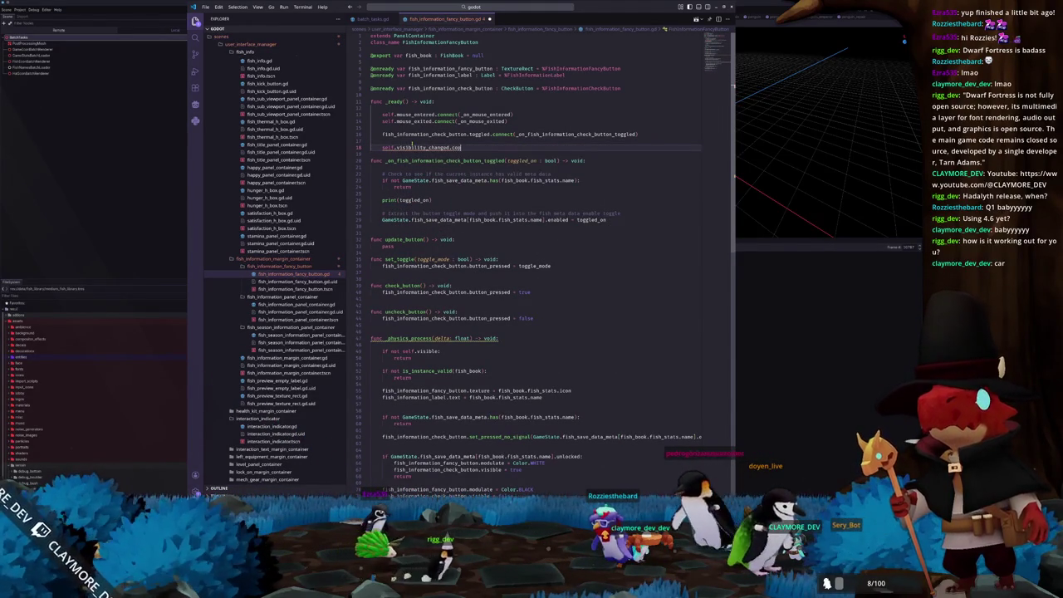
pyautogui.write('nnect(_on')
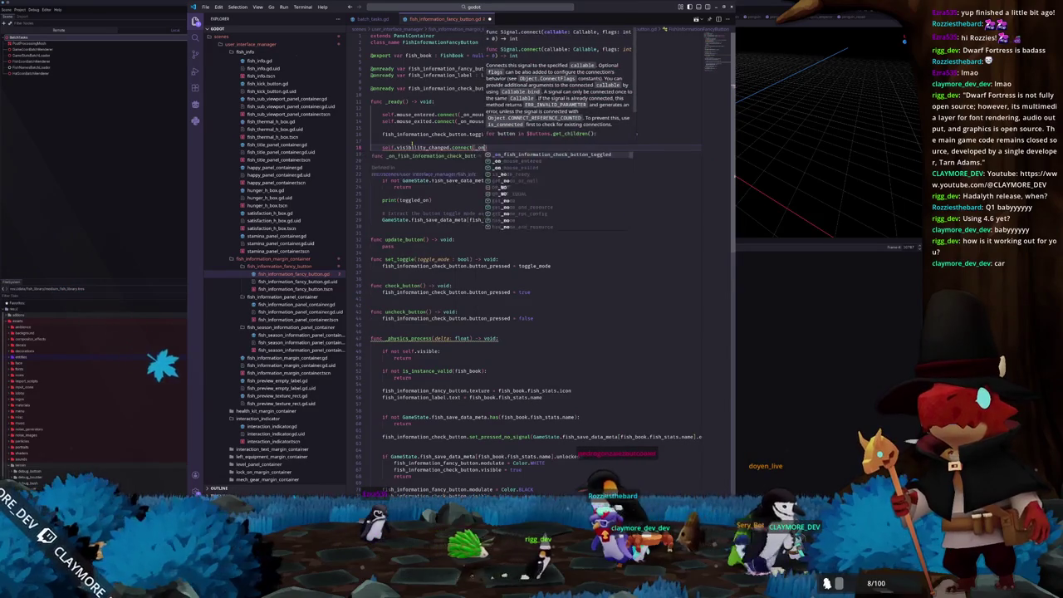
pyautogui.write('_visibility_')
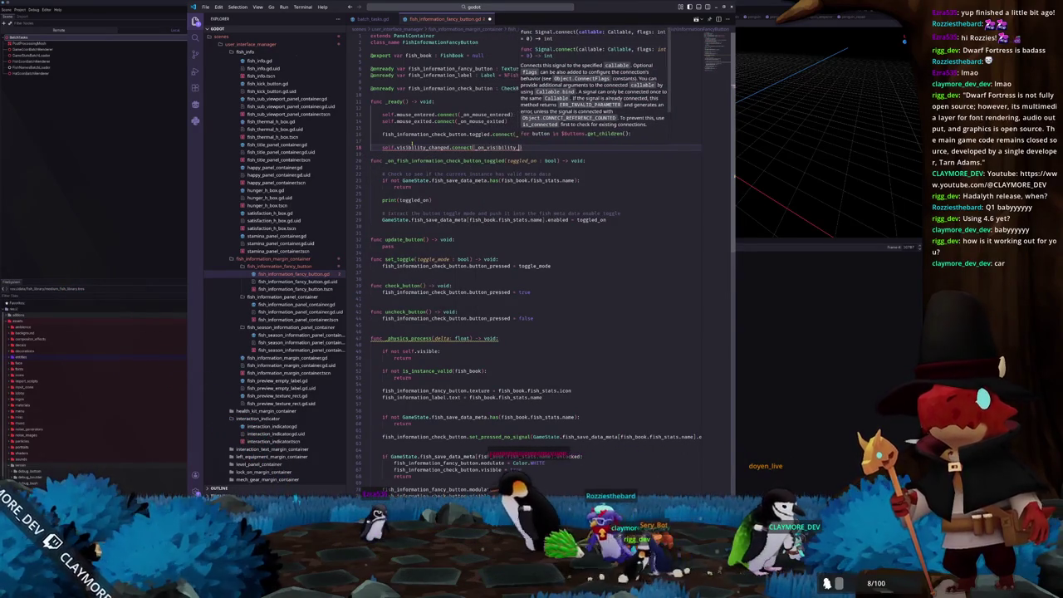
pyautogui.write('changed')
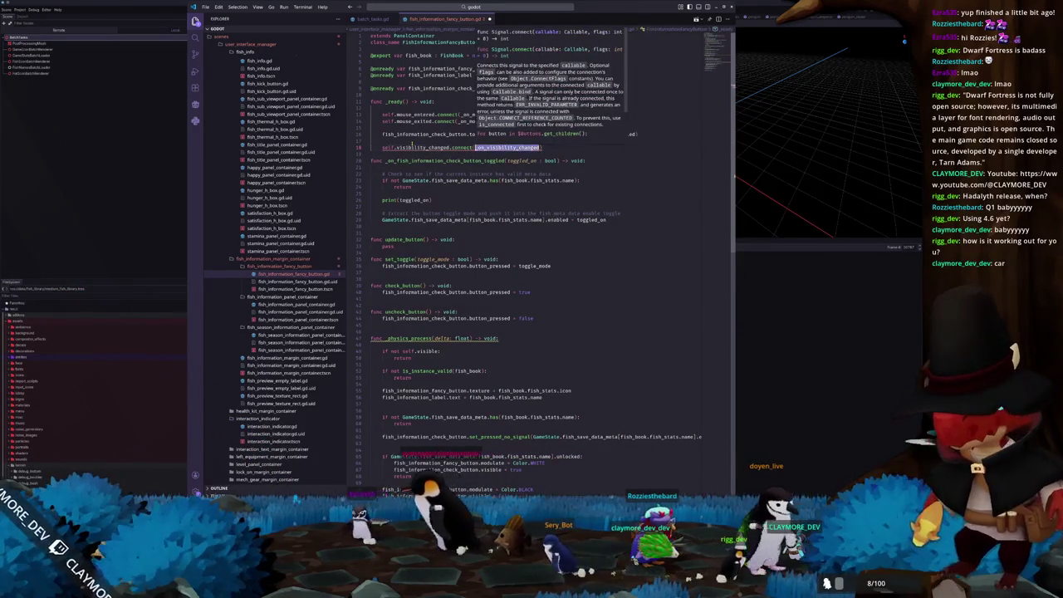
pyautogui.press('End')
# - Add an empty func _on_visibility_changed() -> void: stub below it
pyautogui.press('Return')
pyautogui.press('Return')
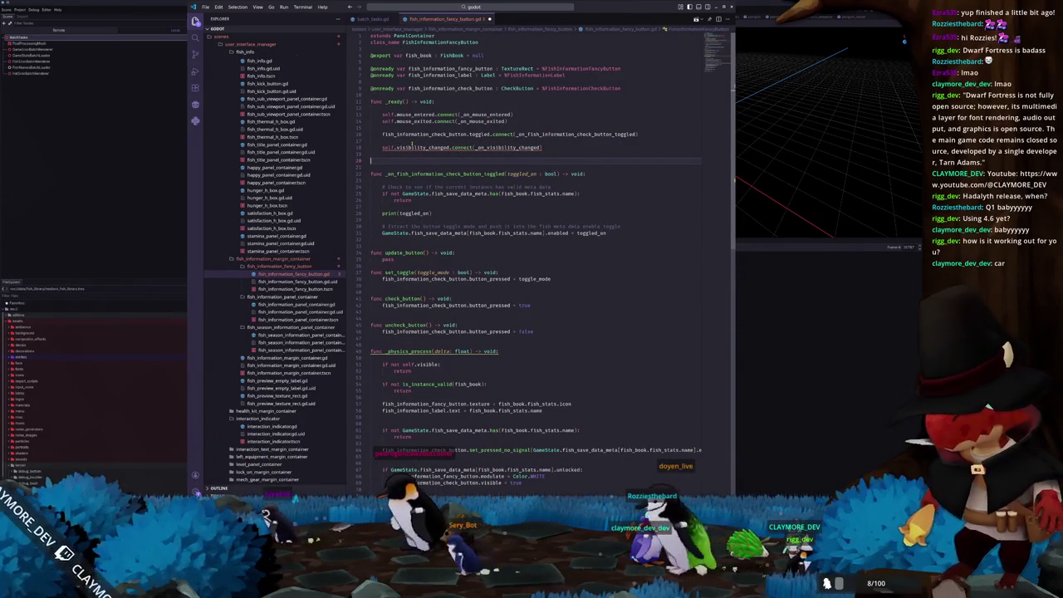
pyautogui.write('func _on_visibility_changed()')
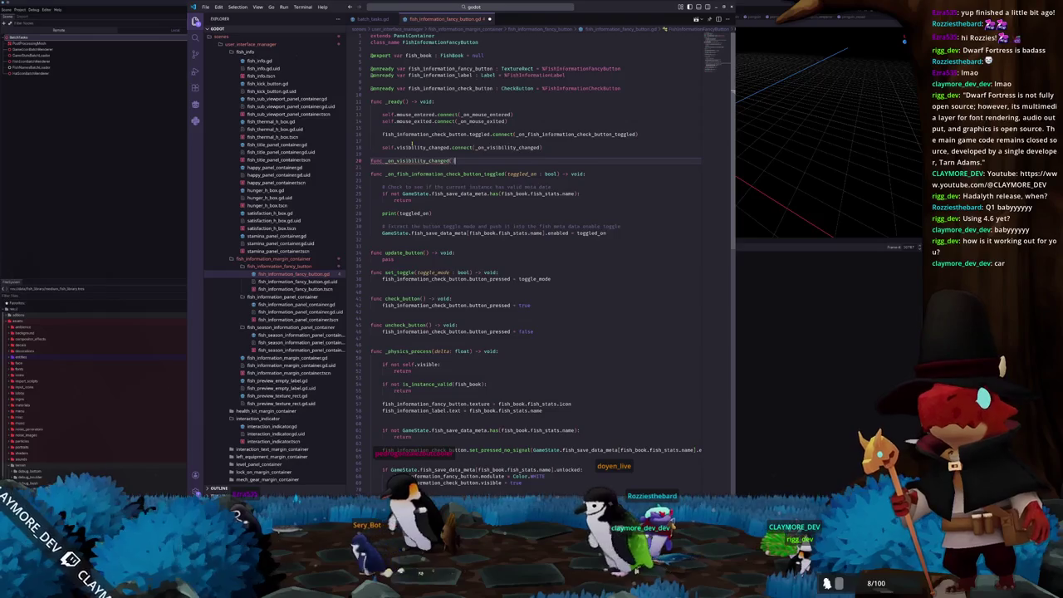
pyautogui.write(' -> void')
pyautogui.press('Return')
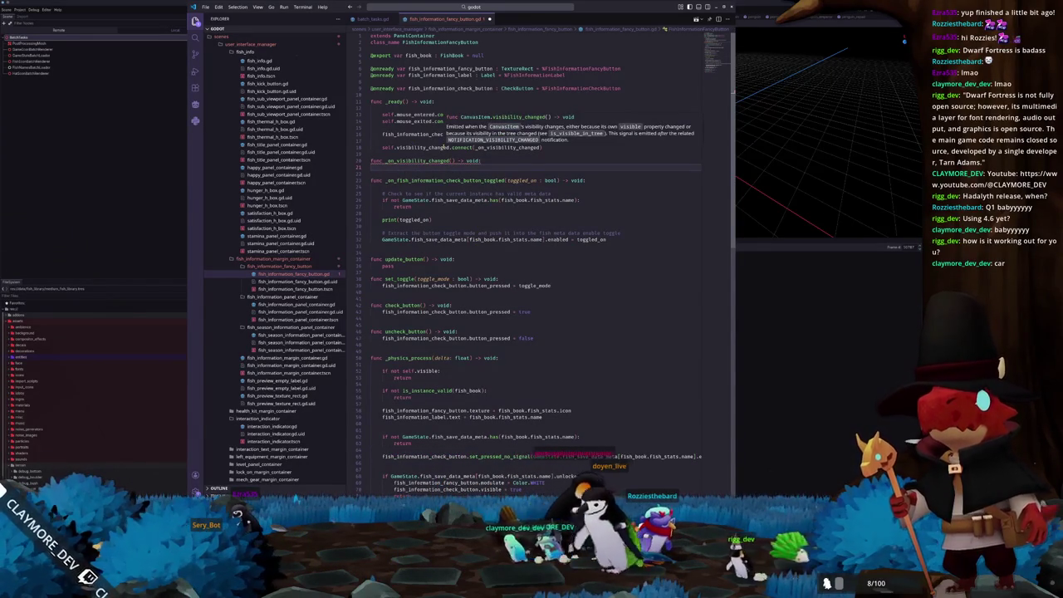
# - Write an if self.visible: block calling self.set_physics_process(true) in _on_visibility_changed
pyautogui.write('if self.visib')
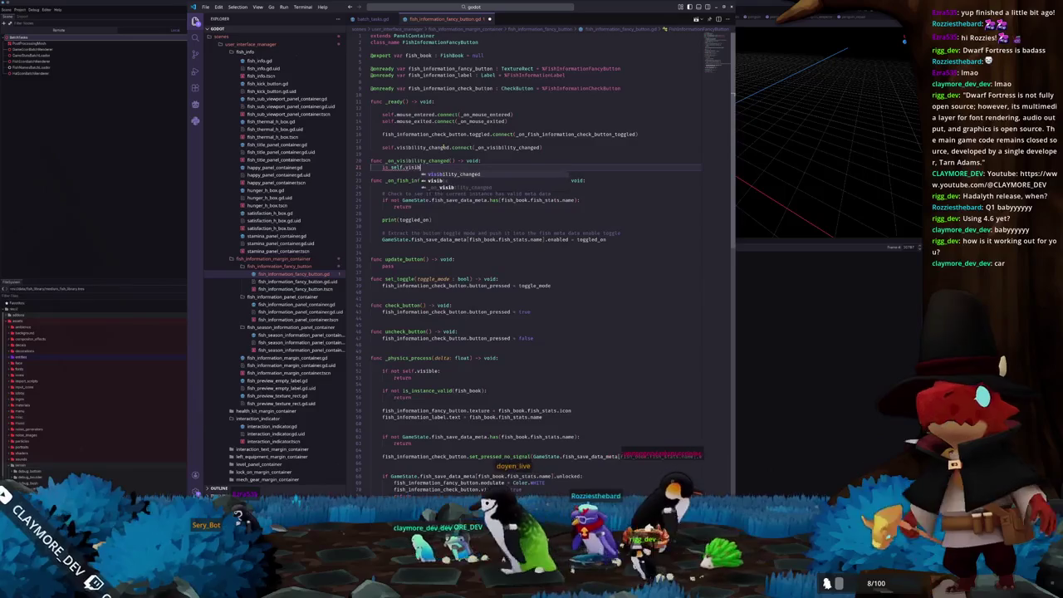
pyautogui.write('le:')
pyautogui.press('Return')
pyautogui.write('s')
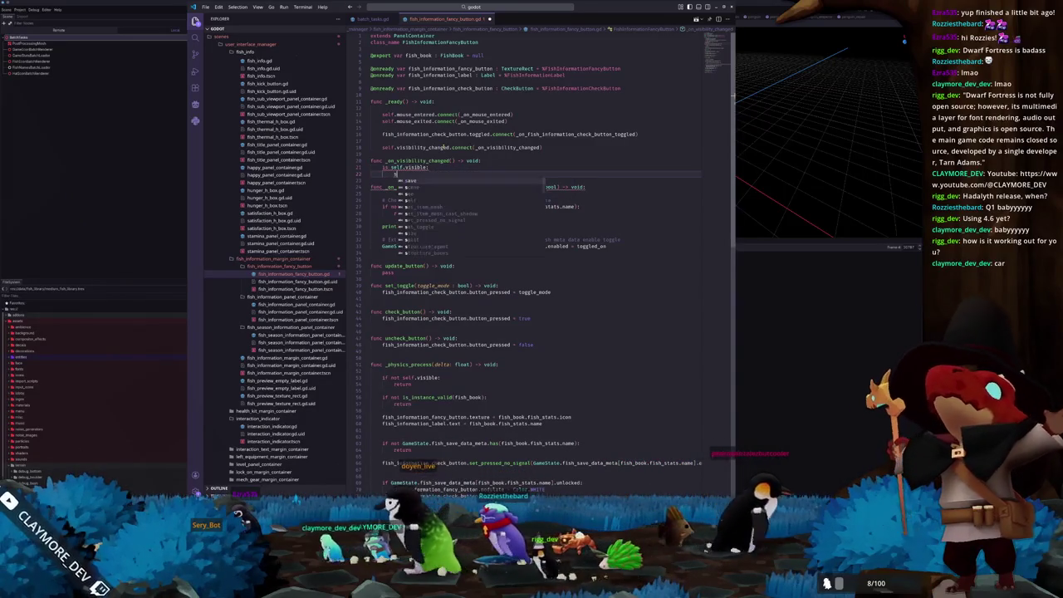
pyautogui.write('elf.set_phys')
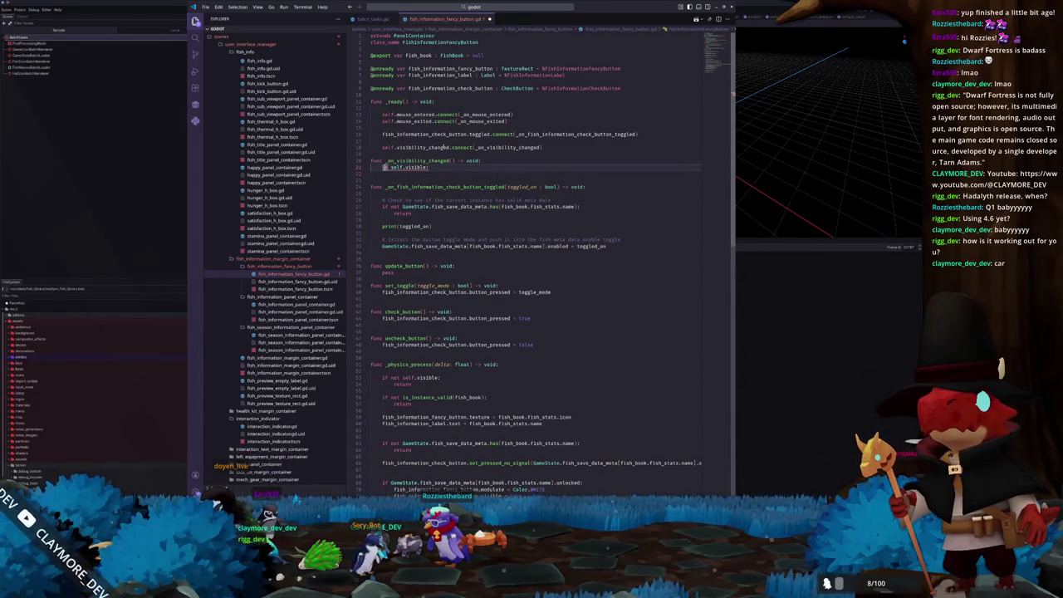
pyautogui.write('s')
pyautogui.press('BackSpace')
pyautogui.write('self.set_phy')
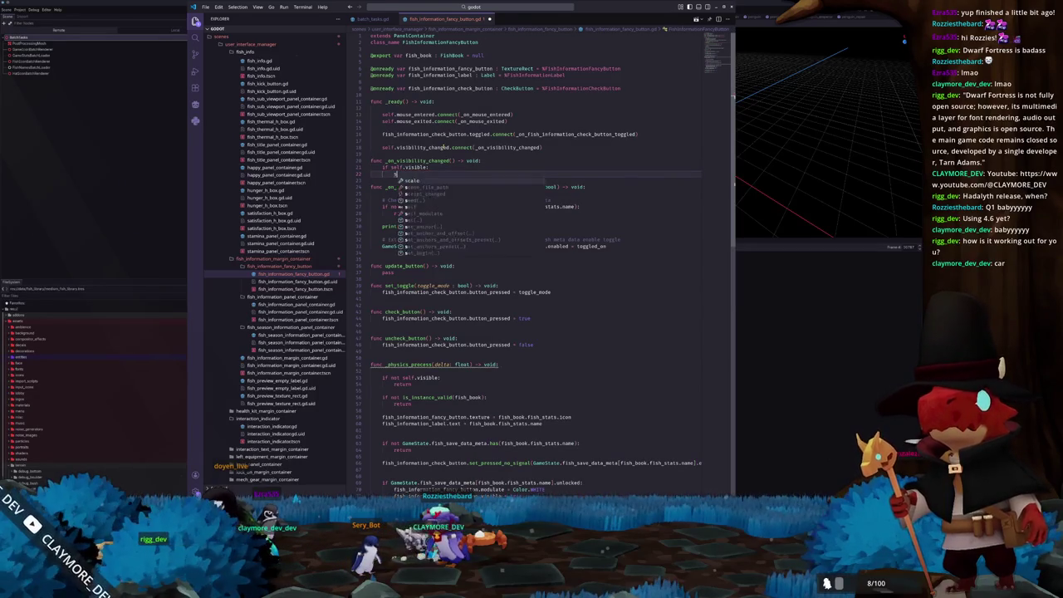
pyautogui.press('Return')
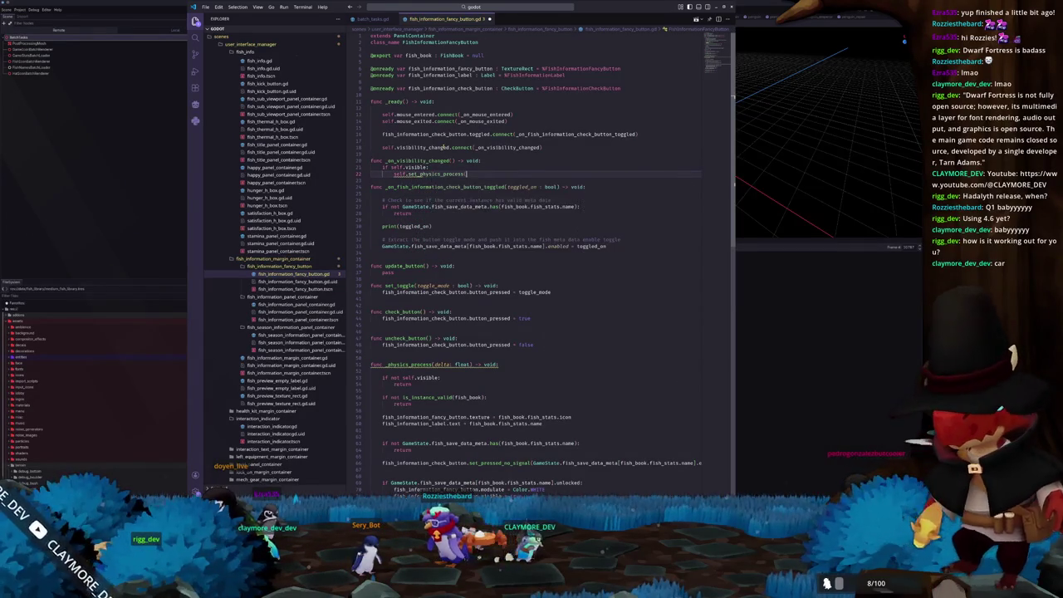
pyautogui.write('true')
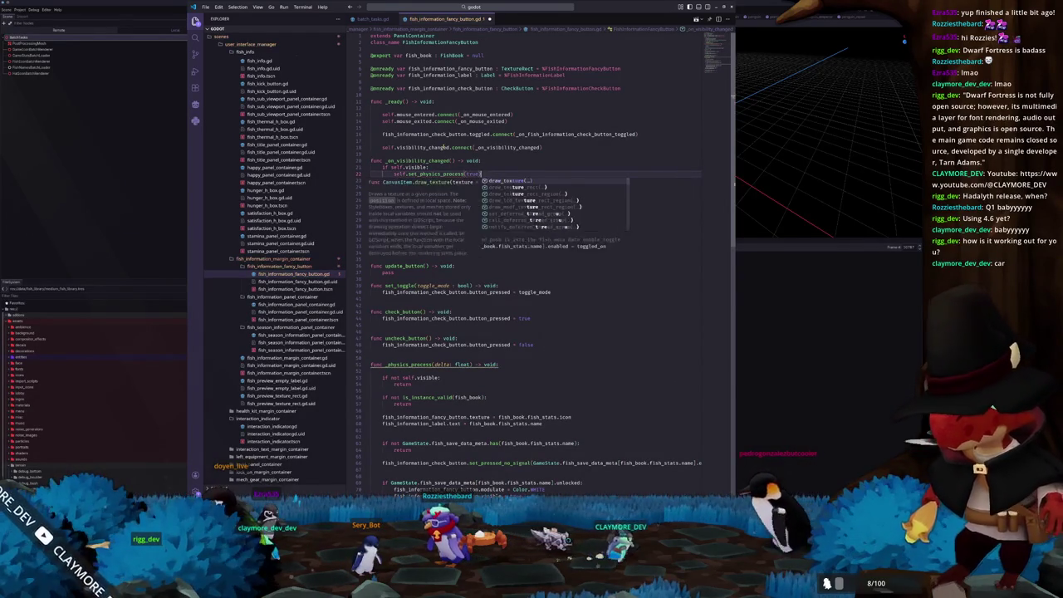
pyautogui.press('Return')
pyautogui.press('BackSpace')
# - Change the call's argument to false, delete the redundant duplicate line, and open a new body line
pyautogui.write('eelf.')
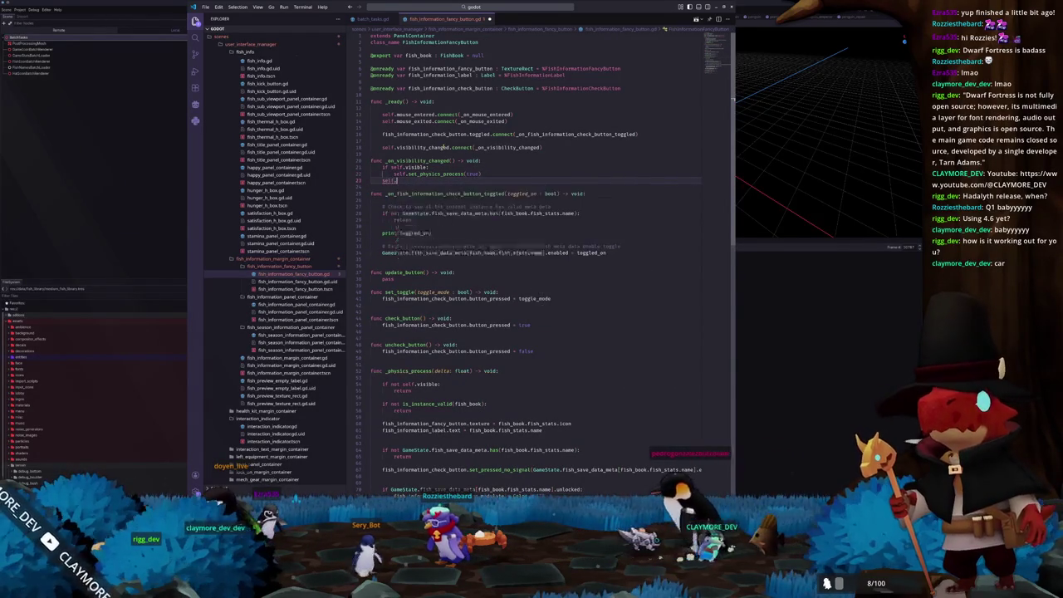
pyautogui.write('set_phy')
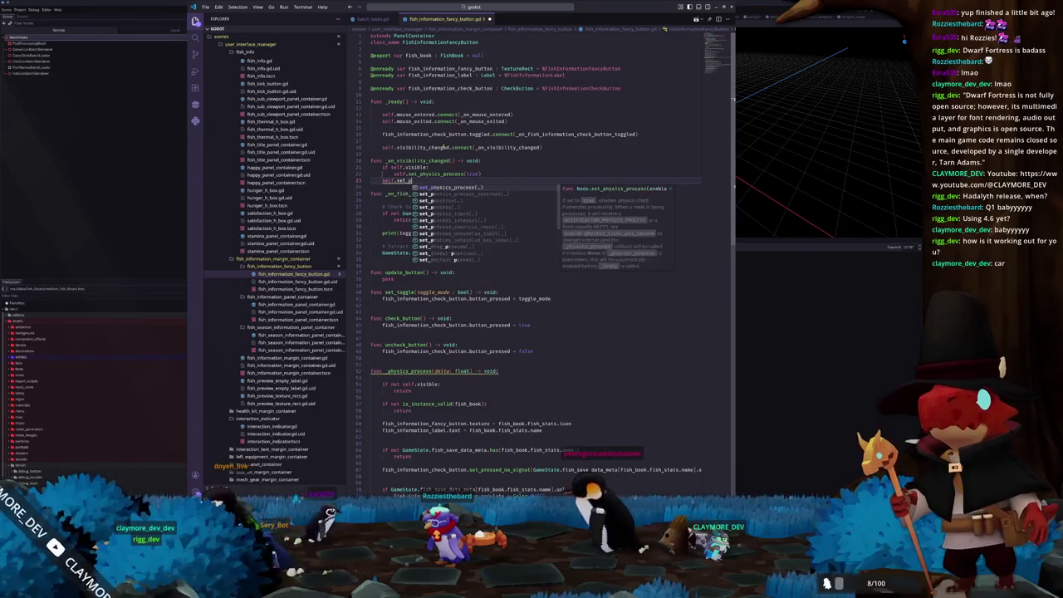
pyautogui.press('Return')
pyautogui.write('fa')
pyautogui.press('Return')
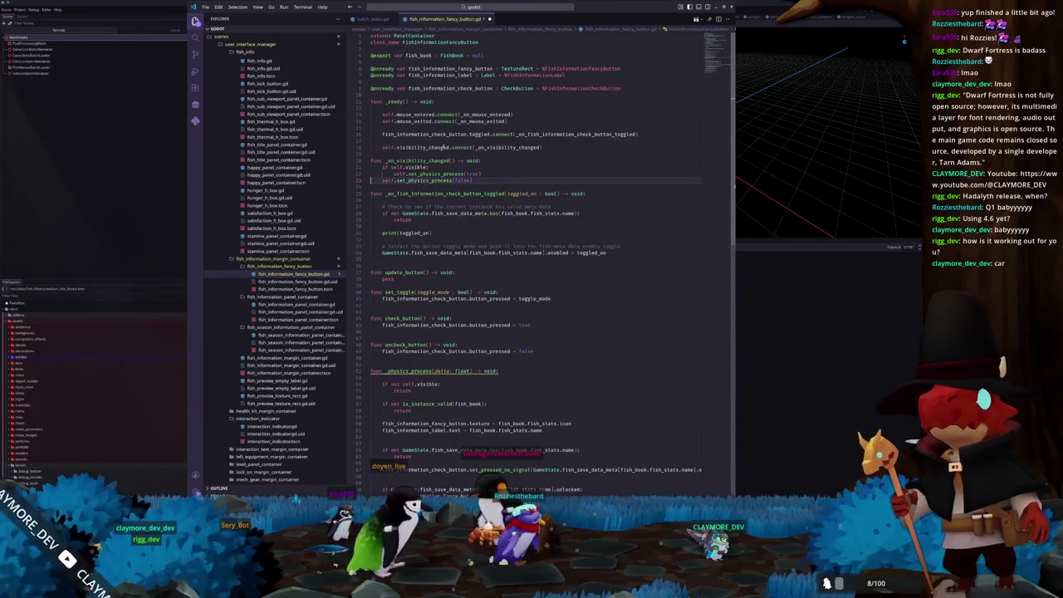
pyautogui.hotkey('ctrl', 'l')
pyautogui.press('BackSpace')
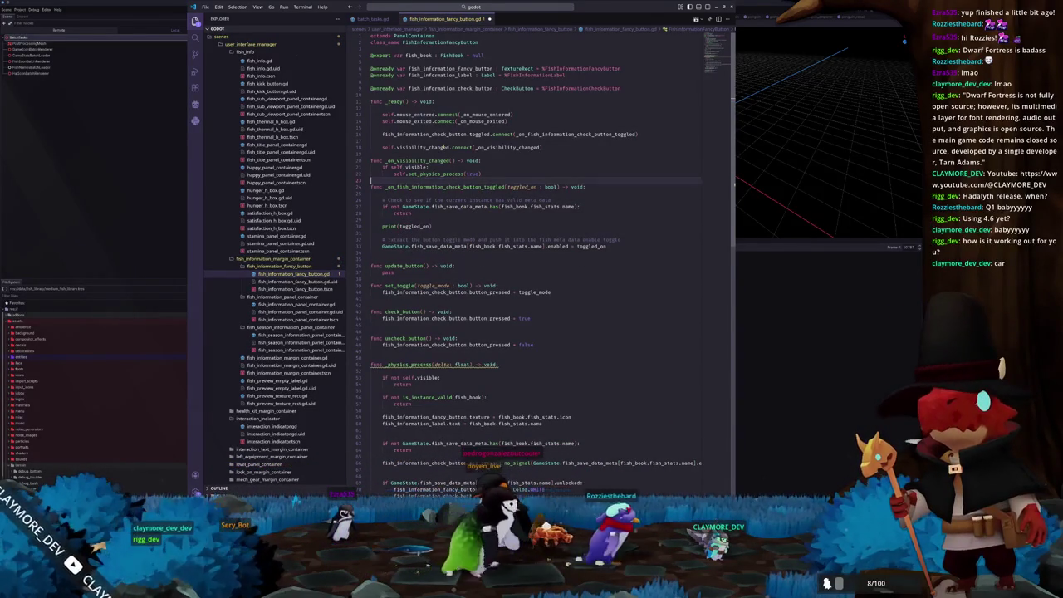
pyautogui.press('Return')
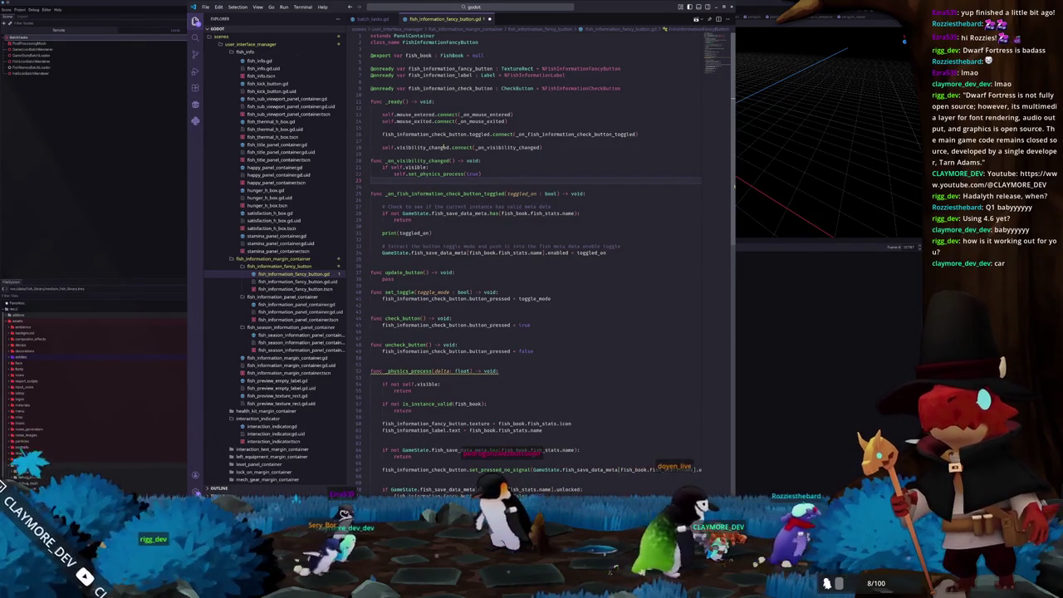
pyautogui.press('Up')
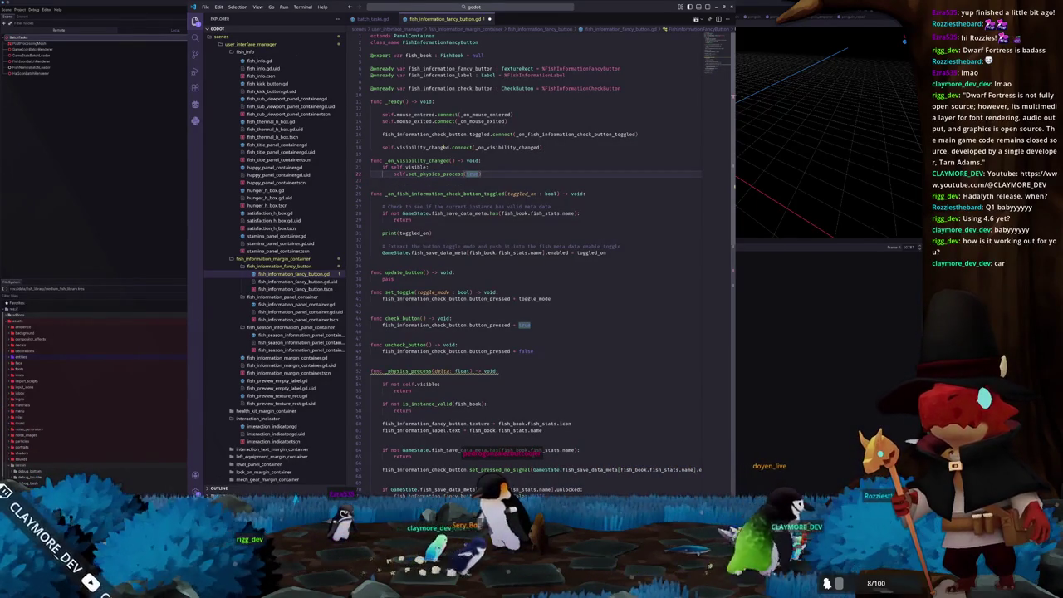
pyautogui.write('false')
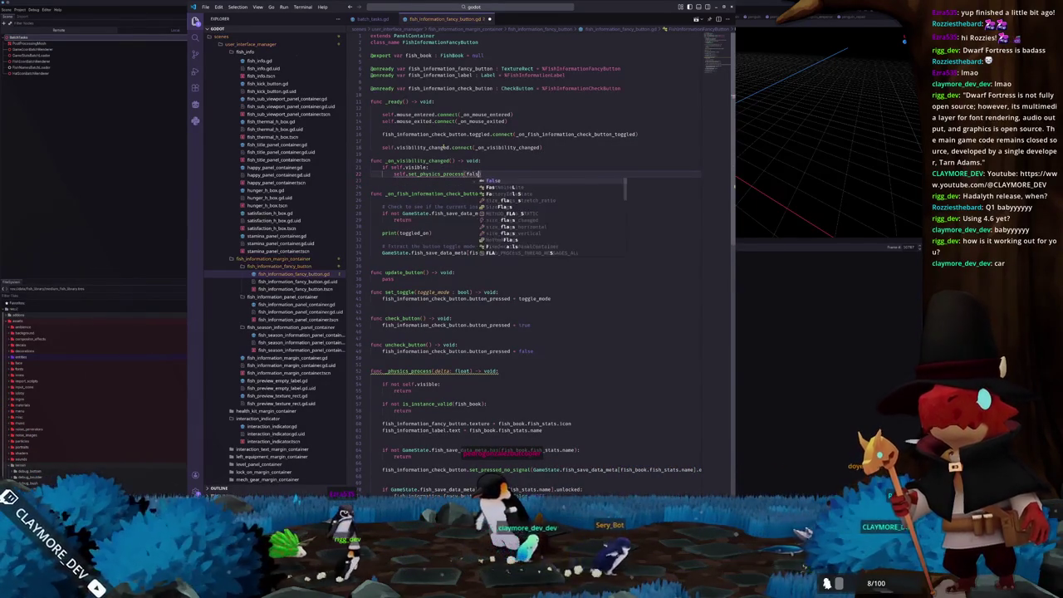
pyautogui.press('Down')
pyautogui.press('Up')
pyautogui.press('Up')
pyautogui.press('Up')
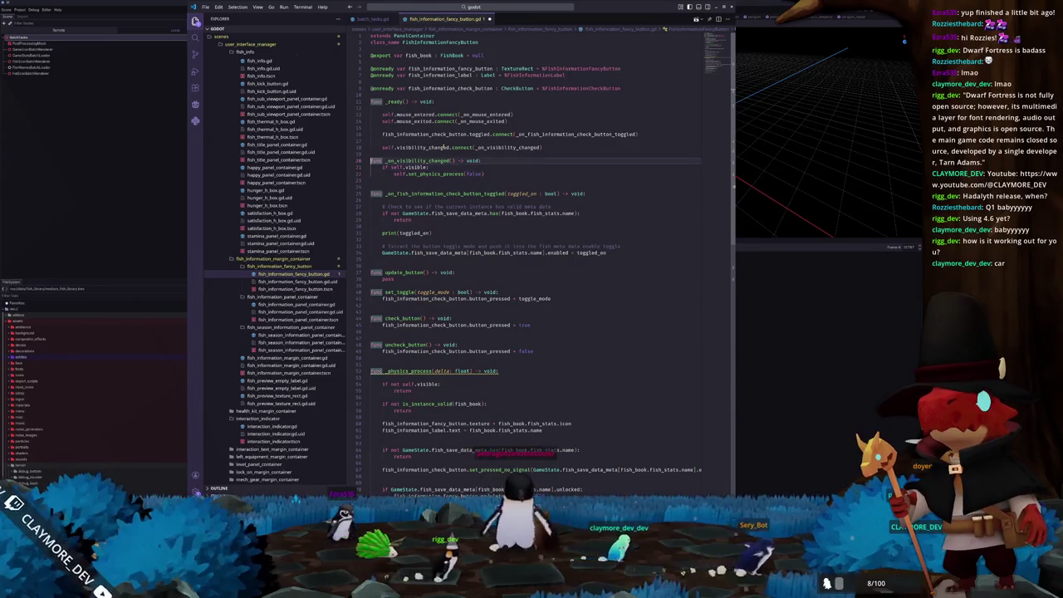
pyautogui.press('Return')
pyautogui.press('Return')
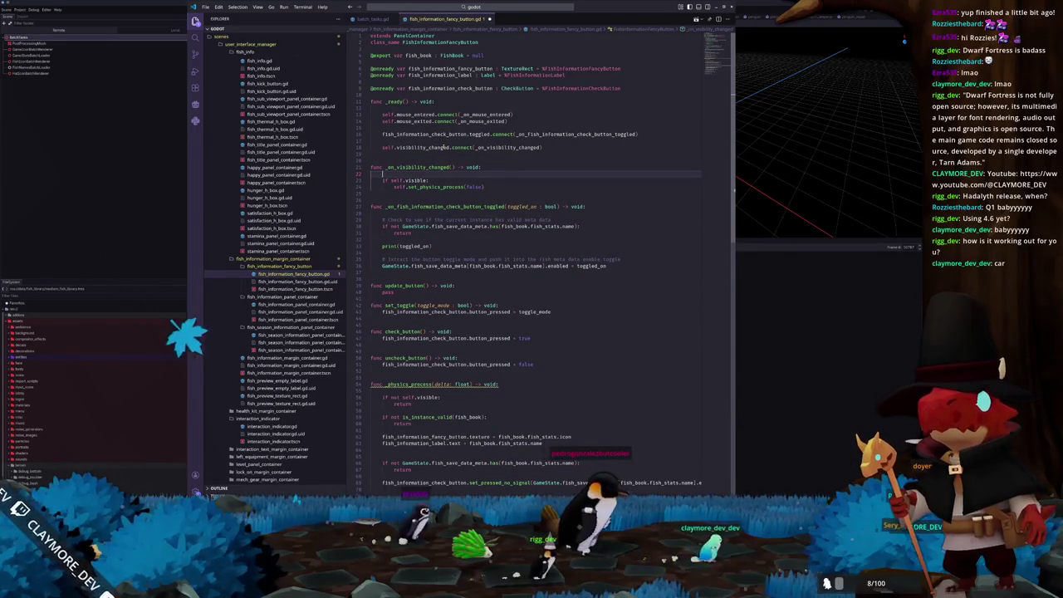
# - Make line 22 call _physics_process with 1.0/float(Engine.physics_ticks_per_second)
pyautogui.write('_phys')
pyautogui.press('Return')
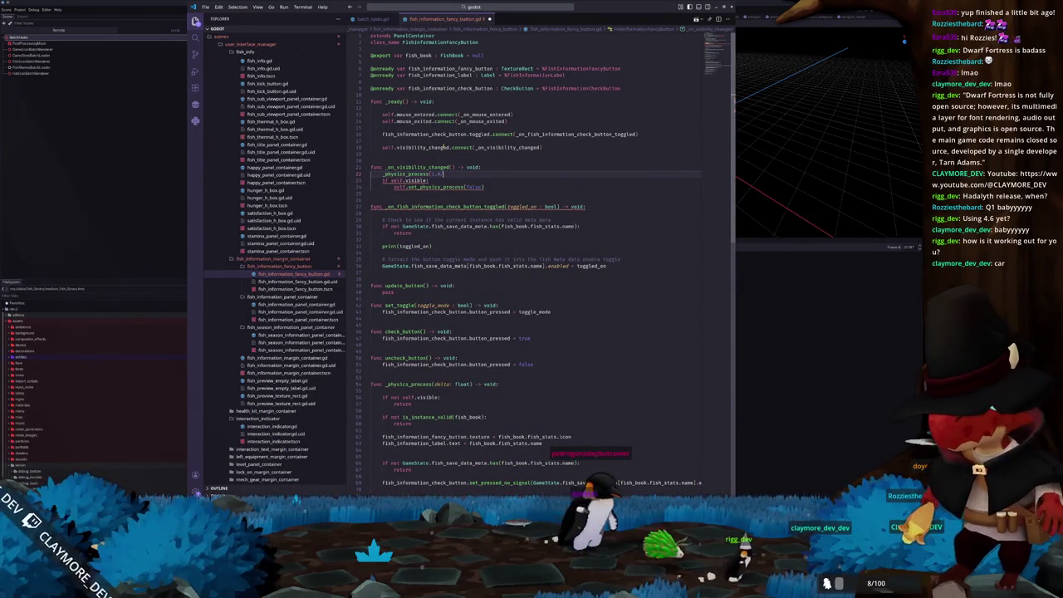
pyautogui.write('/ Engine.phy')
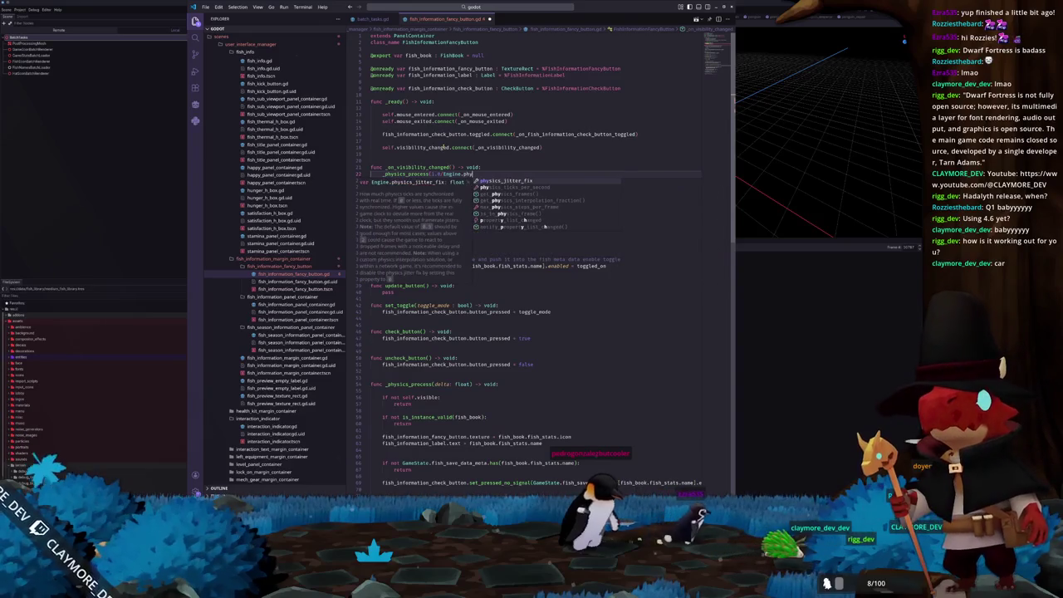
pyautogui.press('Return')
pyautogui.write(')')
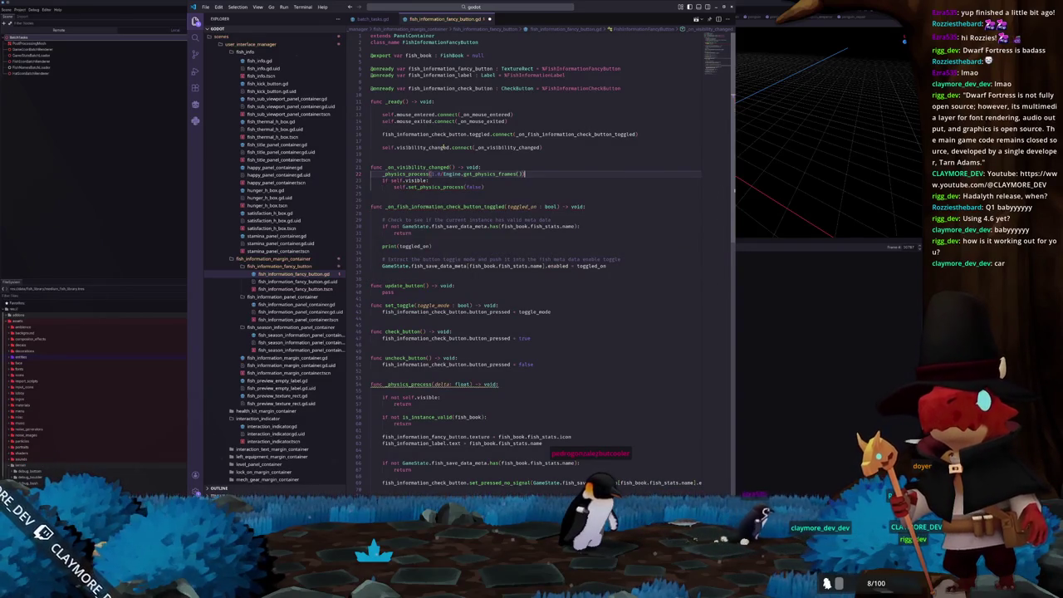
pyautogui.hotkey('ctrl', 'shift', 'Left')
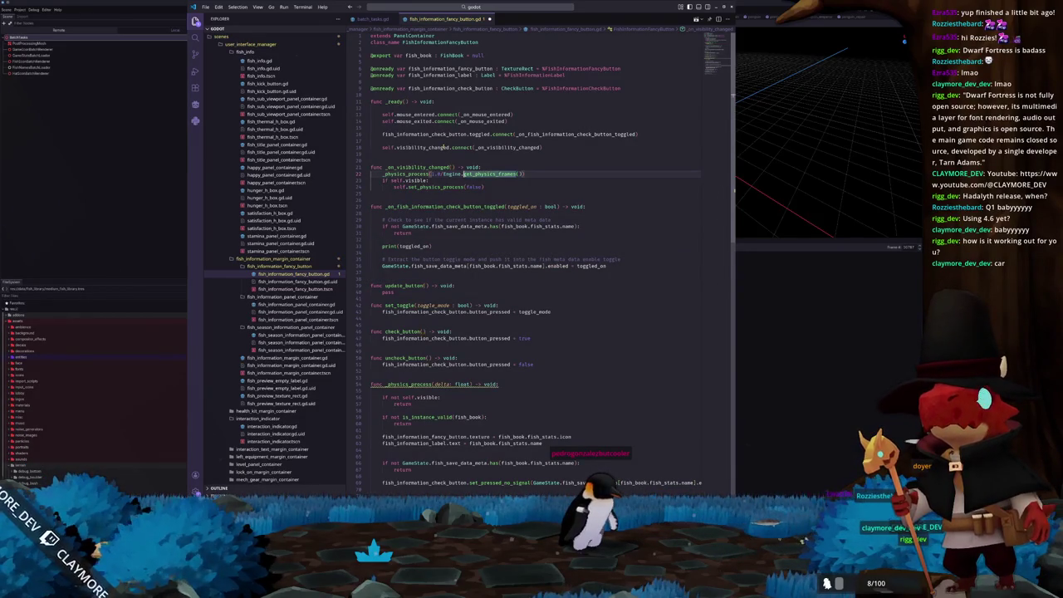
pyautogui.write('physics_ticks')
pyautogui.press('Return')
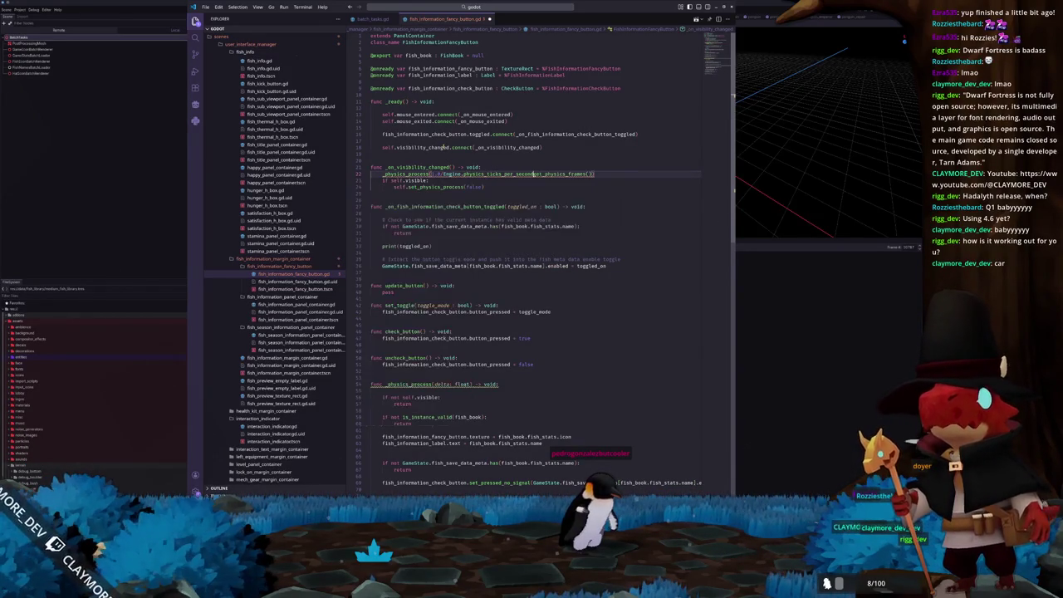
pyautogui.press('Delete')
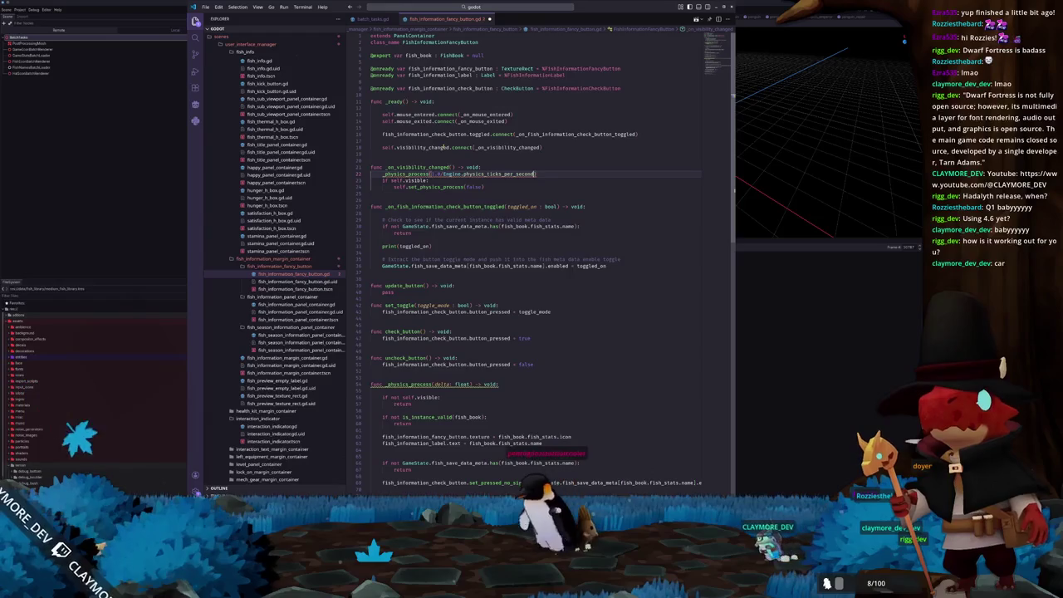
pyautogui.write('float(')
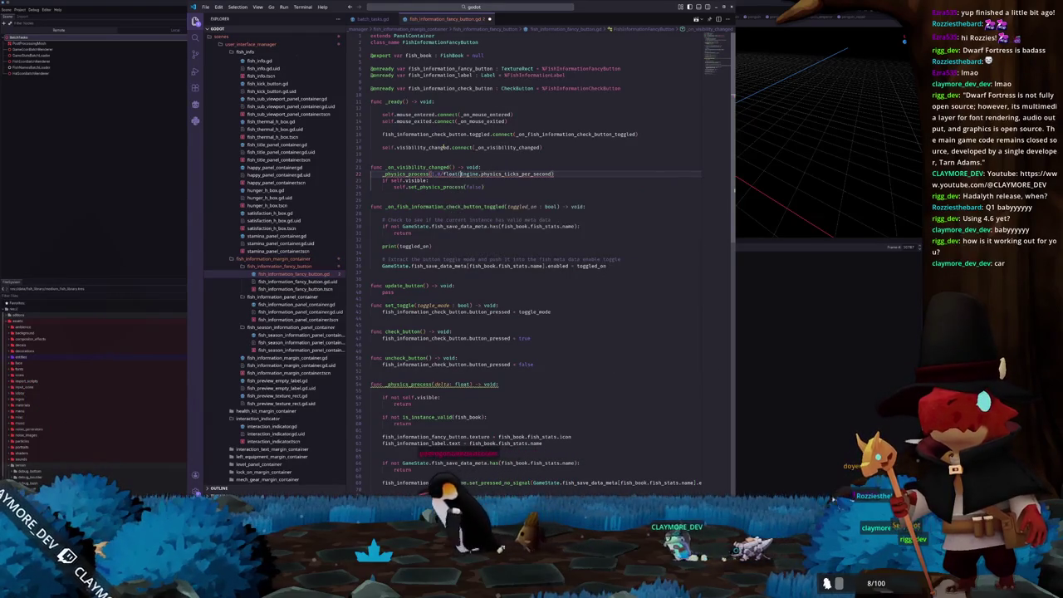
pyautogui.press('End')
pyautogui.write(')')
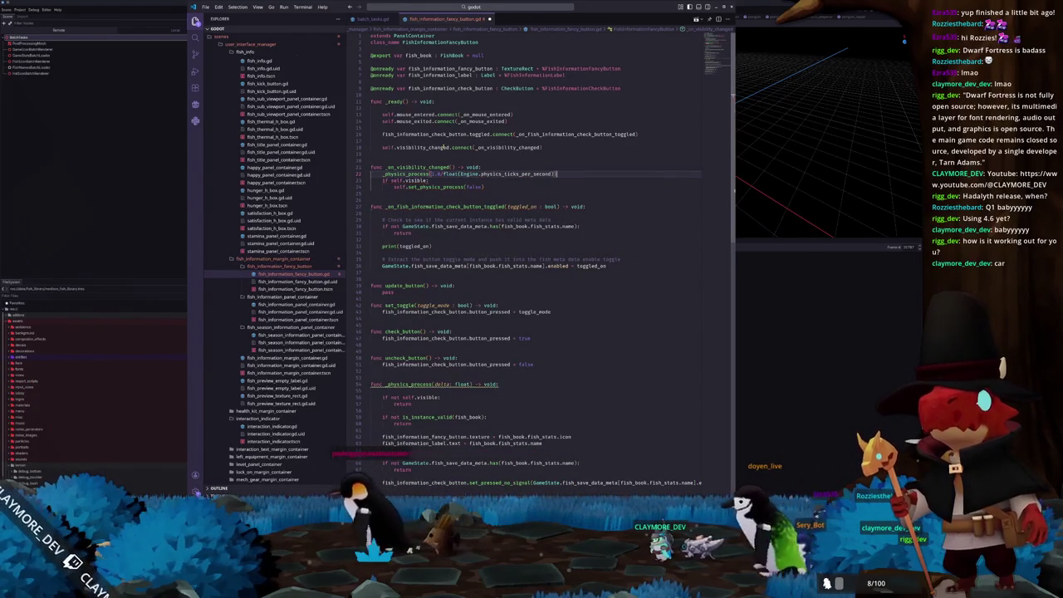
# - Change the check to 'if not self.visible:' and paste set_physics_process(false) into _ready
pyautogui.press('Down')
pyautogui.press('Down')
pyautogui.press('Down')
pyautogui.press('Up')
pyautogui.press('Up')
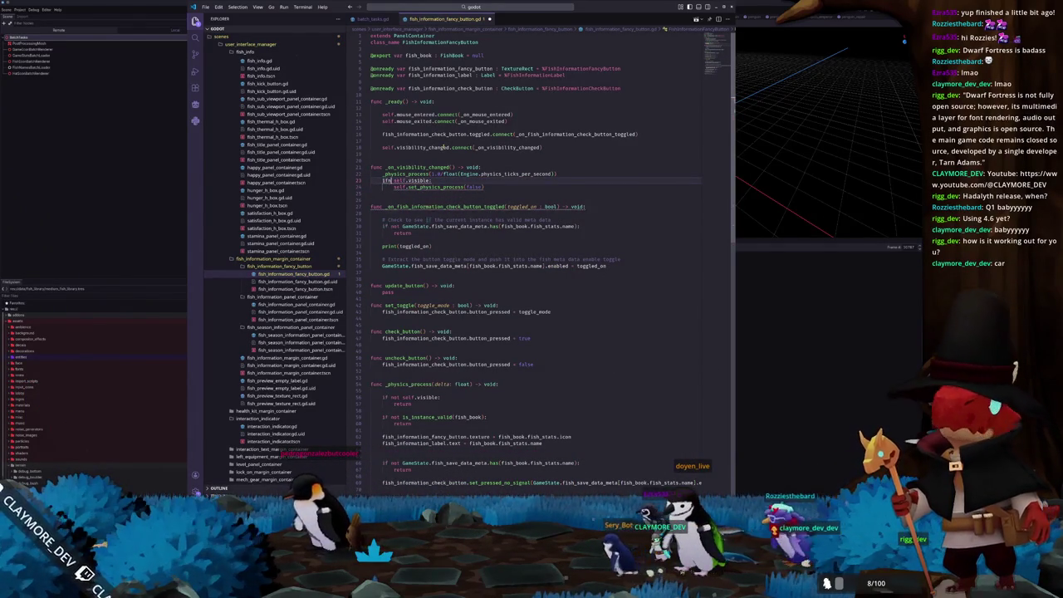
pyautogui.write('not')
pyautogui.press('Escape')
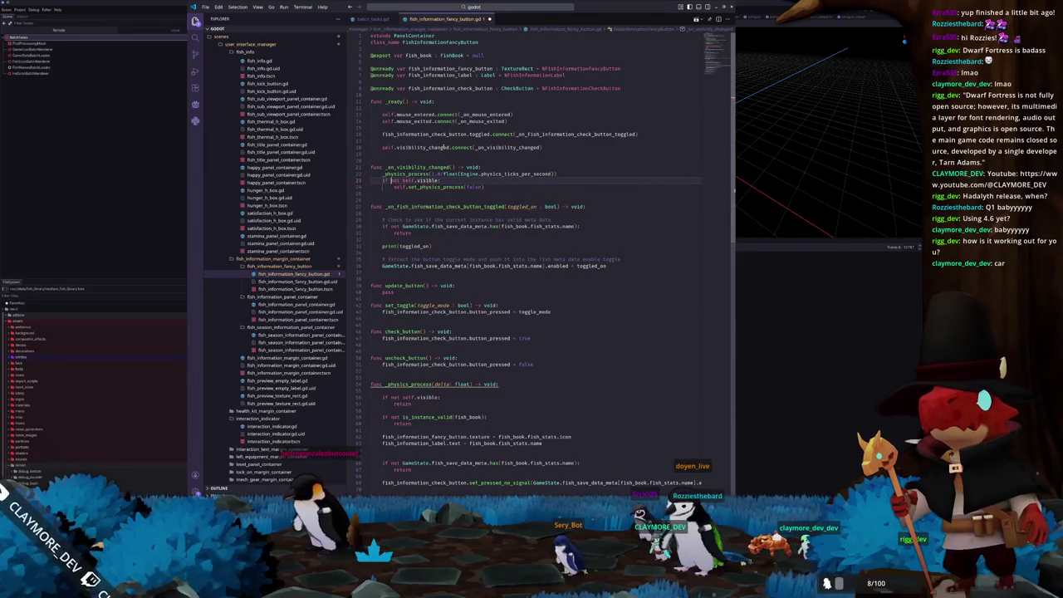
pyautogui.press('Up')
pyautogui.press('Up')
pyautogui.press('Up')
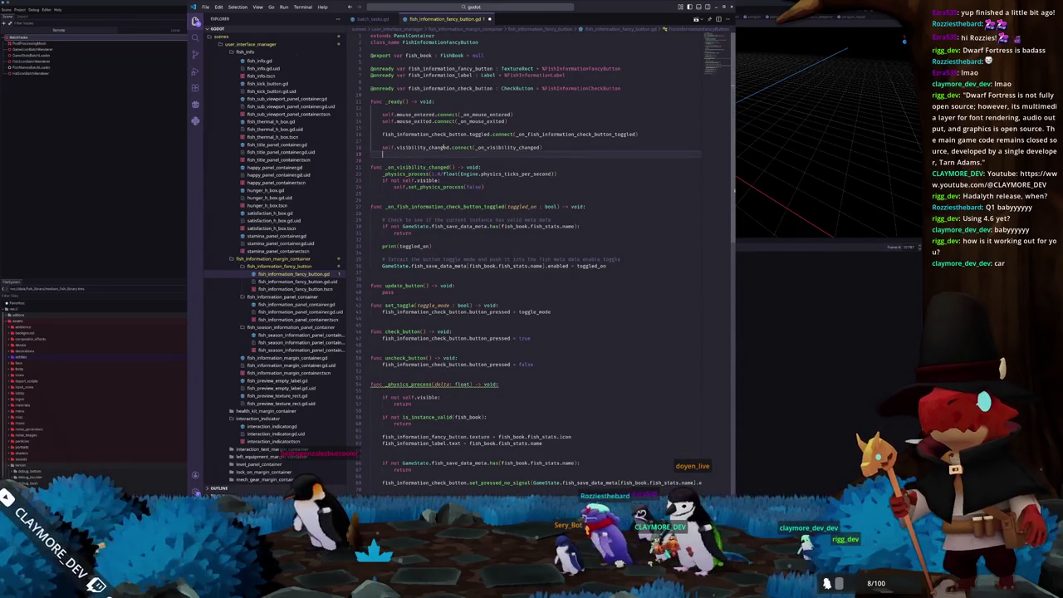
pyautogui.write('self.set_physics_process(false)')
pyautogui.scroll(-1, 448, 150)
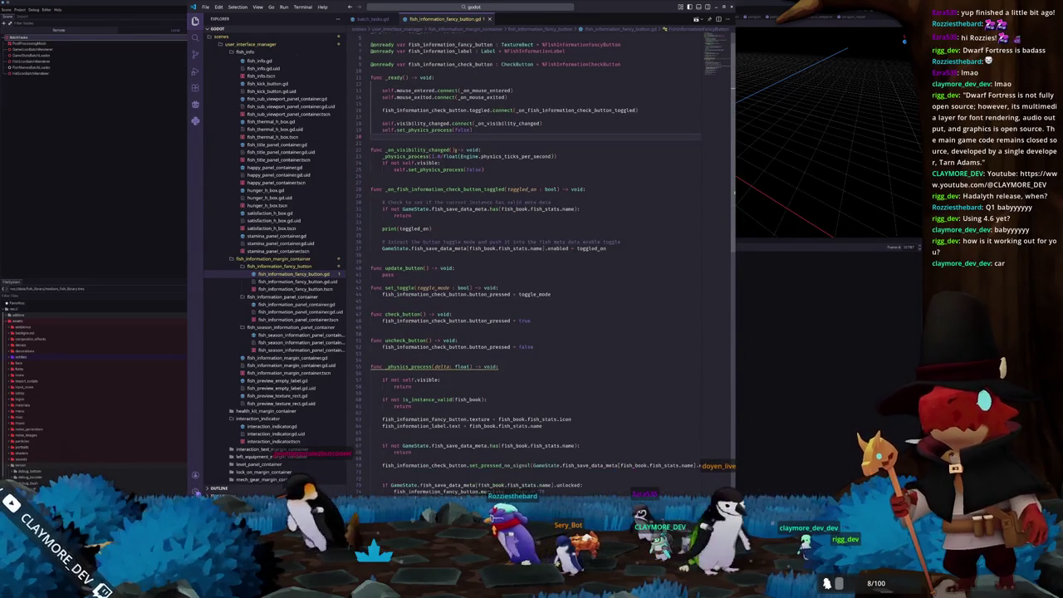
pyautogui.hotkey('alt', 'Tab')
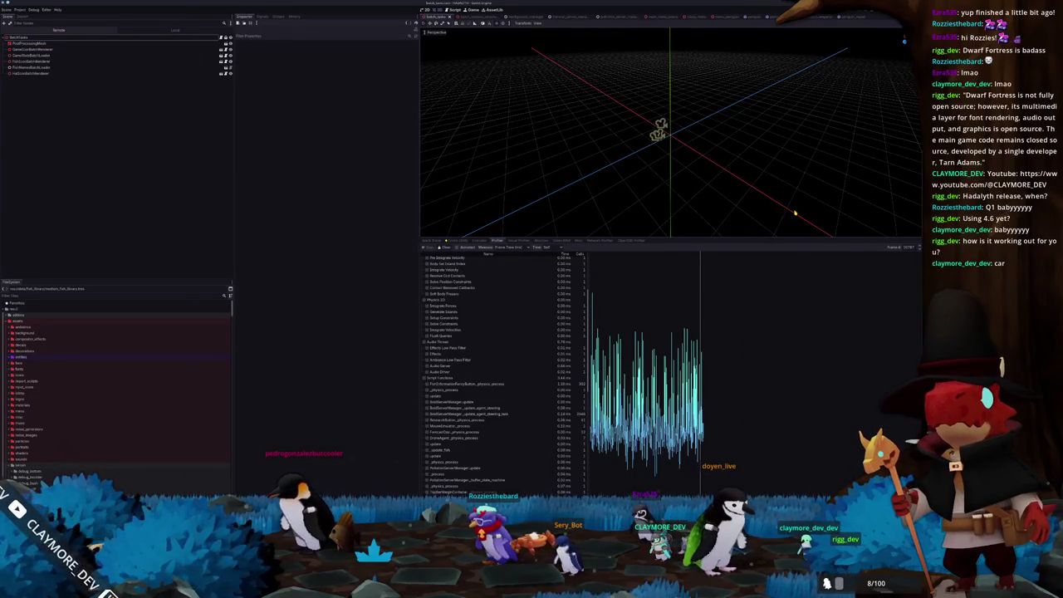
# - Stop the running Hadalyth project with F8 and relaunch it with F5
pyautogui.press('F8')
pyautogui.press('F5')
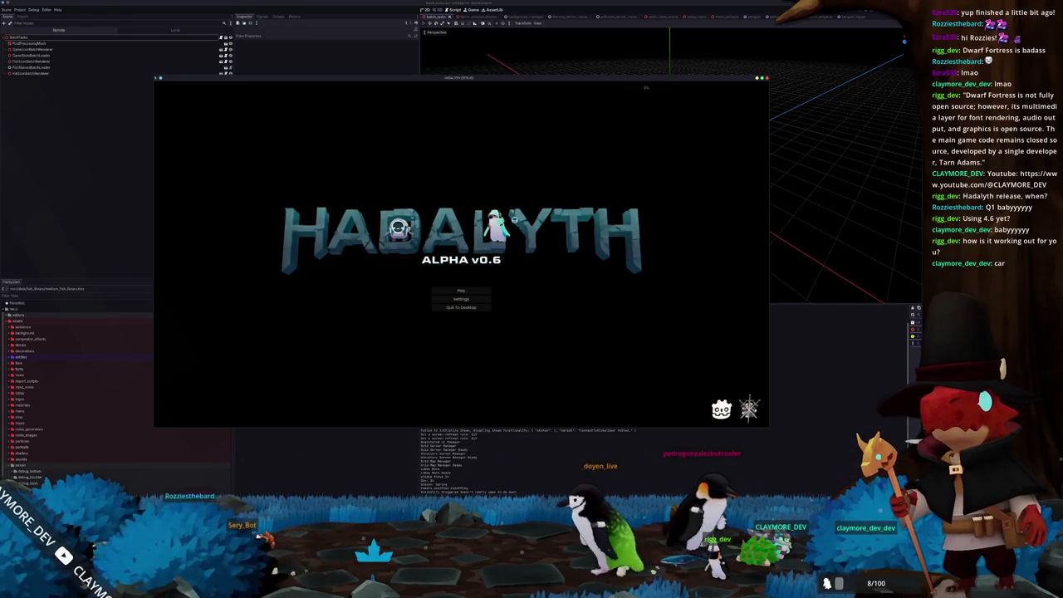
# - Load the Voyager save slot and walk the character around the base with WASD
pyautogui.click(461, 290)
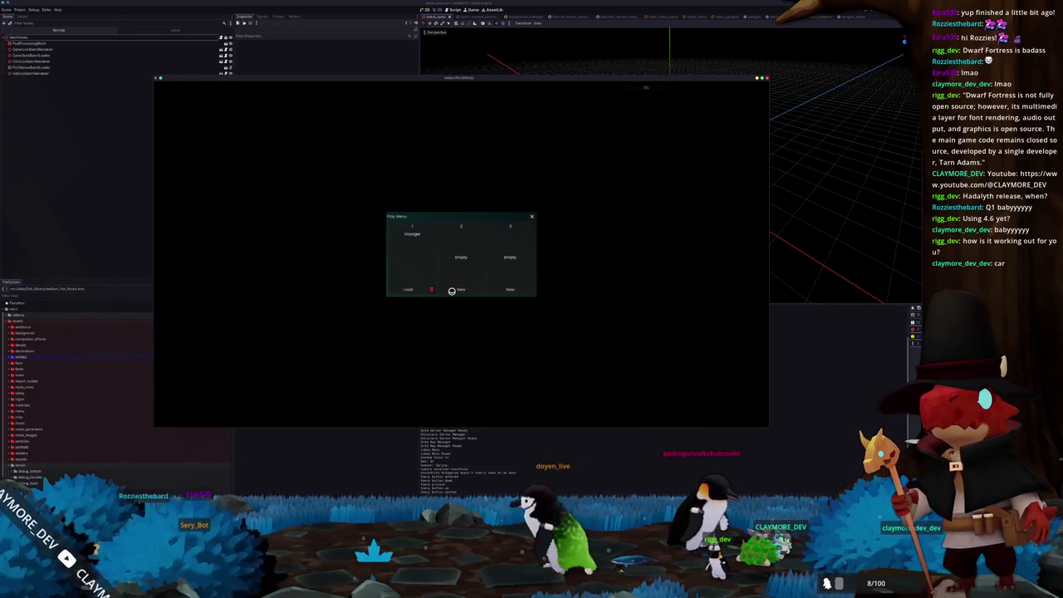
pyautogui.click(409, 290)
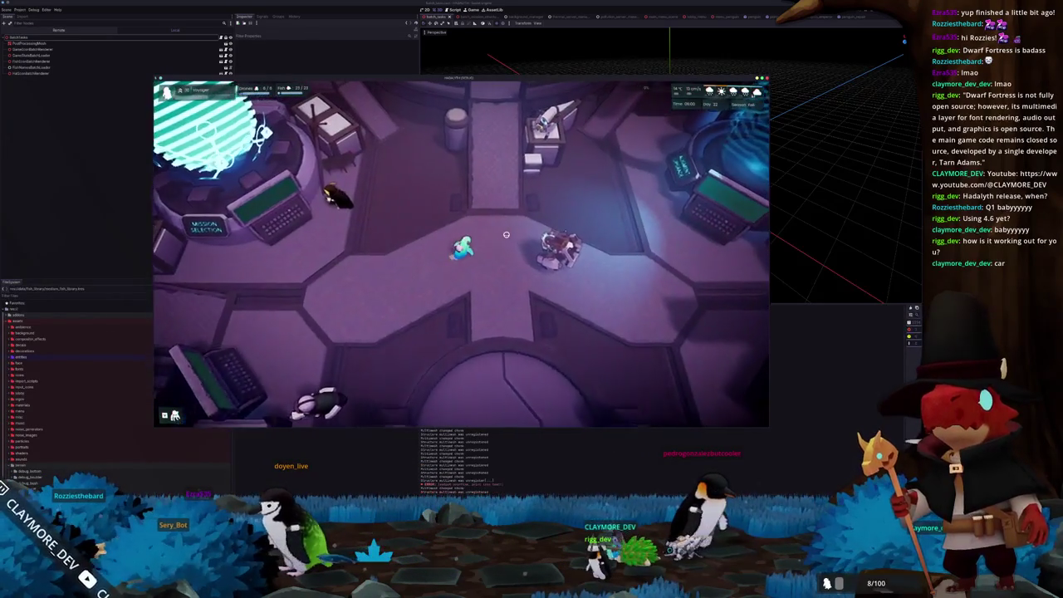
pyautogui.press('w')
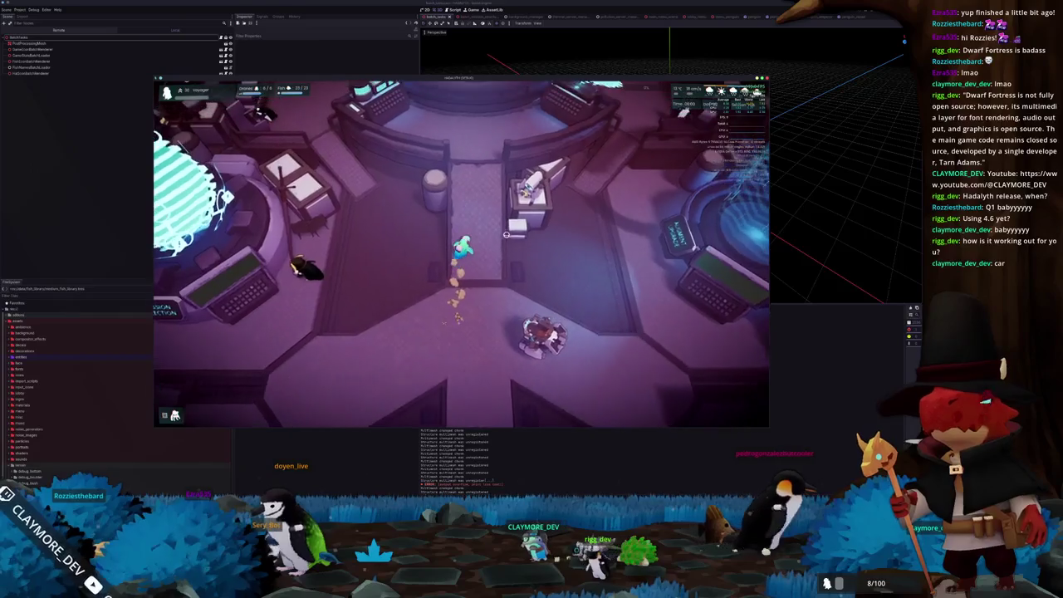
pyautogui.press('w')
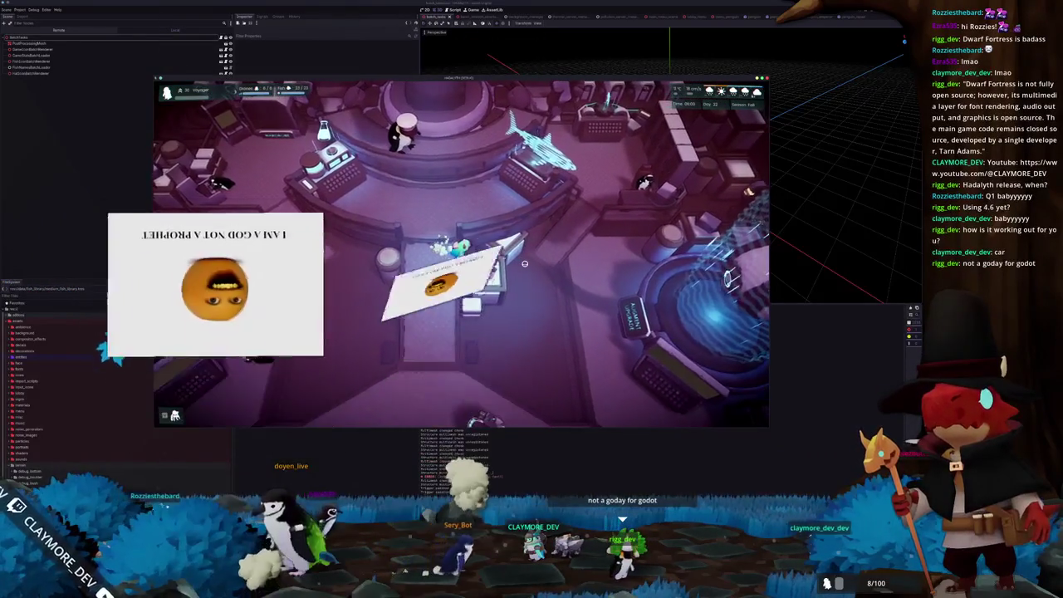
pyautogui.press('s')
pyautogui.press('d')
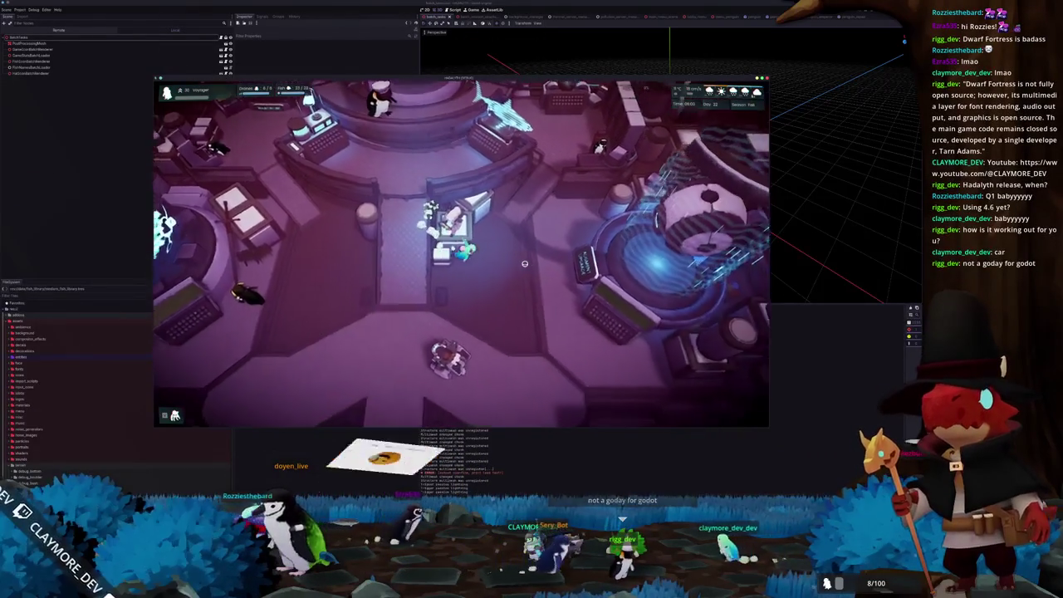
pyautogui.press('w')
pyautogui.press('d')
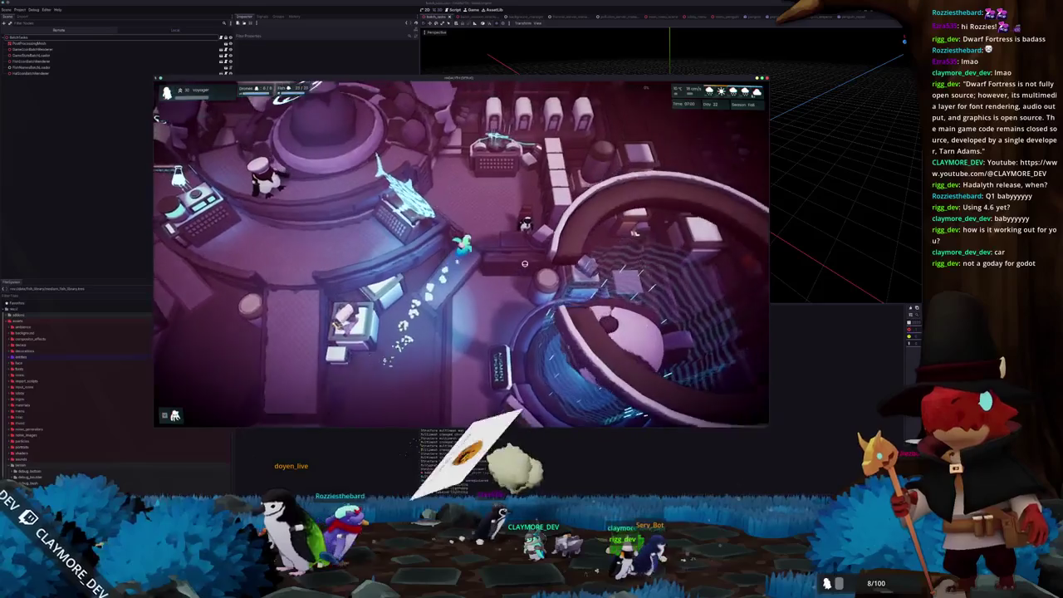
pyautogui.press('w')
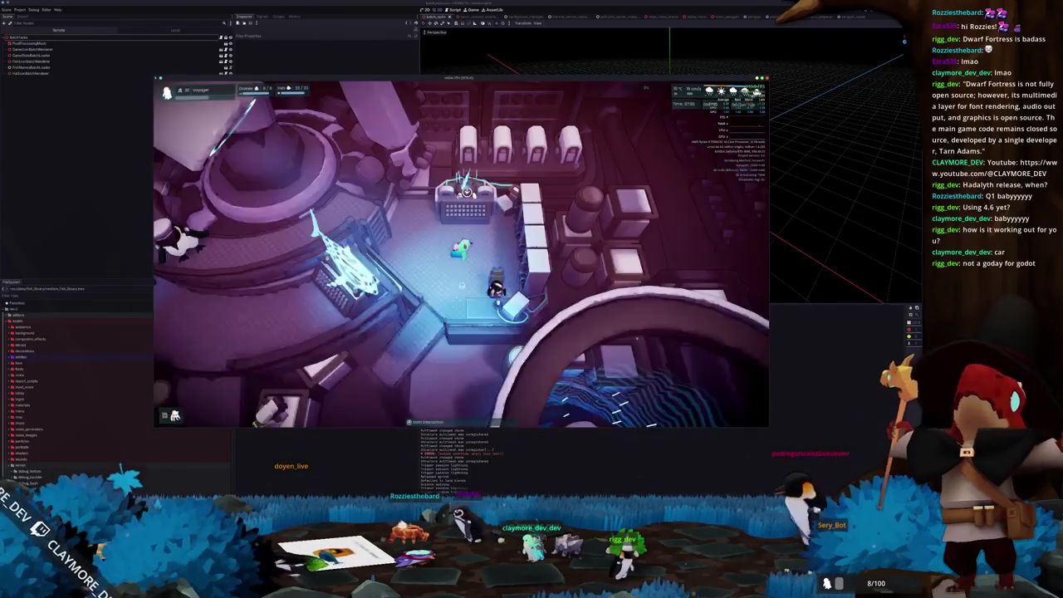
# - Pause to review the game's Display settings, then close the game
pyautogui.press('Escape')
pyautogui.click(461, 249)
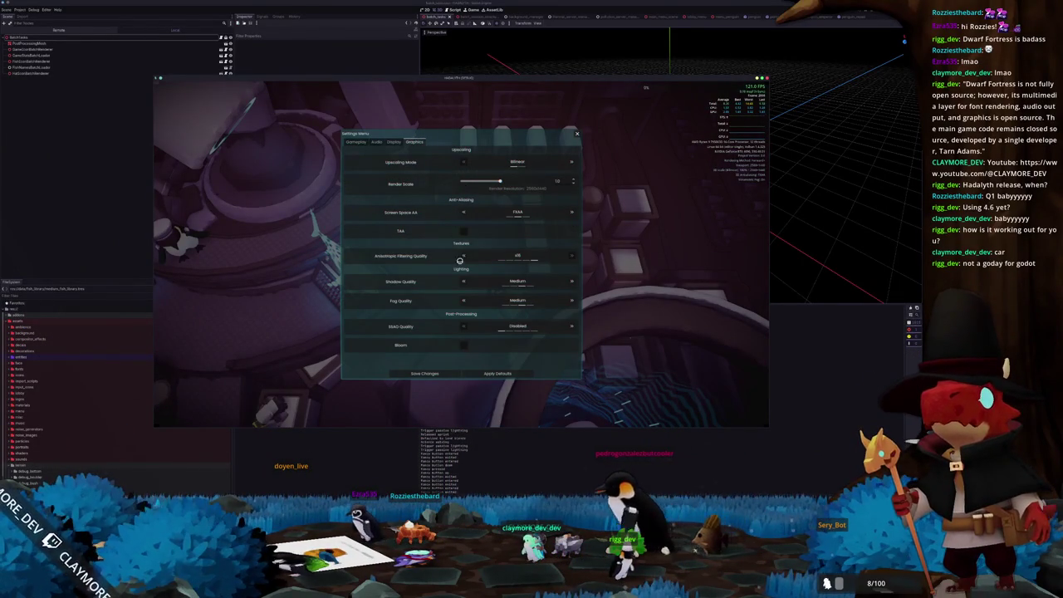
pyautogui.click(391, 142)
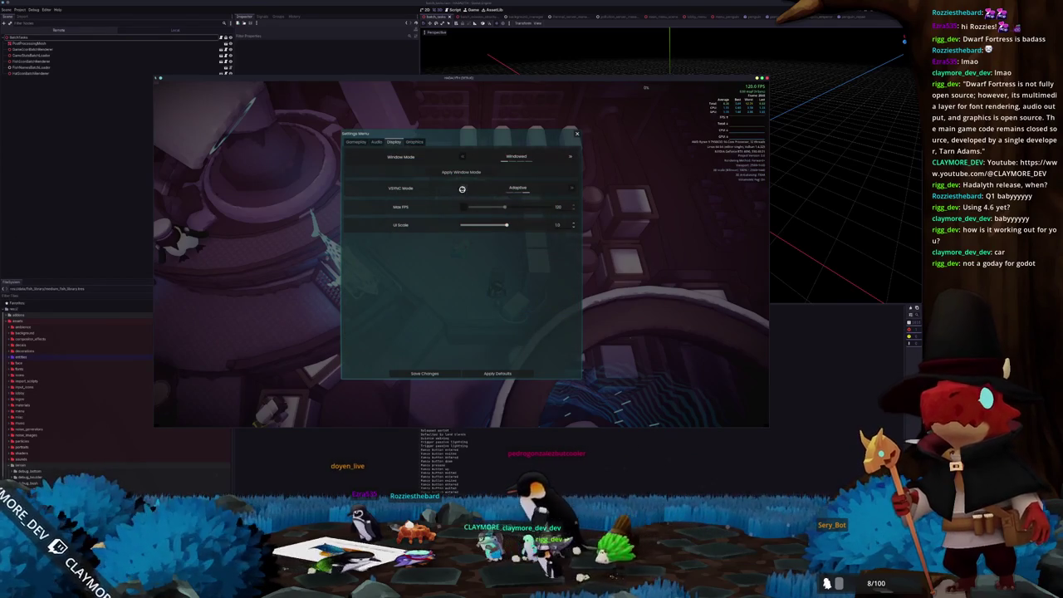
pyautogui.press('Escape')
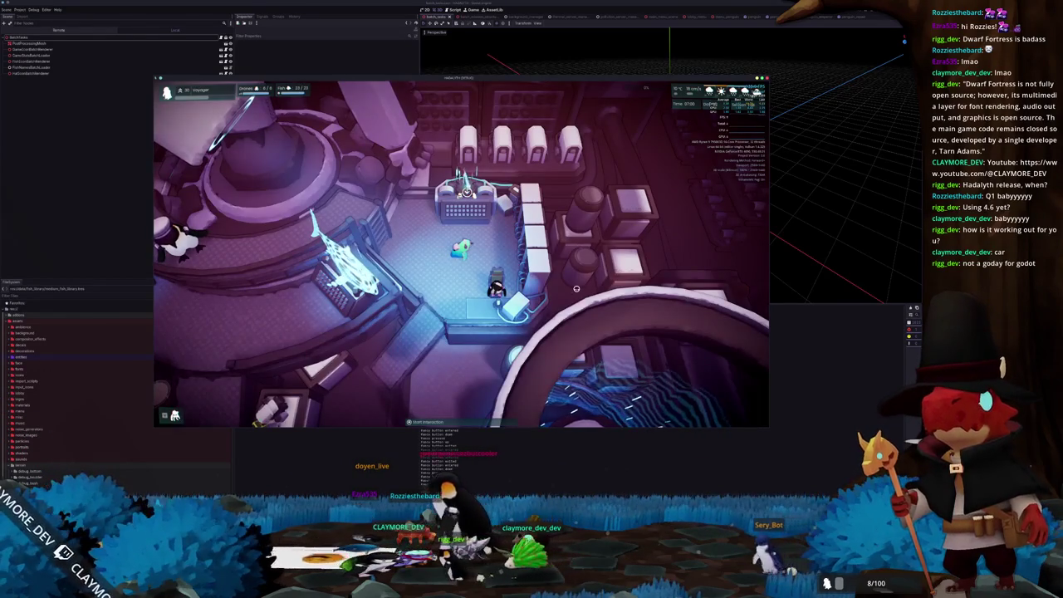
pyautogui.press('F8')
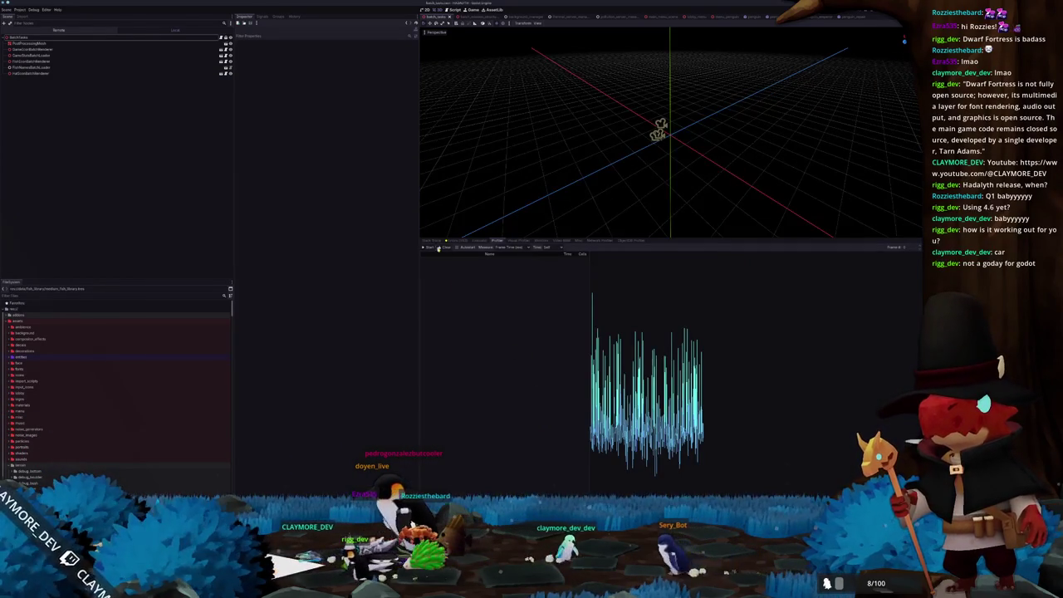
# - Clear and restart the profiler capture, set Time to Self, and scroll the function list
pyautogui.click(439, 247)
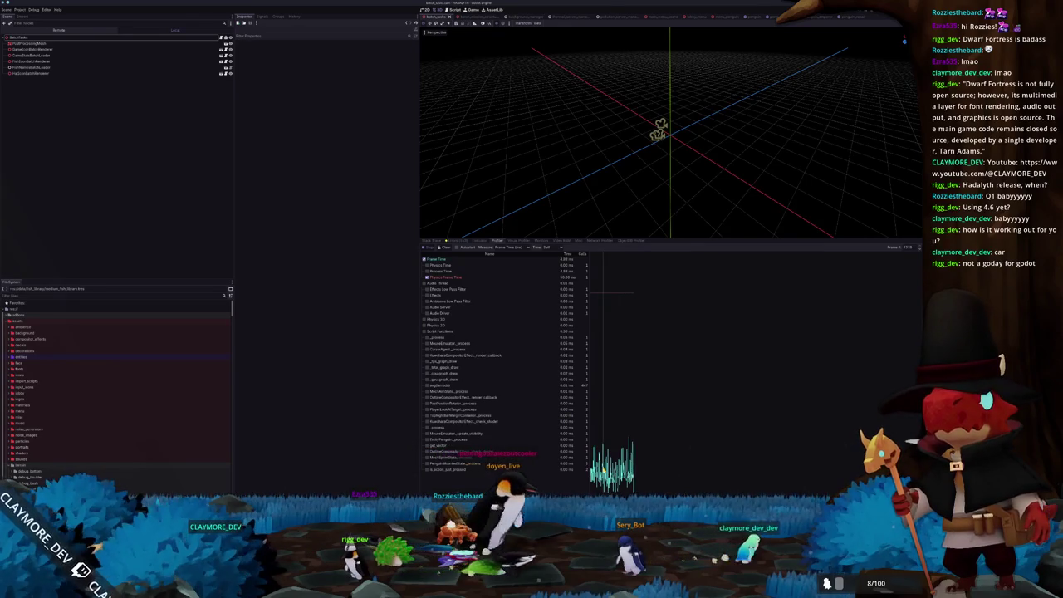
pyautogui.click(29, 476)
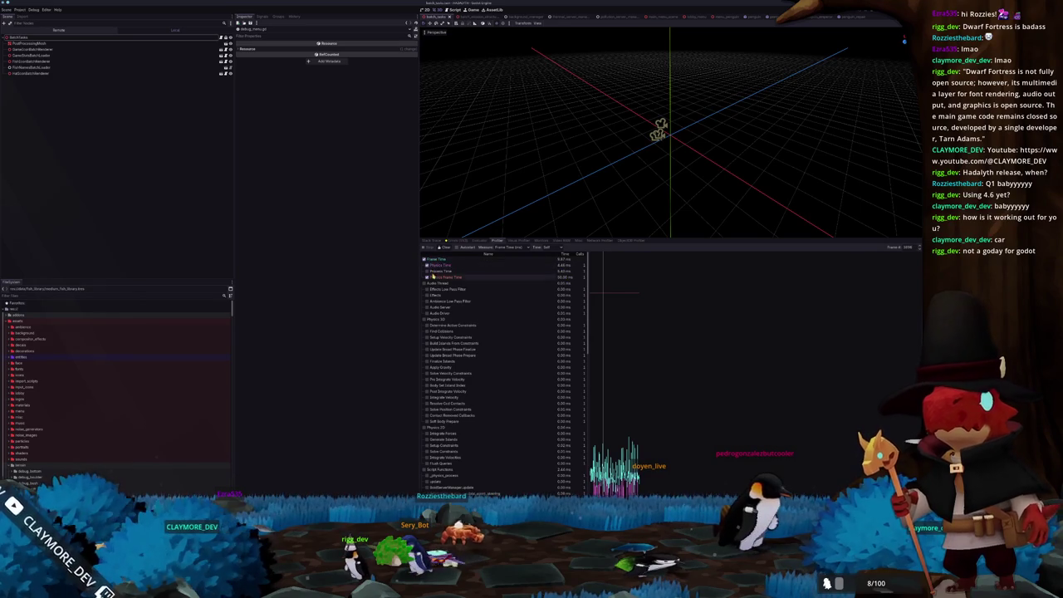
pyautogui.scroll(-3, 526, 402)
pyautogui.scroll(-3, 526, 402)
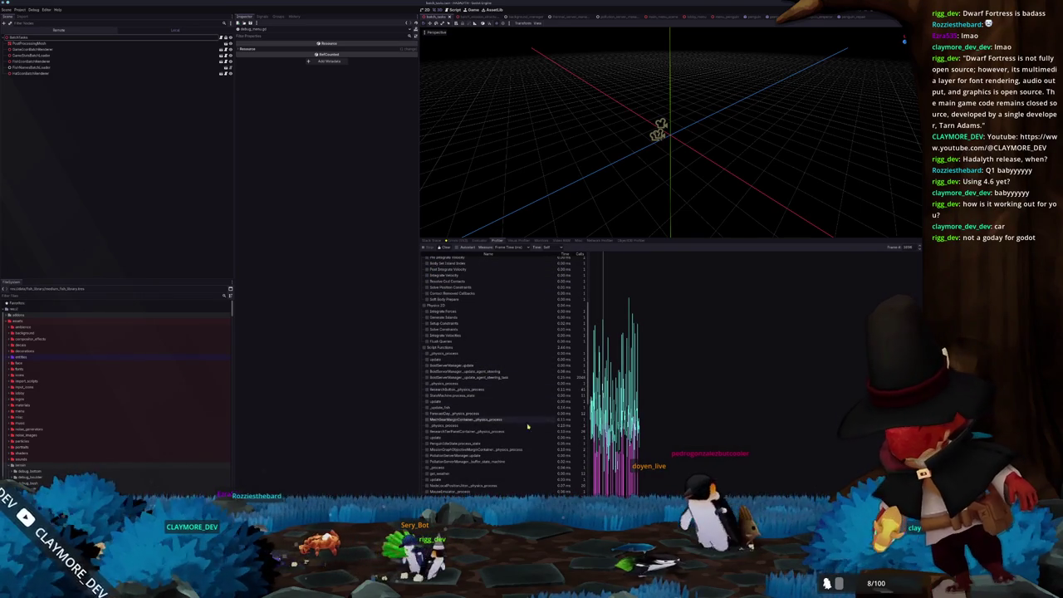
pyautogui.click(548, 259)
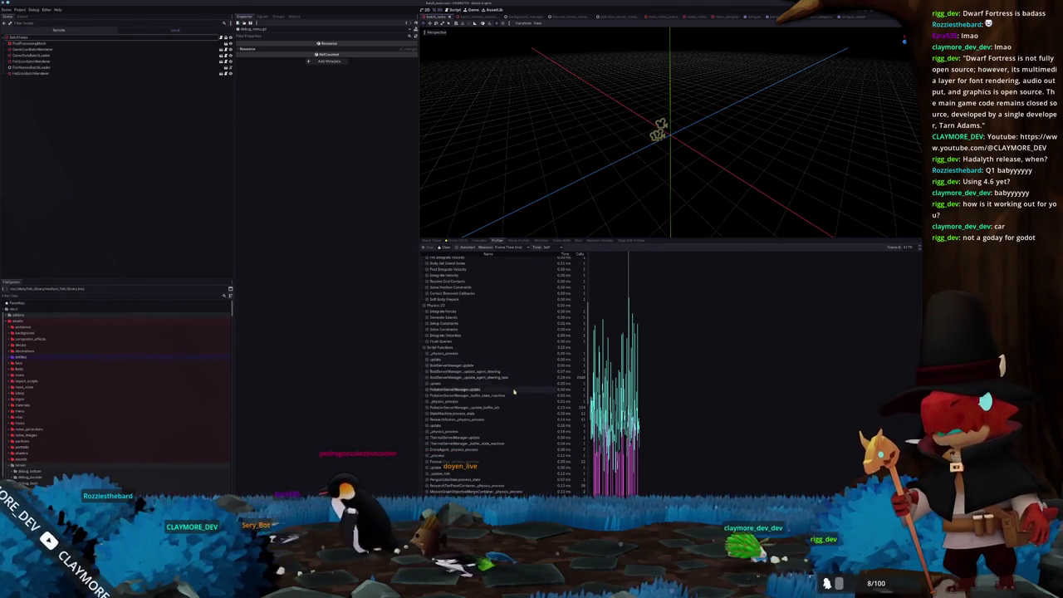
pyautogui.scroll(-5, 519, 400)
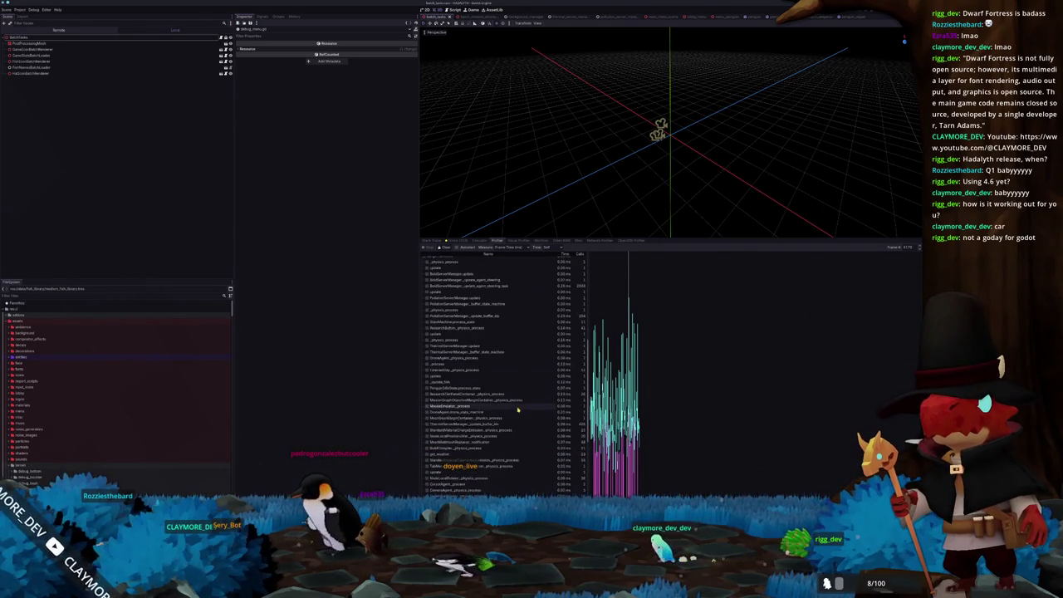
pyautogui.scroll(-2, 518, 411)
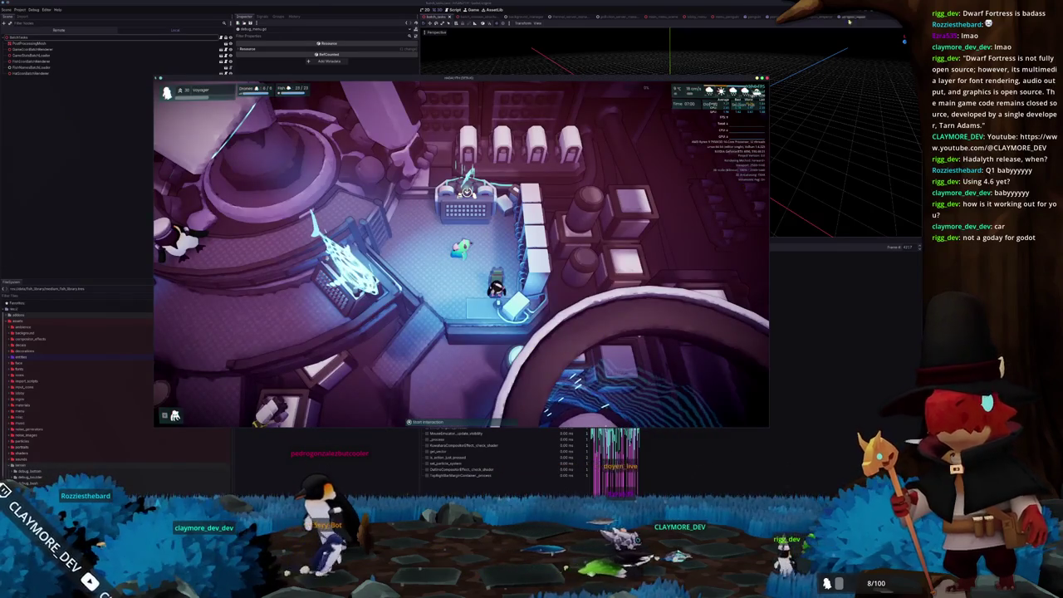
# - Pause the game, then walk the character down toward the circular platform
pyautogui.press('Escape')
pyautogui.press('Escape')
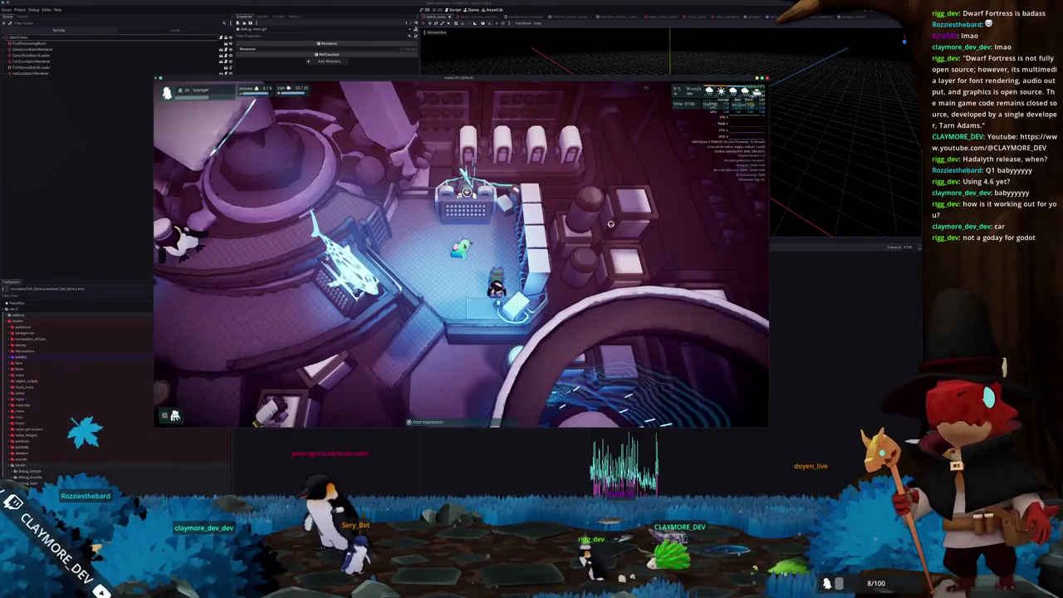
pyautogui.press('w')
pyautogui.press('s')
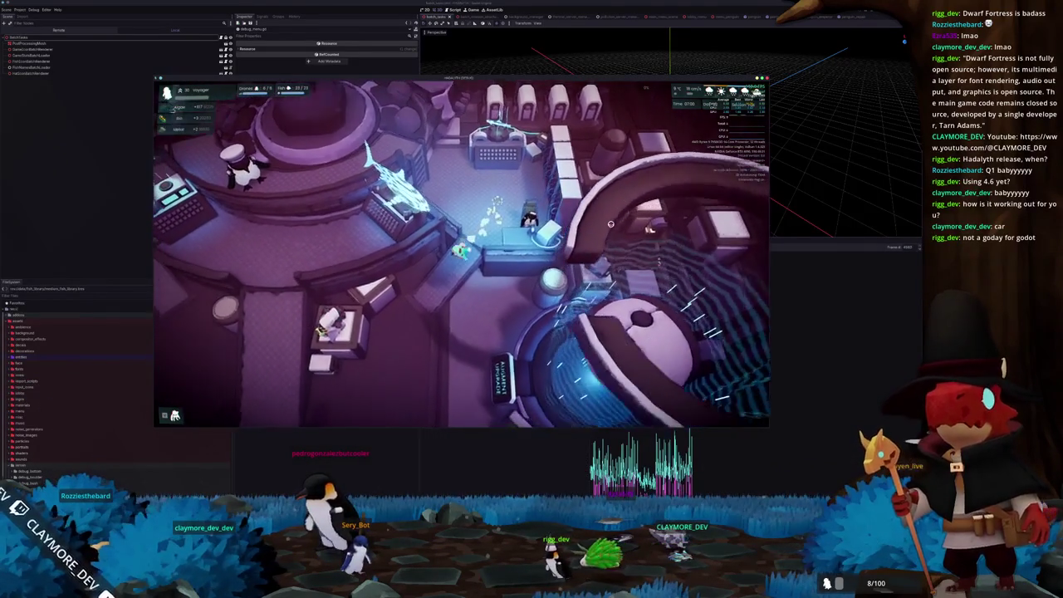
pyautogui.press('a')
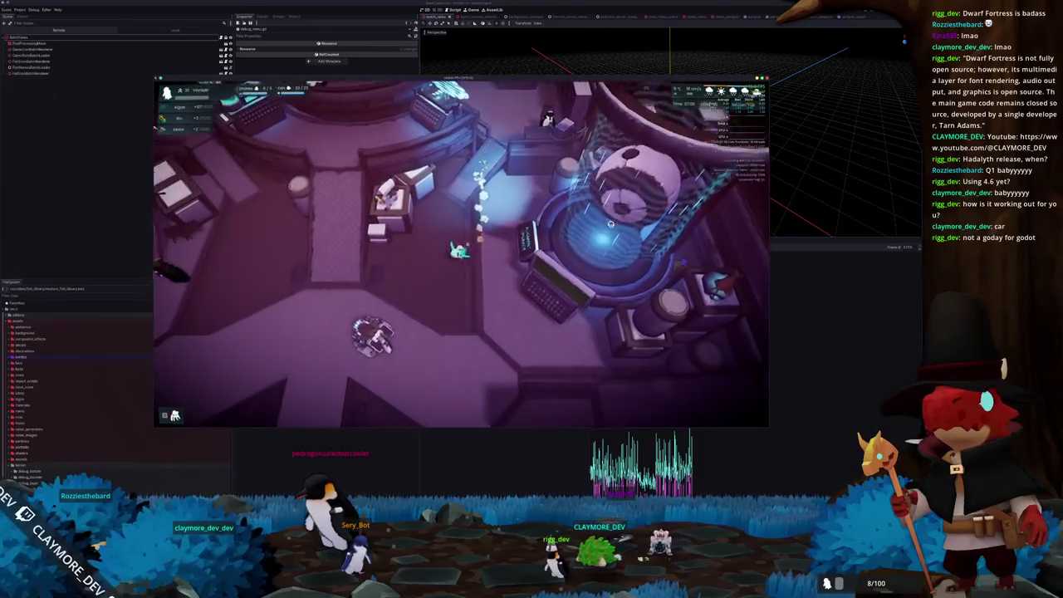
pyautogui.press('s')
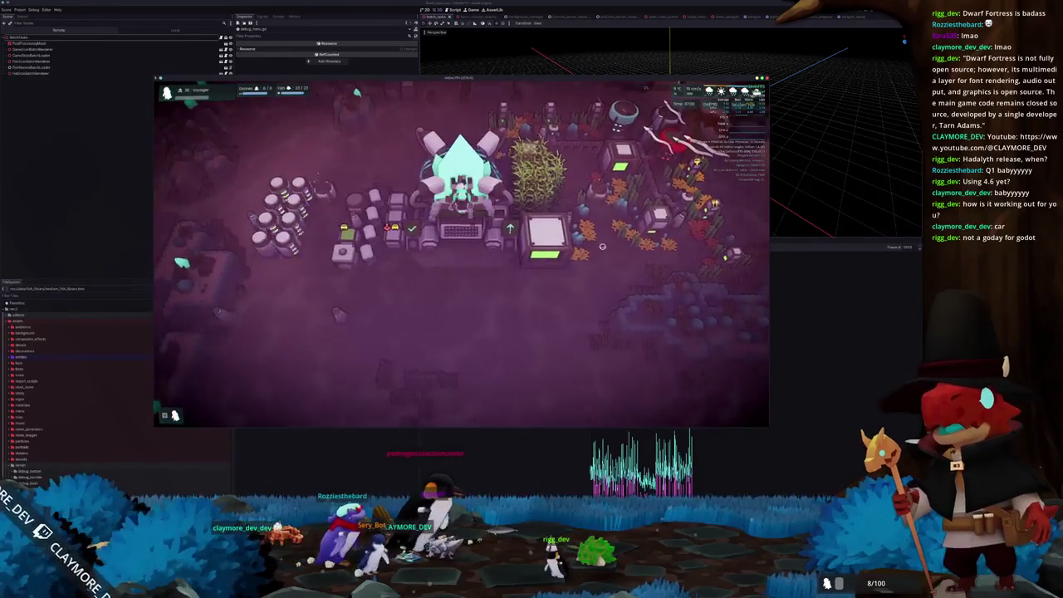
# - Zoom the camera out for a wider look at the map, then back in close on the base
pyautogui.scroll(-3, 581, 265)
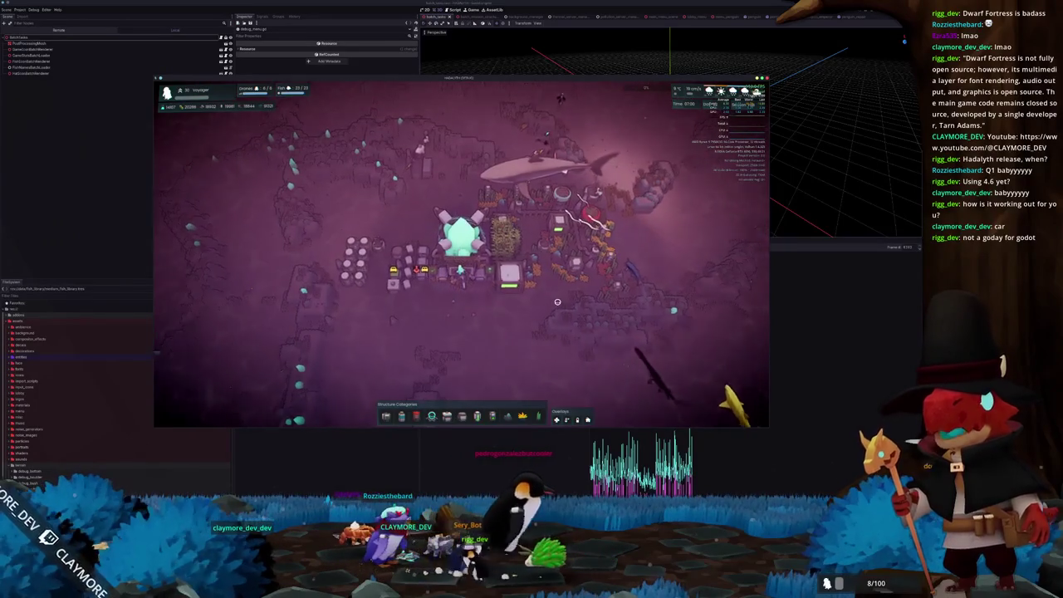
pyautogui.scroll(3, 557, 302)
pyautogui.scroll(-3, 558, 303)
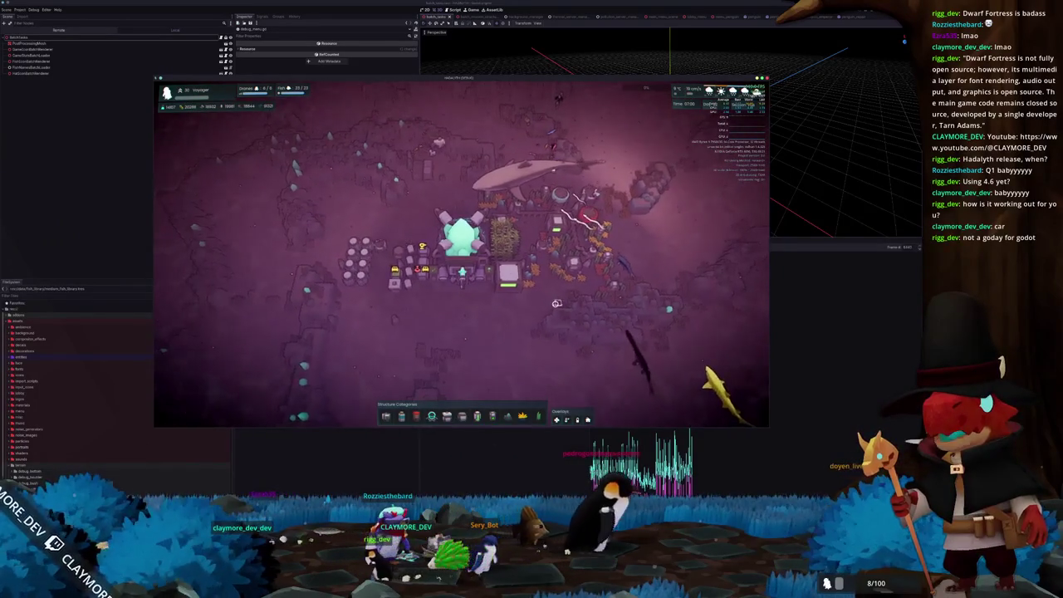
pyautogui.scroll(3, 558, 303)
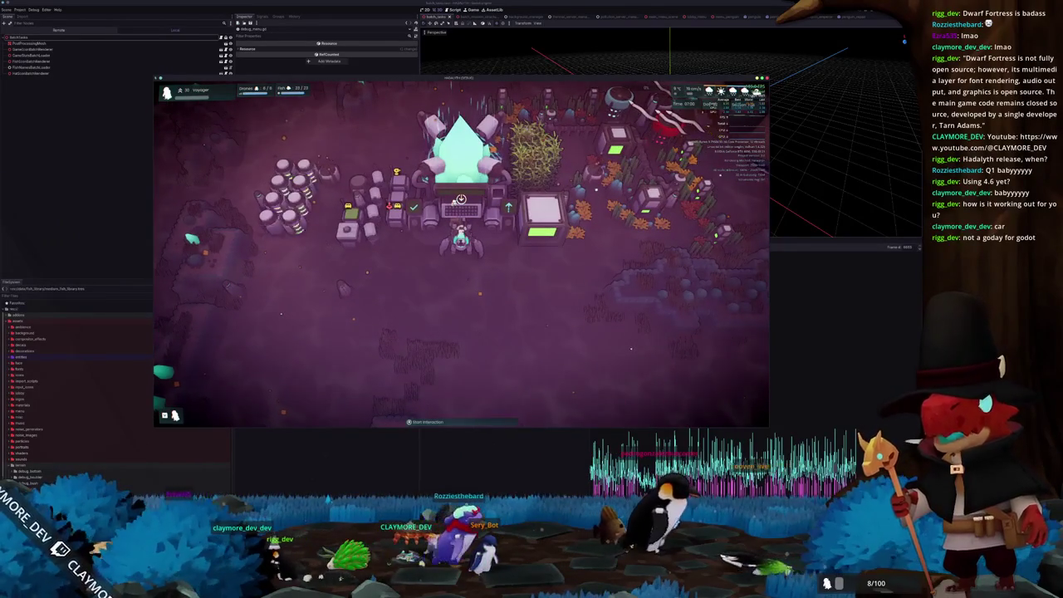
# - In the drop-down terminal, run the pacman update with sudo and list the current directory's files
pyautogui.press('F12')
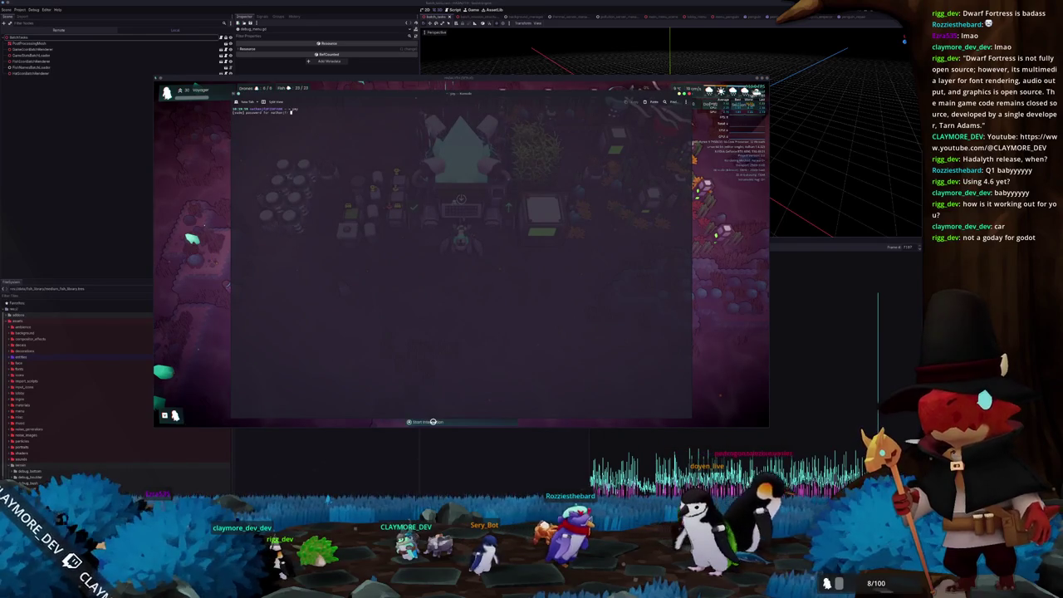
pyautogui.press('Return')
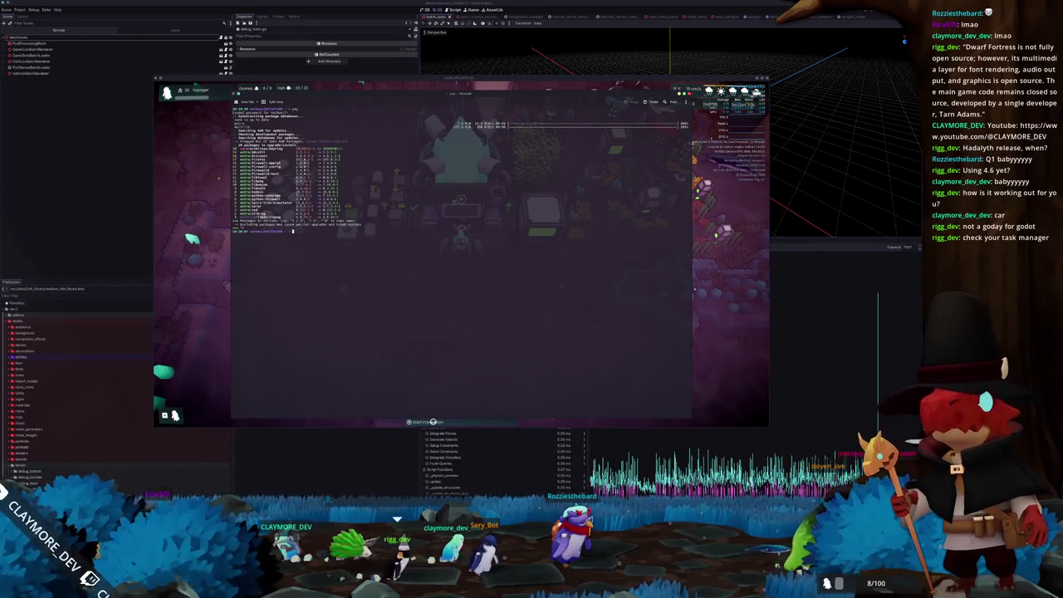
pyautogui.press('Return')
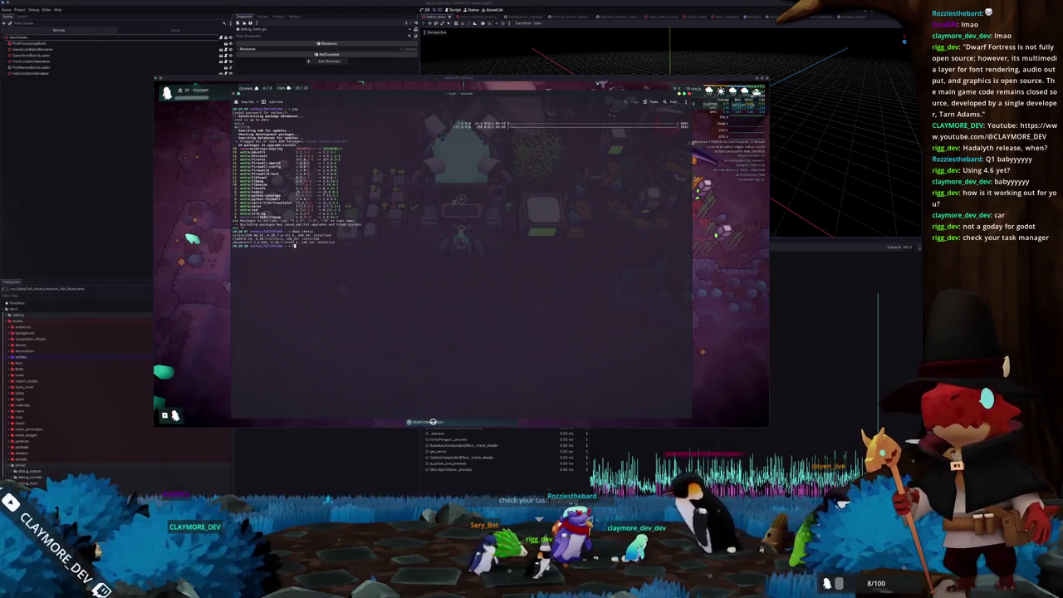
pyautogui.write('ls')
pyautogui.press('Return')
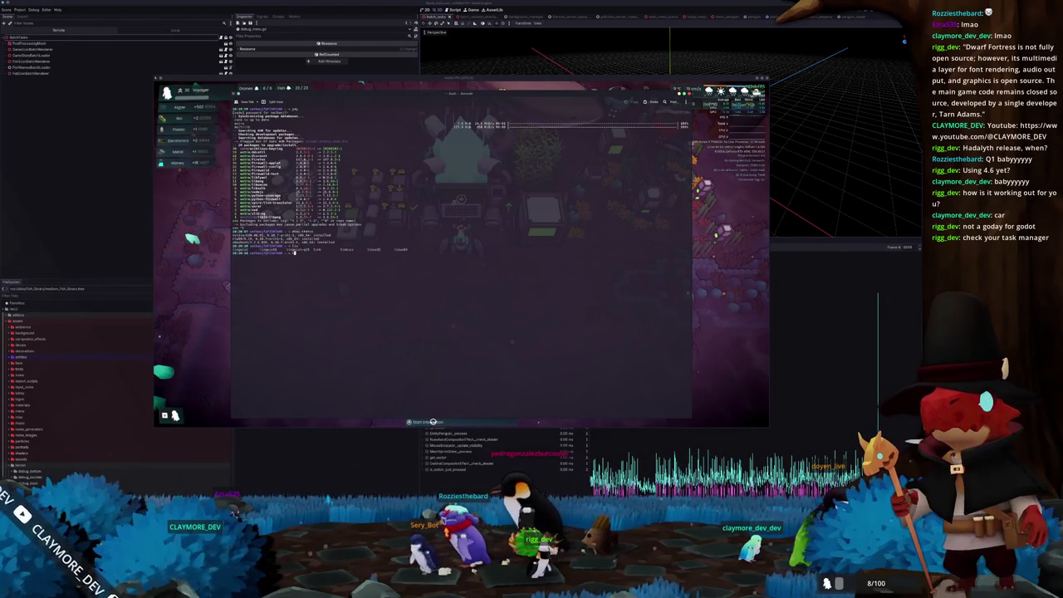
# - Print the fastfetch system summary, then launch the btop system monitor
pyautogui.press('Return')
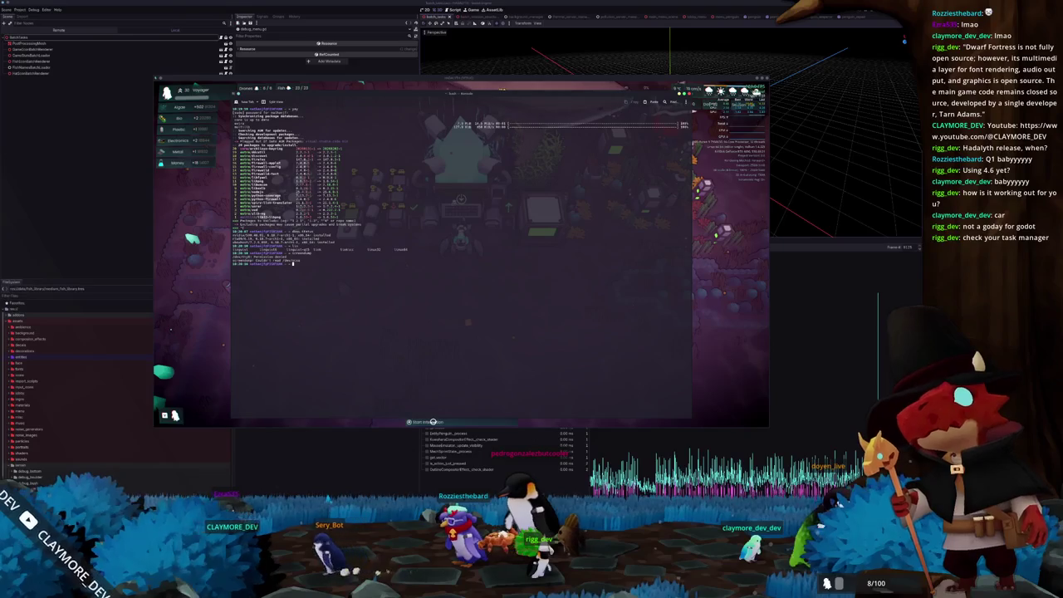
pyautogui.write('screen')
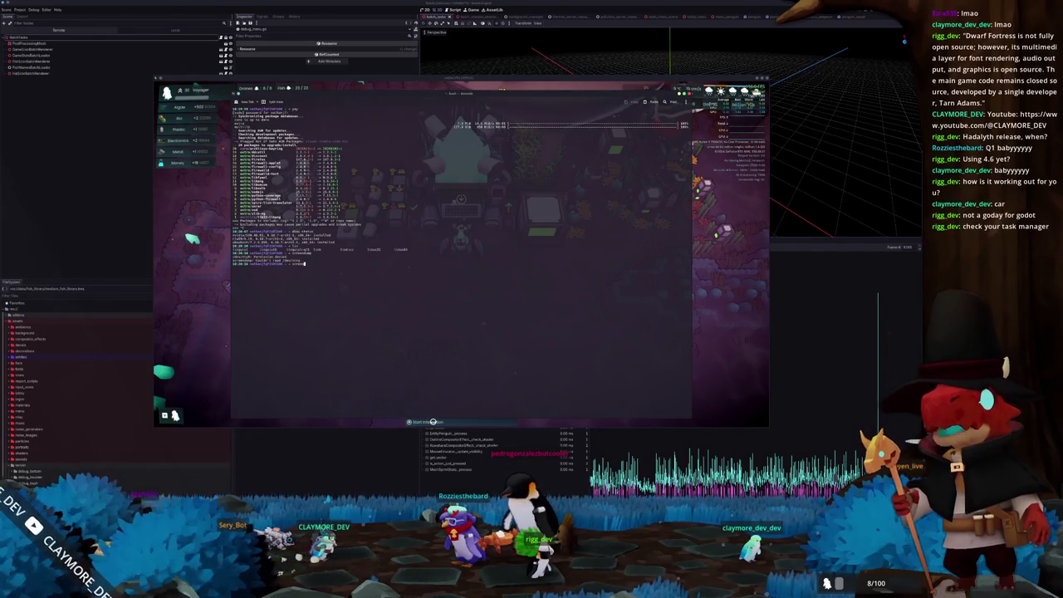
pyautogui.press('BackSpace')
pyautogui.press('BackSpace')
pyautogui.press('BackSpace')
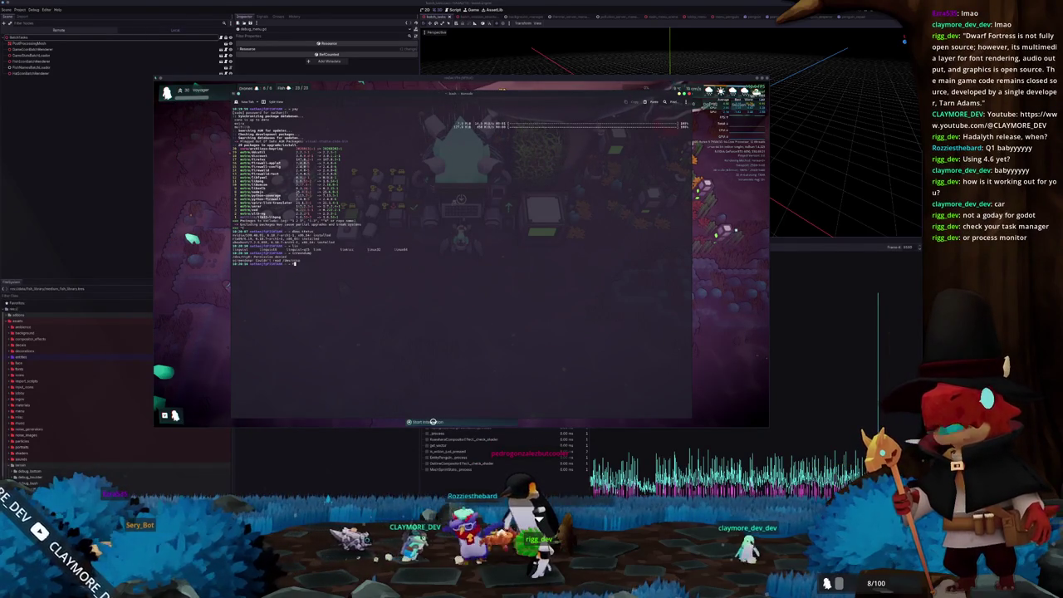
pyautogui.write('fastfetch')
pyautogui.press('Return')
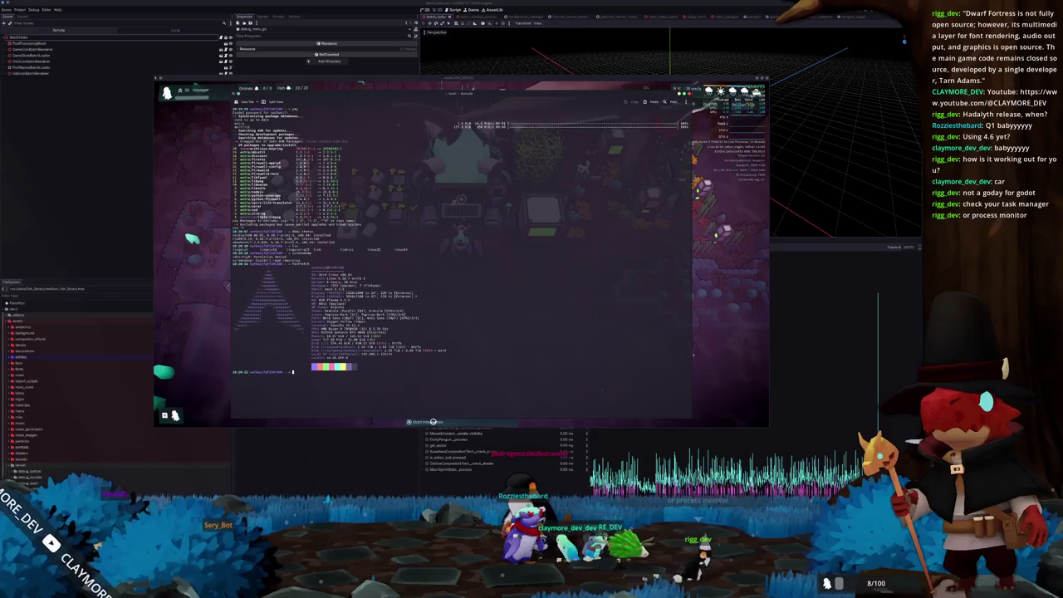
pyautogui.write('btop')
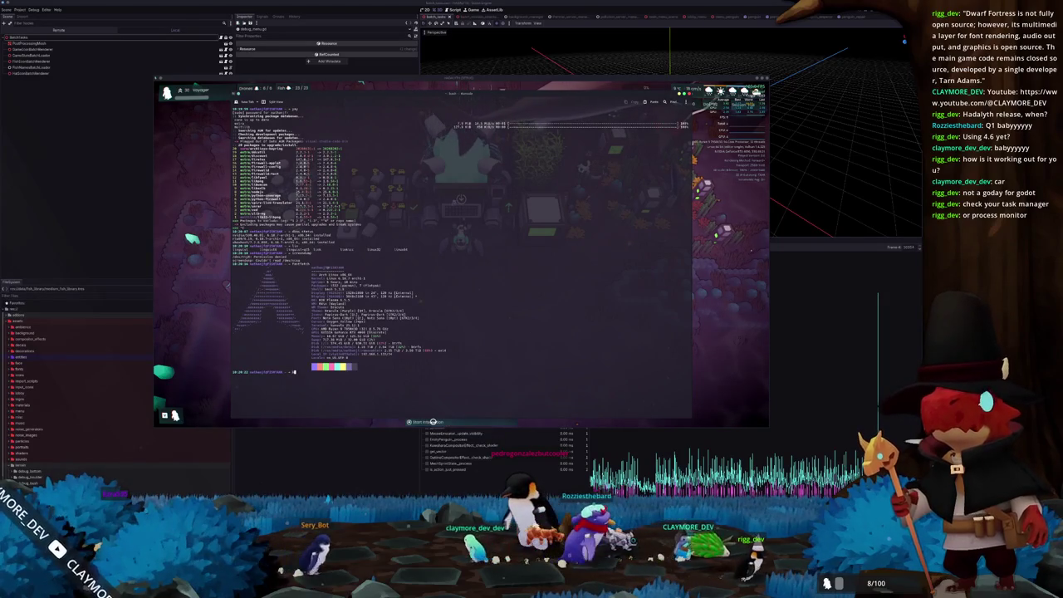
pyautogui.press('Return')
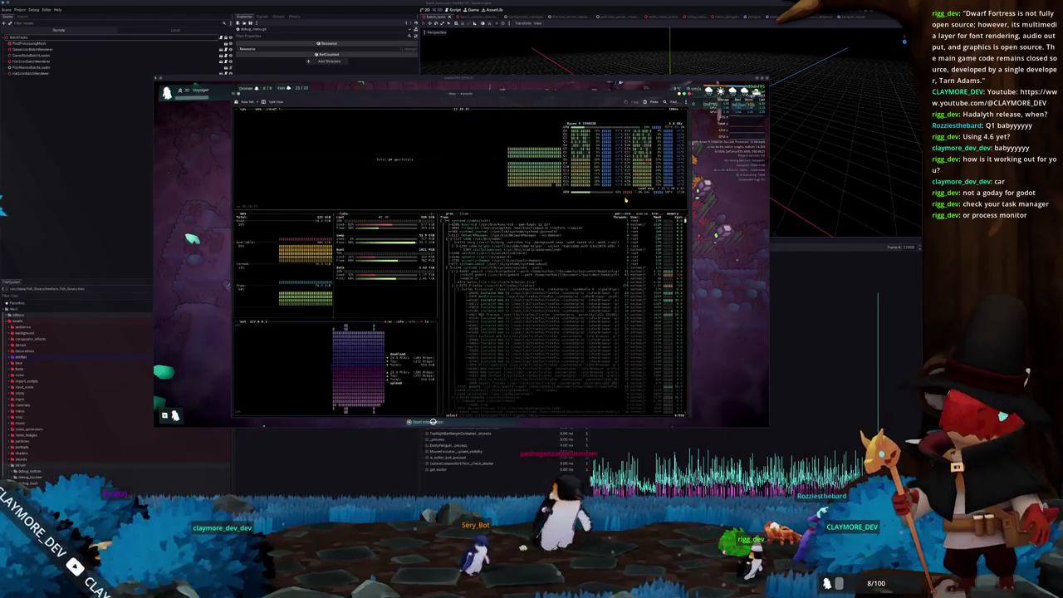
# - Inspect the firefox and godot processes in btop, then close Firefox from the taskbar
pyautogui.click(582, 287)
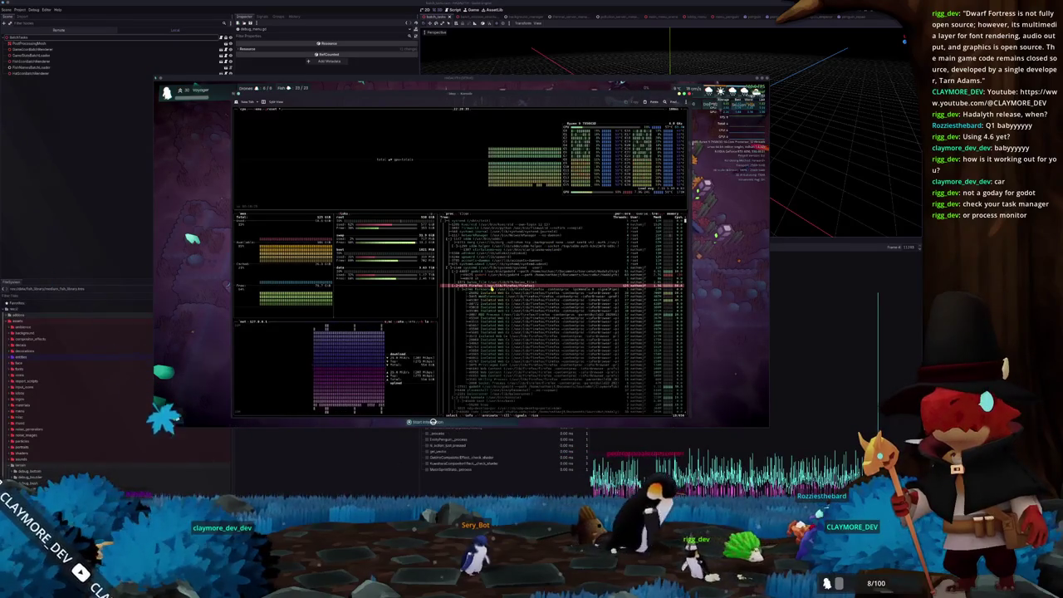
pyautogui.click(673, 275)
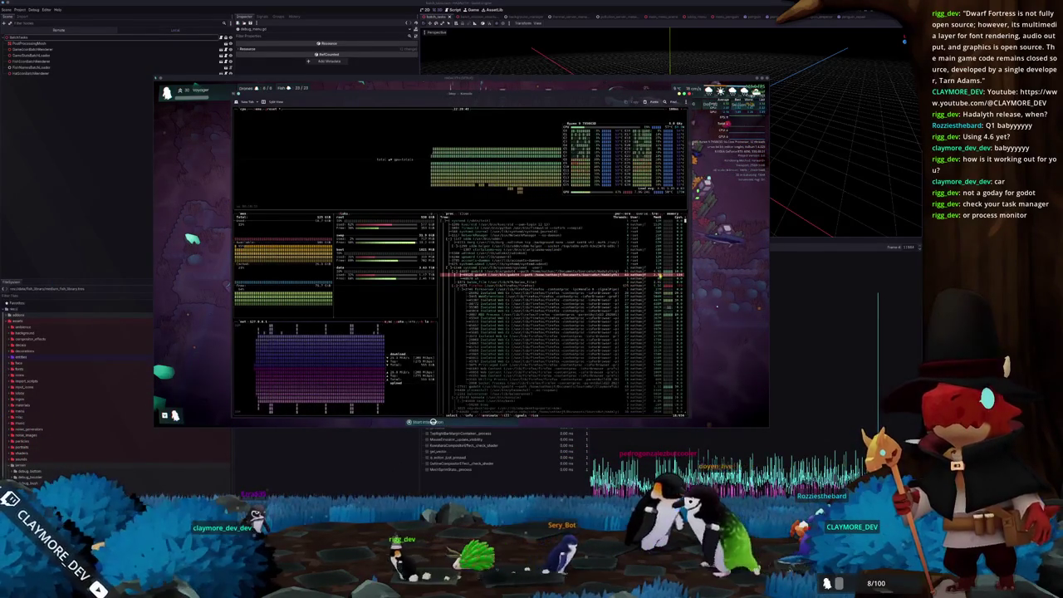
pyautogui.click(665, 287)
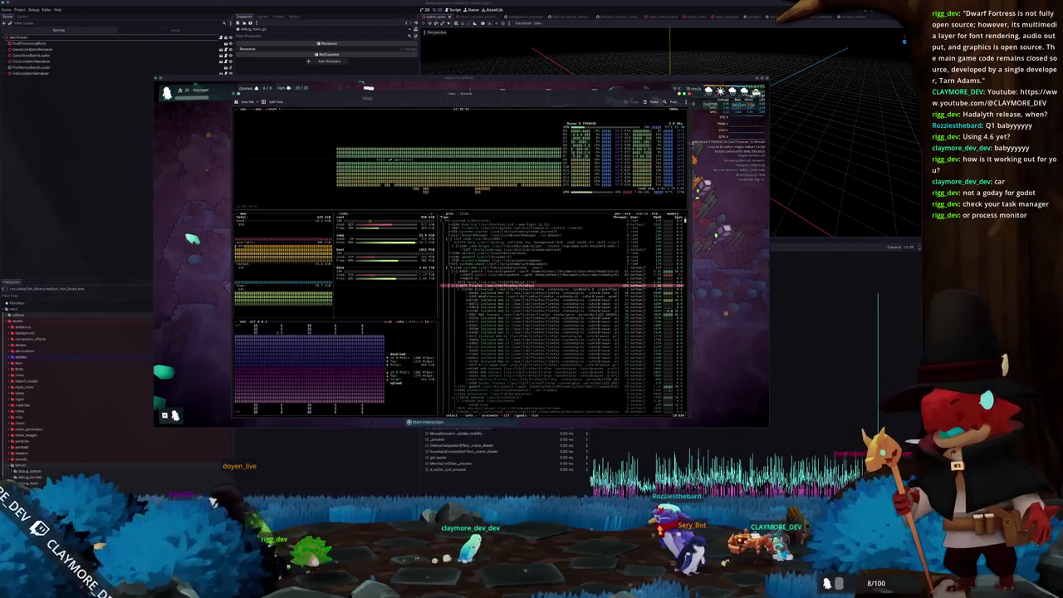
pyautogui.rightClick(432, 422)
pyautogui.click(457, 494)
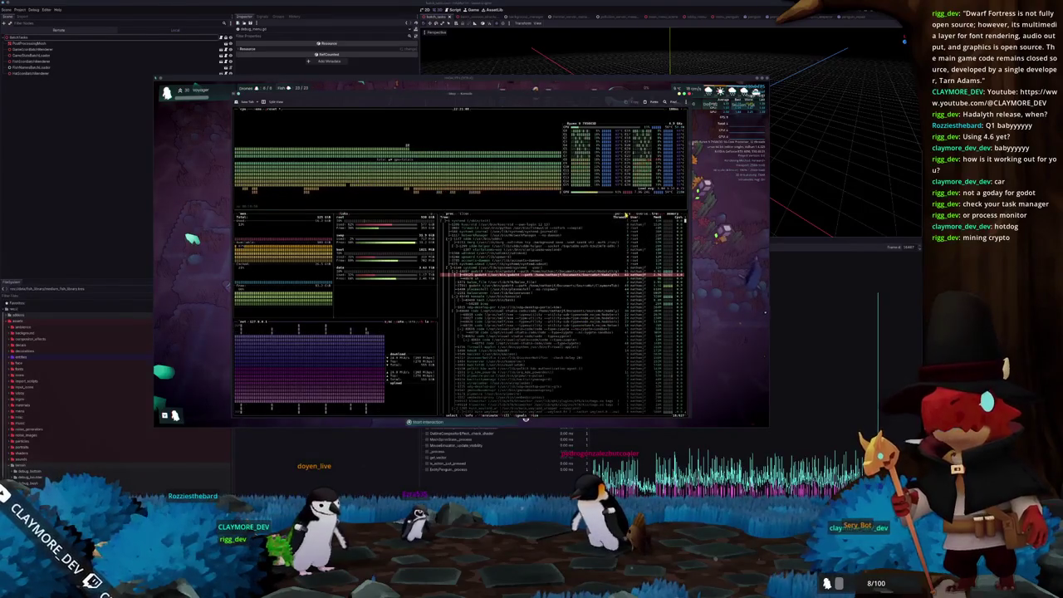
# - Switch btop to a flat process list with full commands and hide the terminal
pyautogui.scroll(-5, 525, 407)
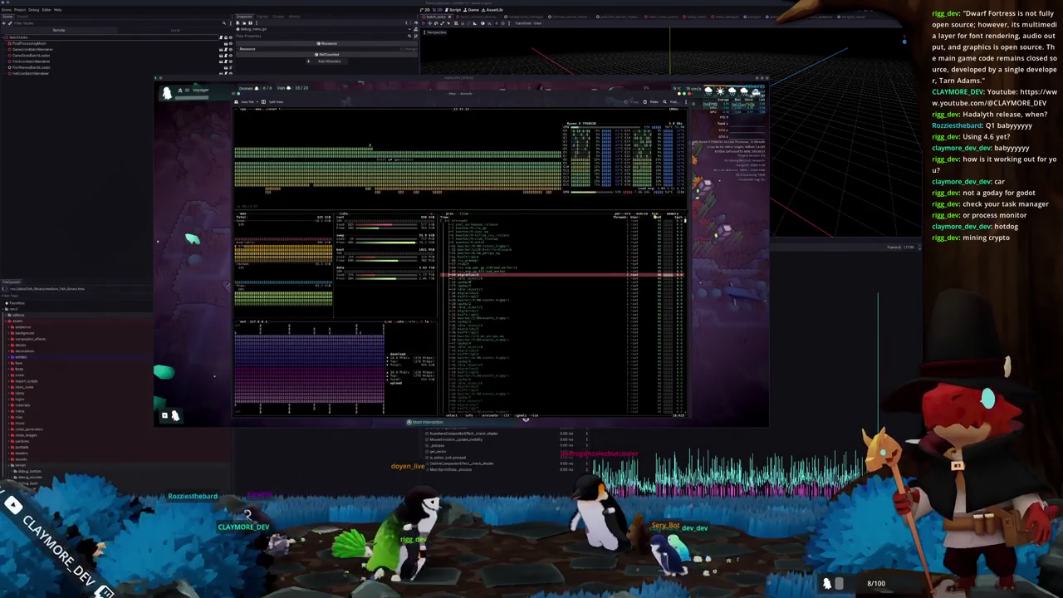
pyautogui.press('e')
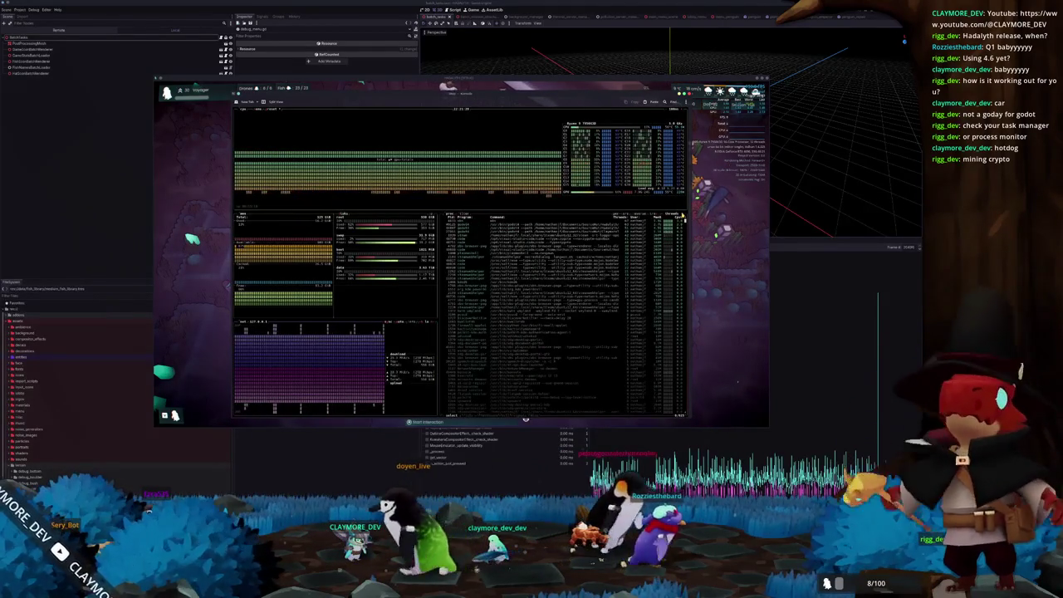
pyautogui.click(701, 251)
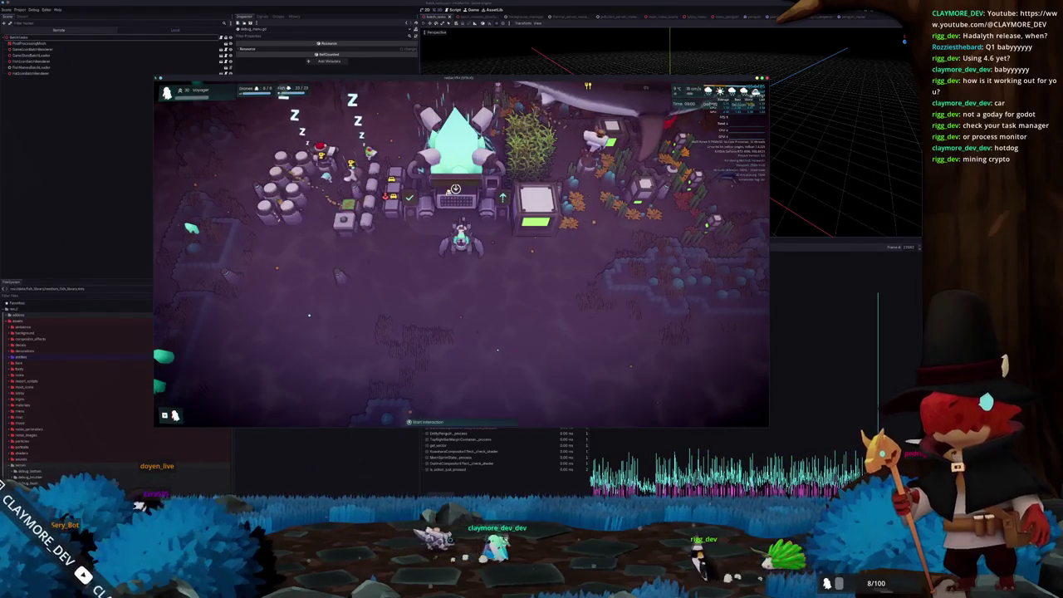
pyautogui.press('super+b')
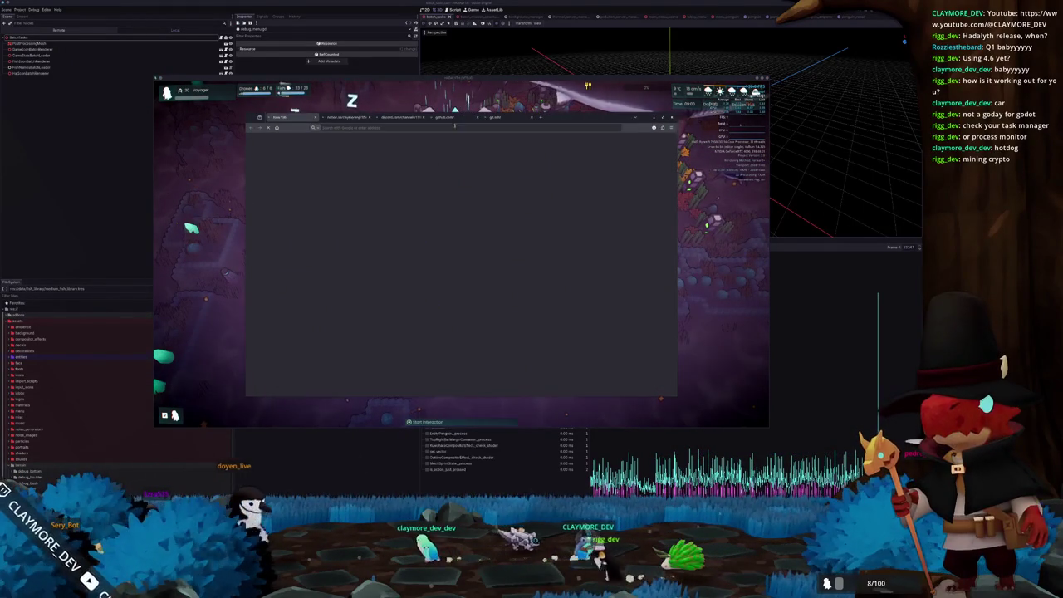
pyautogui.click(482, 332)
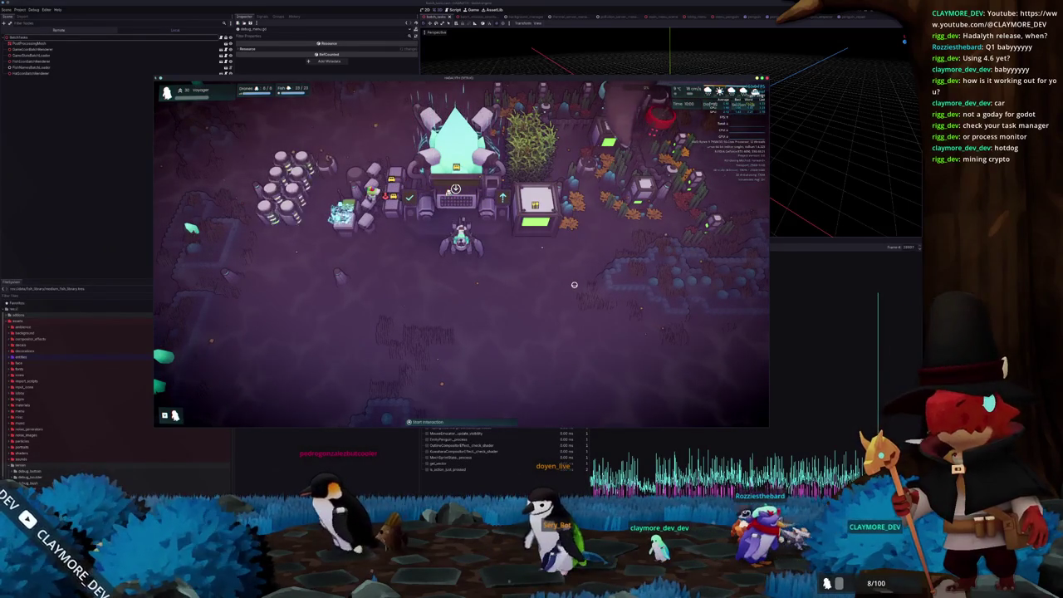
# - Zoom the game camera out and back in, then bring the btop terminal back over the game
pyautogui.scroll(-5, 574, 284)
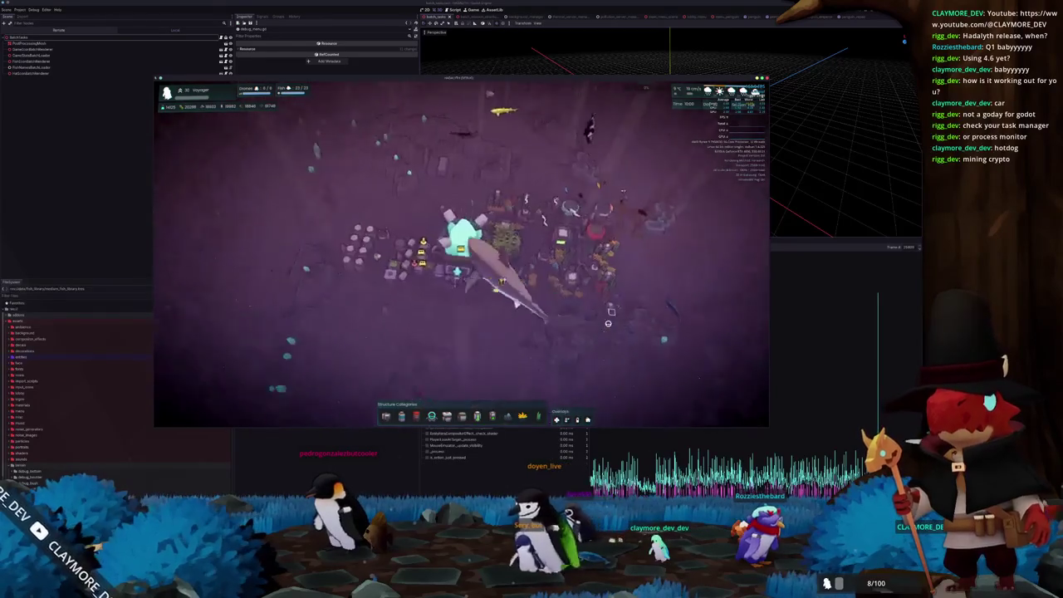
pyautogui.scroll(5, 607, 324)
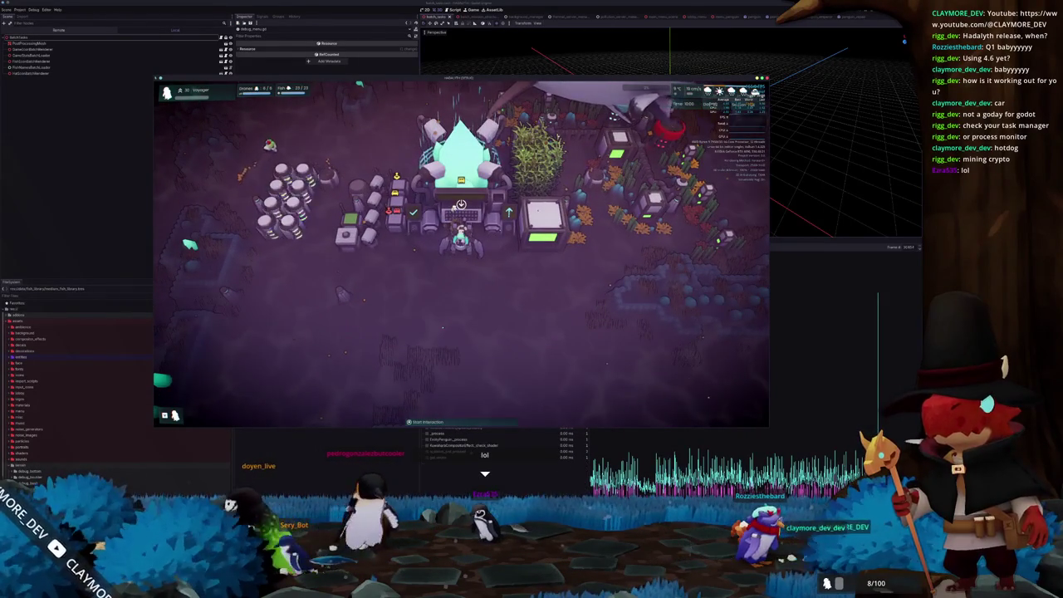
pyautogui.hotkey('alt', 'Tab')
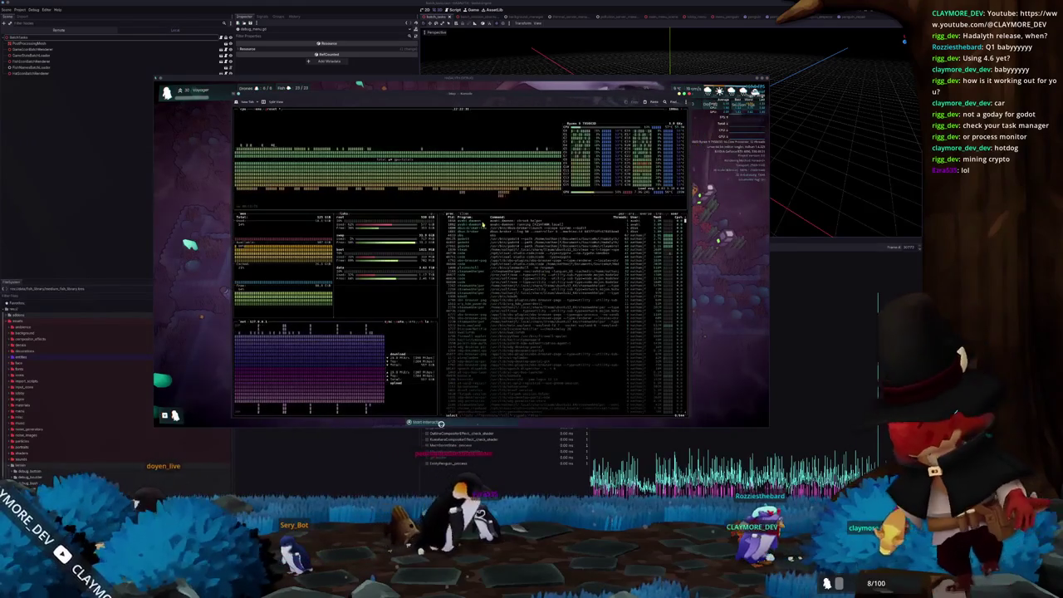
# - Sort btop's process list by CPU usage so the godot process rises to the top
pyautogui.click(479, 238)
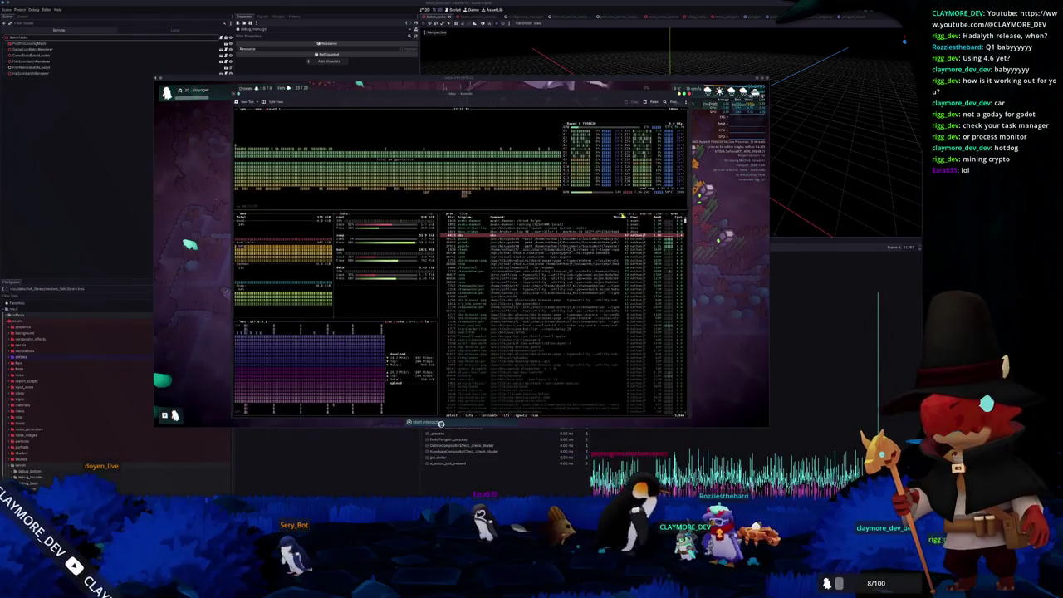
pyautogui.click(622, 223)
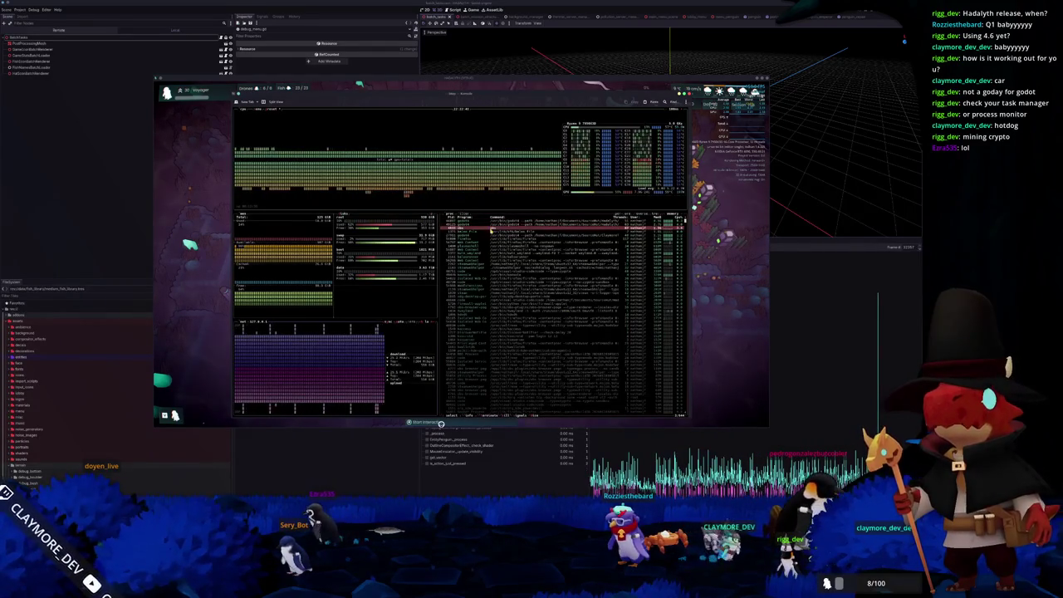
pyautogui.click(612, 236)
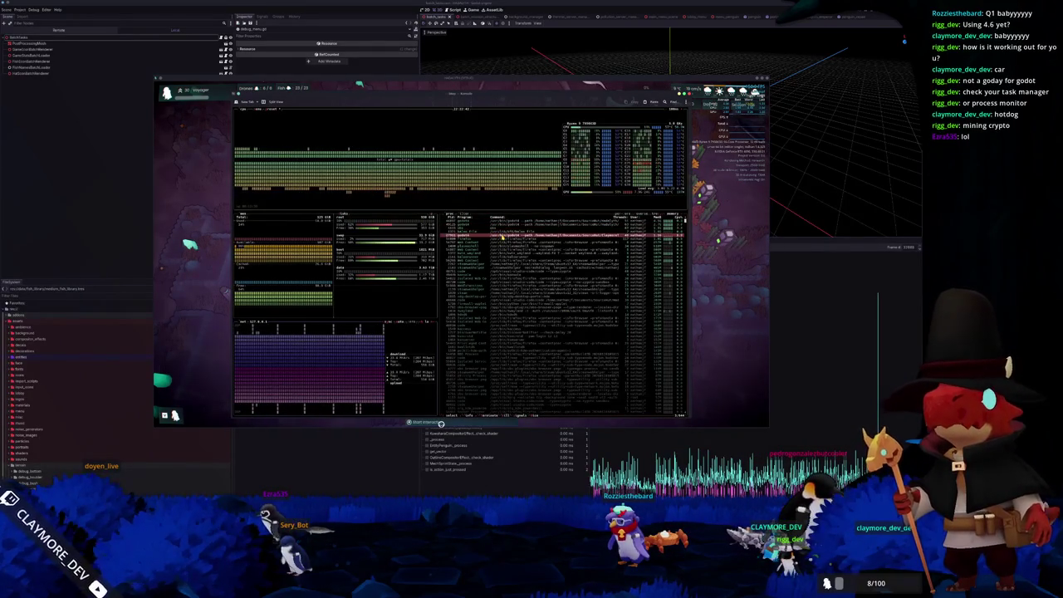
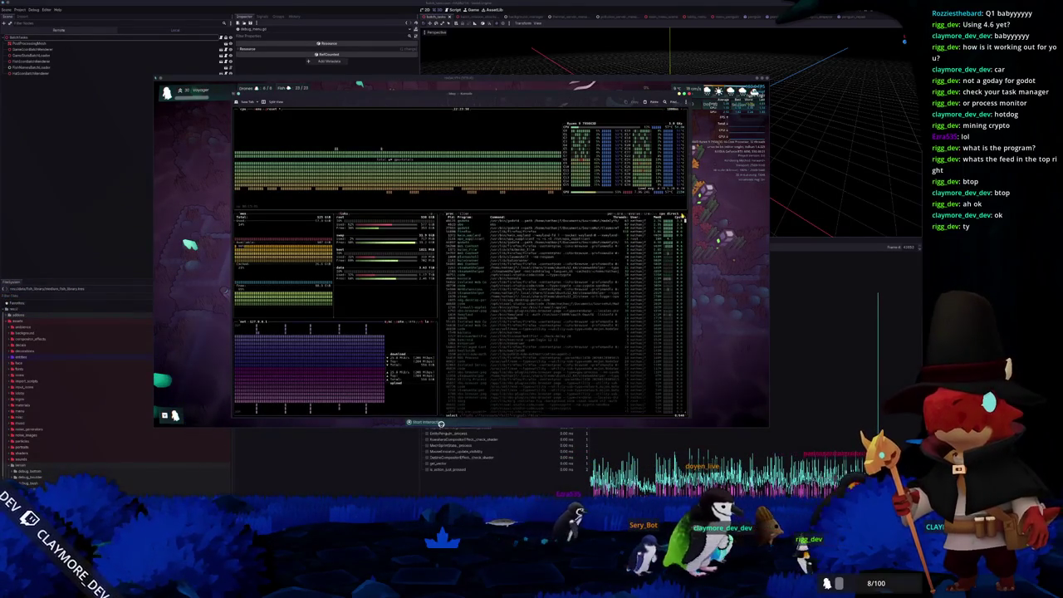
# - Select a process row in btop to inspect it
pyautogui.click(491, 229)
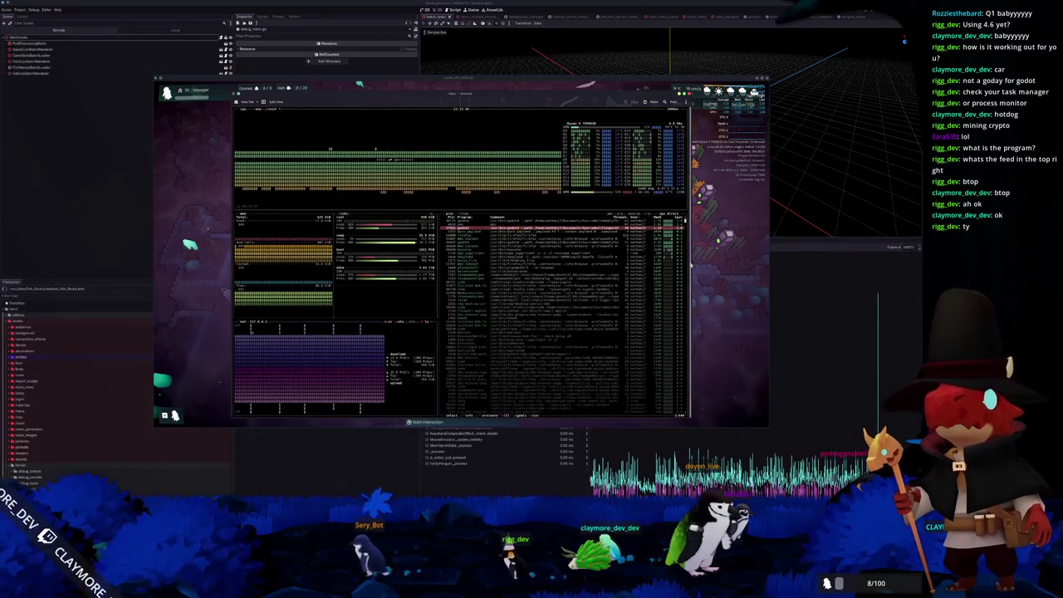
# - Return to the game window and pan the camera slightly right
pyautogui.click(737, 263)
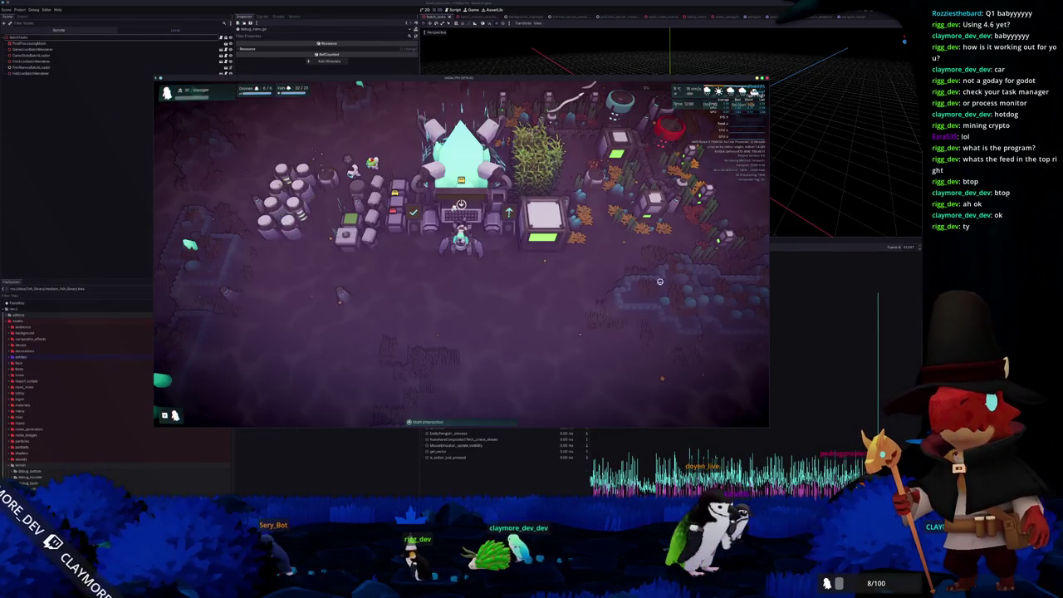
pyautogui.scroll(-3, 605, 294)
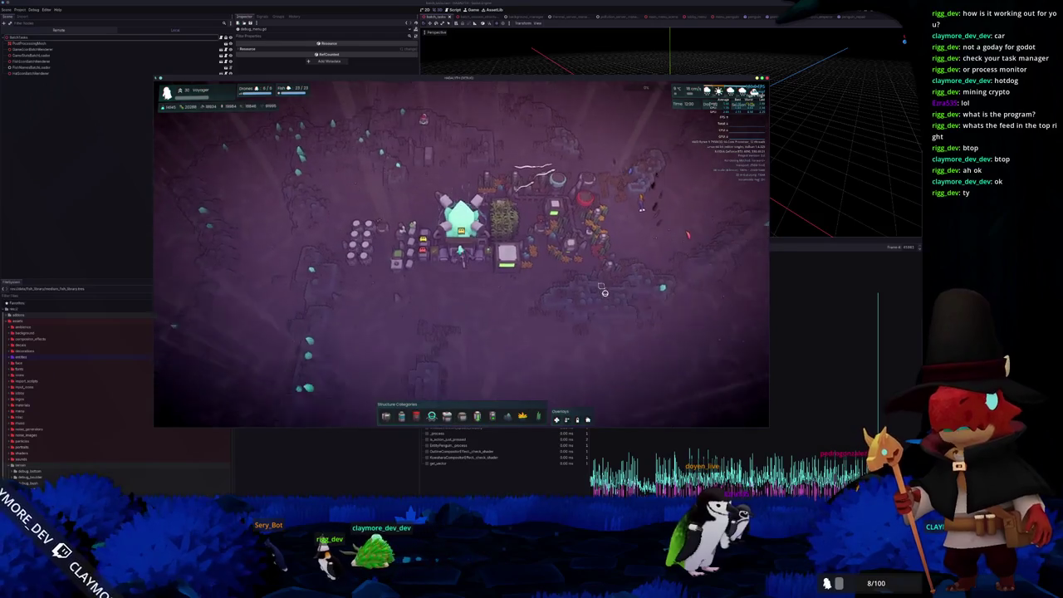
pyautogui.press('d')
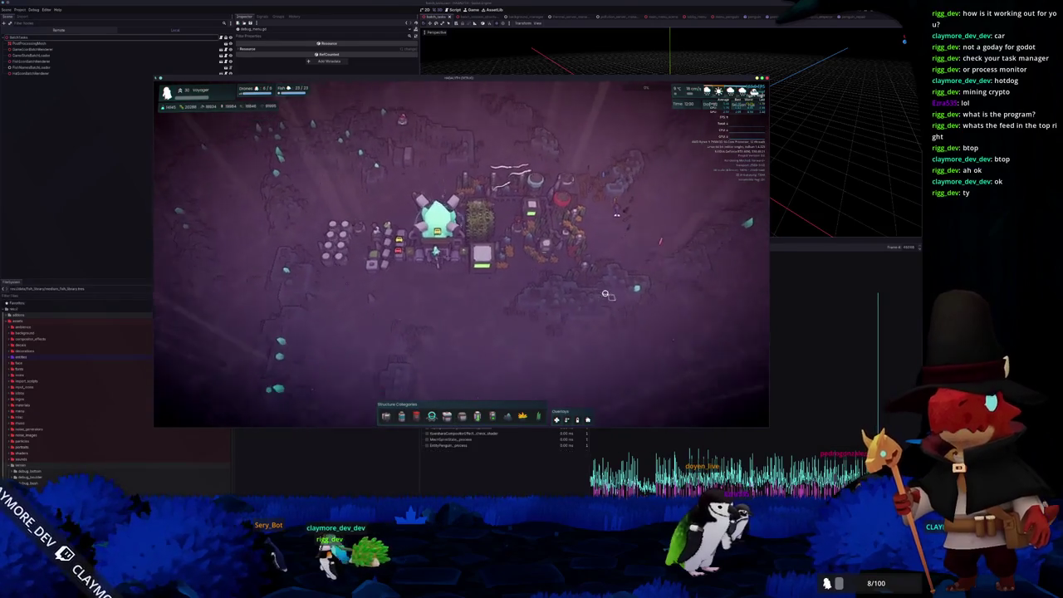
pyautogui.scroll(3, 581, 282)
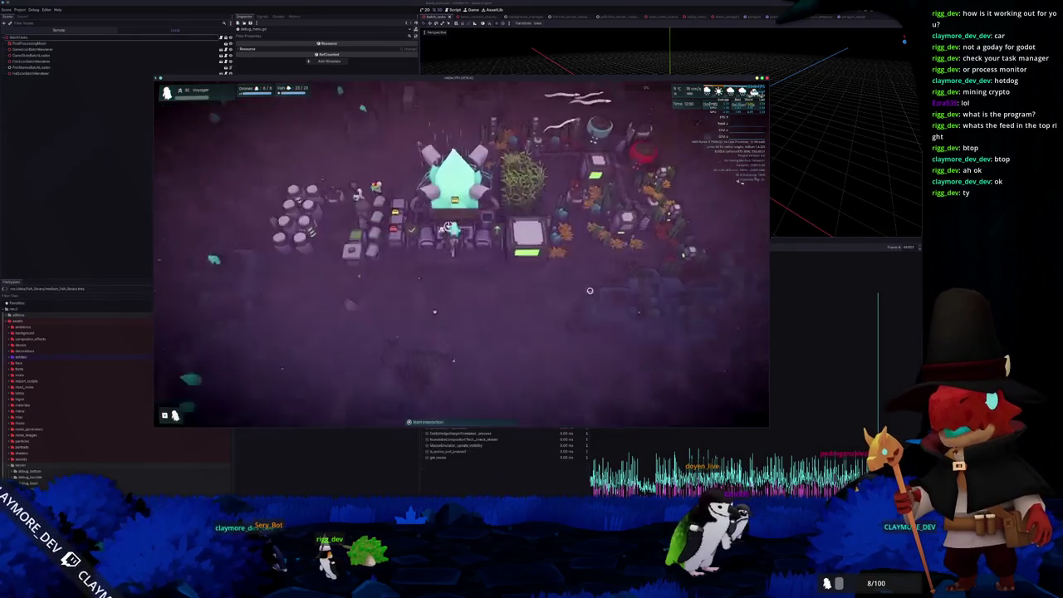
# - Lower Shadow Quality from Medium to Disabled in the game's Graphics settings
pyautogui.press('Escape')
pyautogui.click(453, 249)
pyautogui.click(415, 142)
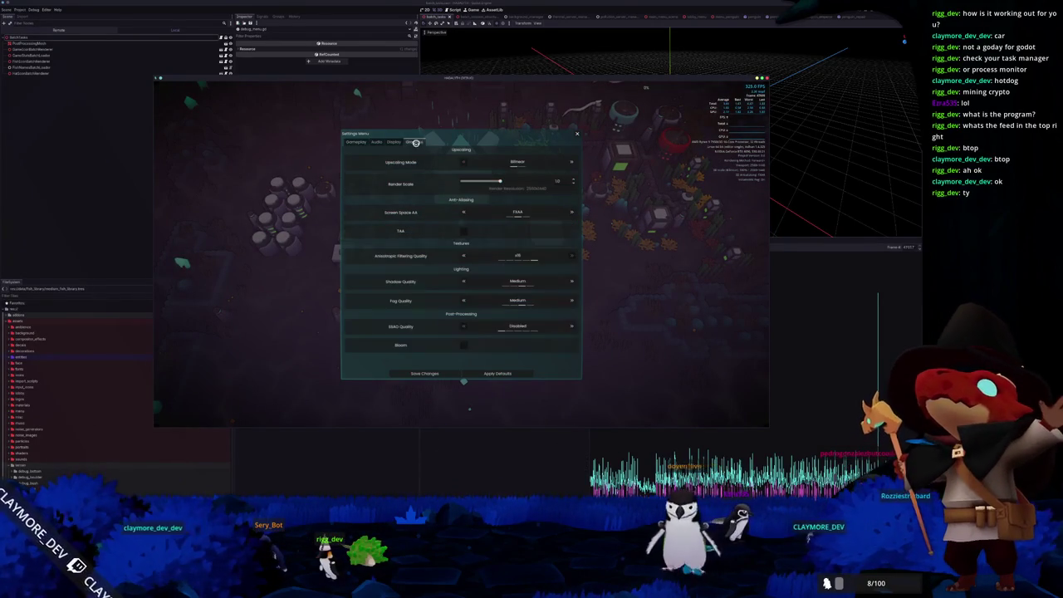
pyautogui.click(466, 280)
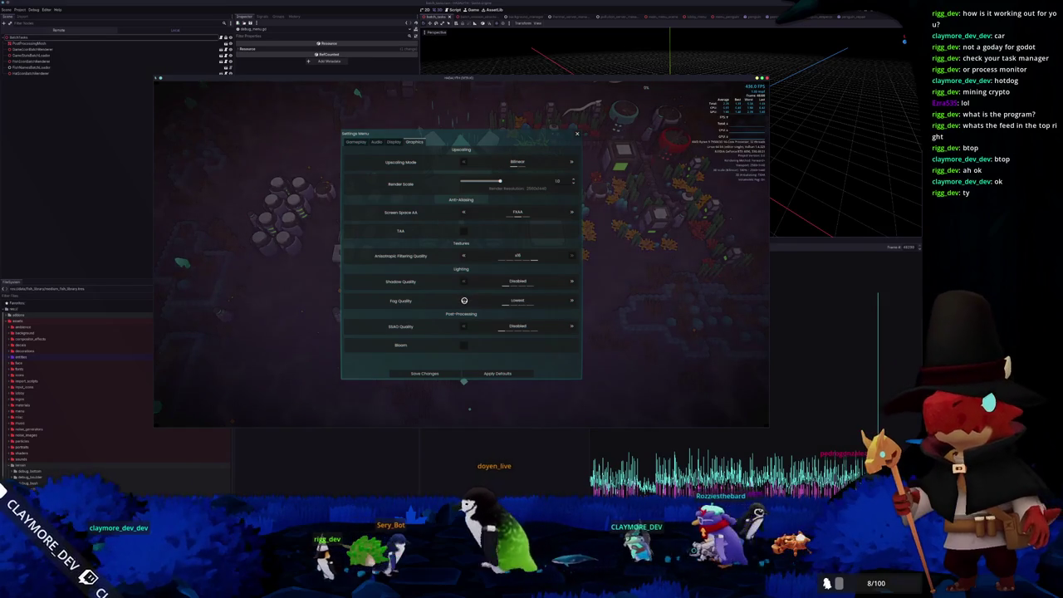
pyautogui.press('Escape')
pyautogui.press('Escape')
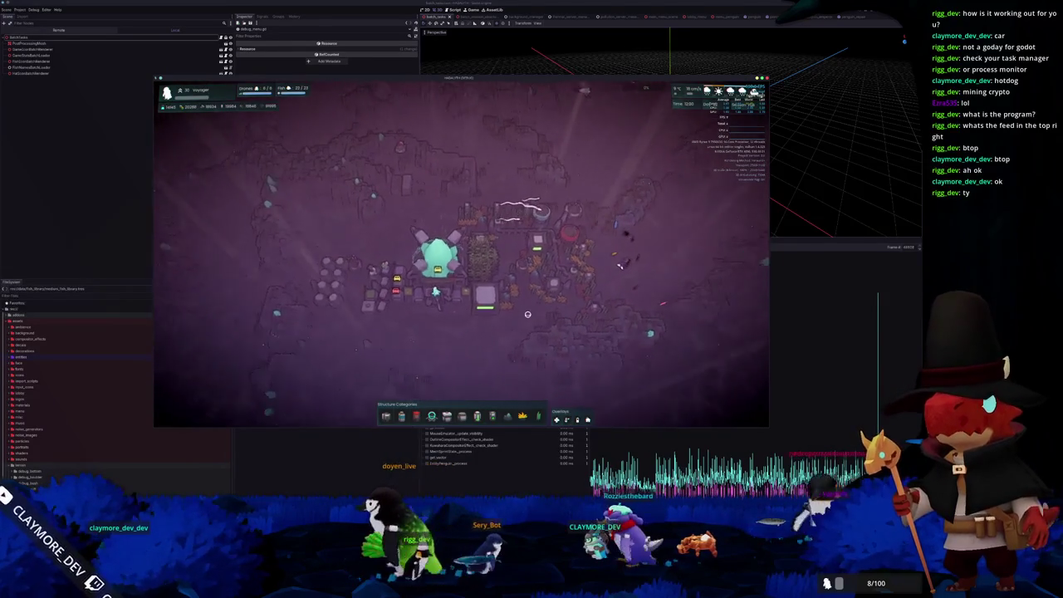
# - Leave the game with F8 to get back to the editor's profiler
pyautogui.scroll(5, 527, 314)
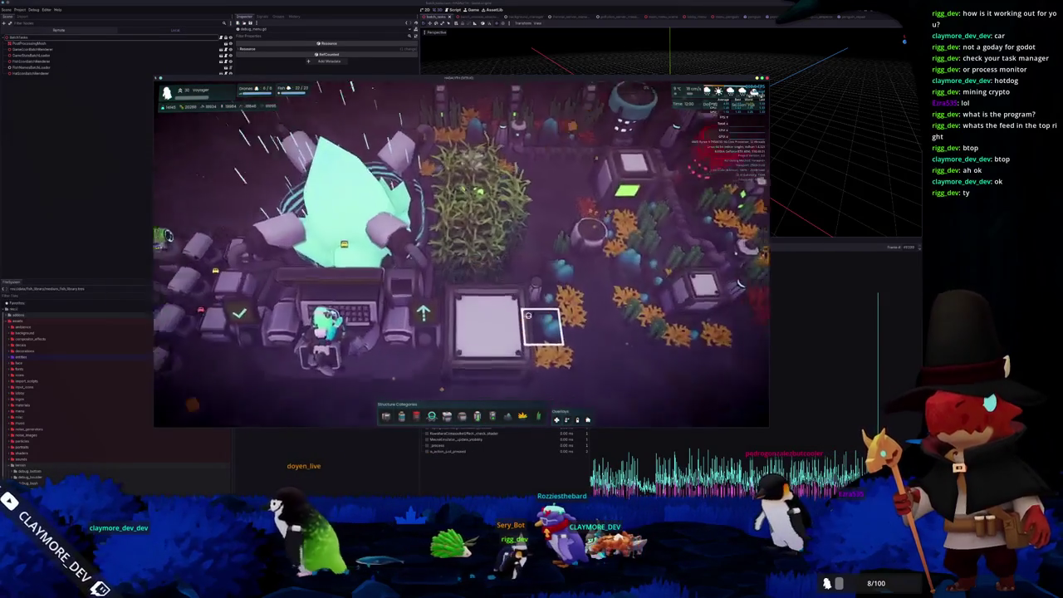
pyautogui.scroll(-5, 527, 314)
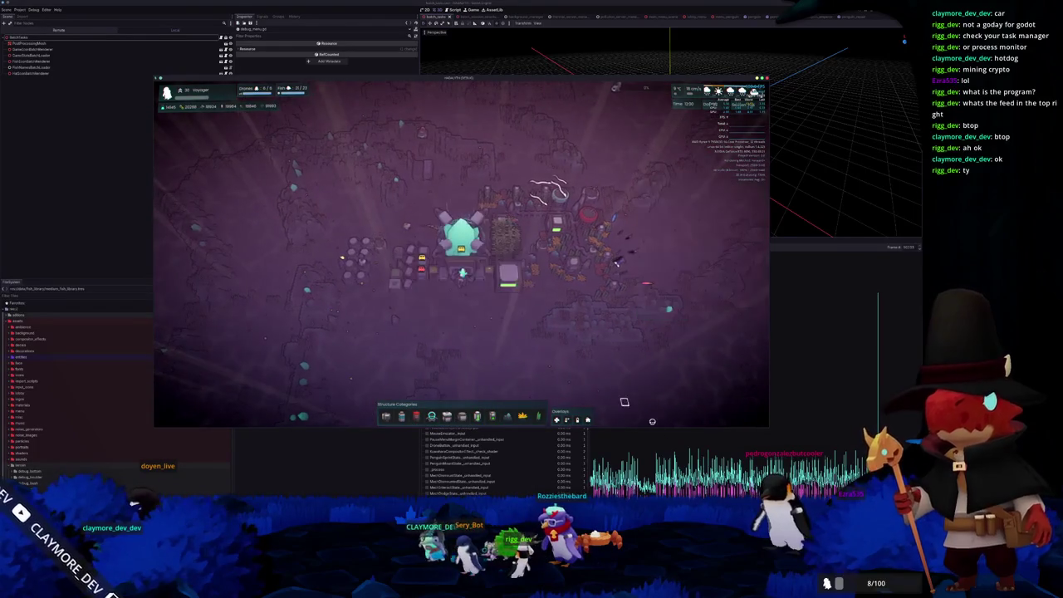
pyautogui.press('F8')
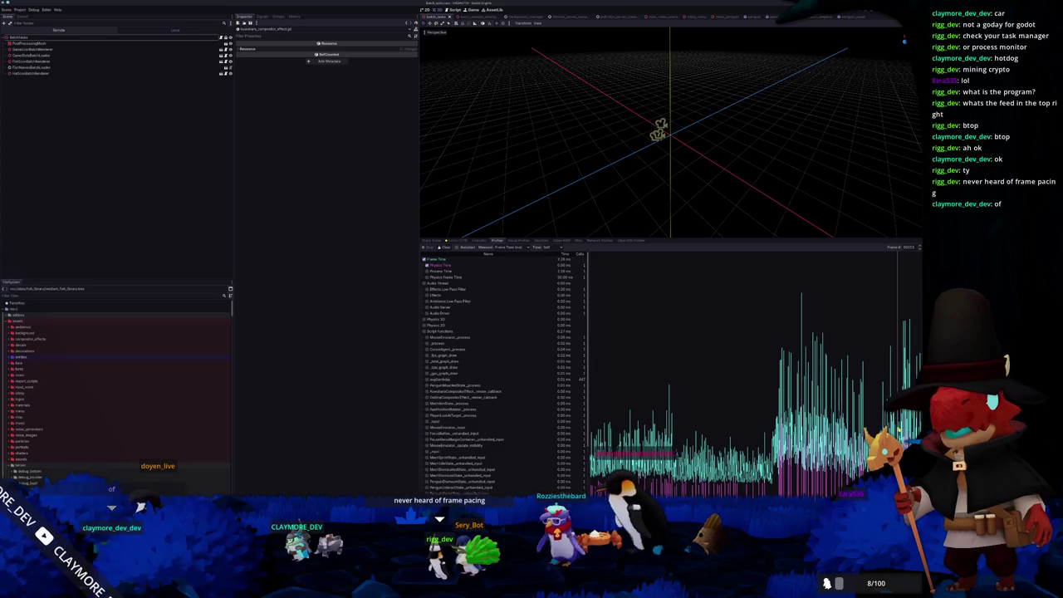
# - Switch the Debugger to the Visual Profiler, briefly checking the running game
pyautogui.click(516, 240)
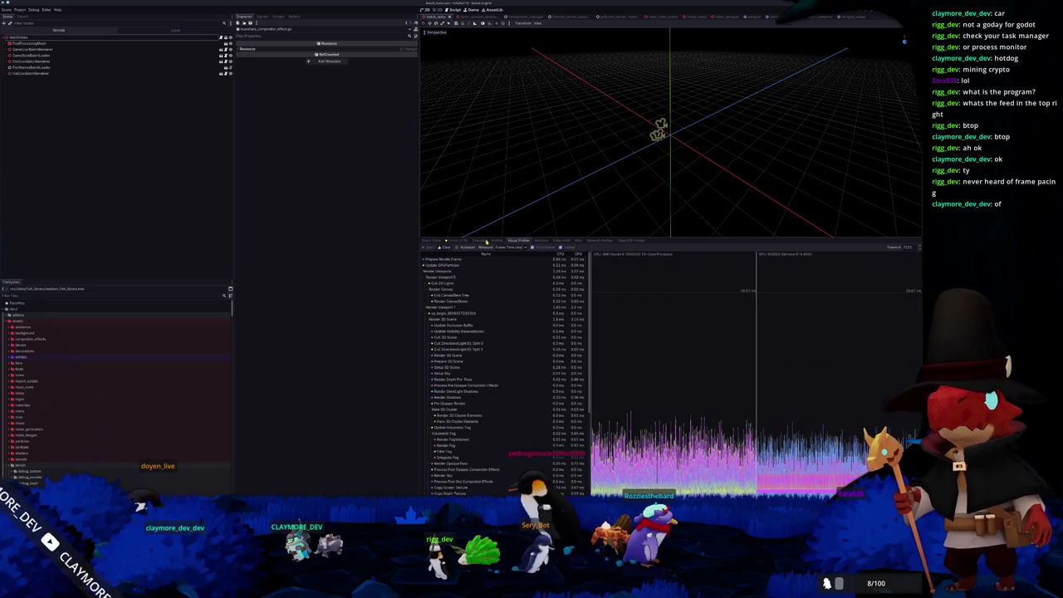
pyautogui.hotkey('alt', 'Tab')
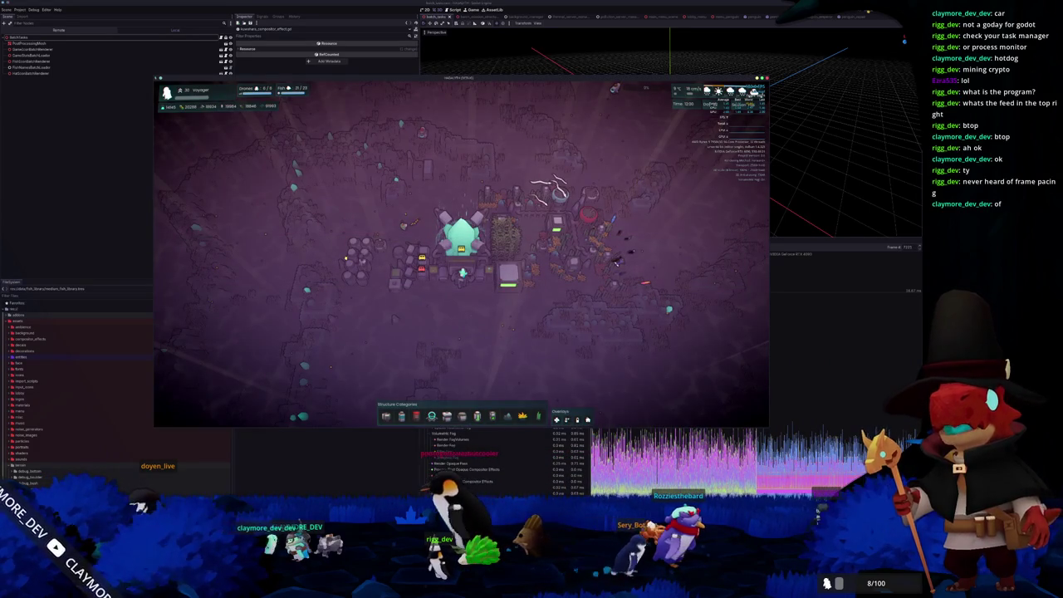
pyautogui.hotkey('alt', 'Tab')
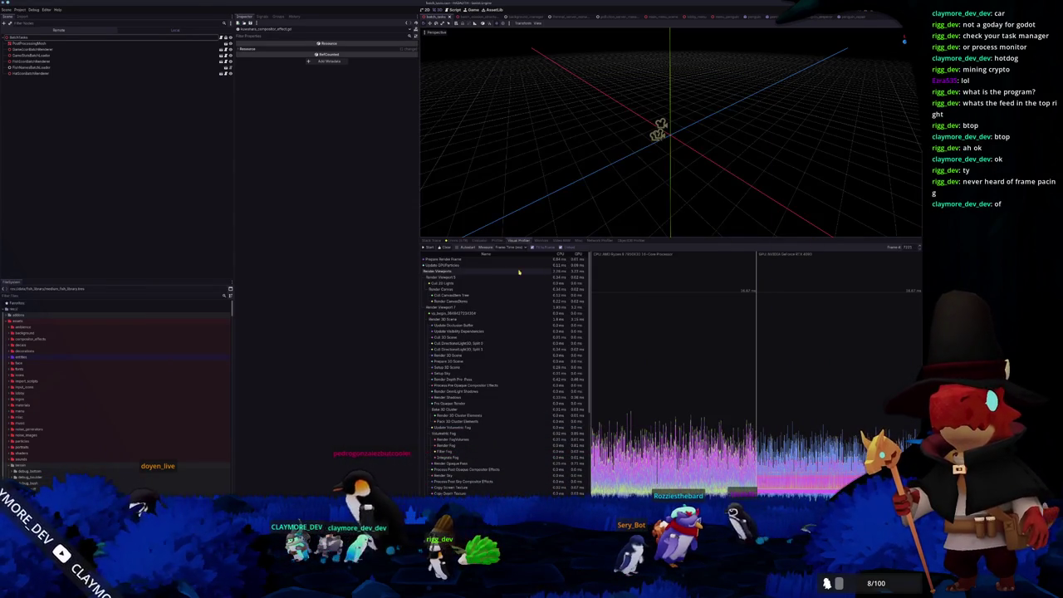
# - Graph CPU/GPU timings for several render passes, including Render Opaque Pass
pyautogui.click(463, 306)
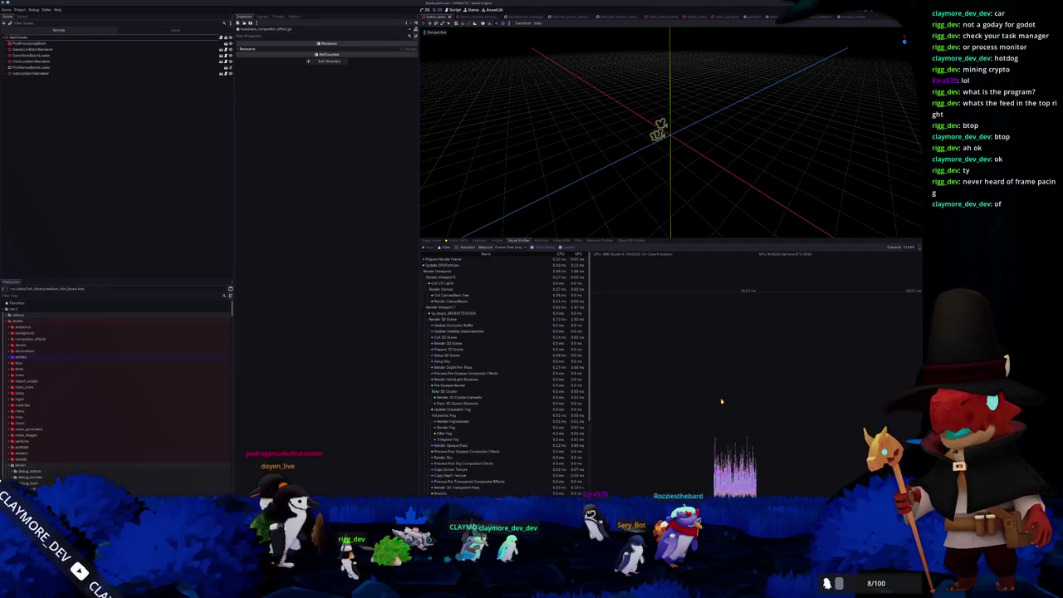
pyautogui.click(490, 445)
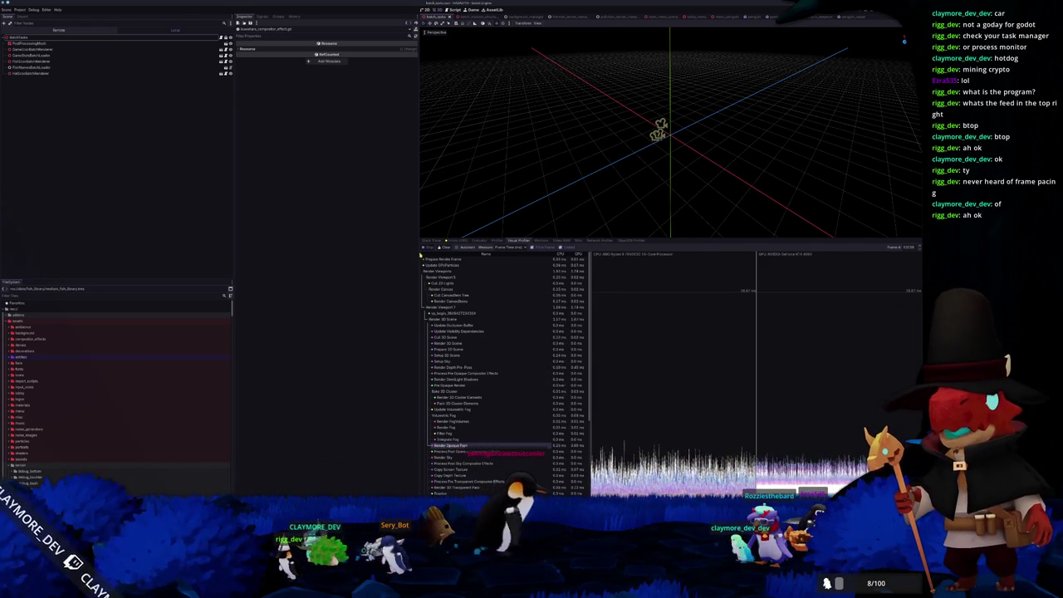
pyautogui.scroll(-5, 528, 446)
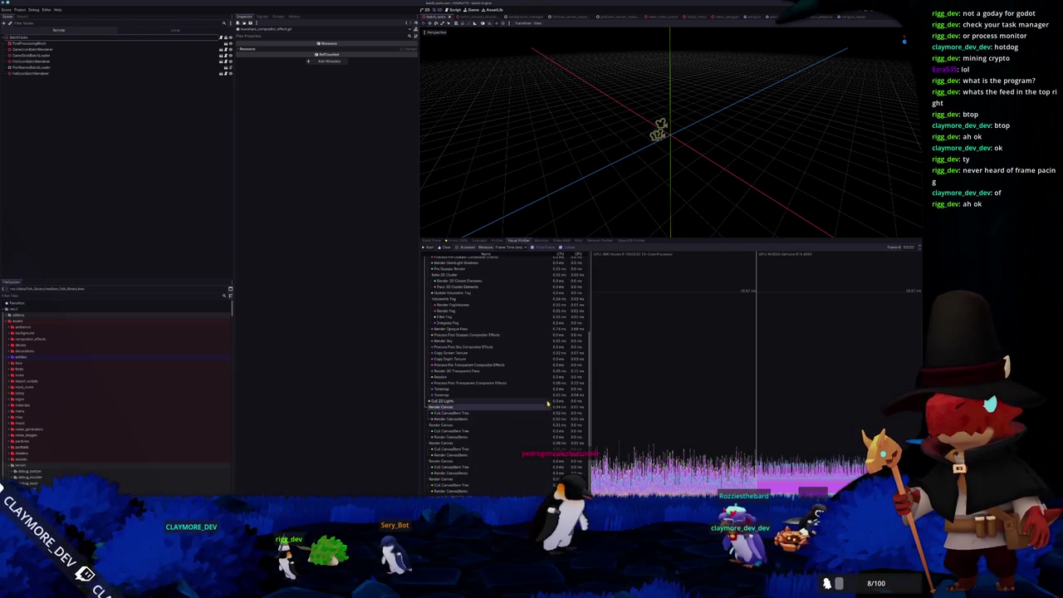
pyautogui.scroll(5, 548, 392)
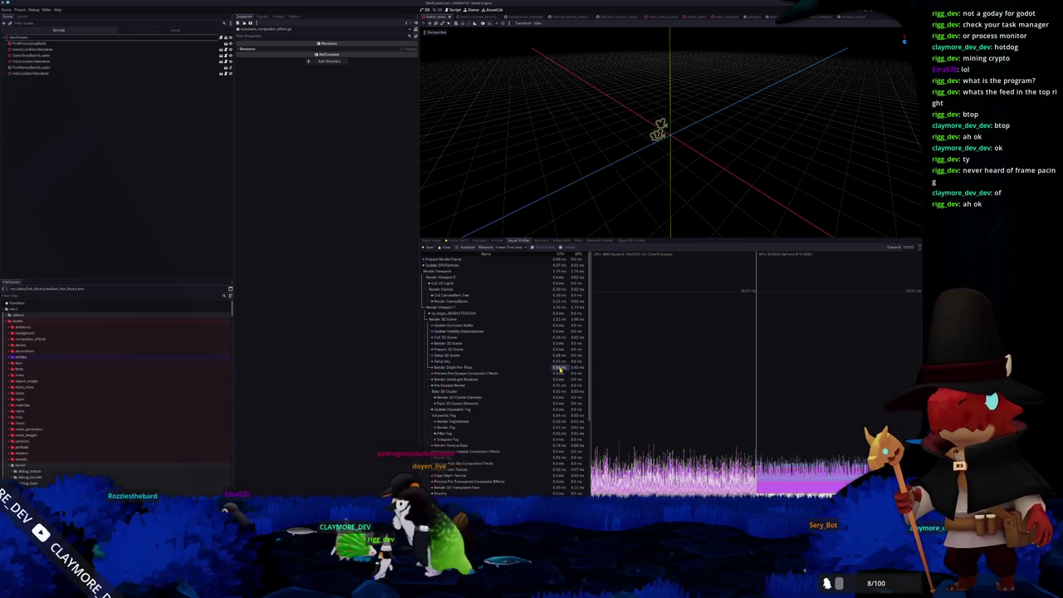
pyautogui.scroll(-2, 560, 369)
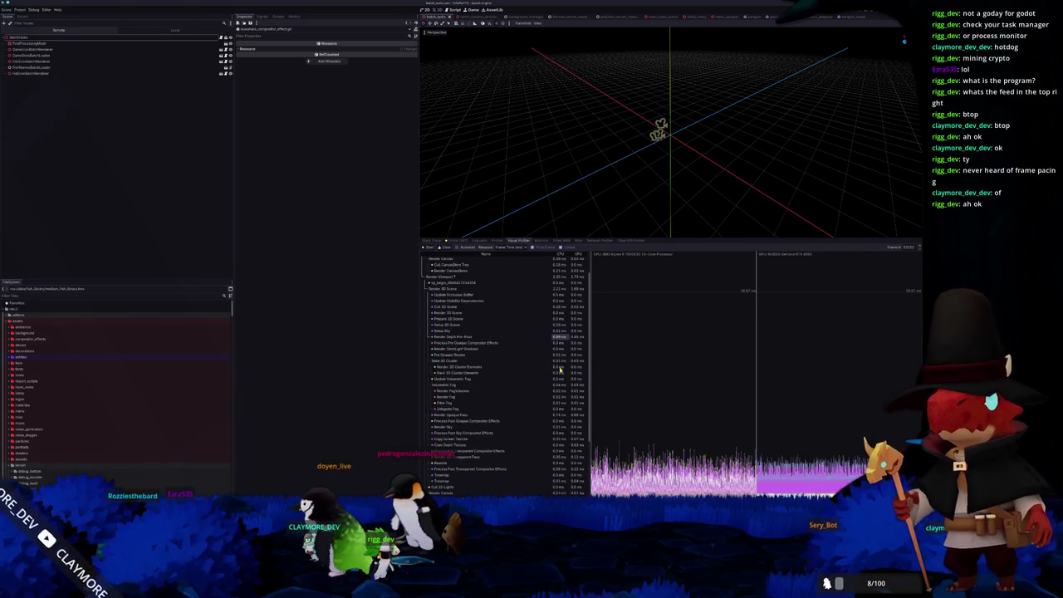
pyautogui.scroll(-3, 560, 370)
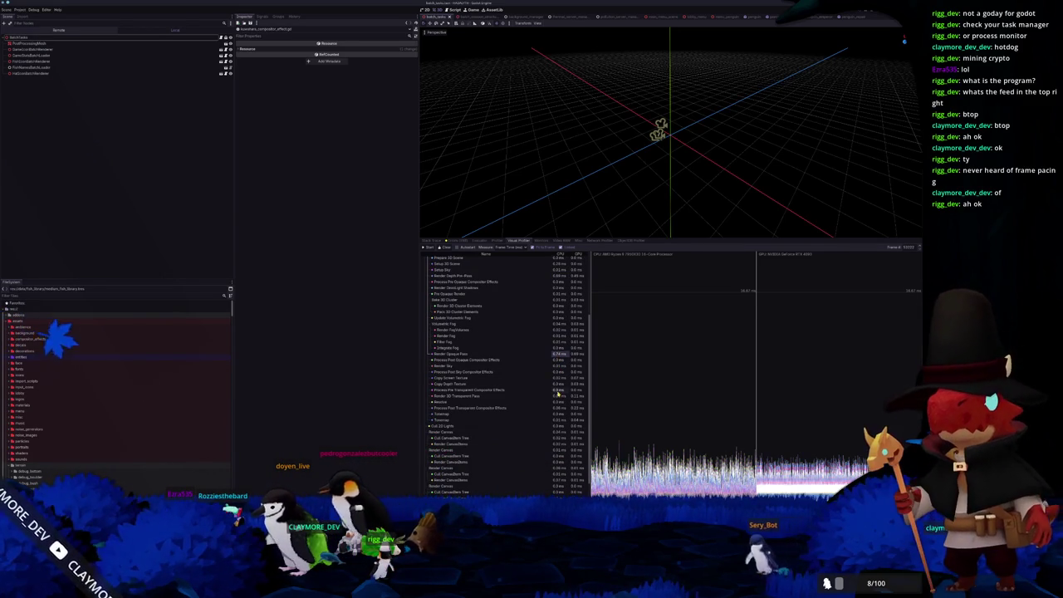
pyautogui.scroll(-2, 559, 395)
pyautogui.click(558, 402)
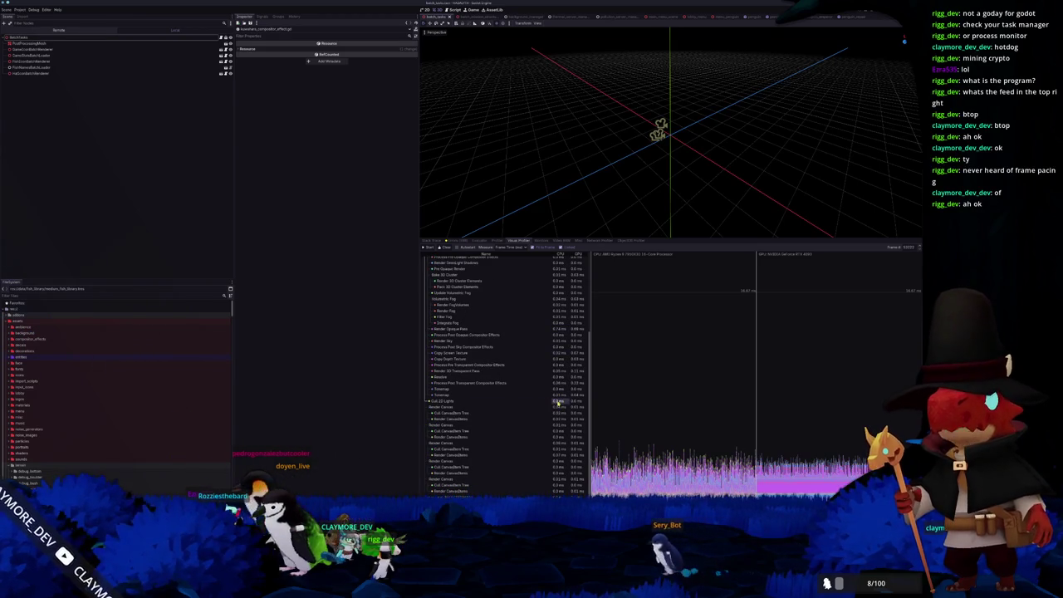
pyautogui.scroll(5, 552, 474)
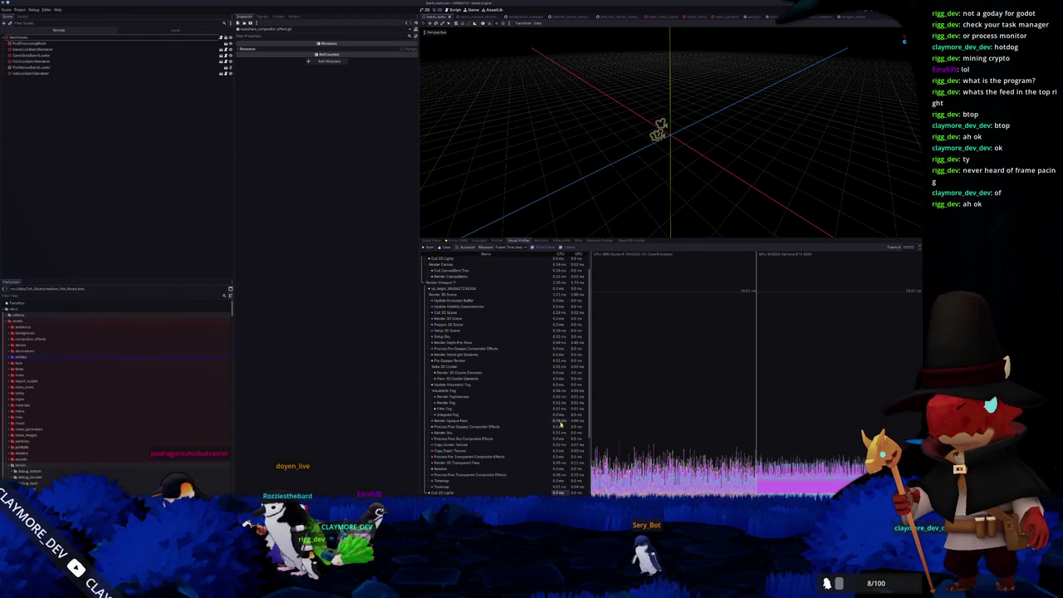
pyautogui.scroll(1, 560, 421)
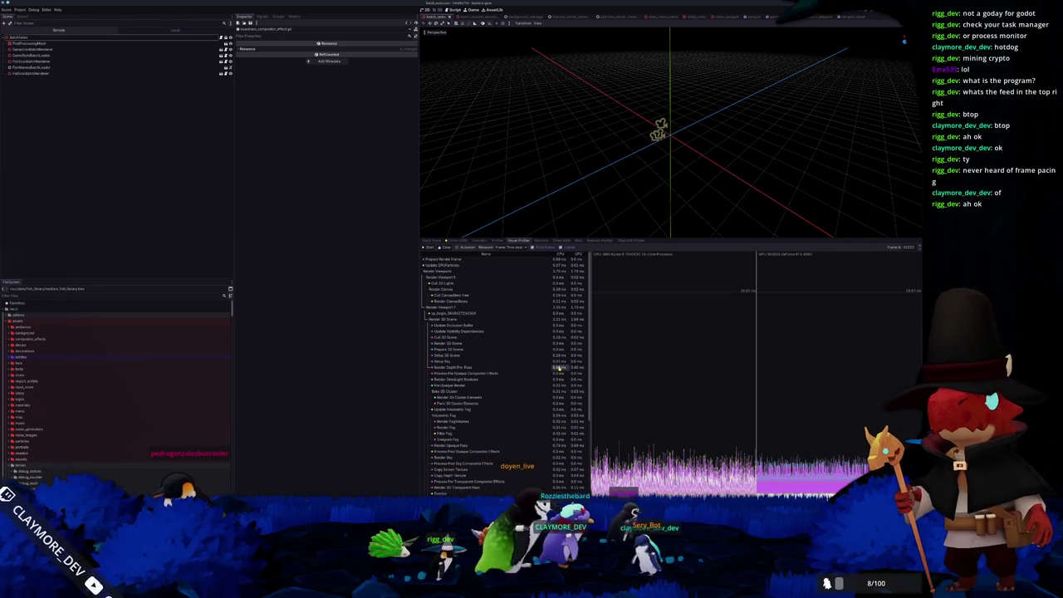
# - Fly the craft south, then right and up past the crystals to the base
pyautogui.hotkey('alt', 'Tab')
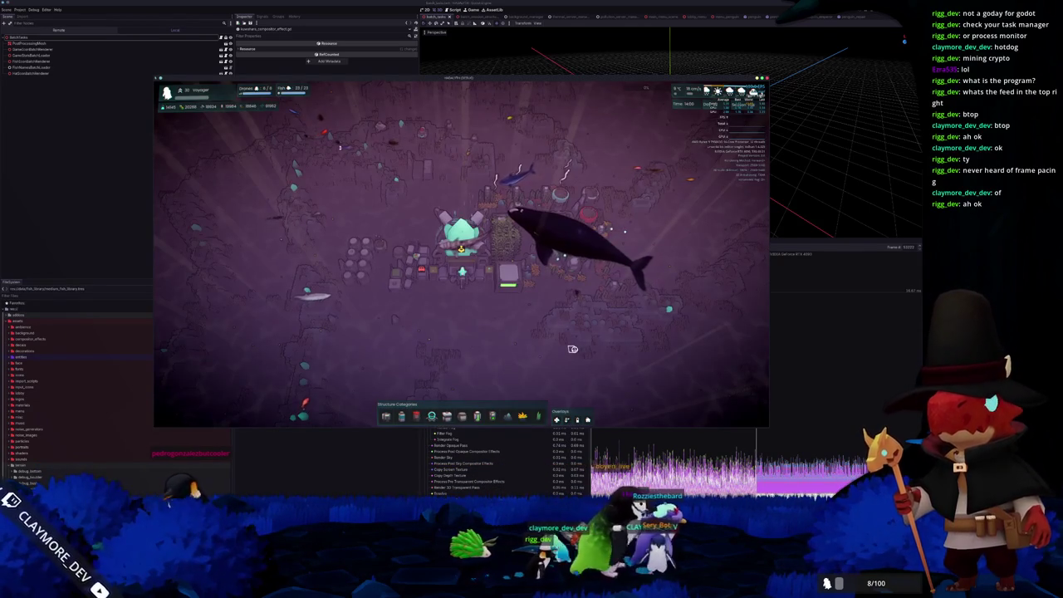
pyautogui.press('s')
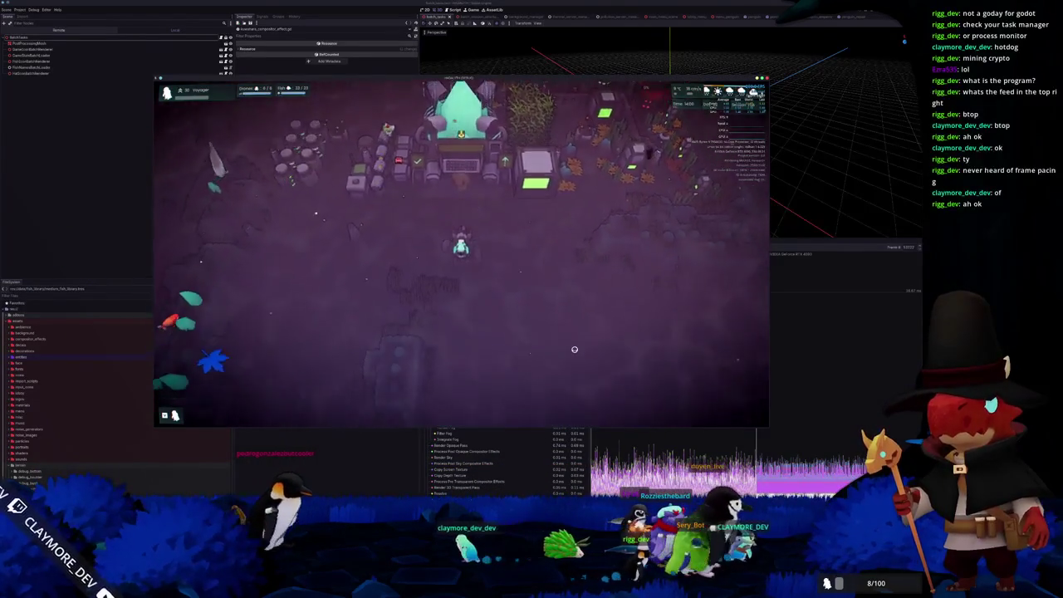
pyautogui.press('s')
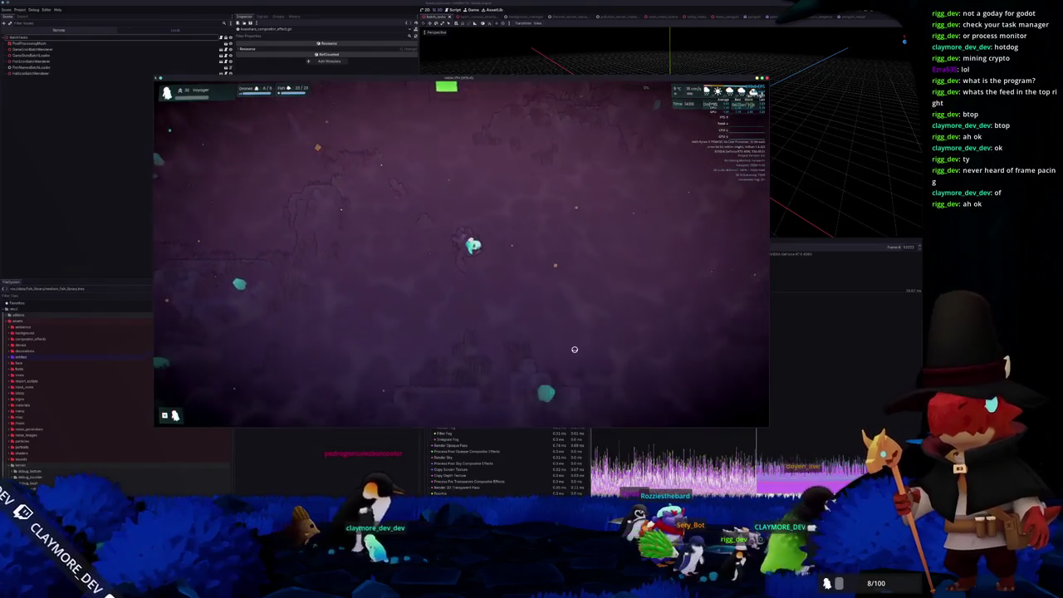
pyautogui.press('d')
pyautogui.press('w')
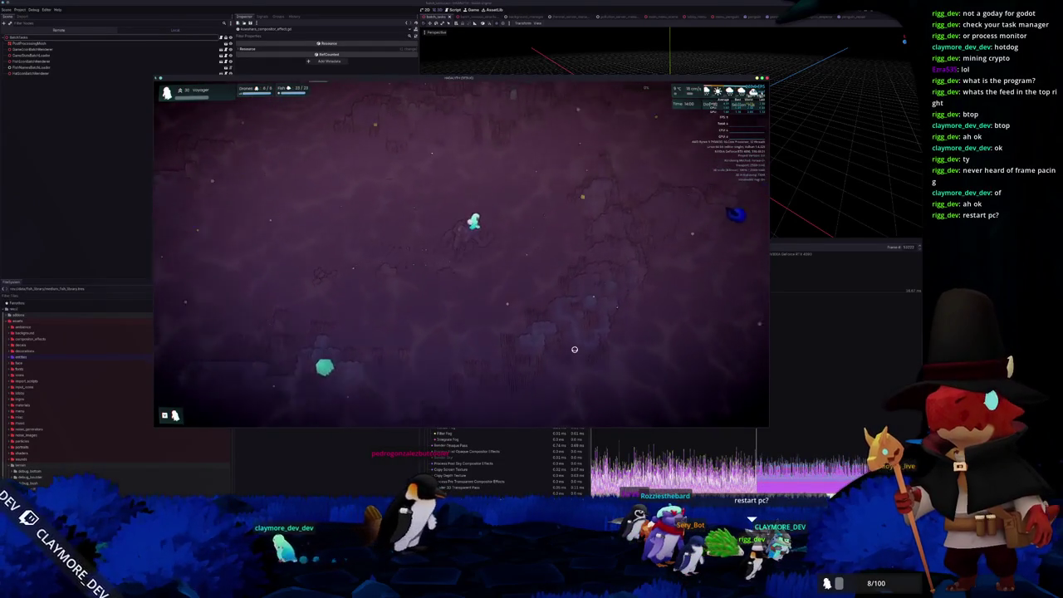
pyautogui.press('w')
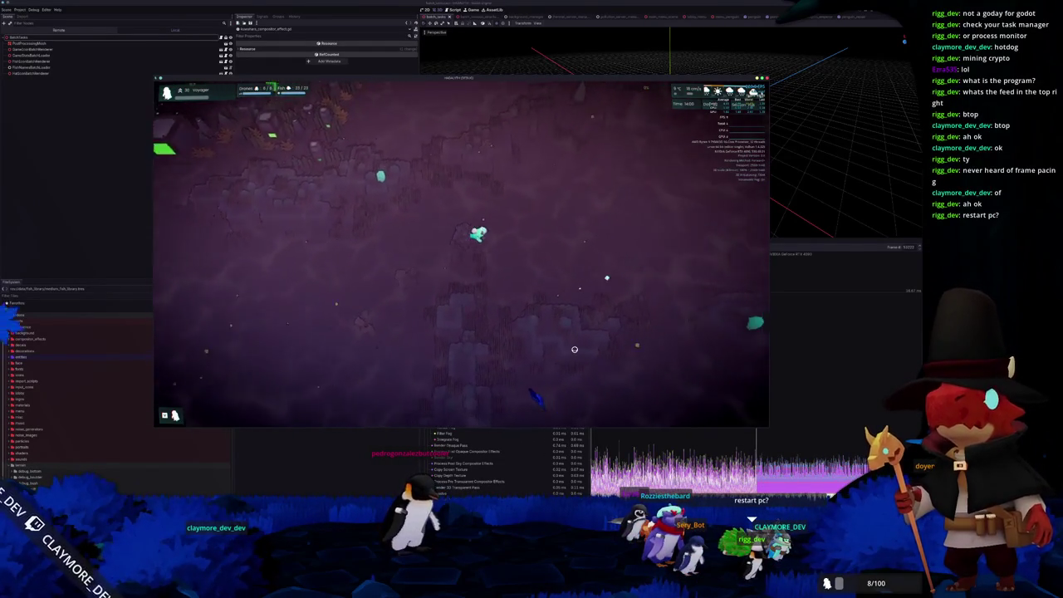
pyautogui.press('w')
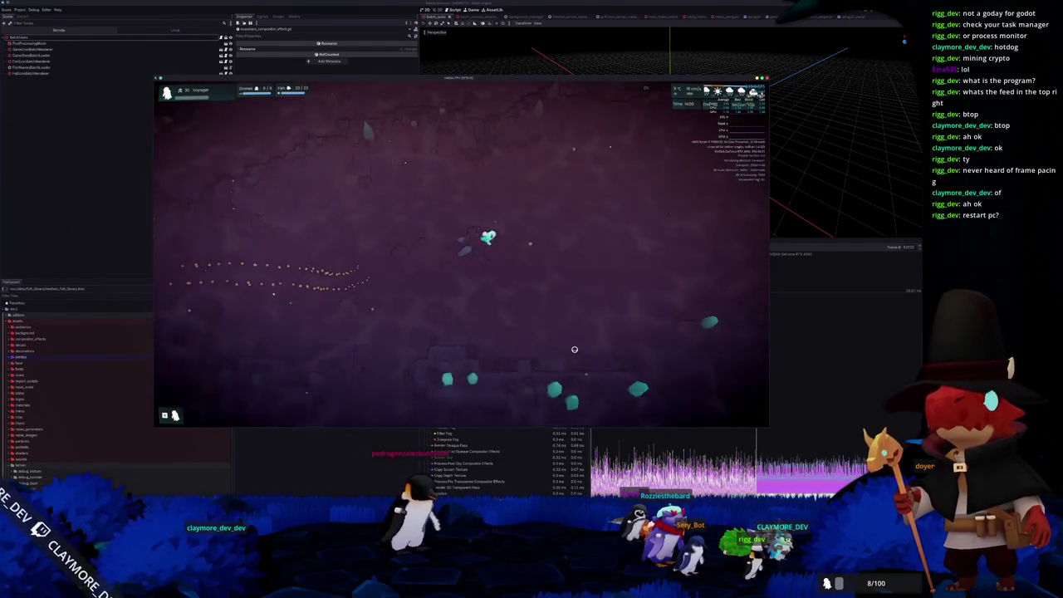
pyautogui.press('w')
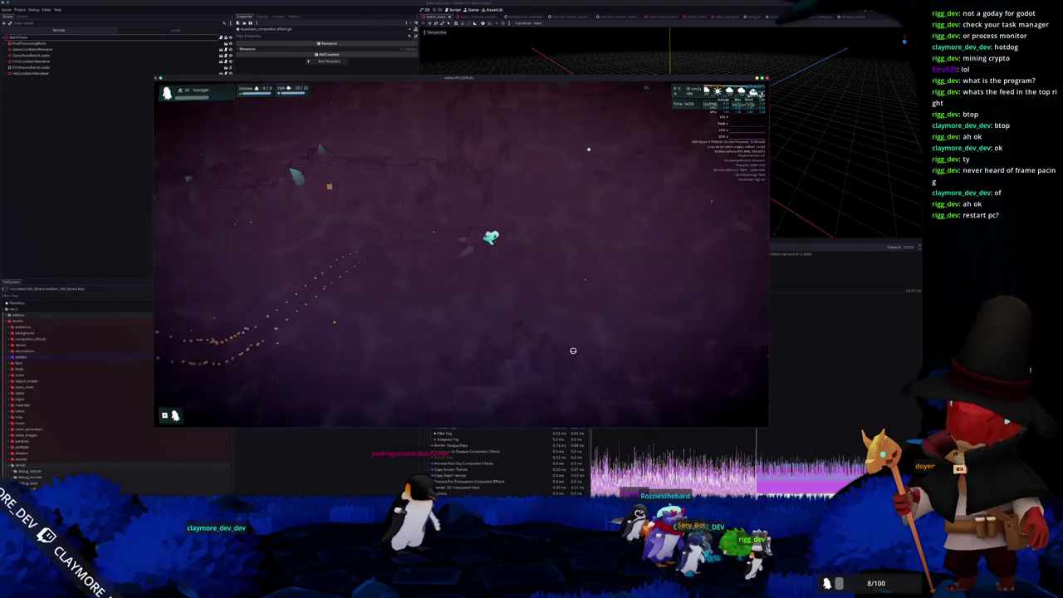
pyautogui.press('w')
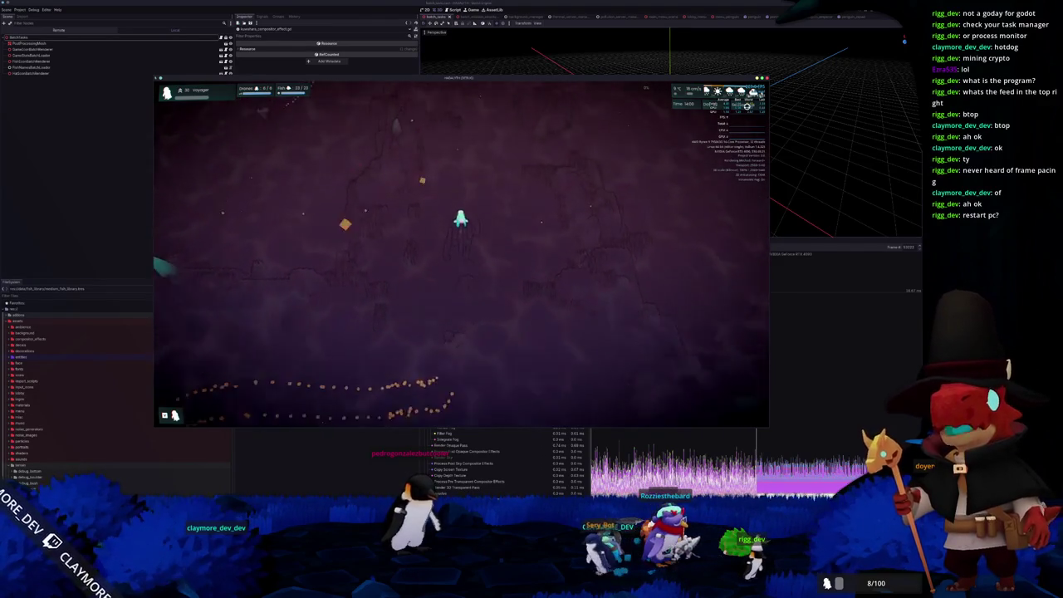
pyautogui.press('w')
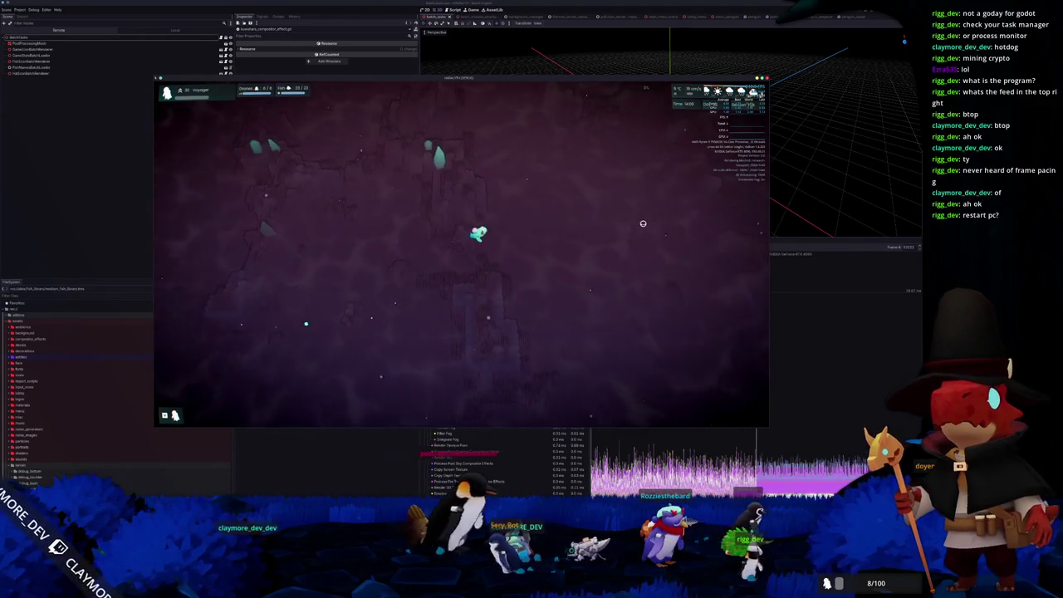
pyautogui.press('w')
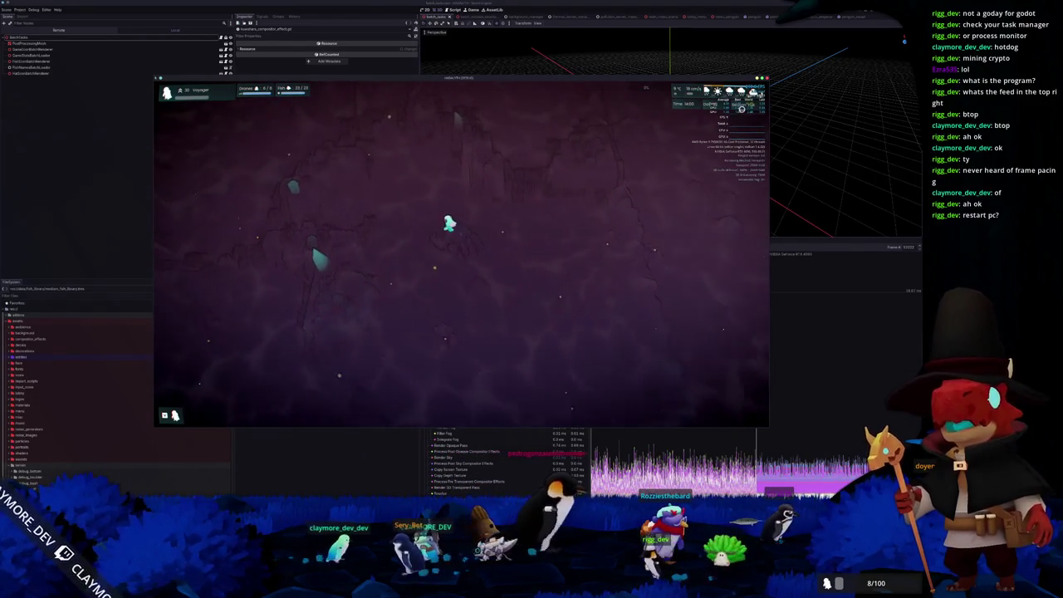
pyautogui.press('w')
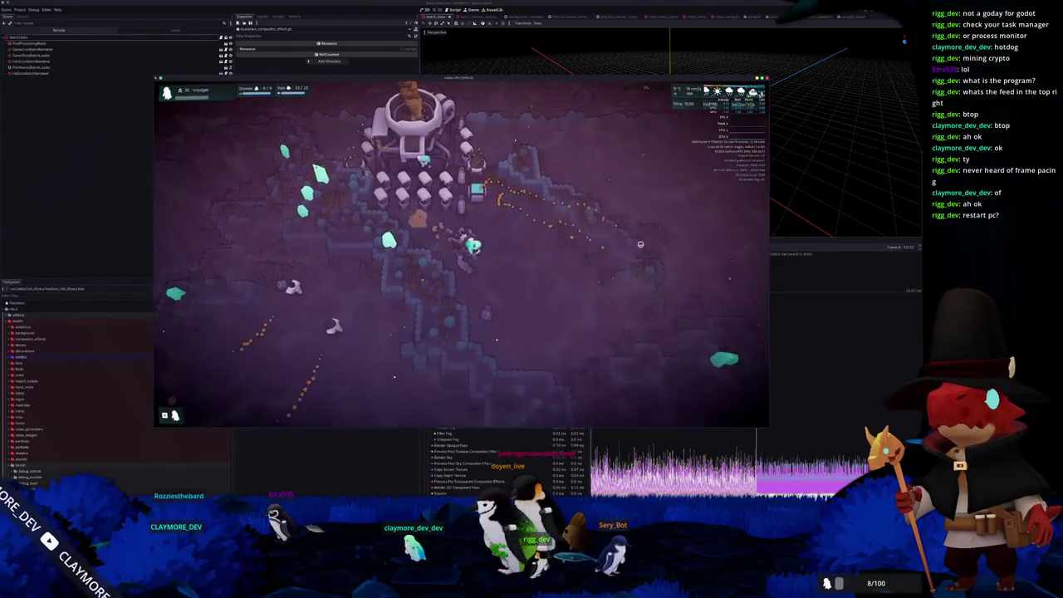
# - Graph _physics_process in the Profiler, then use Unstuck to return the craft to base
pyautogui.hotkey('alt', 'Tab')
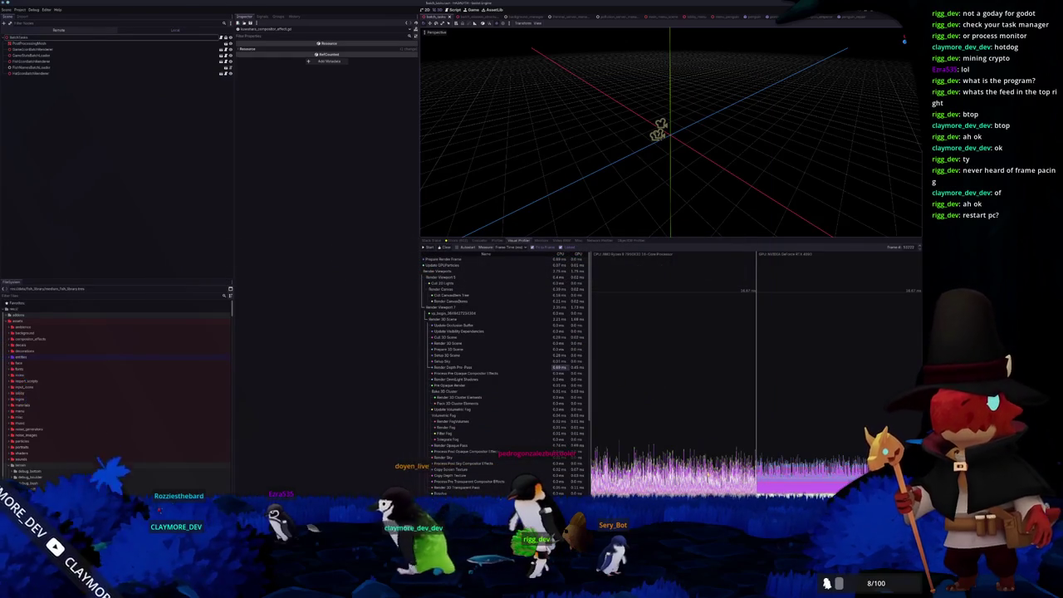
pyautogui.scroll(-5, 573, 391)
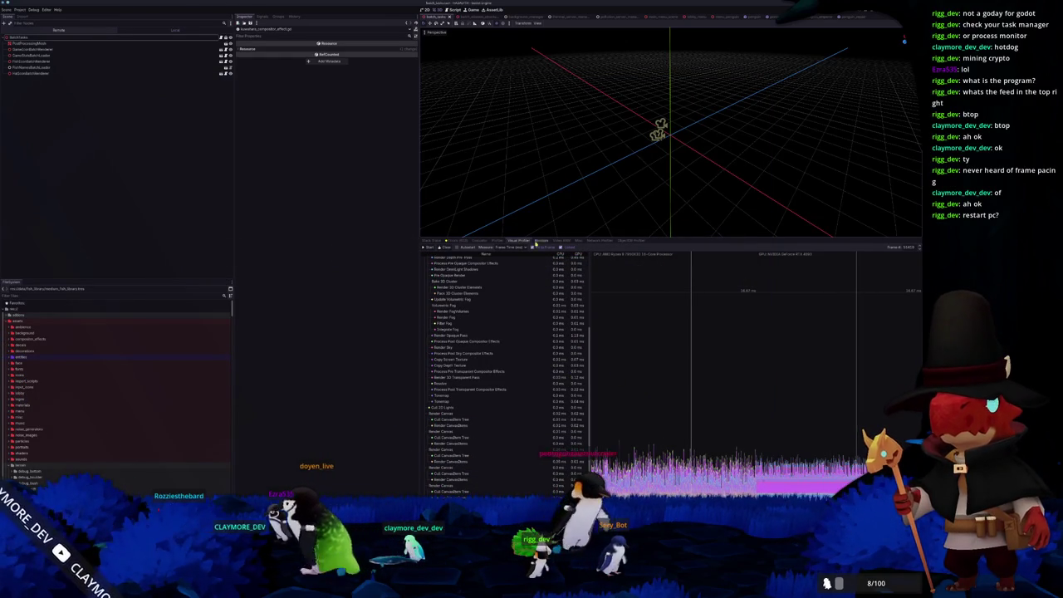
pyautogui.click(496, 240)
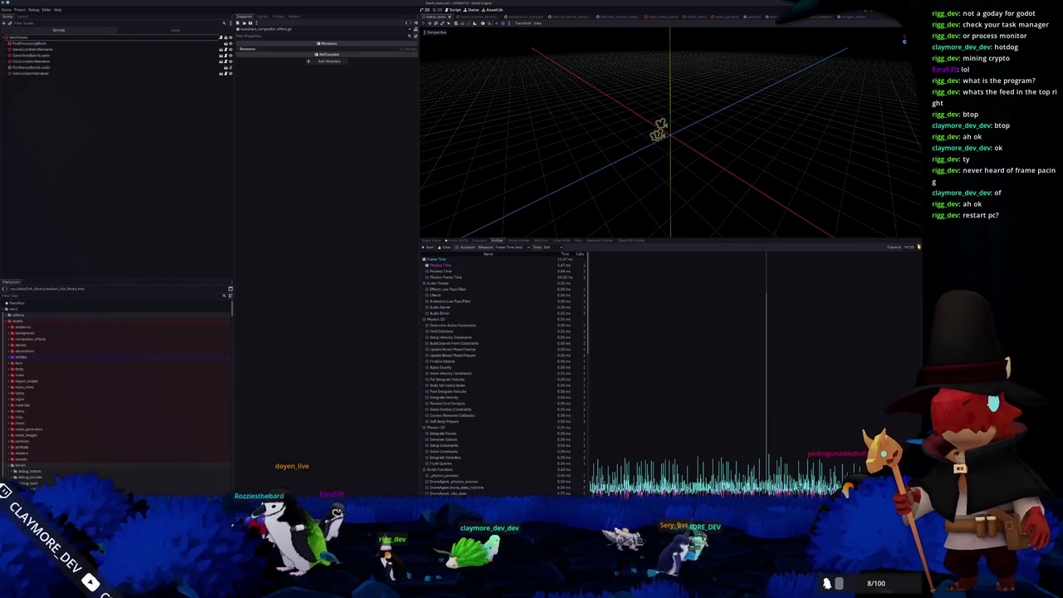
pyautogui.scroll(-5, 496, 363)
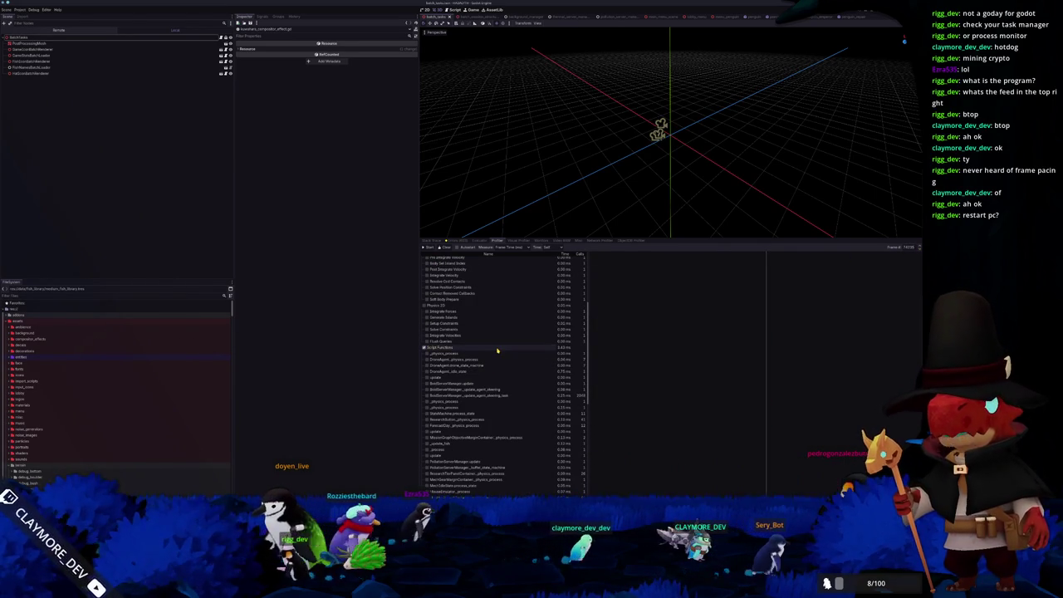
pyautogui.click(491, 354)
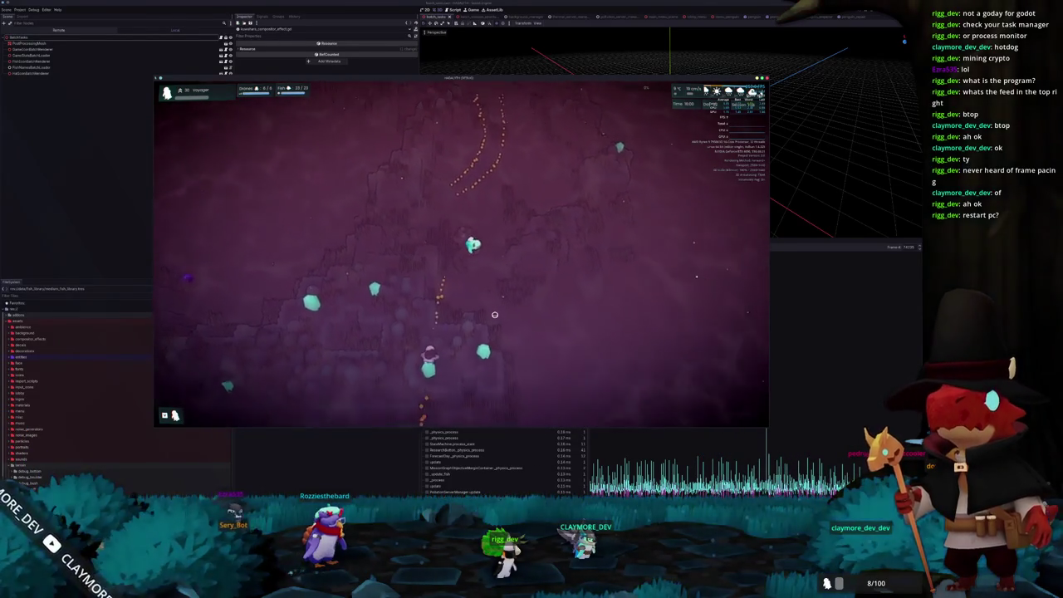
pyautogui.press('Escape')
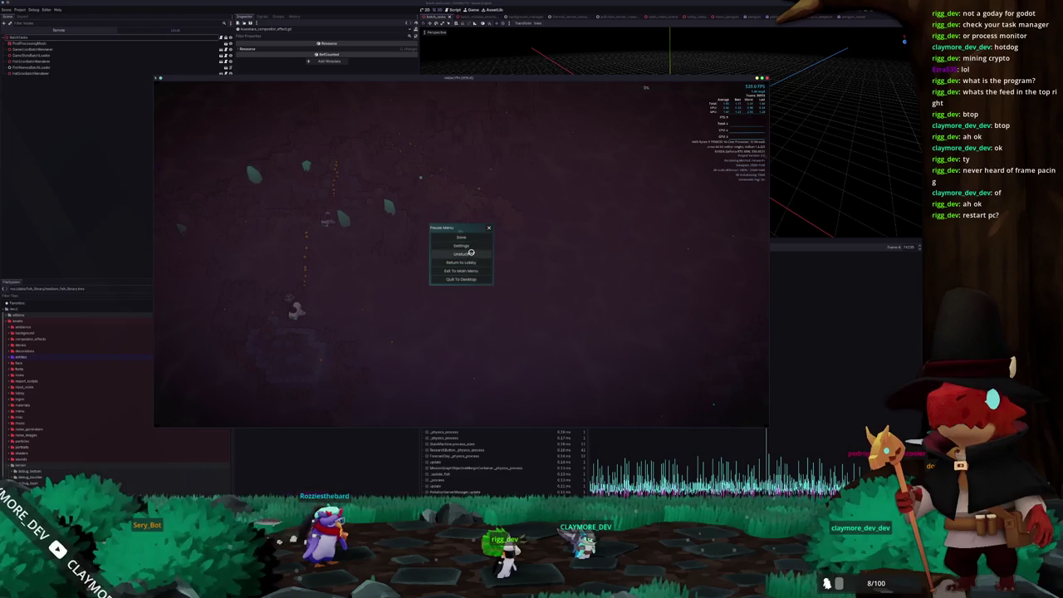
pyautogui.click(470, 254)
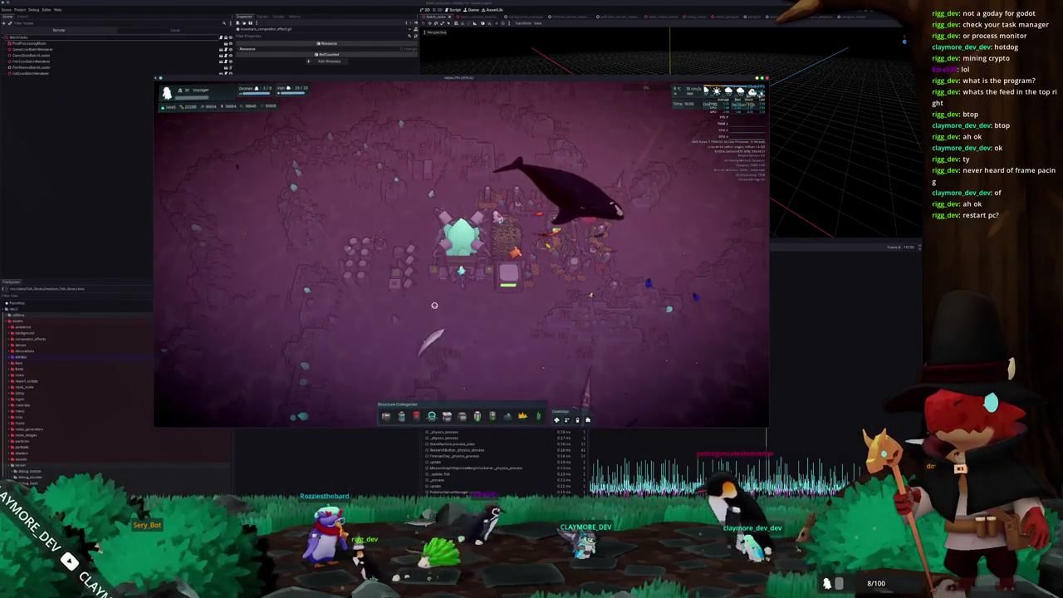
# - Select the base and pan the camera around it with WASD
pyautogui.click(445, 309)
pyautogui.press('d')
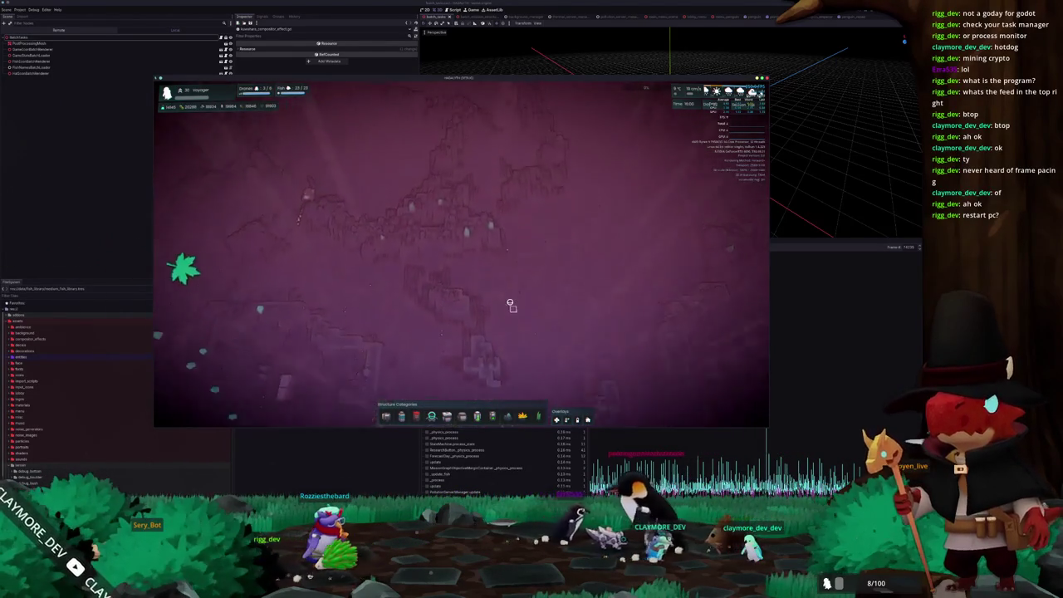
pyautogui.hotkey('w', 'a')
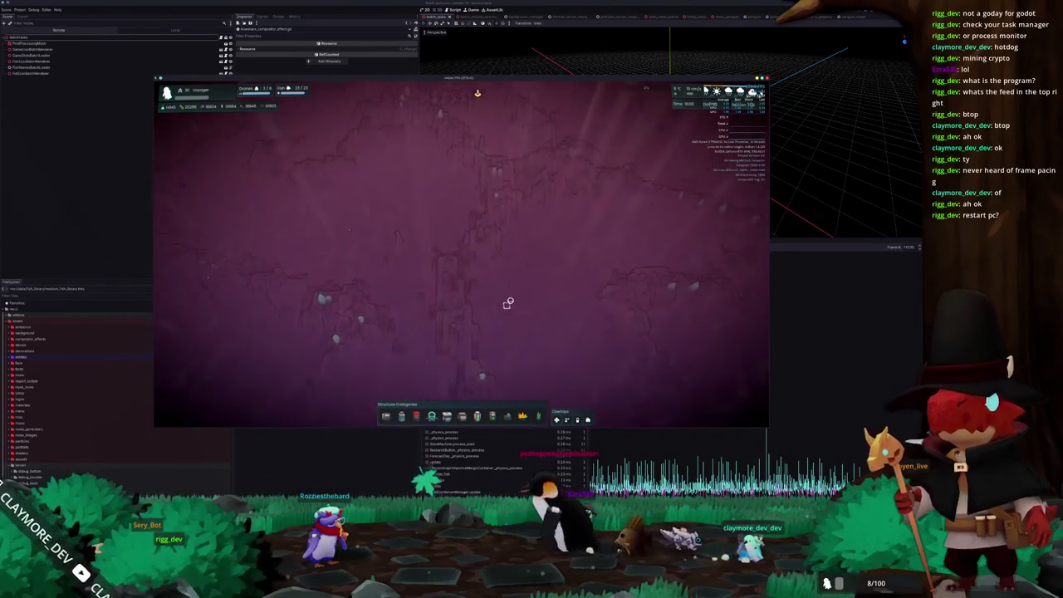
pyautogui.press('w')
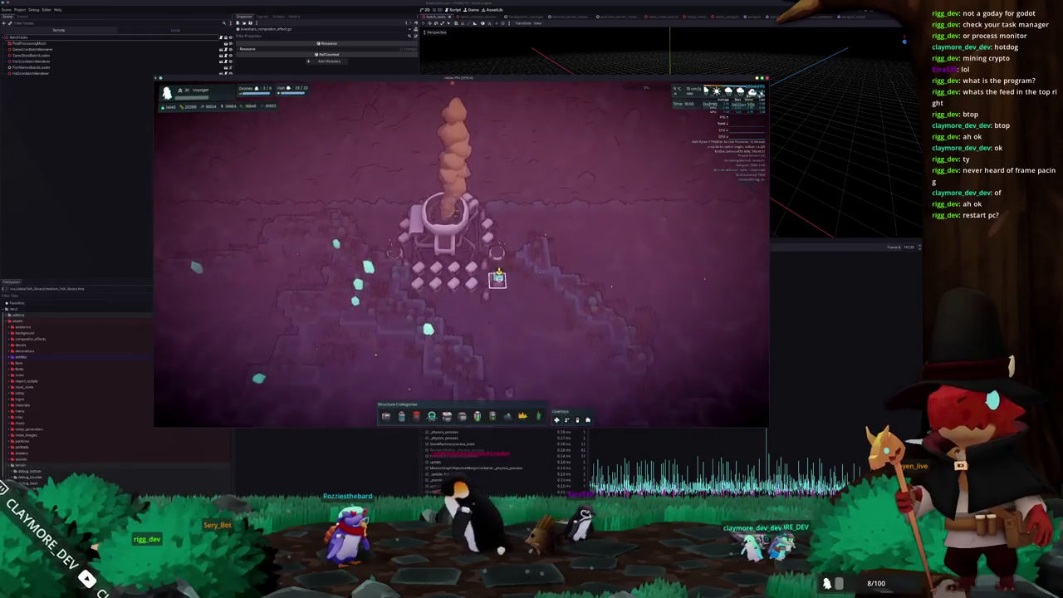
pyautogui.press('s')
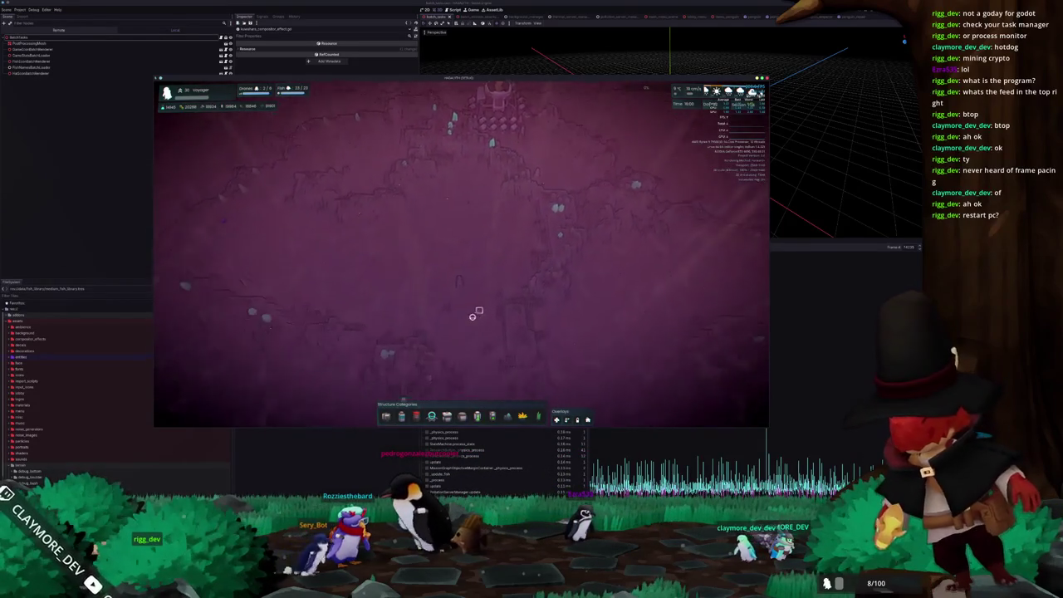
pyautogui.press('s')
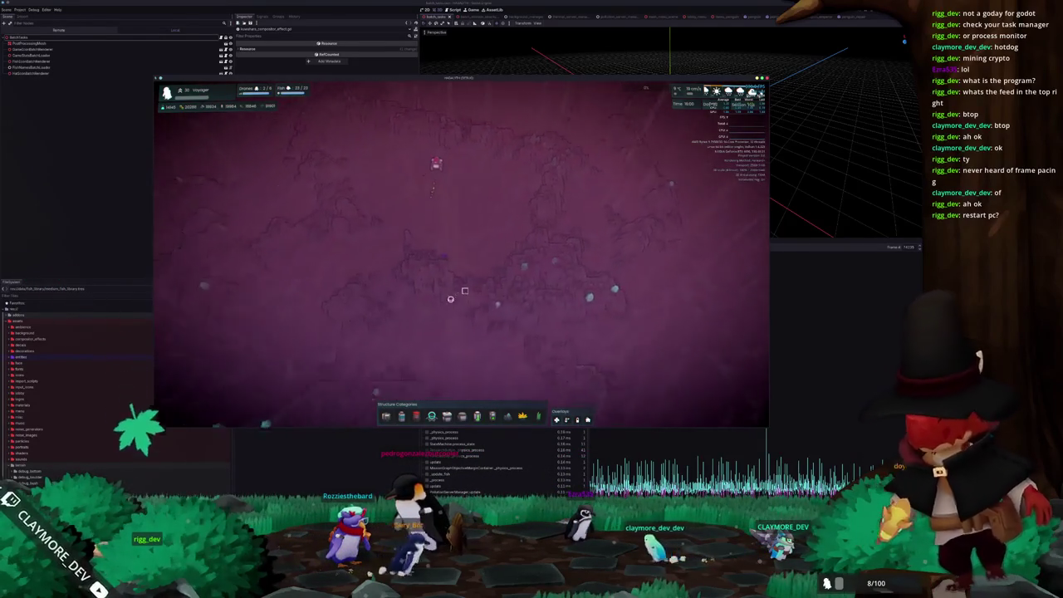
pyautogui.press('s')
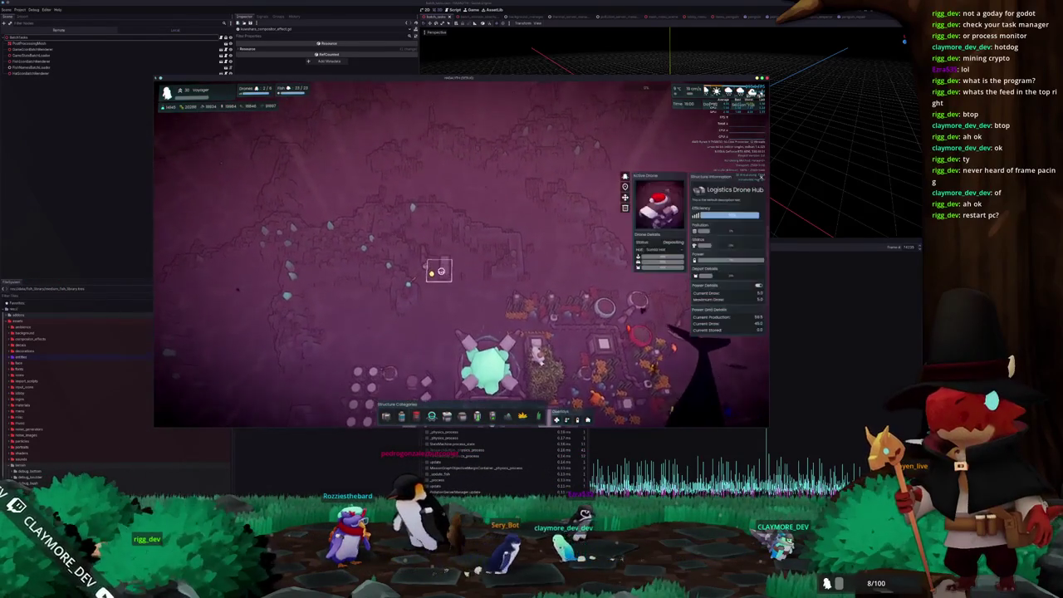
pyautogui.press('s')
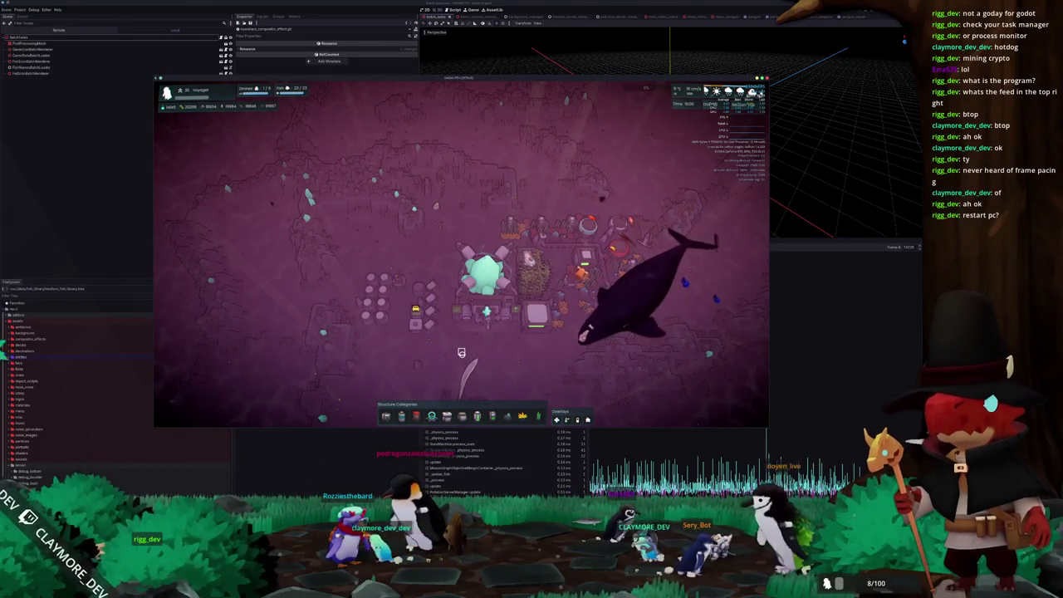
# - Select the central base structure, exit build mode, and pause the game
pyautogui.click(461, 352)
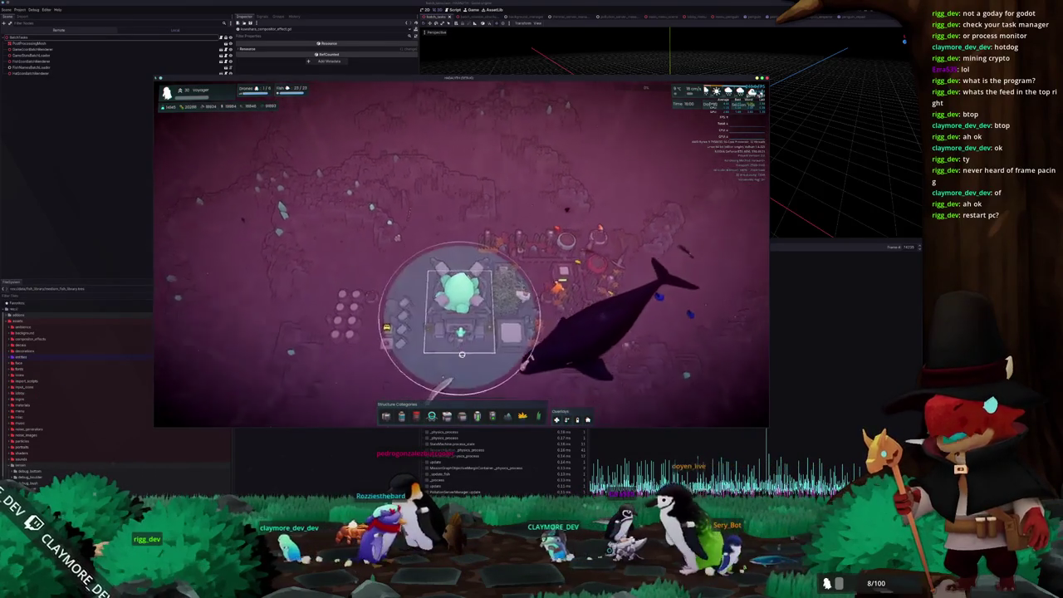
pyautogui.press('Escape')
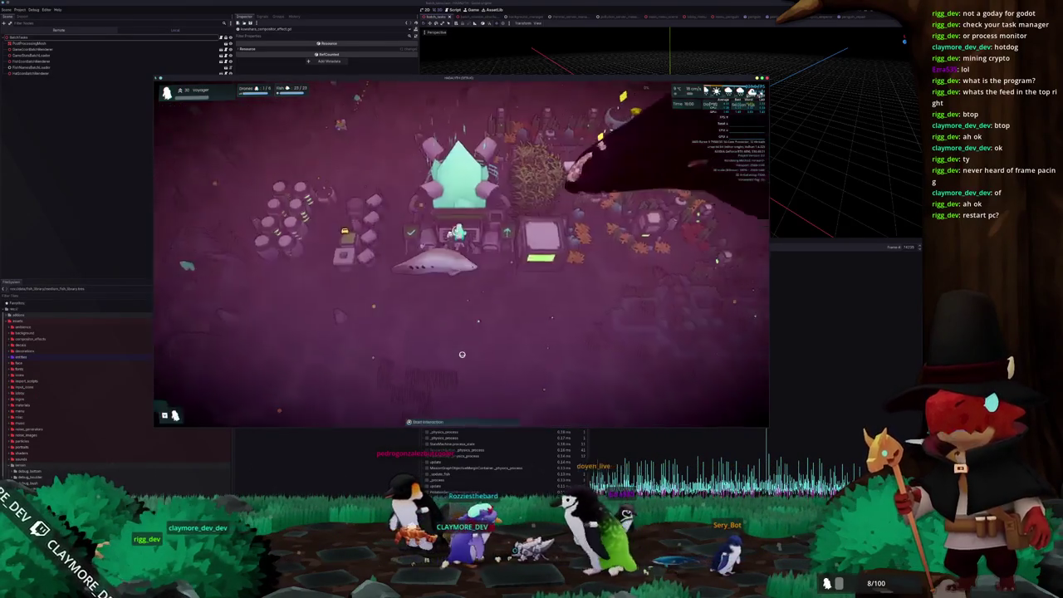
pyautogui.press('Escape')
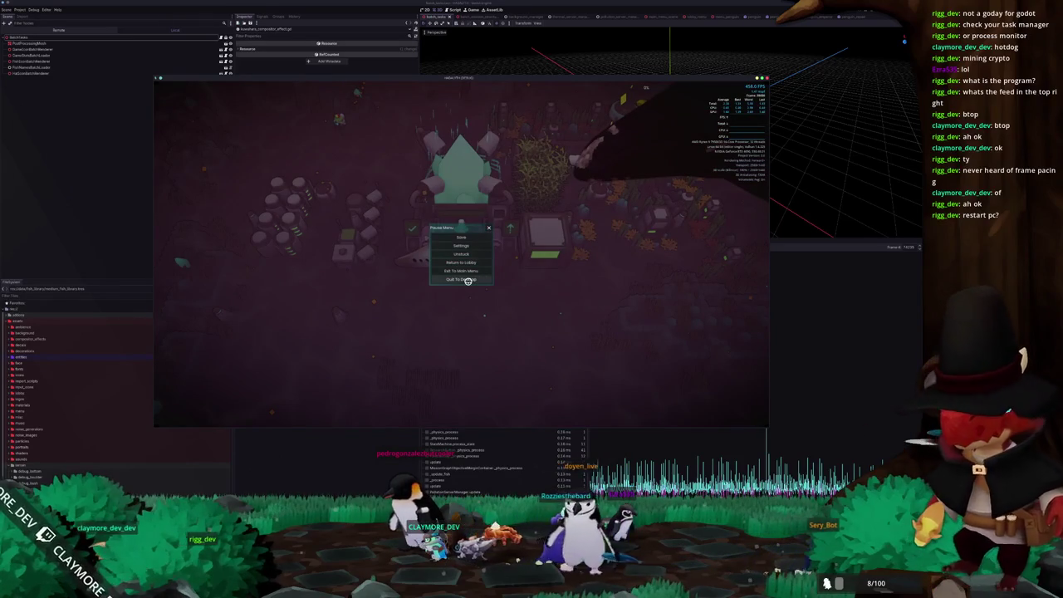
# - Quit the game to desktop and close the btop window
pyautogui.click(468, 280)
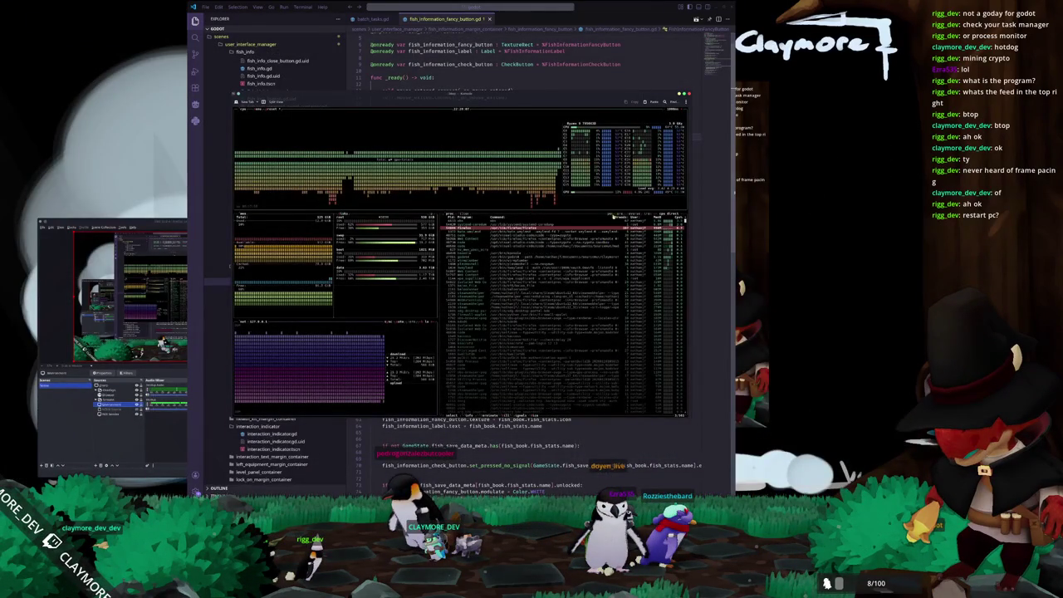
pyautogui.click(686, 94)
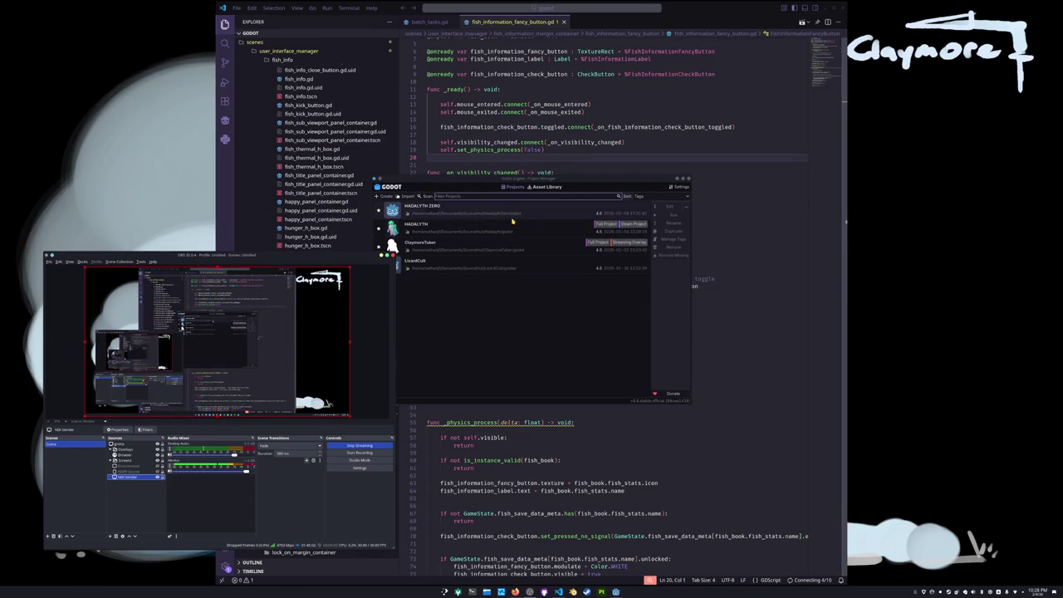
# - Select the HADALYTH project in the Project Manager
pyautogui.click(513, 223)
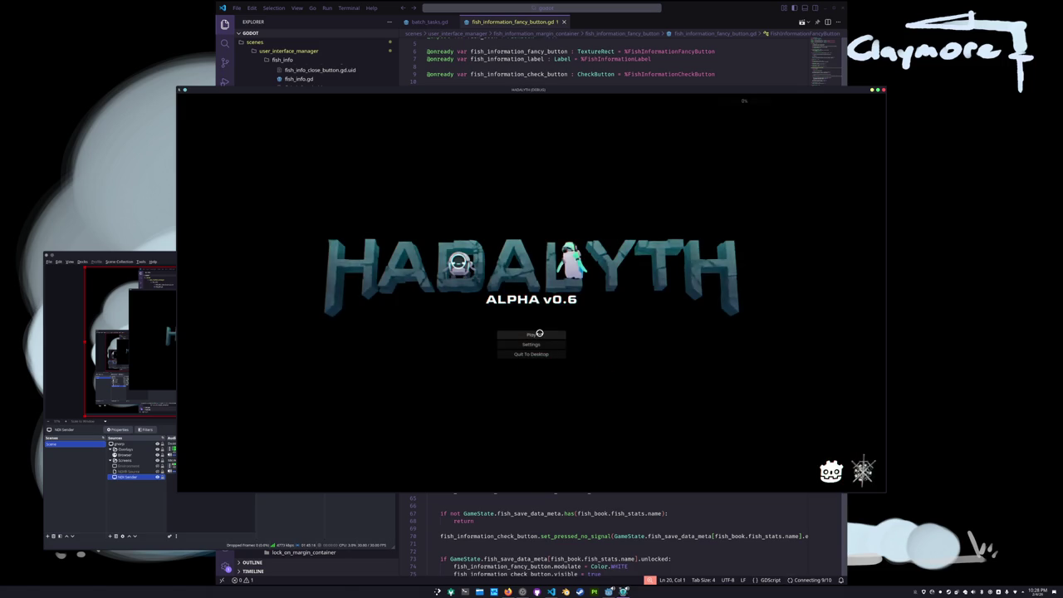
# - Start Play, expand the F3 performance overlay, and load the Voyager save in slot 1
pyautogui.click(535, 333)
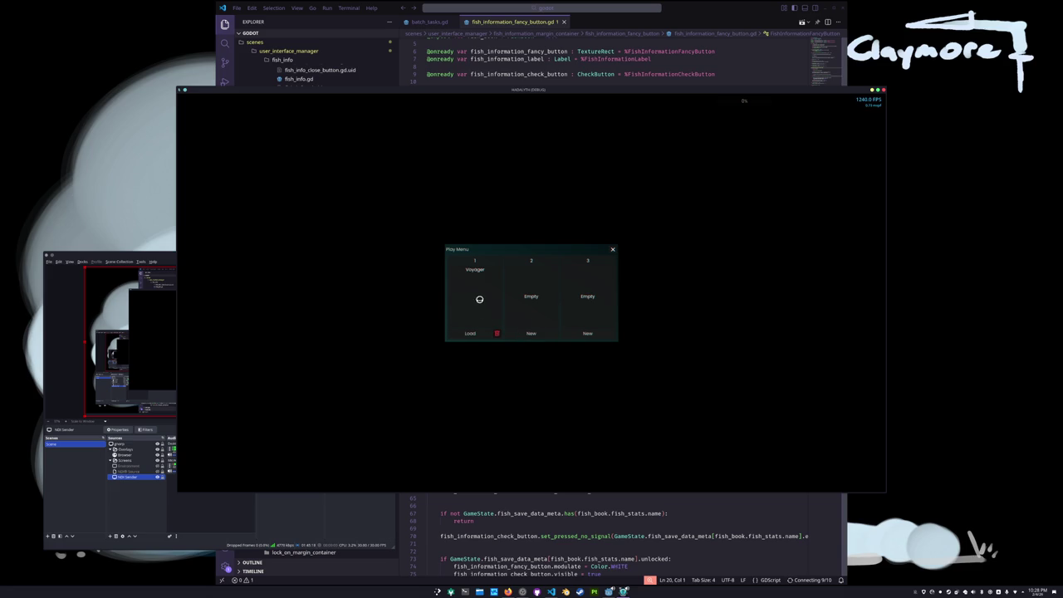
pyautogui.press('F3')
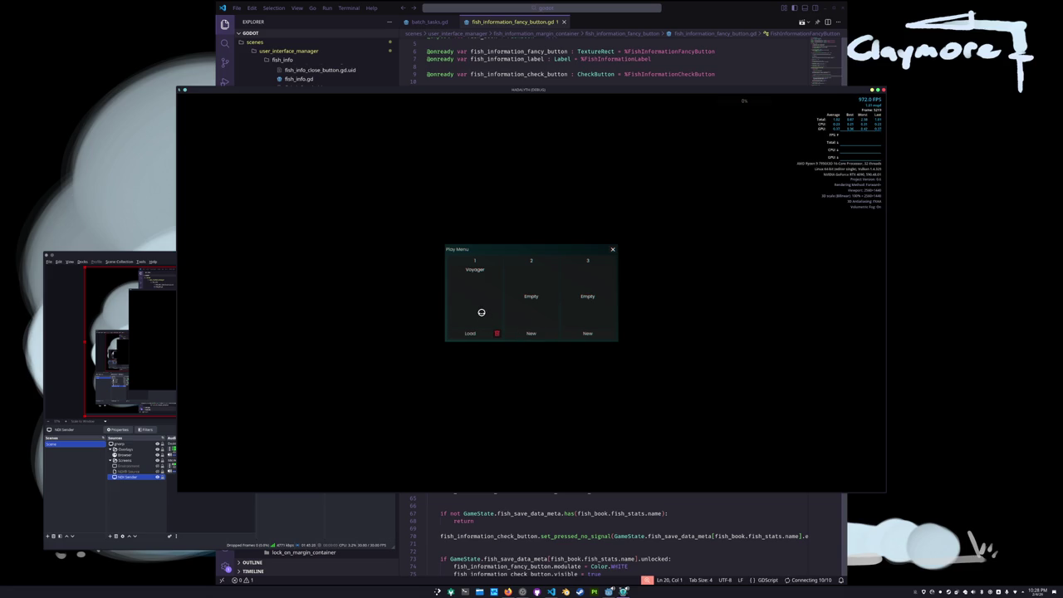
pyautogui.press('Escape')
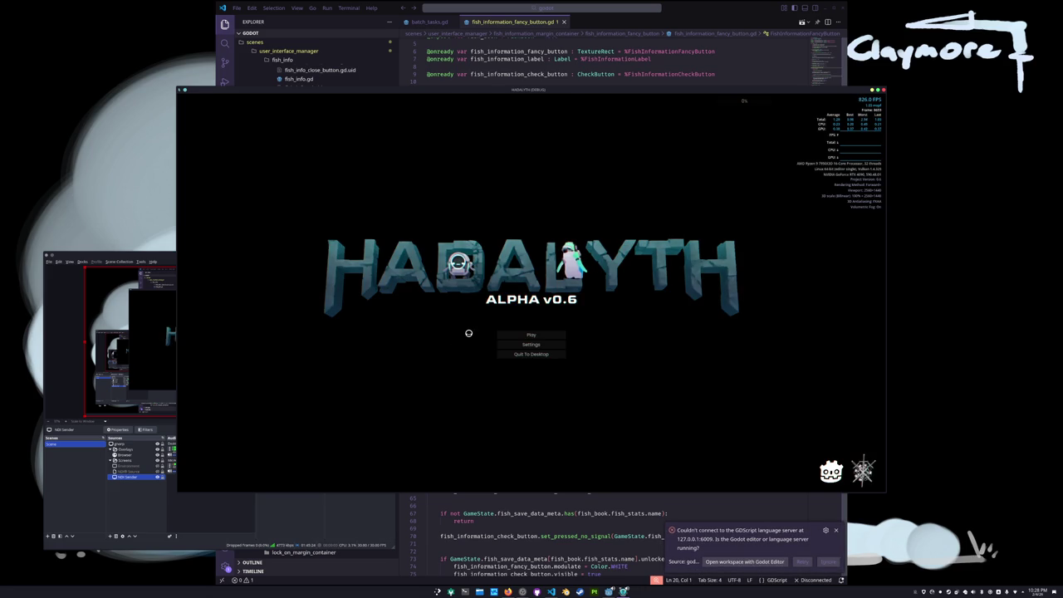
pyautogui.click(519, 334)
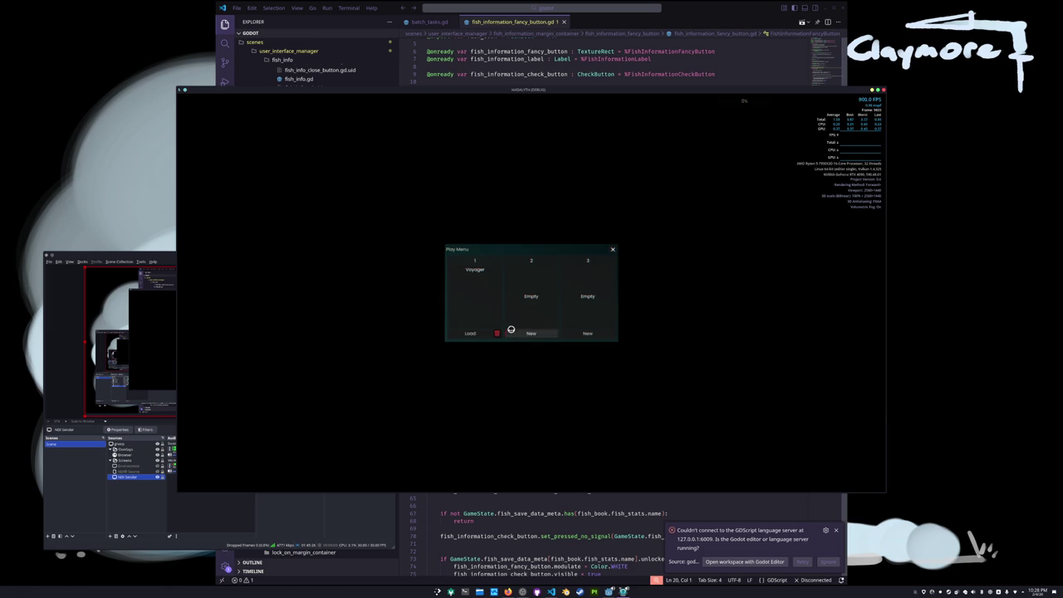
pyautogui.click(468, 333)
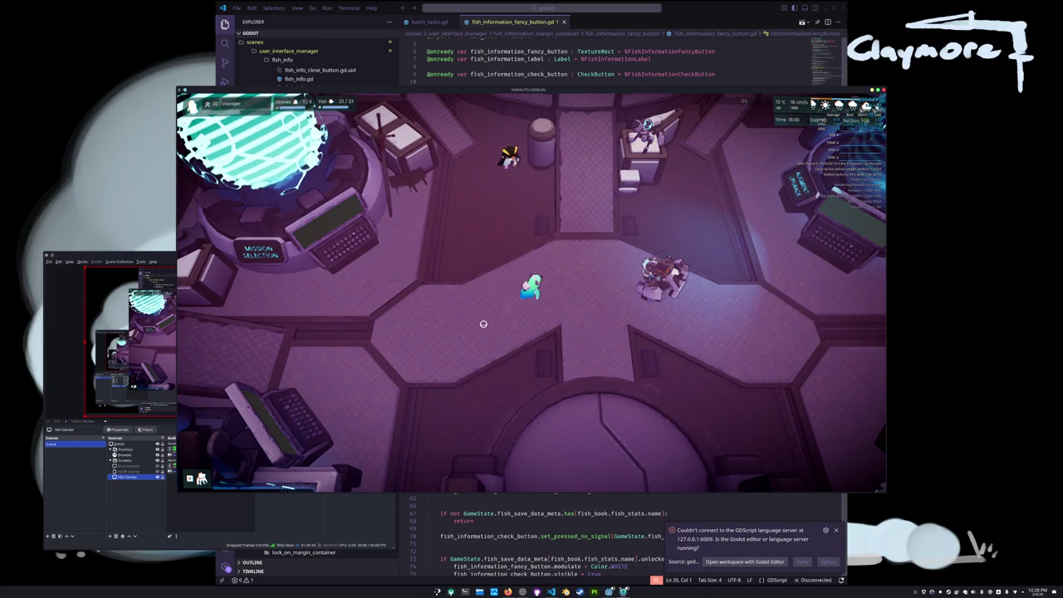
# - Walk the character onto the central platform and launch the dive
pyautogui.press('d')
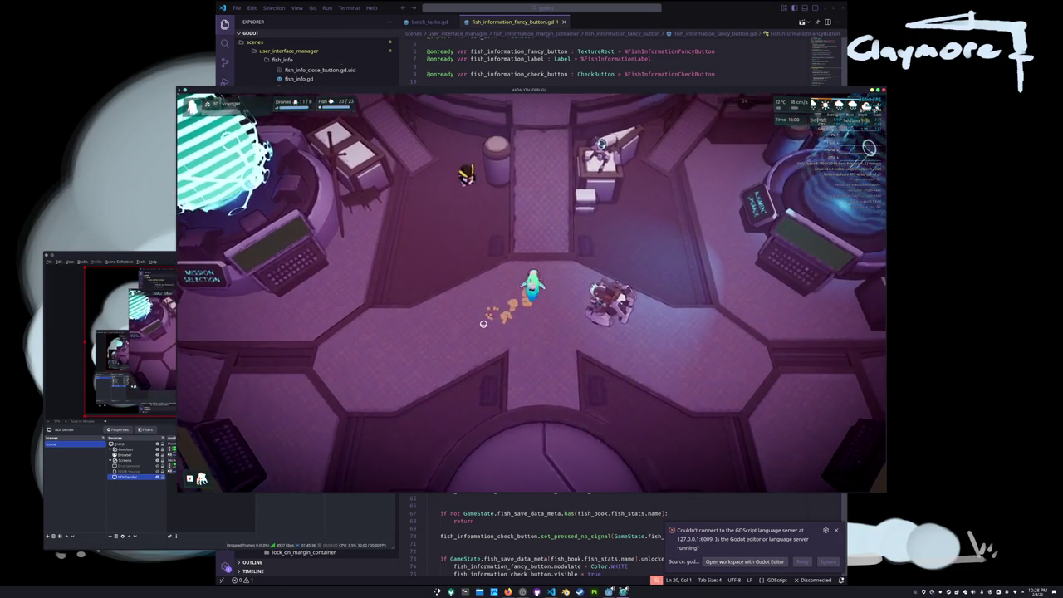
pyautogui.press('s')
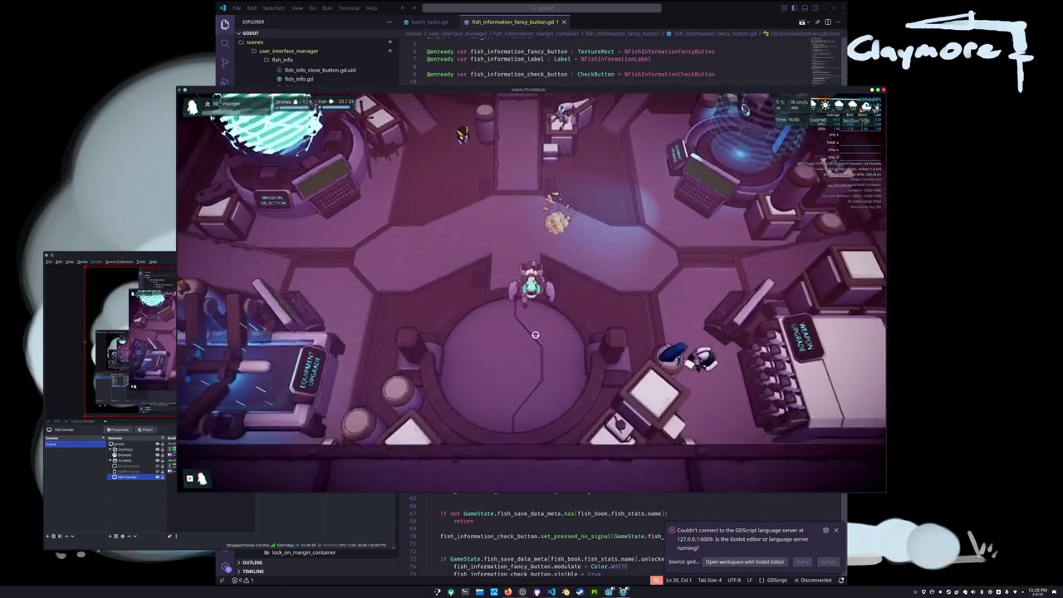
pyautogui.press('e')
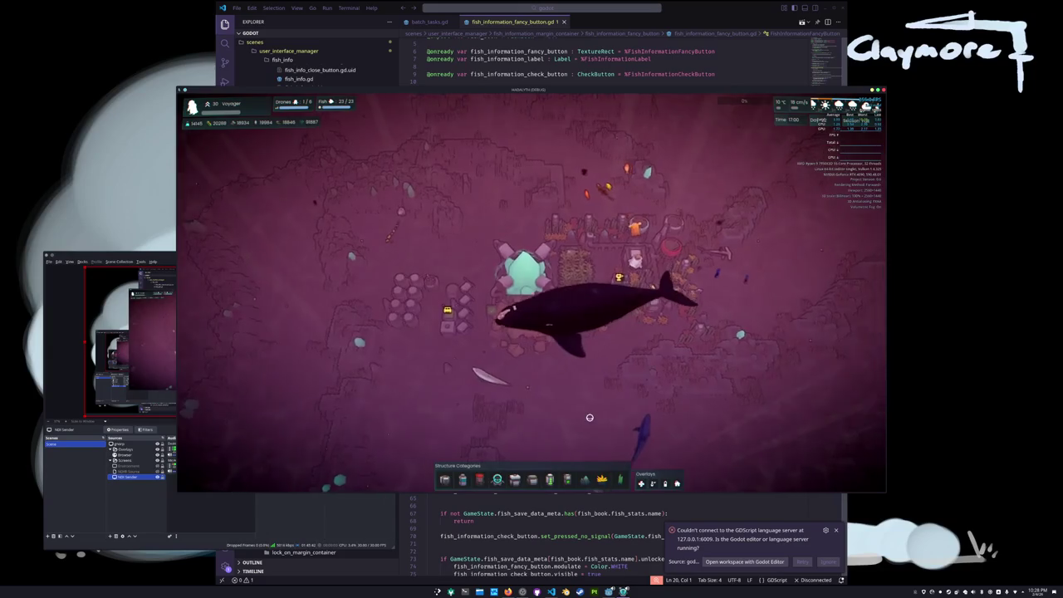
# - Pan the camera around the base and nearby seafloor
pyautogui.press('d')
pyautogui.press('w')
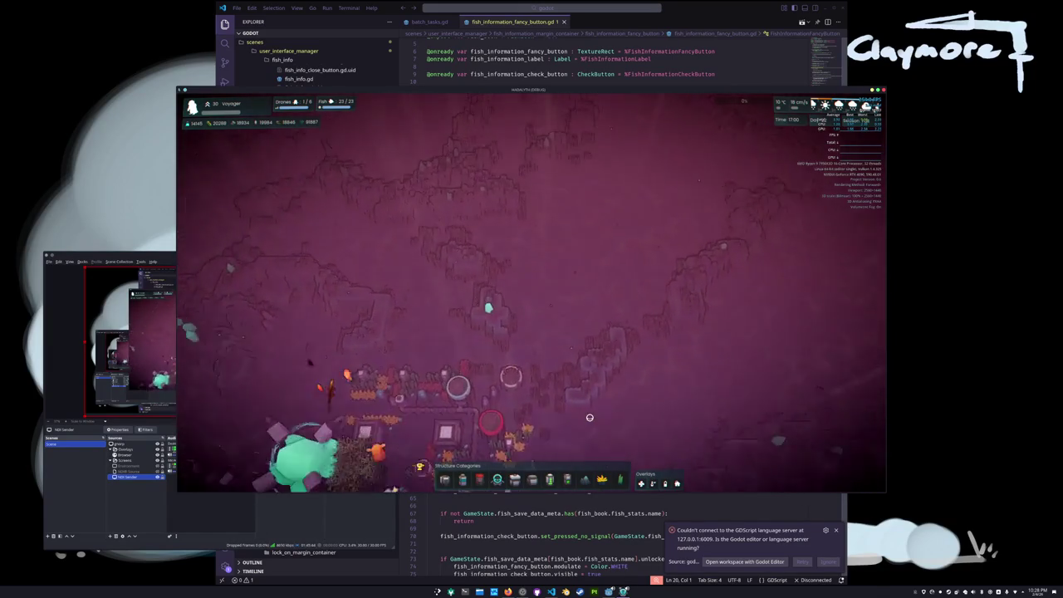
pyautogui.press('w')
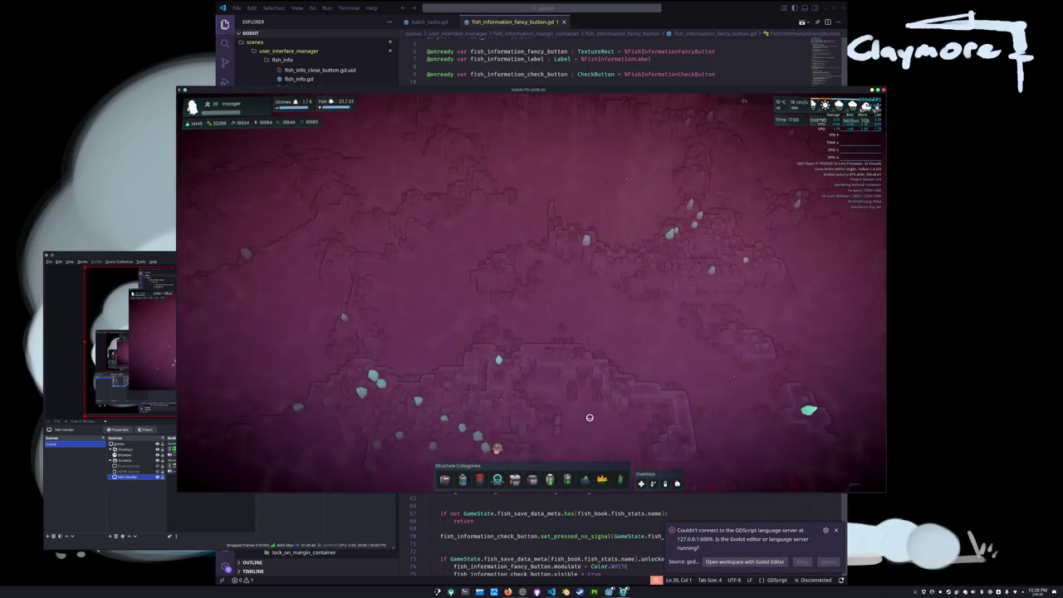
pyautogui.press('s')
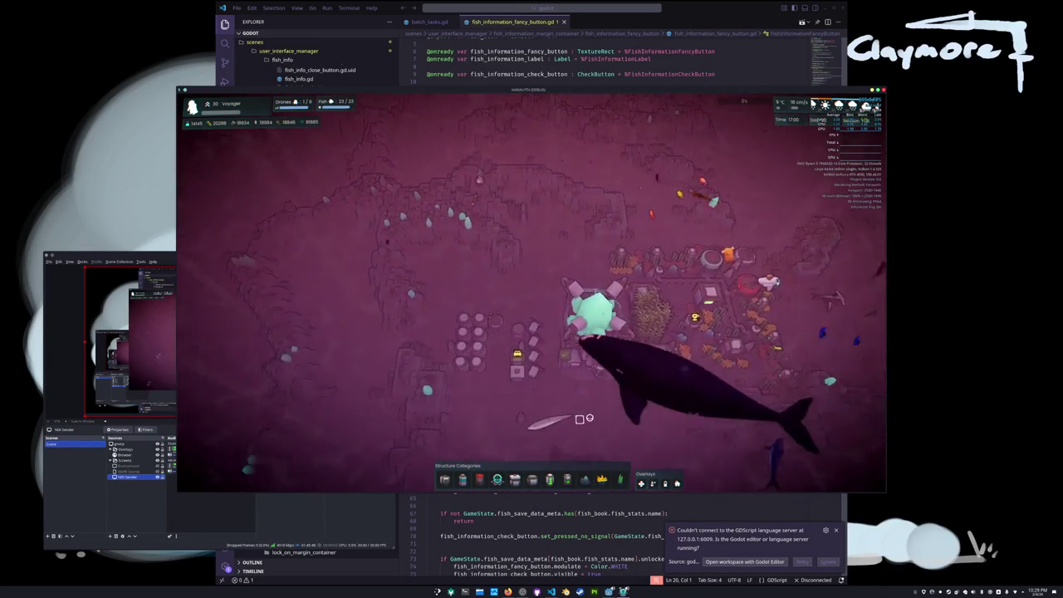
pyautogui.press('d')
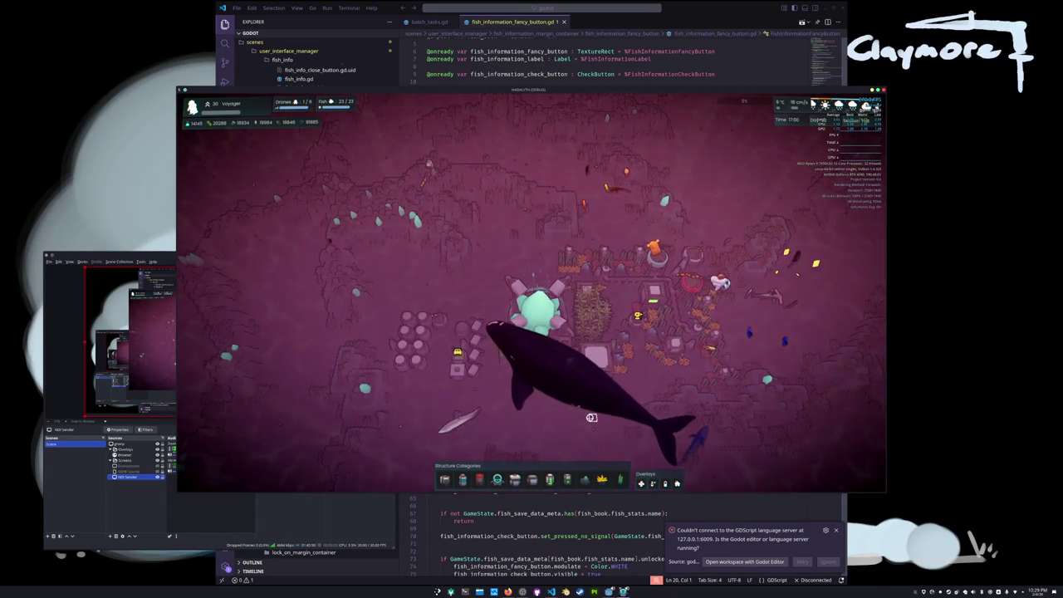
pyautogui.press('s')
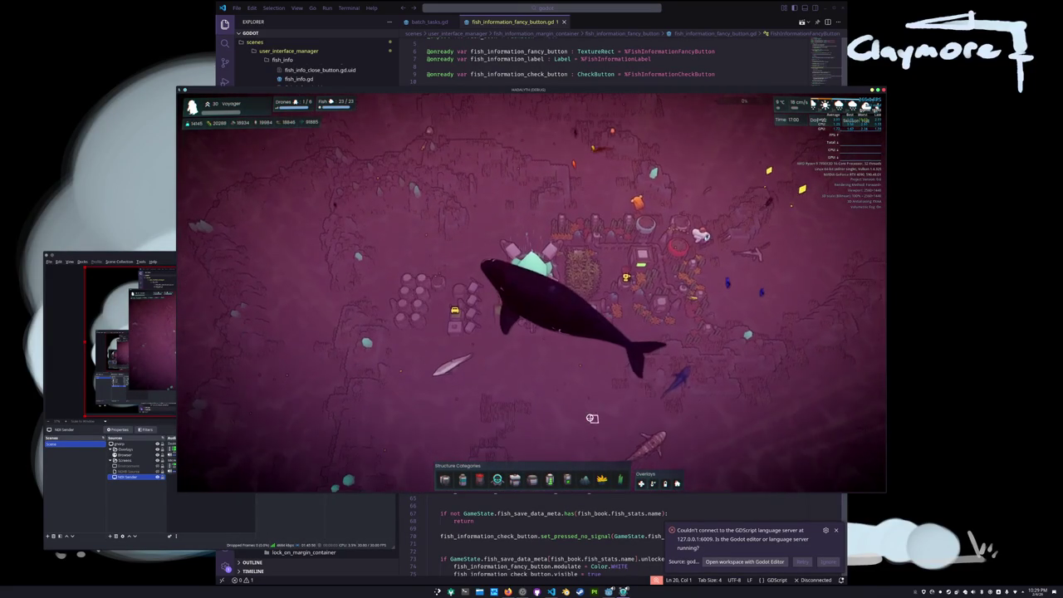
pyautogui.press('w')
pyautogui.press('a')
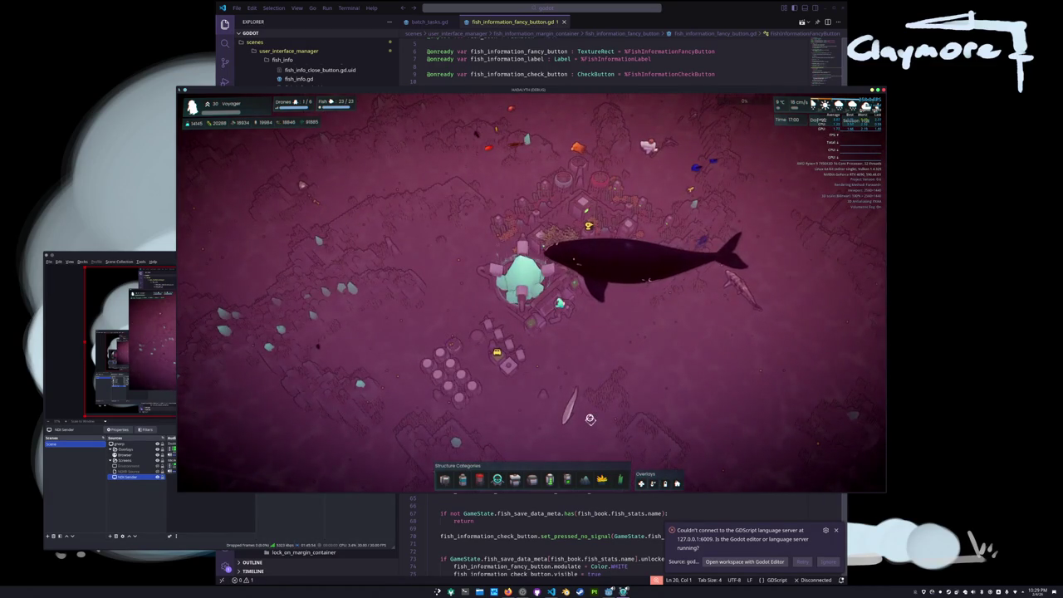
# - Run 'fish kill' in the console to remove the whale, zoom in, and pause
pyautogui.press('quoteleft')
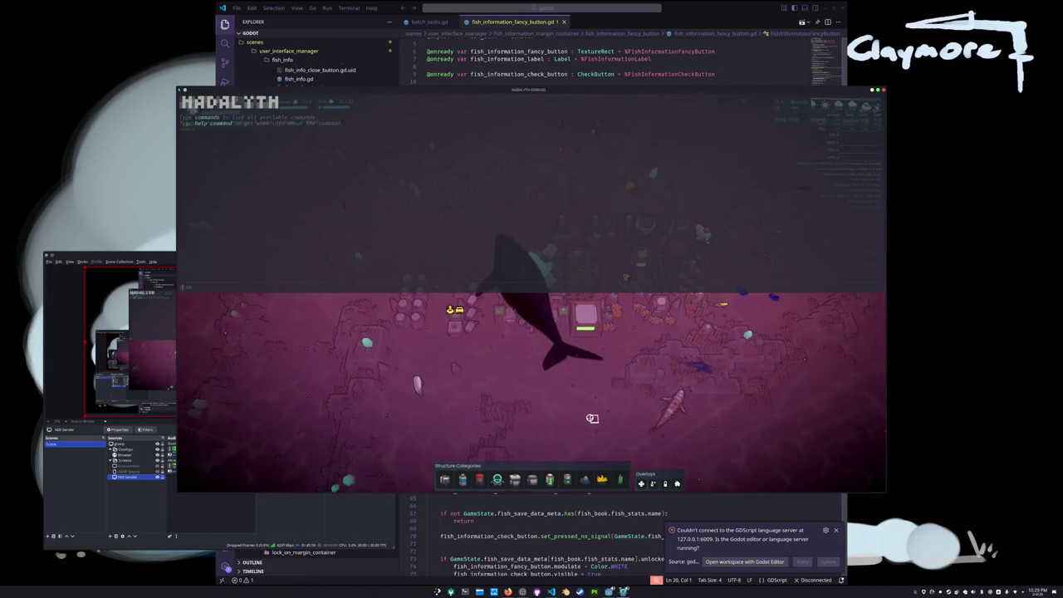
pyautogui.write('fish kill')
pyautogui.press('Return')
pyautogui.press('quoteleft')
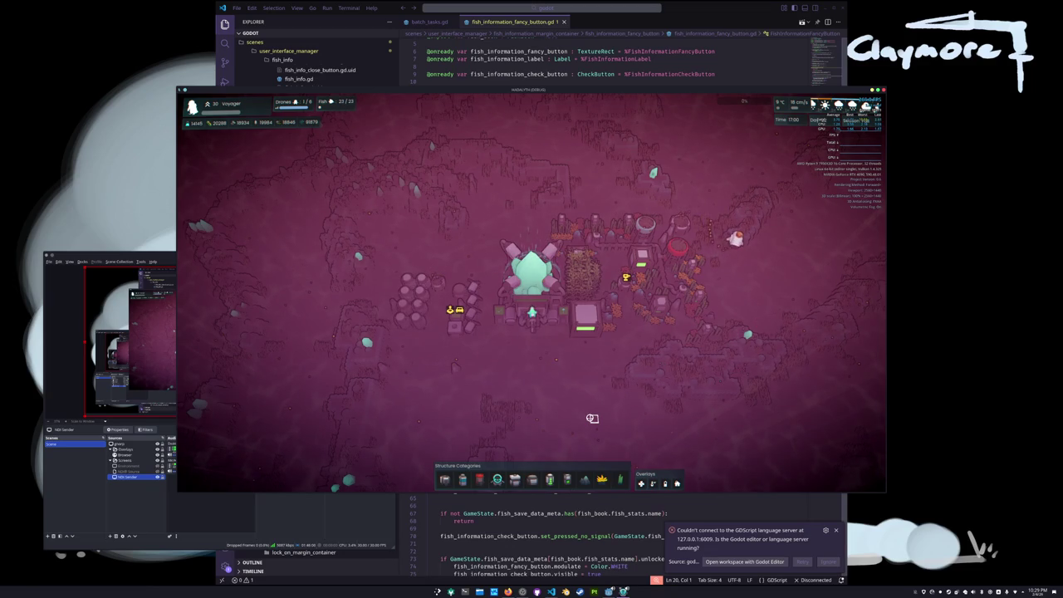
pyautogui.scroll(3, 591, 418)
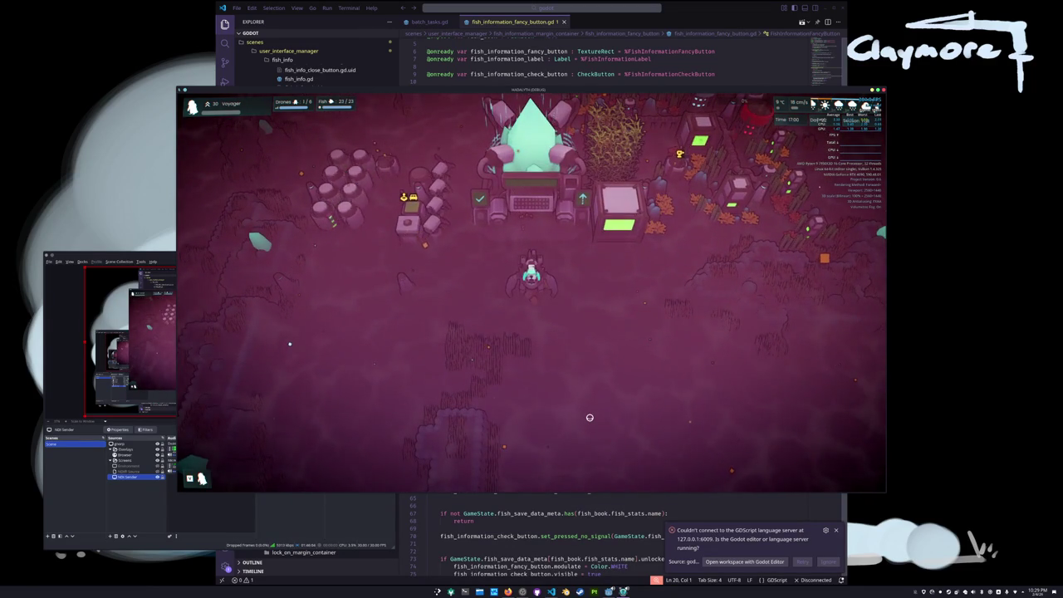
pyautogui.press('Escape')
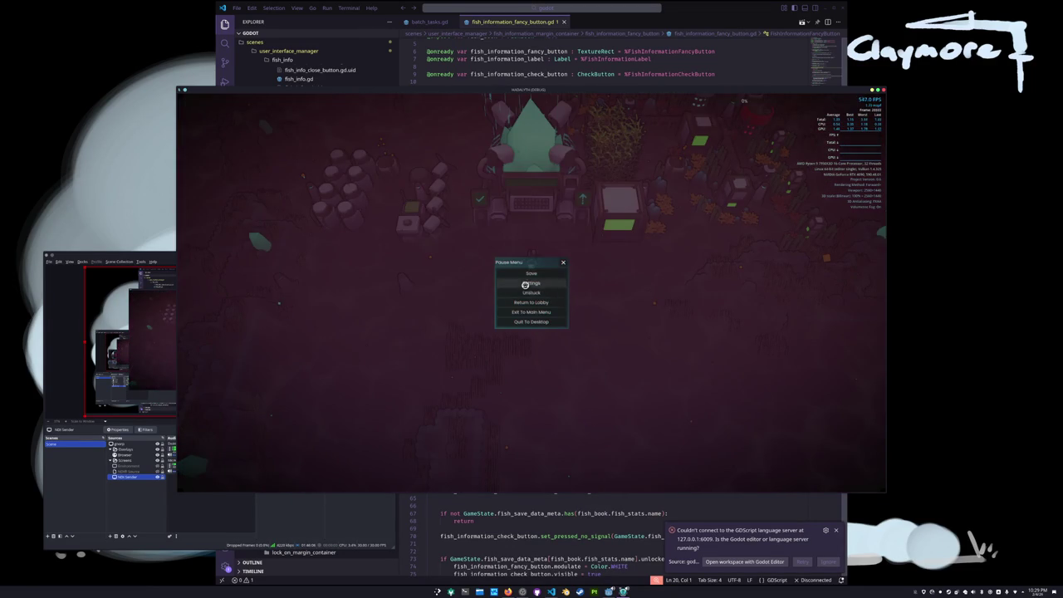
# - Raise the game's Shadow Quality and Fog Quality to Medium in Graphics settings, then return to the pause menu
pyautogui.click(525, 284)
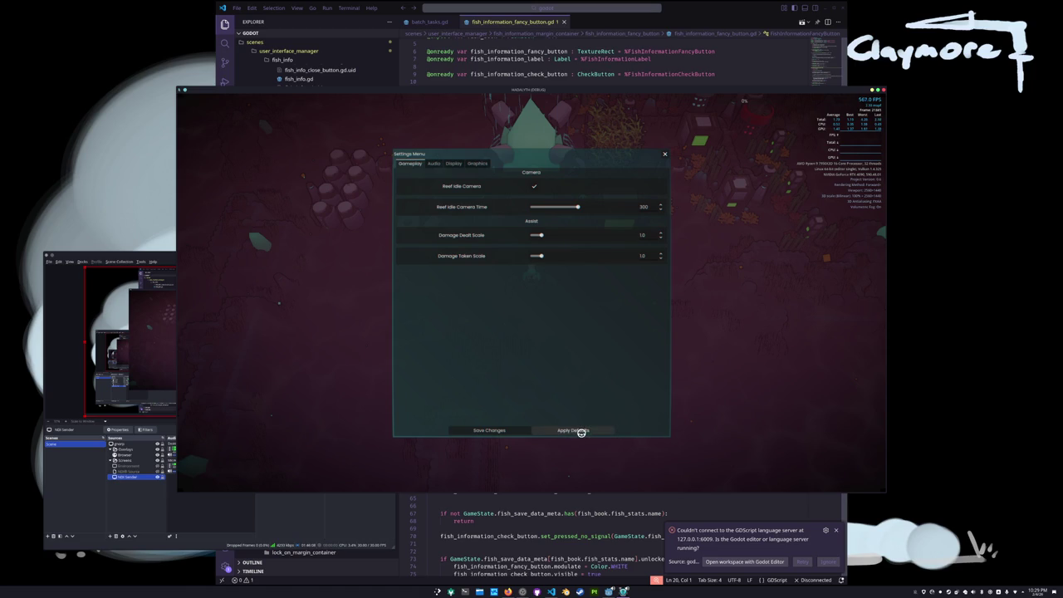
pyautogui.click(430, 163)
pyautogui.click(472, 162)
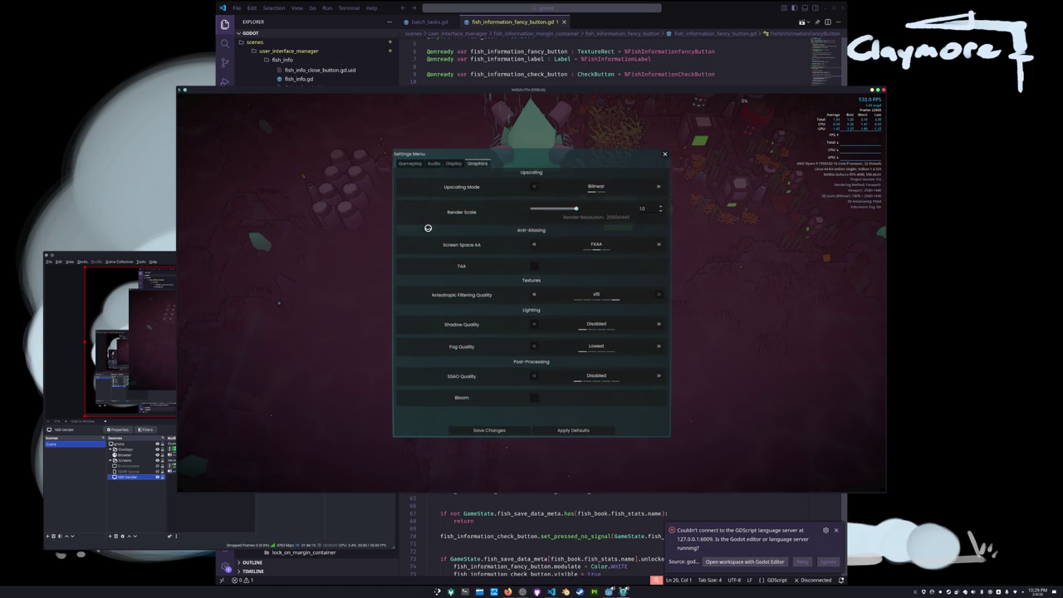
pyautogui.click(587, 432)
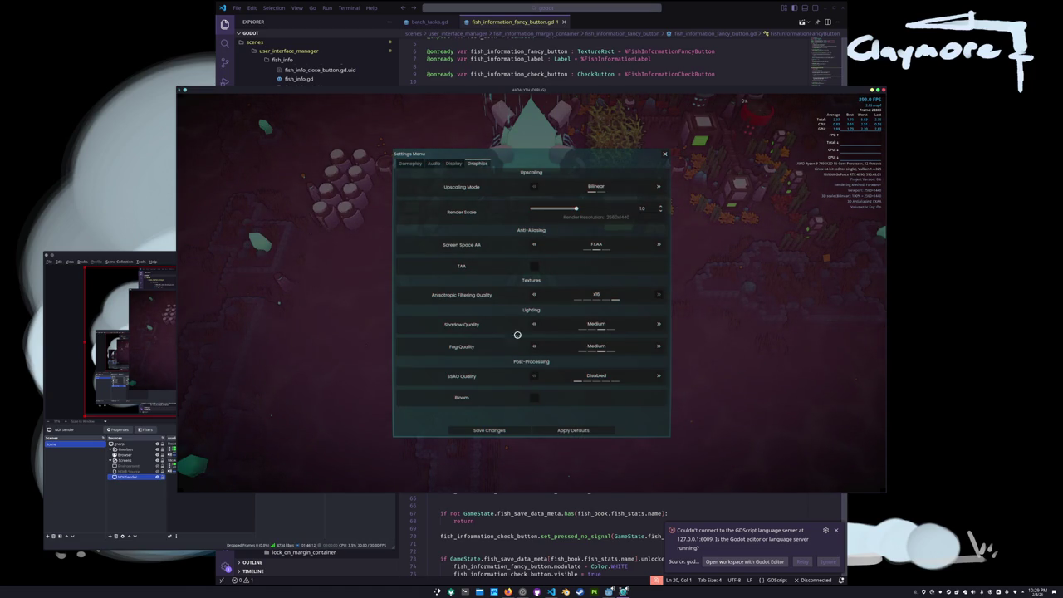
pyautogui.click(454, 164)
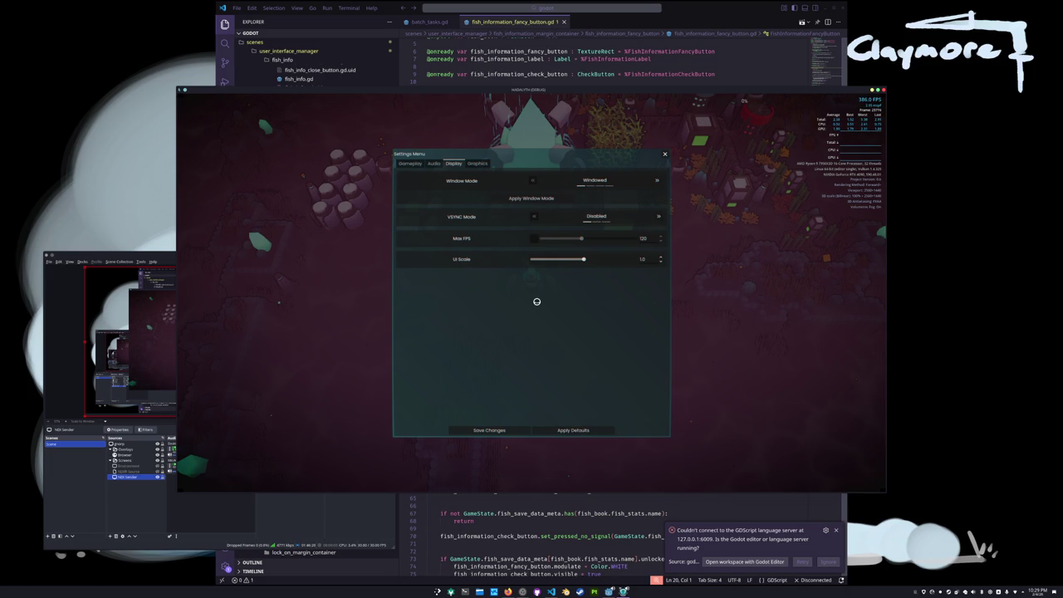
pyautogui.press('Escape')
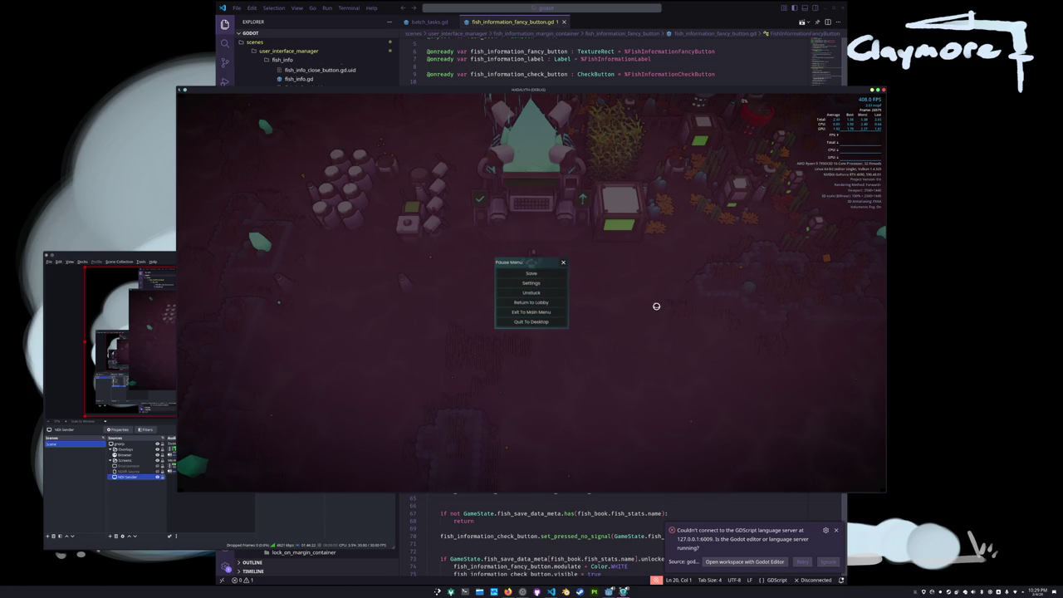
# - Toggle the game's pause menu several times, leave it paused, and bring up the desktop application launcher
pyautogui.press('Escape')
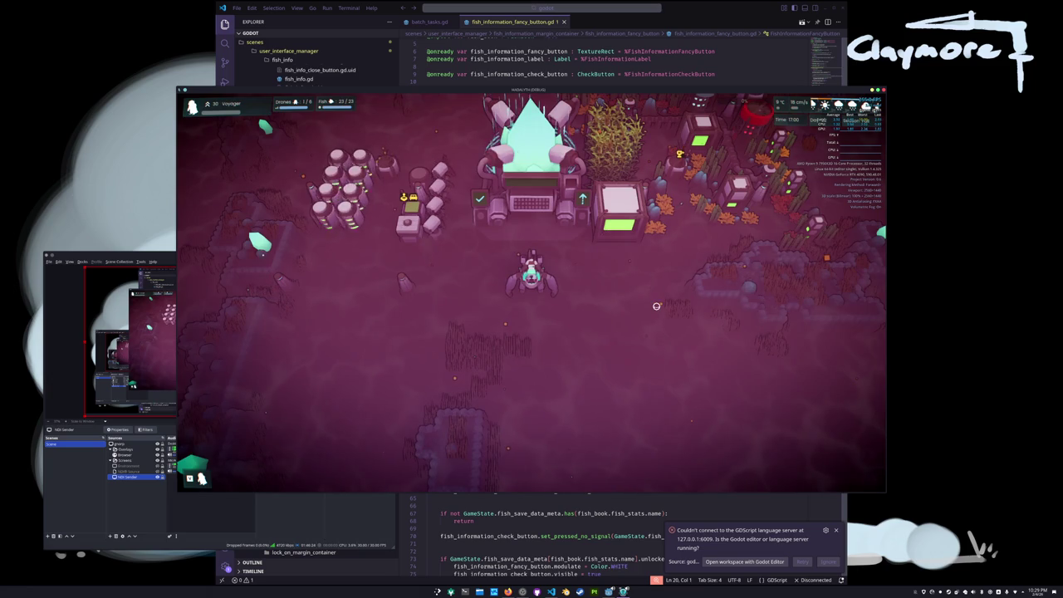
pyautogui.press('Escape')
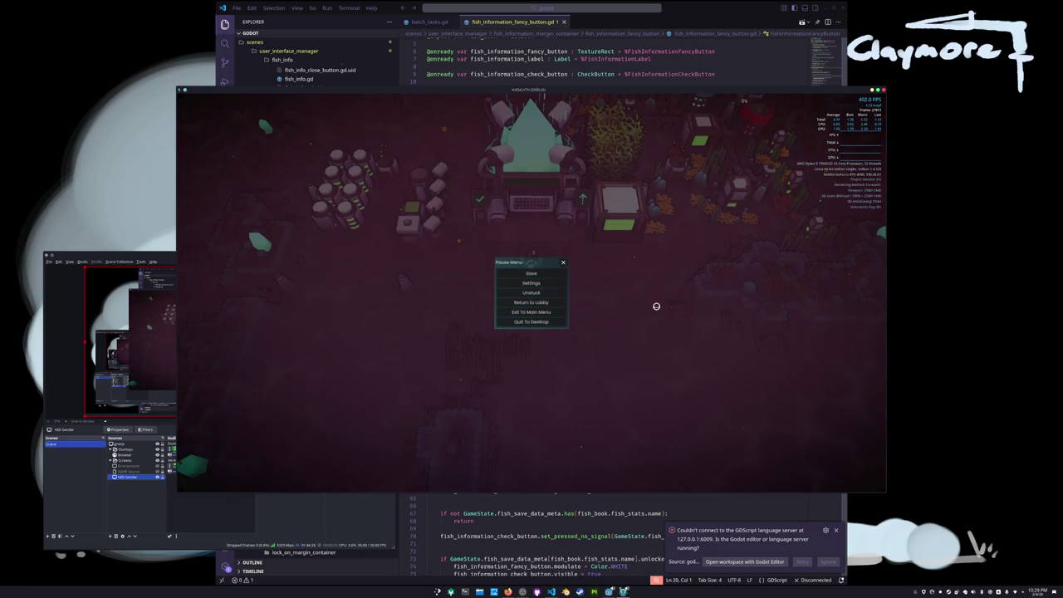
pyautogui.press('Escape')
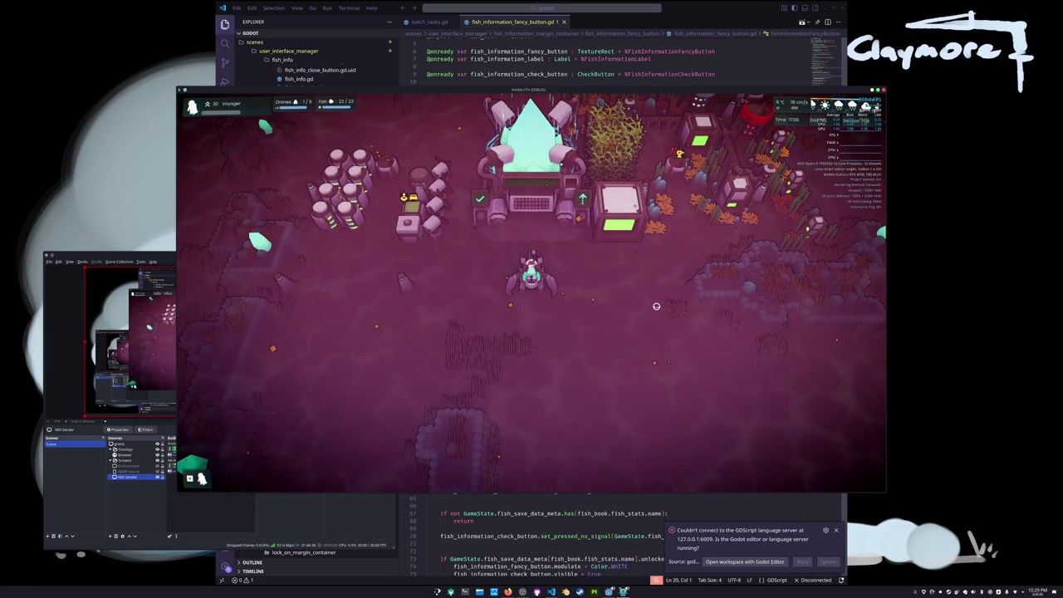
pyautogui.press('Escape')
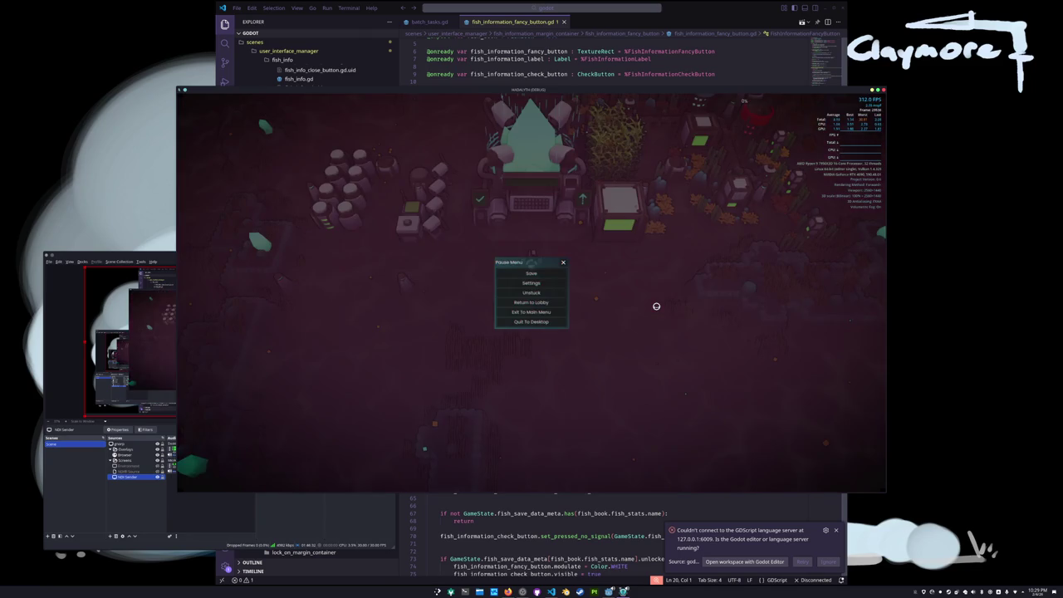
pyautogui.press('Escape')
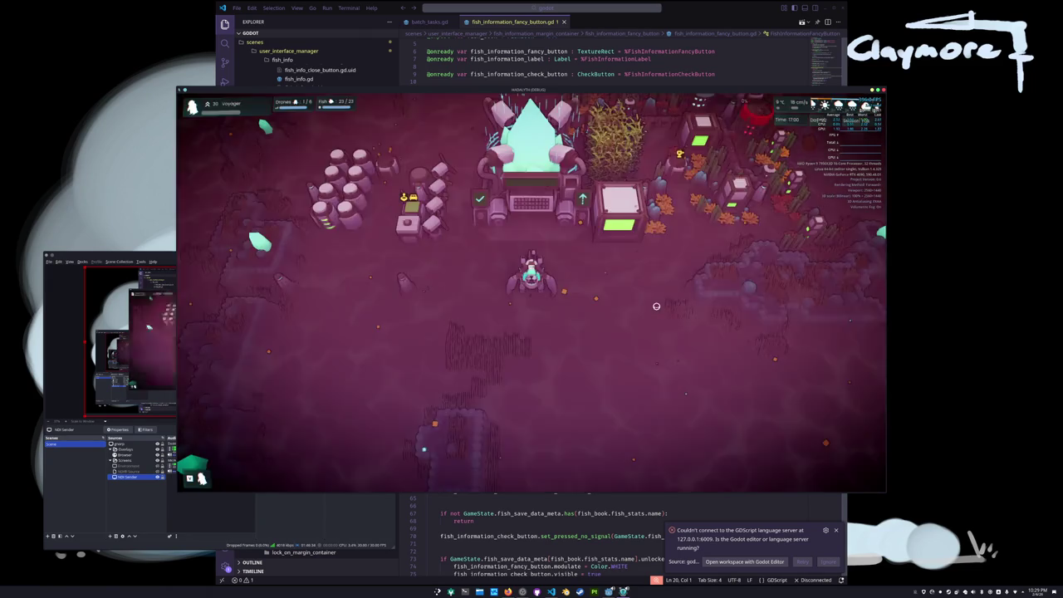
pyautogui.press('Escape')
pyautogui.press('super')
# - Launch Hotspot, open the HADALYTH project from the Project Manager, and save the batch_tasks scene
pyautogui.write('hotspot')
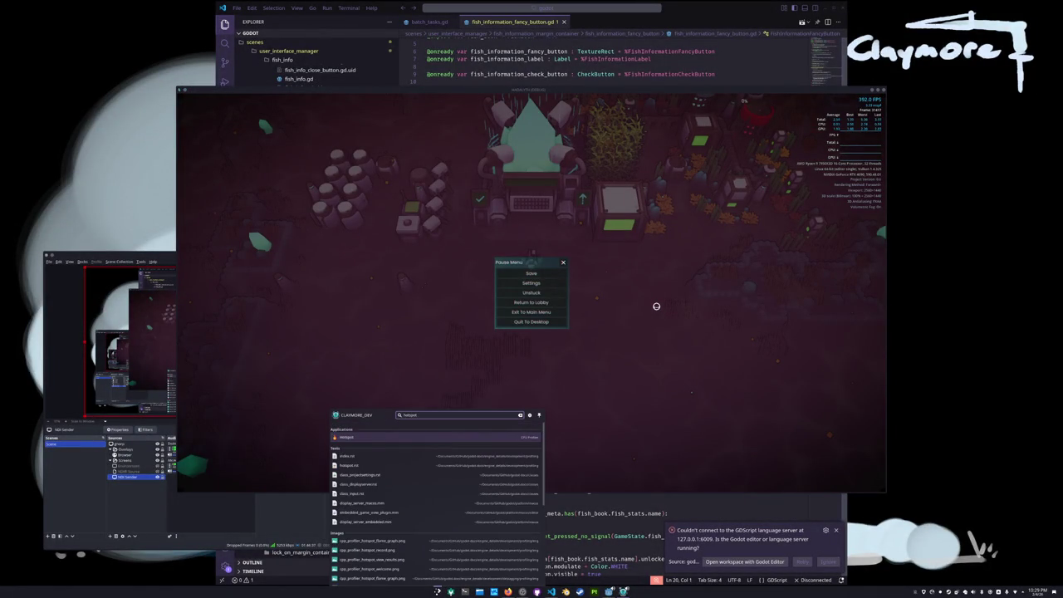
pyautogui.press('Return')
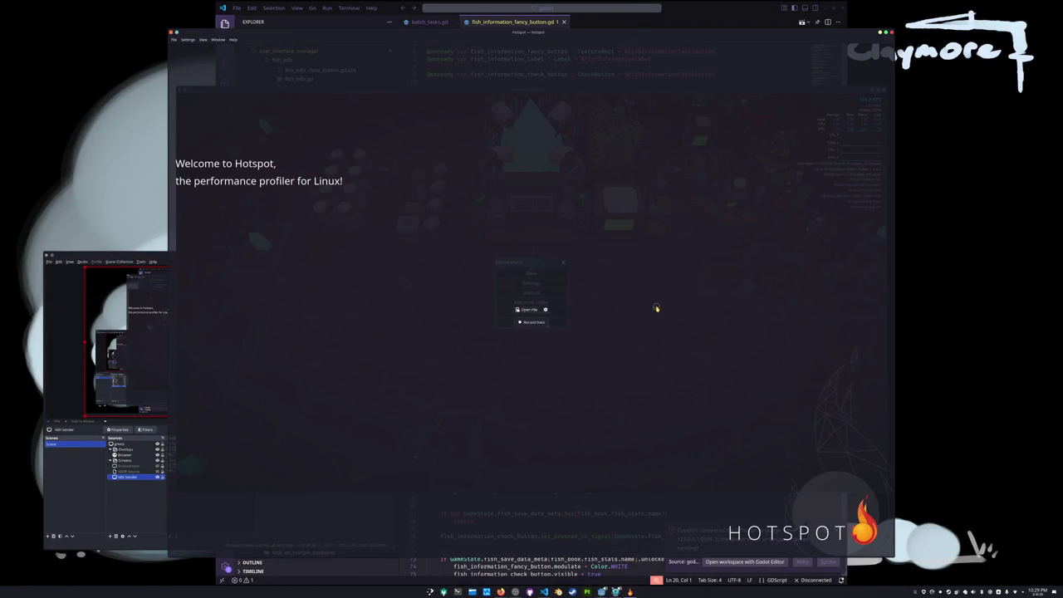
pyautogui.click(602, 592)
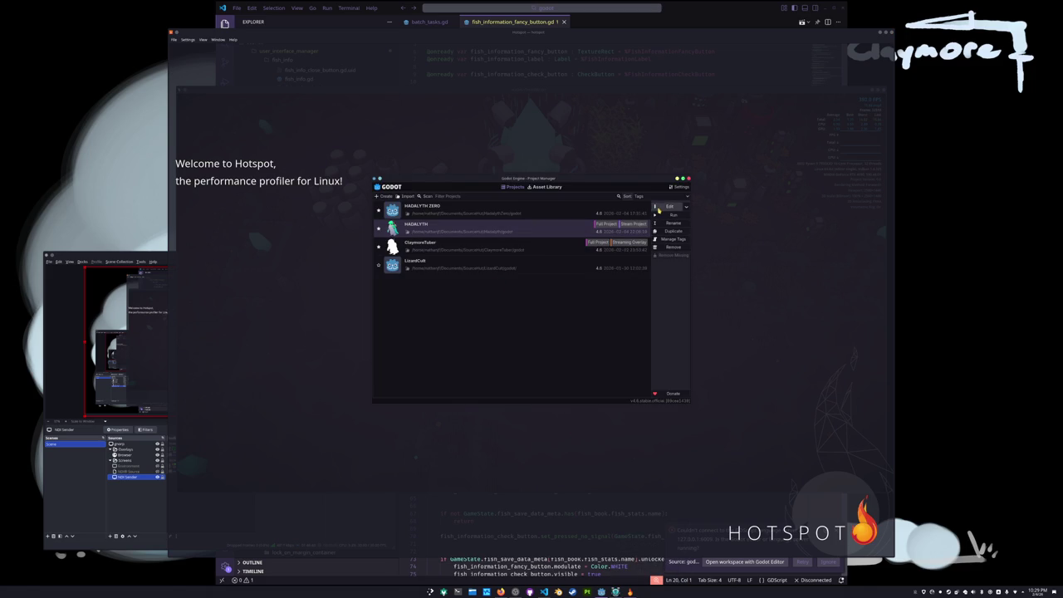
pyautogui.click(670, 207)
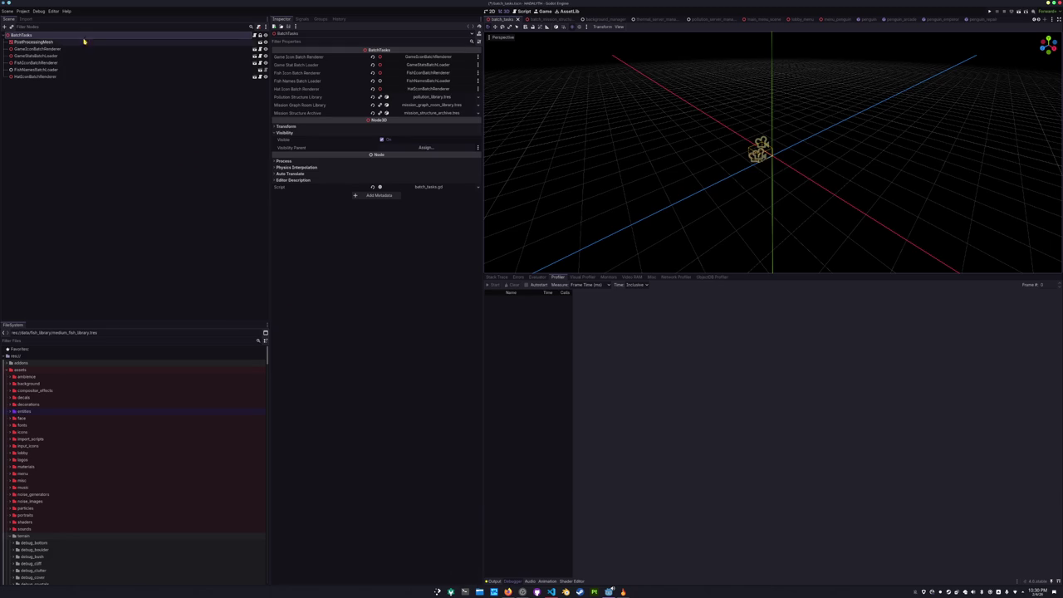
pyautogui.hotkey('ctrl', 's')
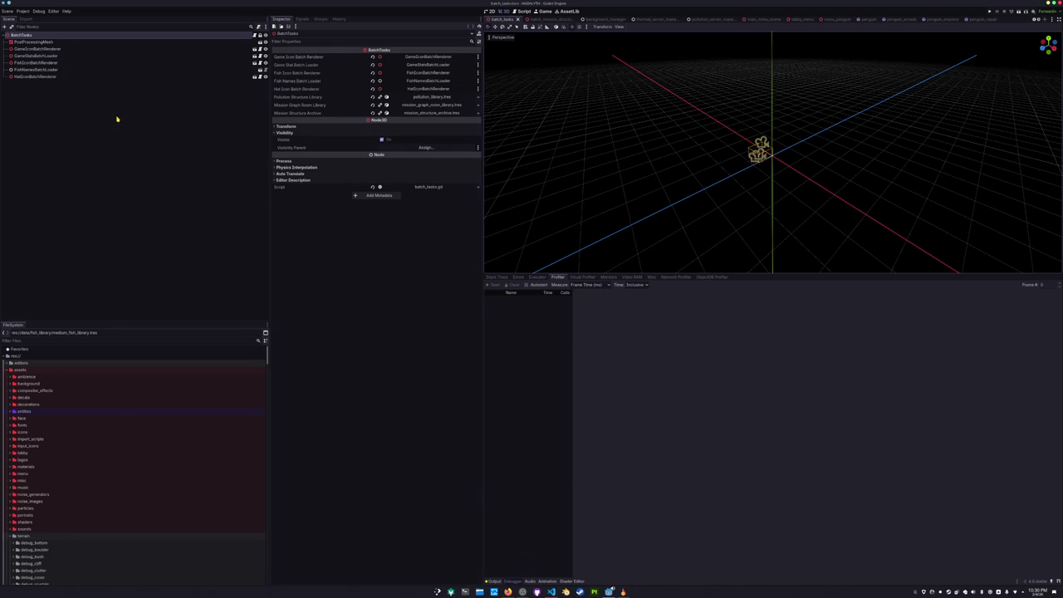
# - Export all of the project's presets as a Release build from Project > Export
pyautogui.click(23, 11)
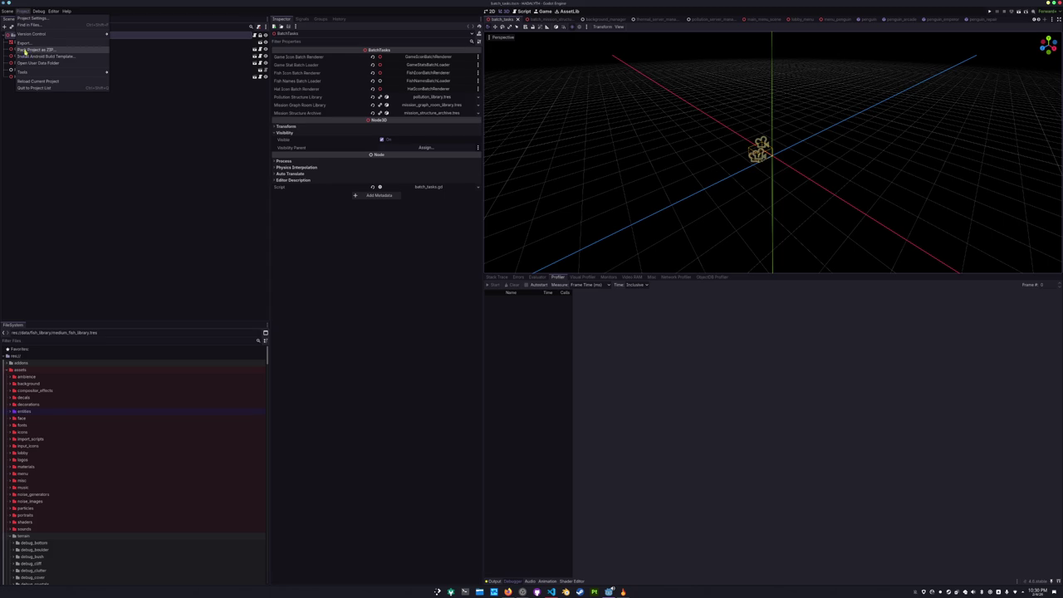
pyautogui.moveTo(32, 76)
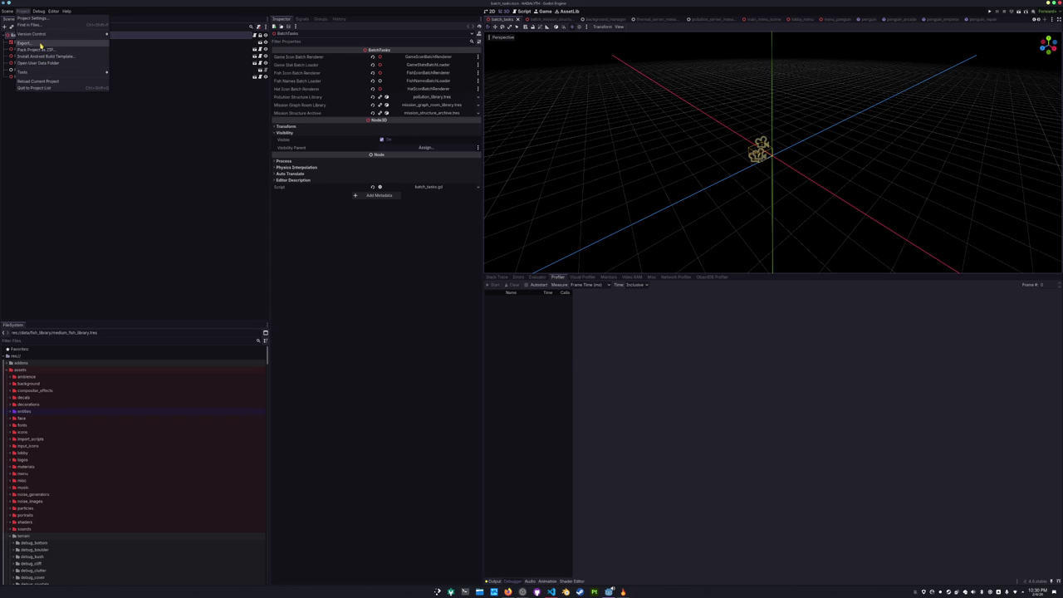
pyautogui.click(38, 43)
pyautogui.click(444, 358)
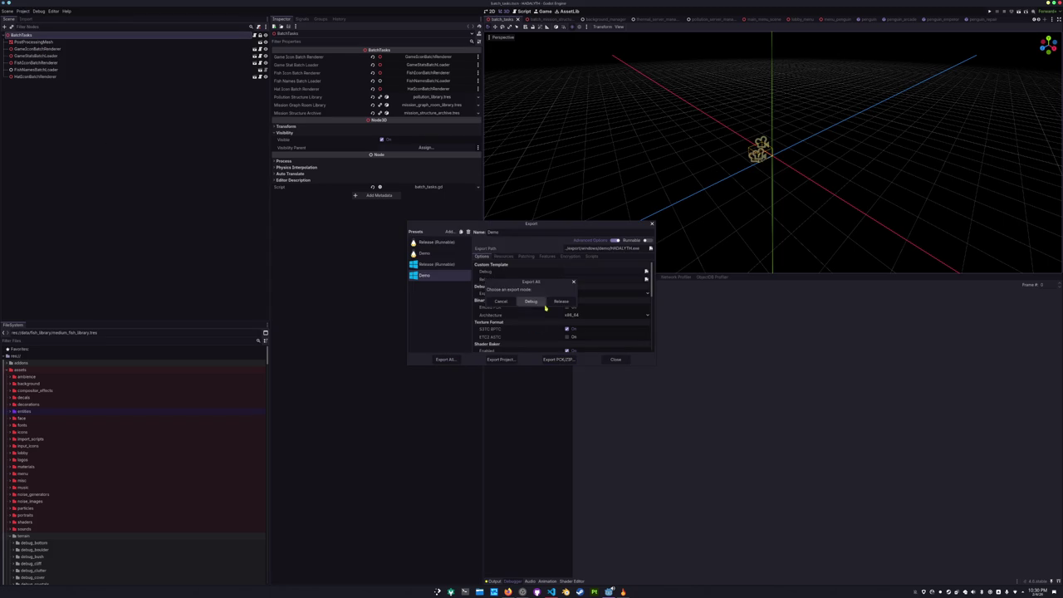
pyautogui.click(532, 305)
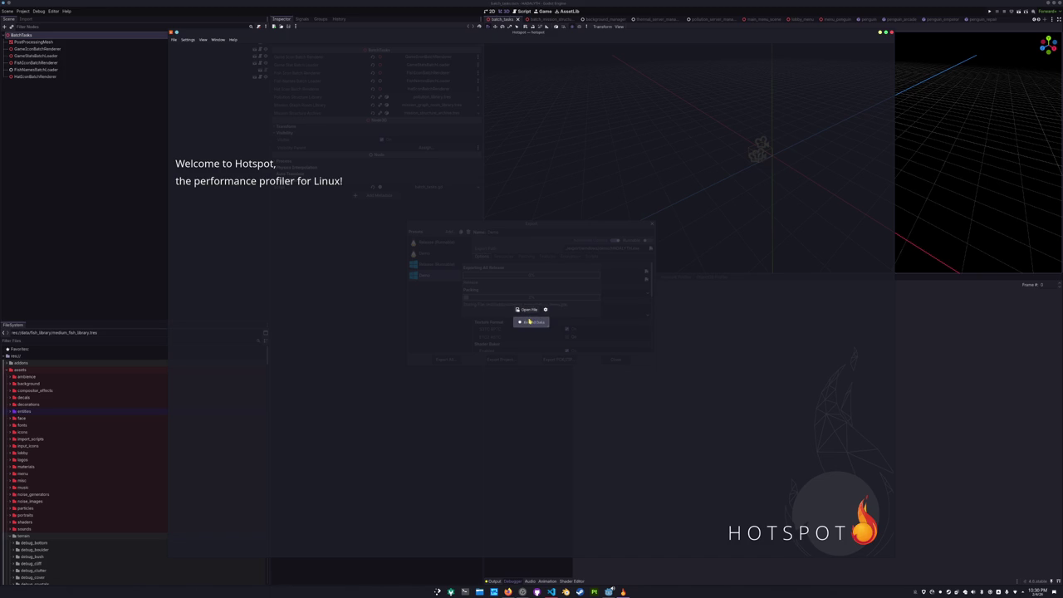
# - Set Hotspot's application to Hadalyth/export/linux/release/HADALYTH.x86_64 with --verbose as its parameter
pyautogui.click(529, 322)
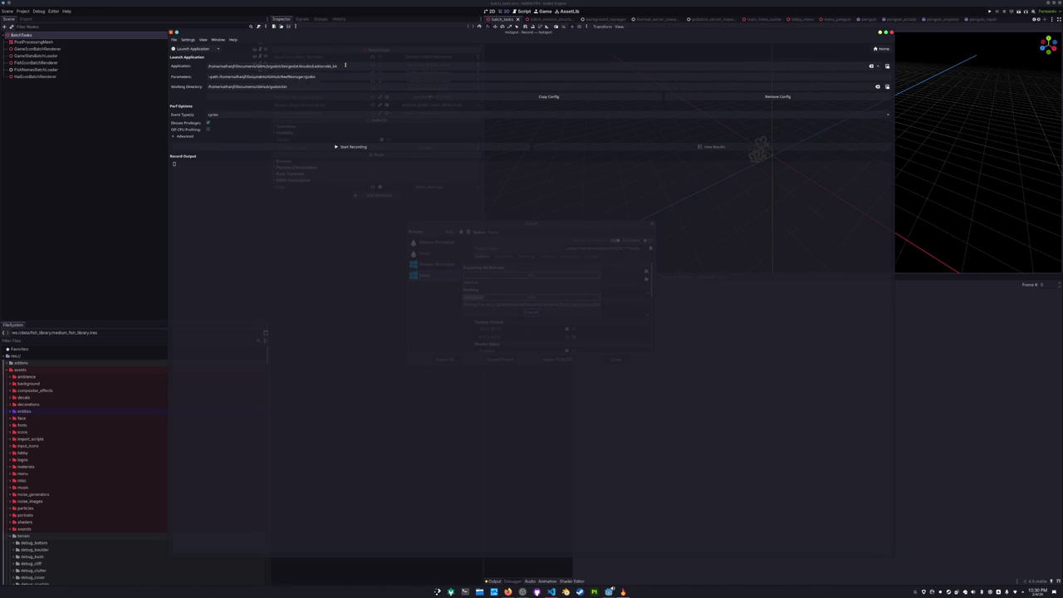
pyautogui.click(344, 66)
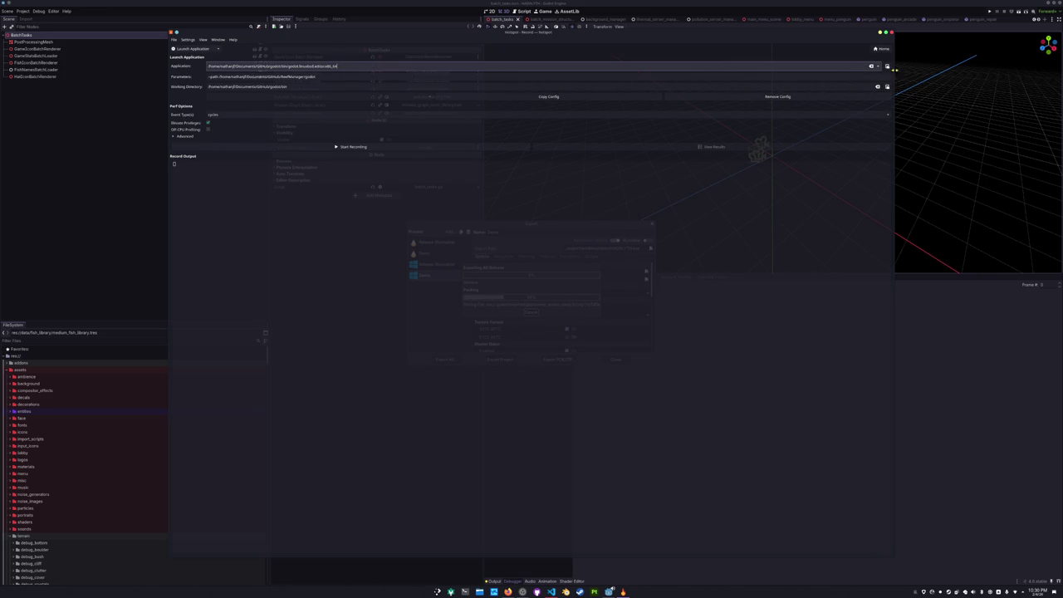
pyautogui.click(886, 66)
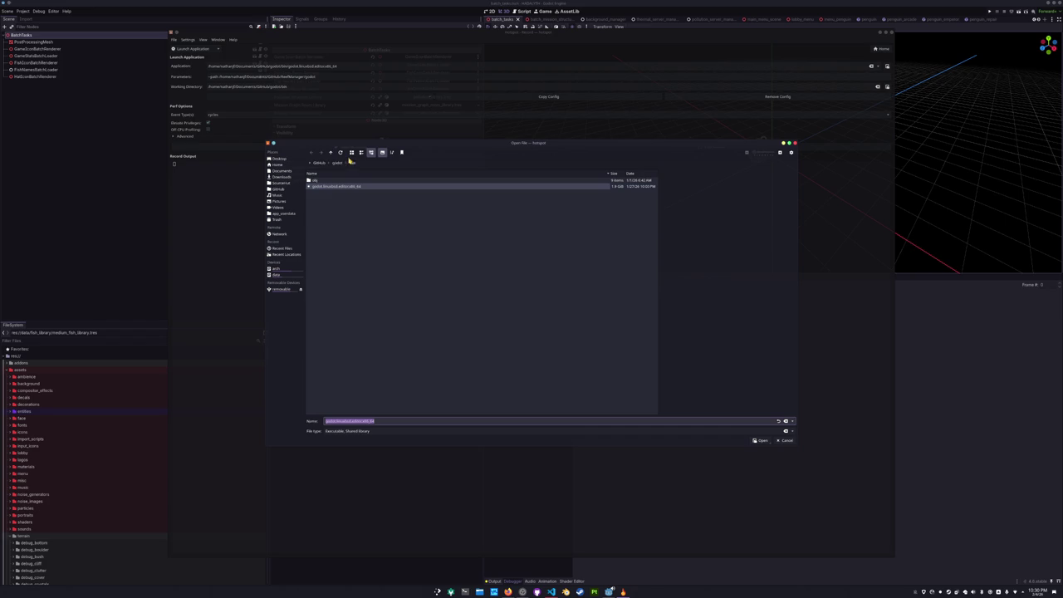
pyautogui.click(282, 183)
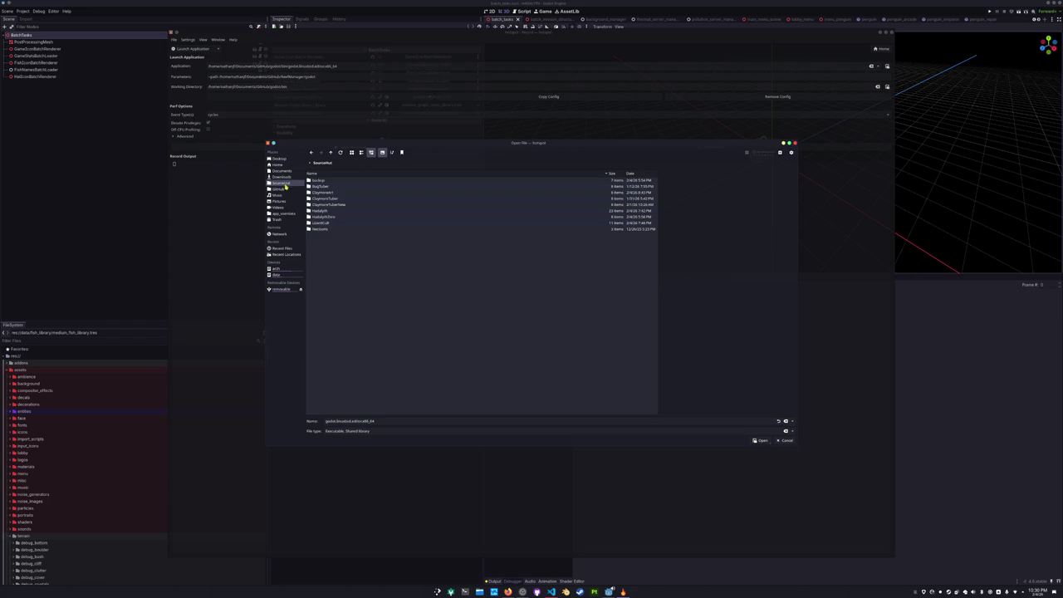
pyautogui.doubleClick(326, 211)
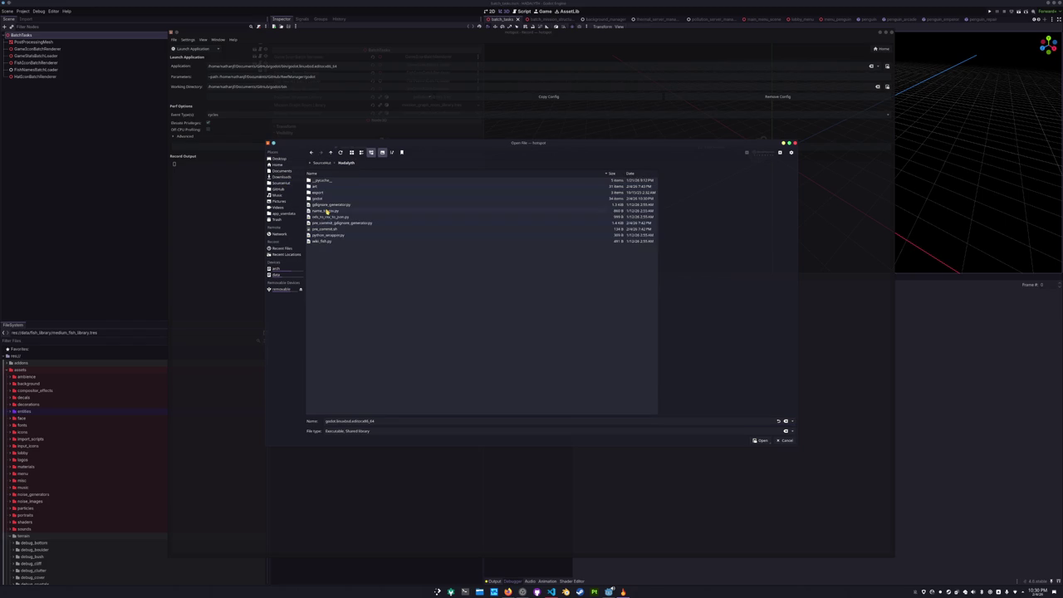
pyautogui.doubleClick(318, 192)
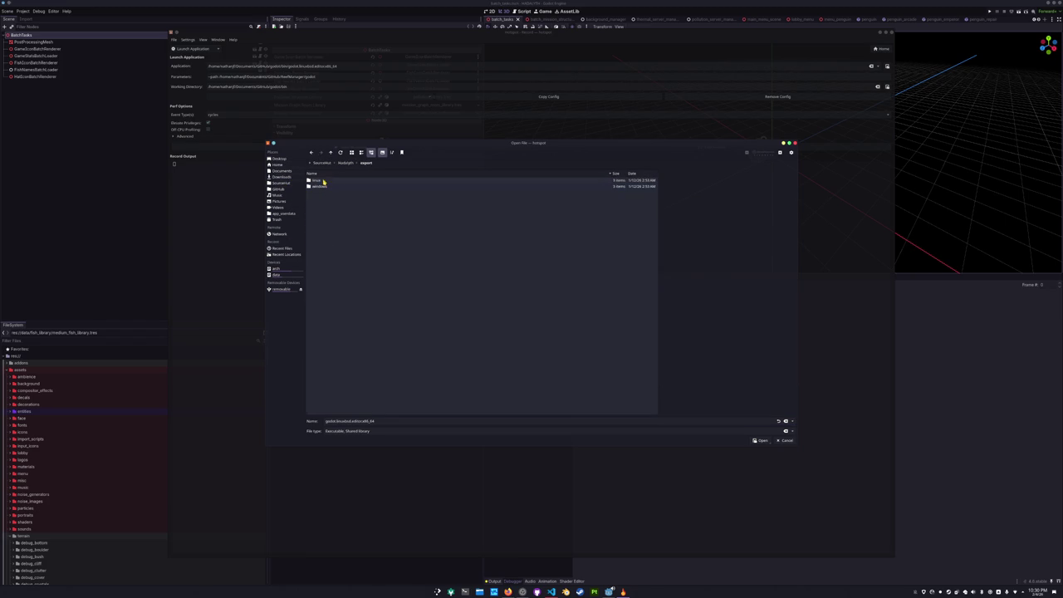
pyautogui.doubleClick(323, 181)
pyautogui.doubleClick(322, 186)
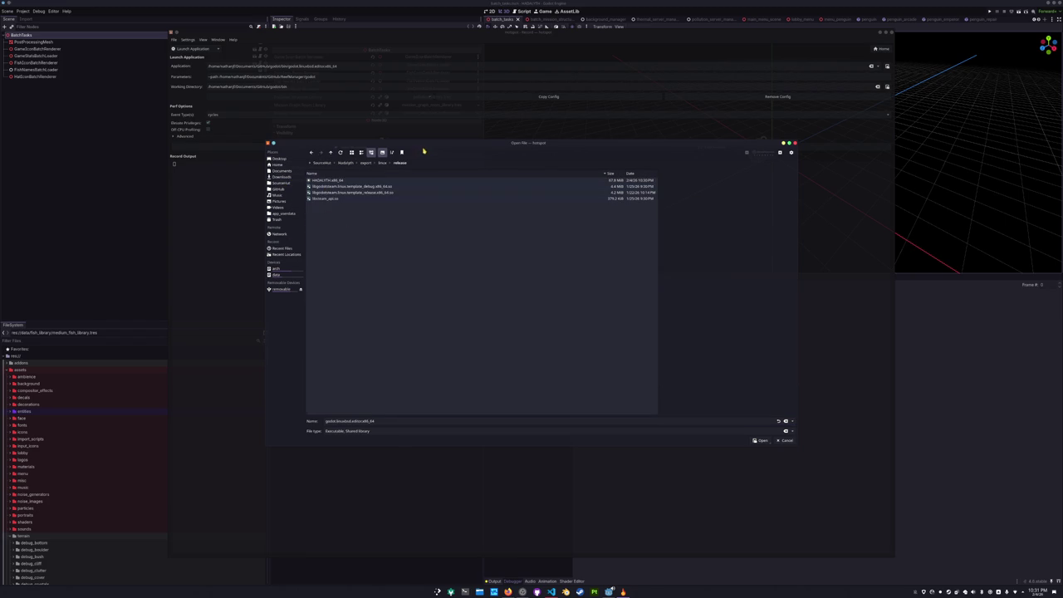
pyautogui.moveTo(423, 151); pyautogui.dragTo(623, 170)
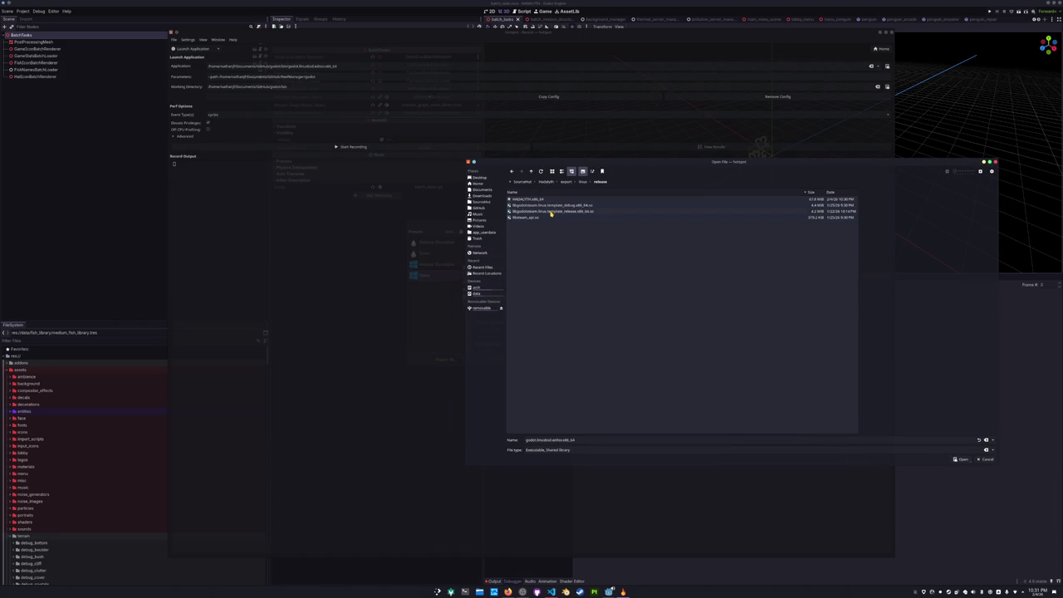
pyautogui.doubleClick(547, 201)
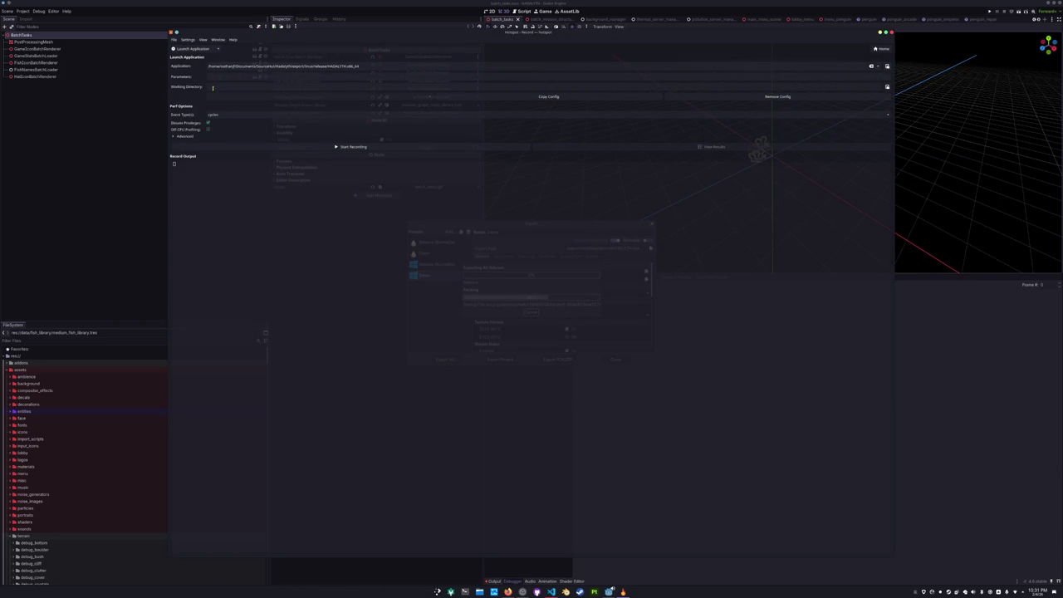
pyautogui.click(218, 76)
pyautogui.write('--verbose')
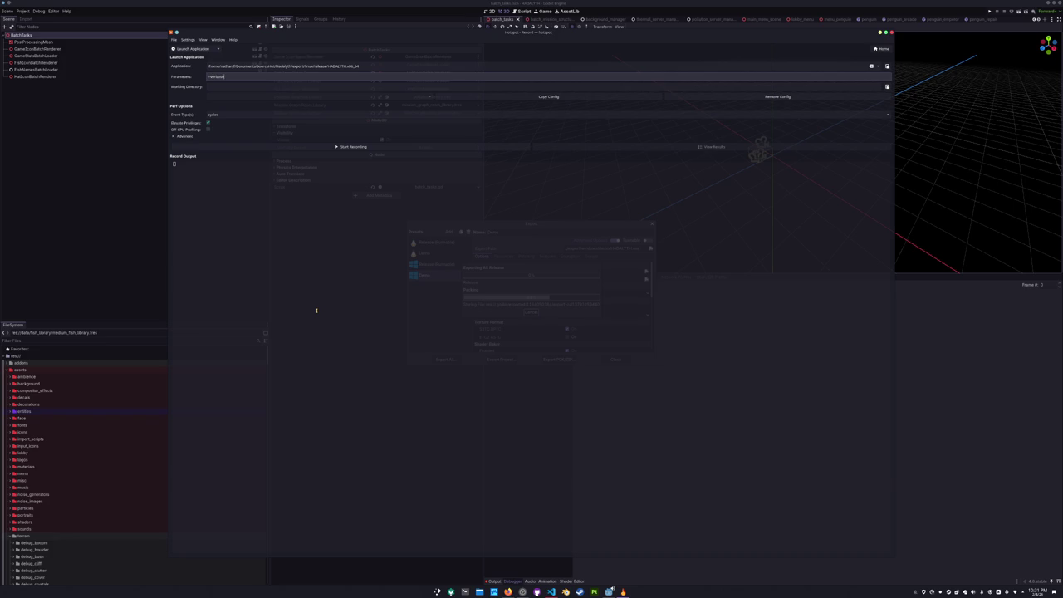
pyautogui.press('Return')
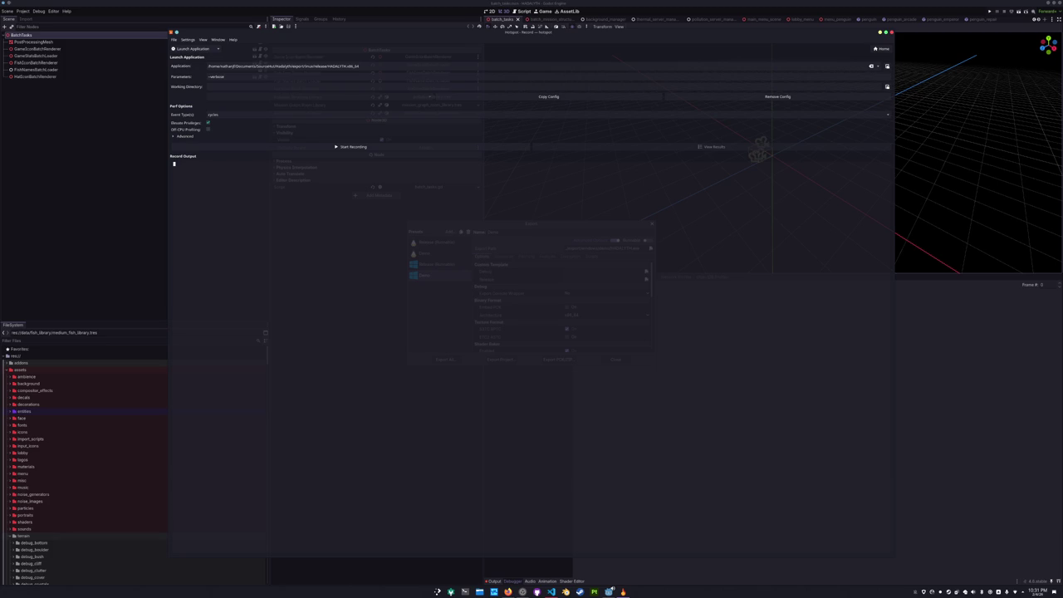
# - Start a Hotspot perf recording with administrator authentication and load the game's first save slot
pyautogui.click(393, 150)
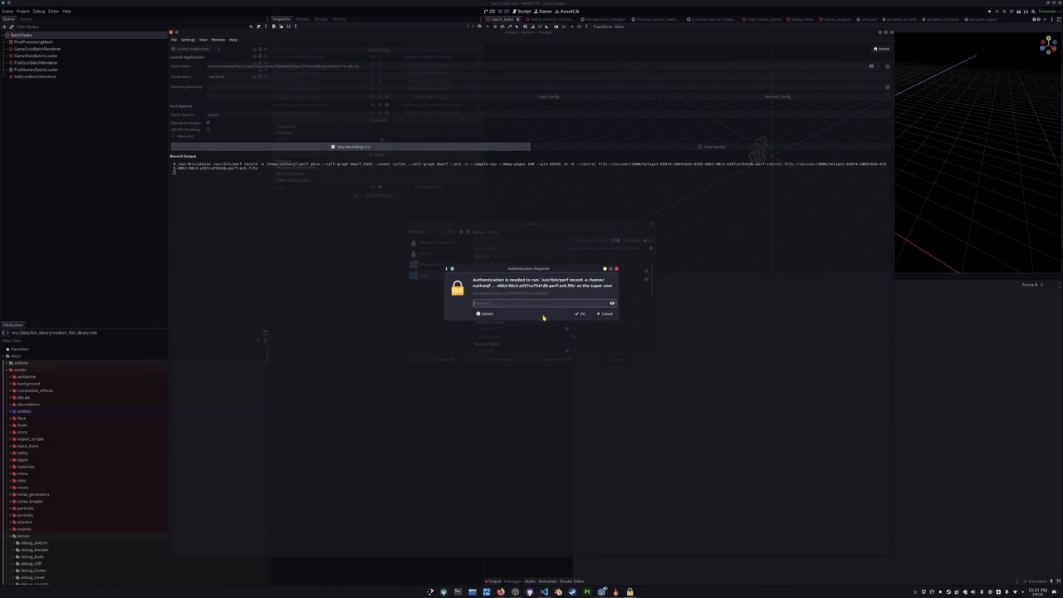
pyautogui.press('Return')
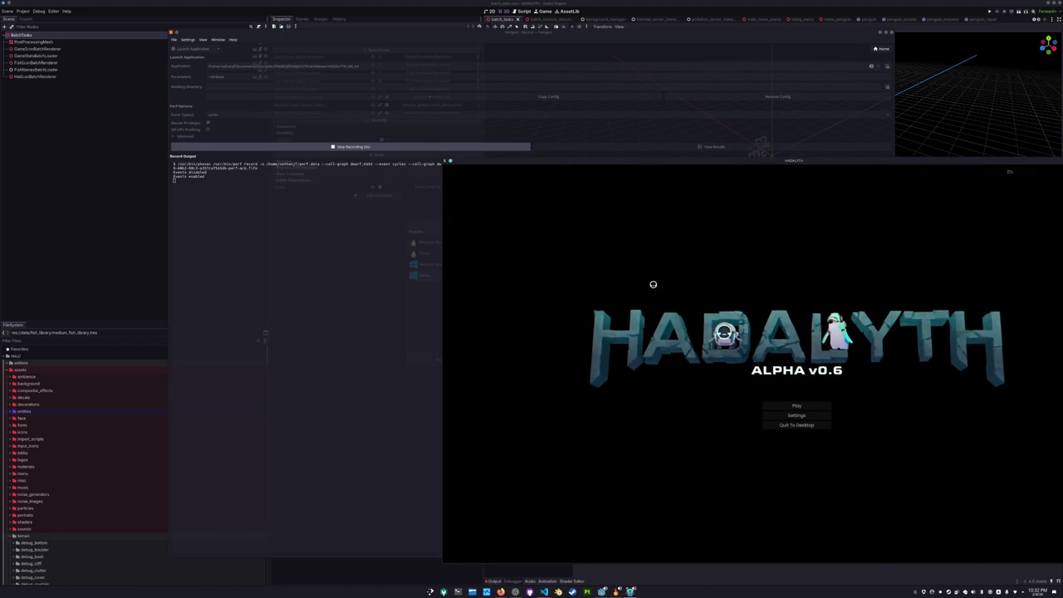
pyautogui.click(784, 401)
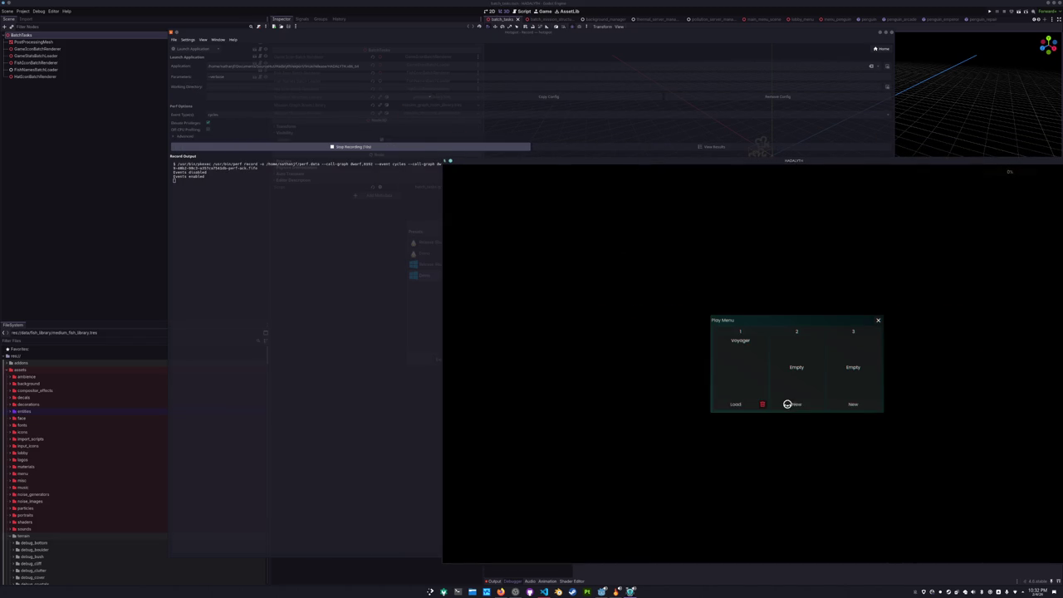
pyautogui.click(739, 402)
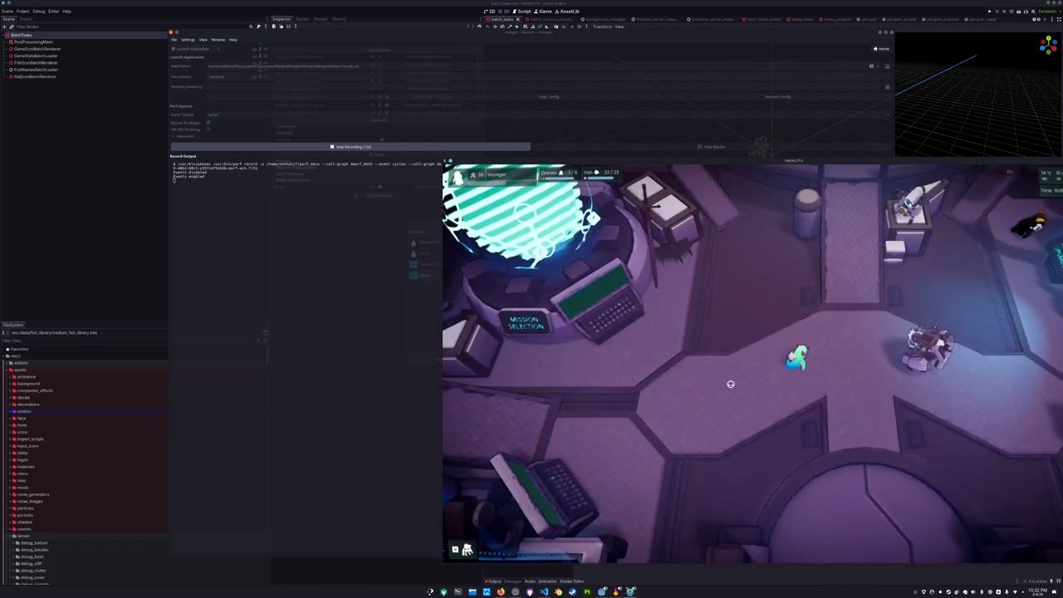
# - Walk the character and pan the camera across the base and seabed, then stop recording
pyautogui.press('s')
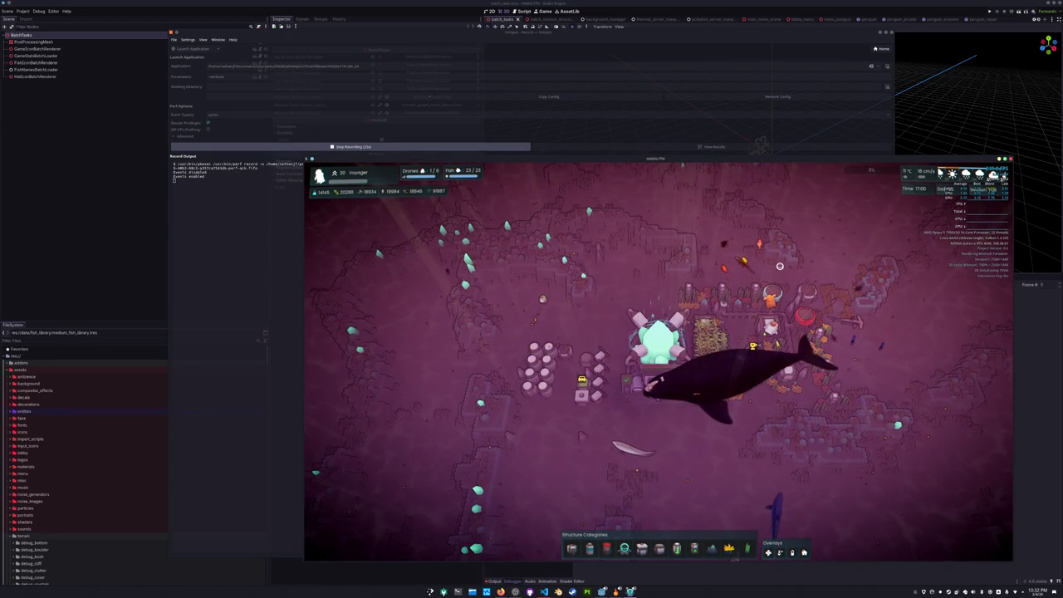
pyautogui.press('Escape')
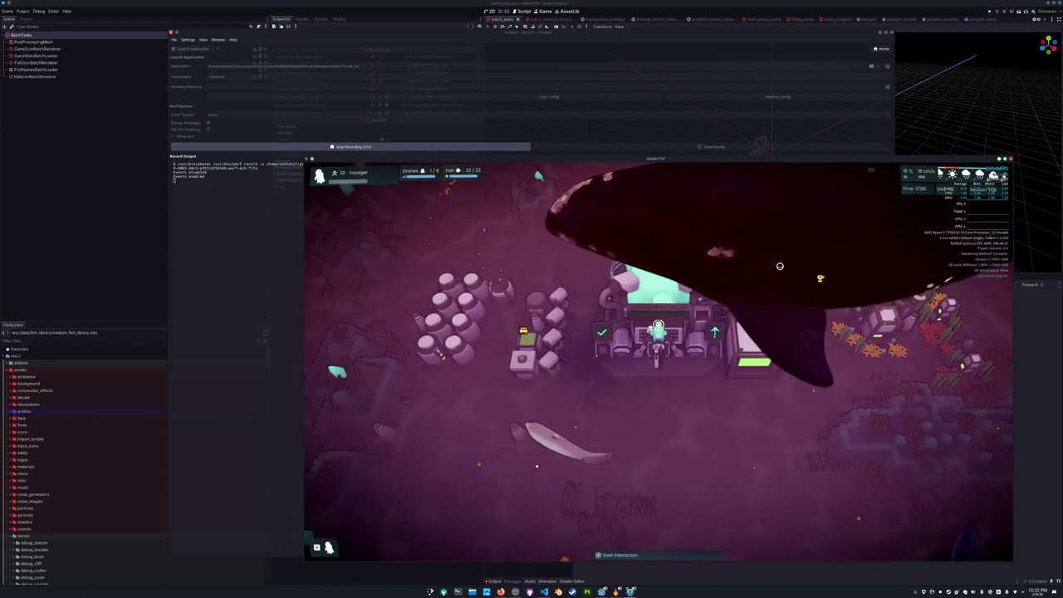
pyautogui.press('Escape')
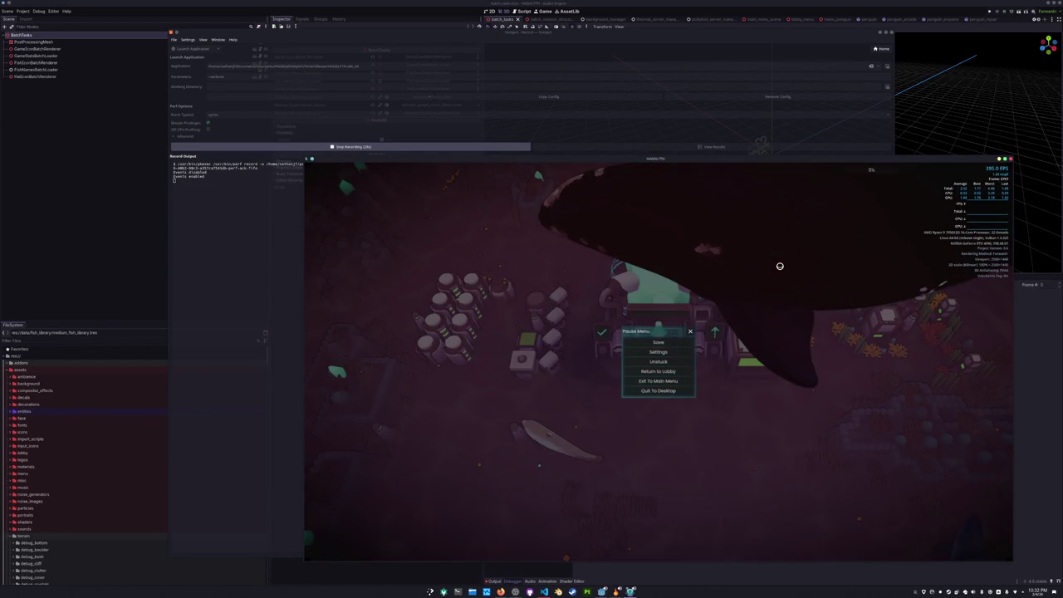
pyautogui.press('Escape')
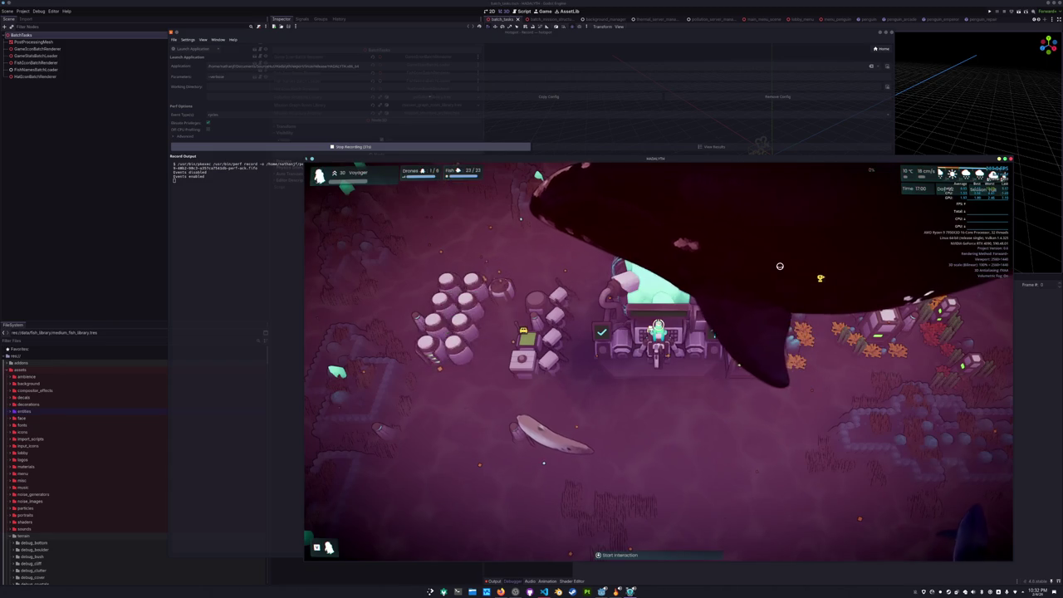
pyautogui.press('b')
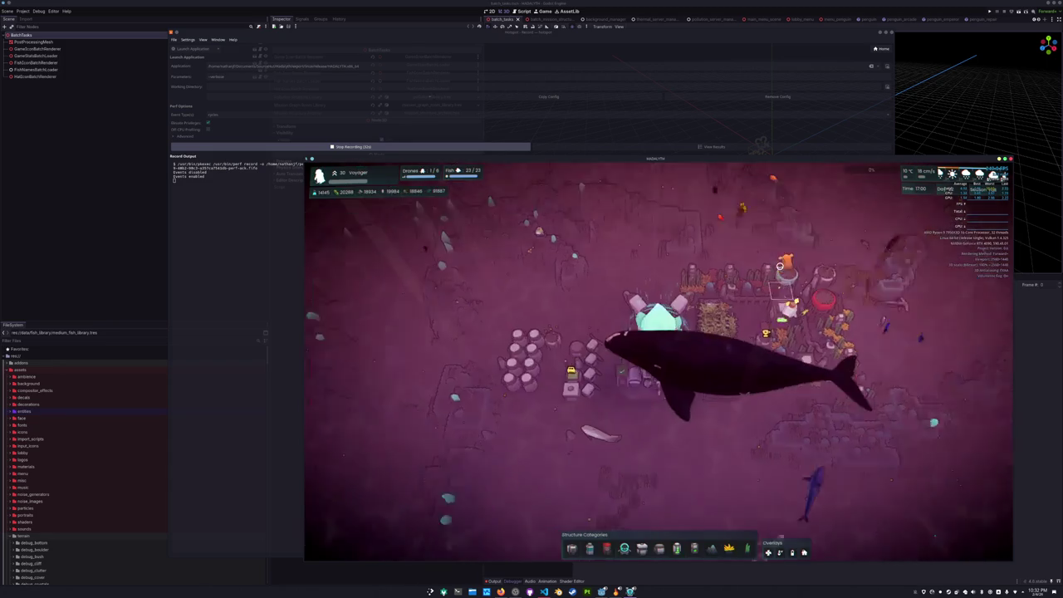
pyautogui.press('d')
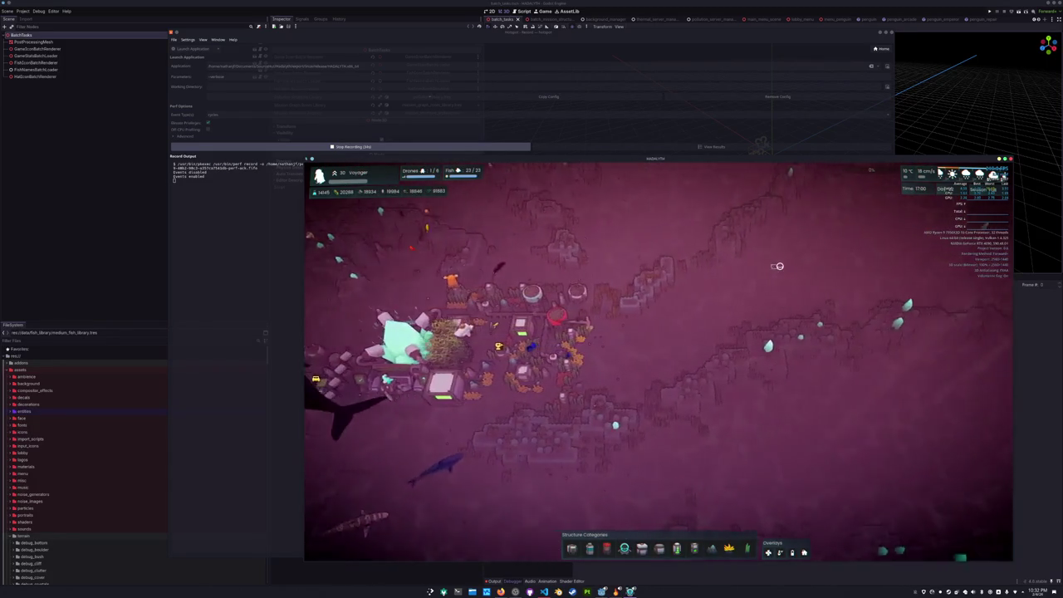
pyautogui.press('d')
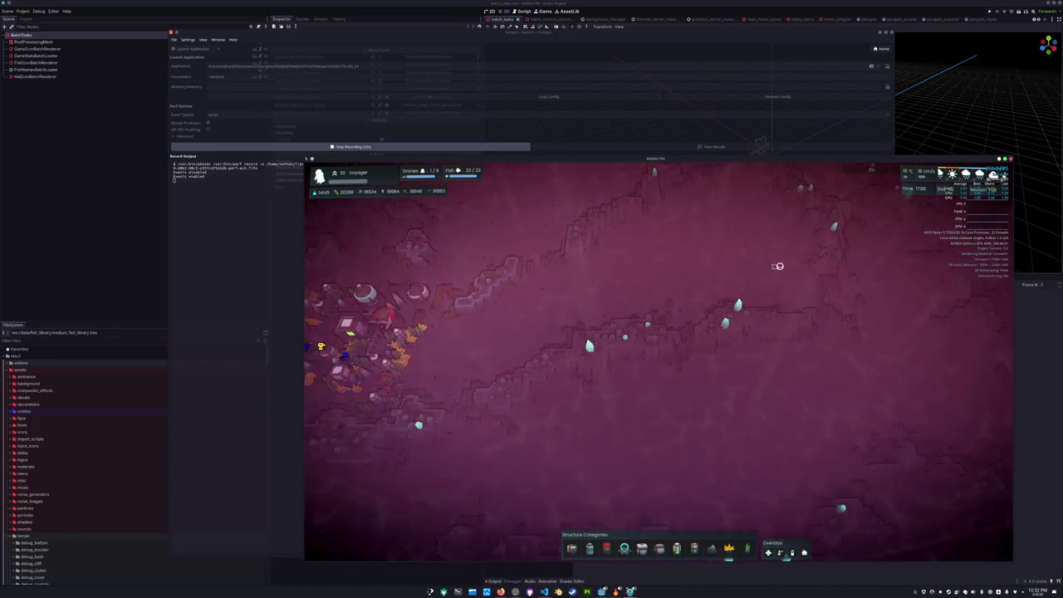
pyautogui.press('d')
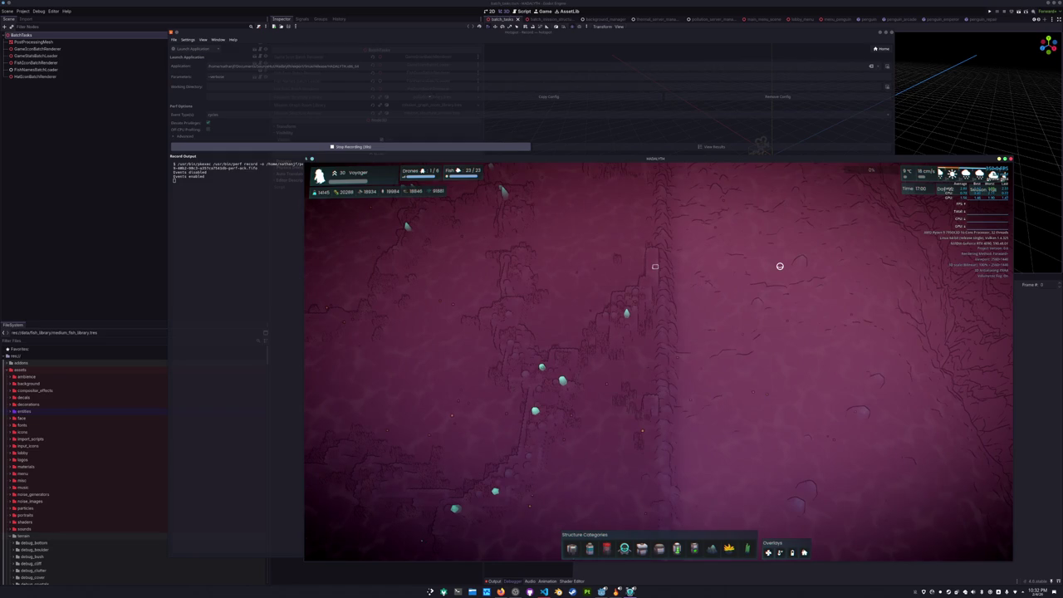
pyautogui.click(465, 147)
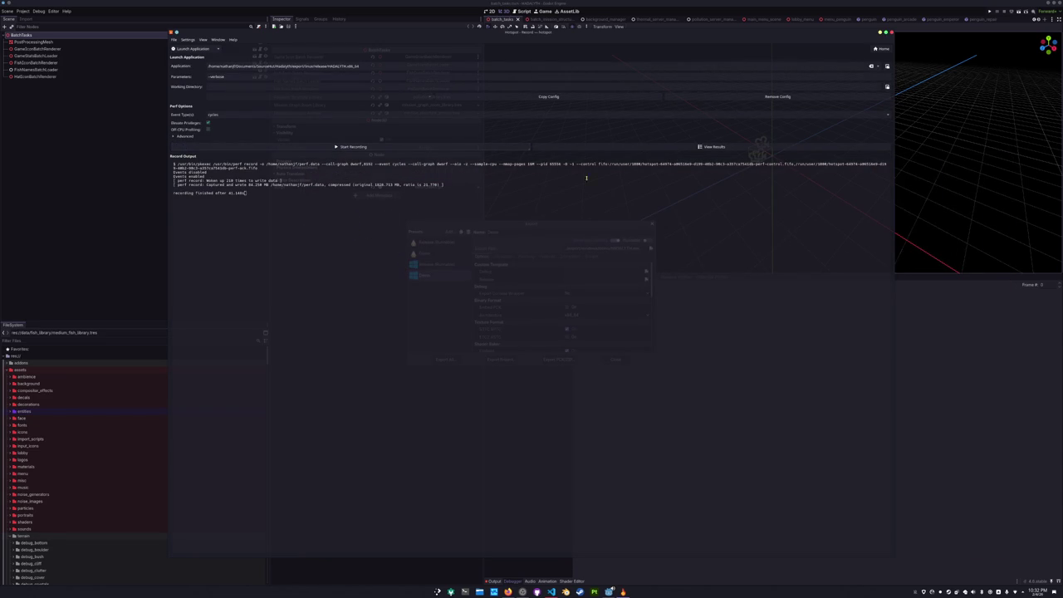
# - View the recorded perf.data results, then close Hotspot and Godot's Export dialog
pyautogui.click(691, 148)
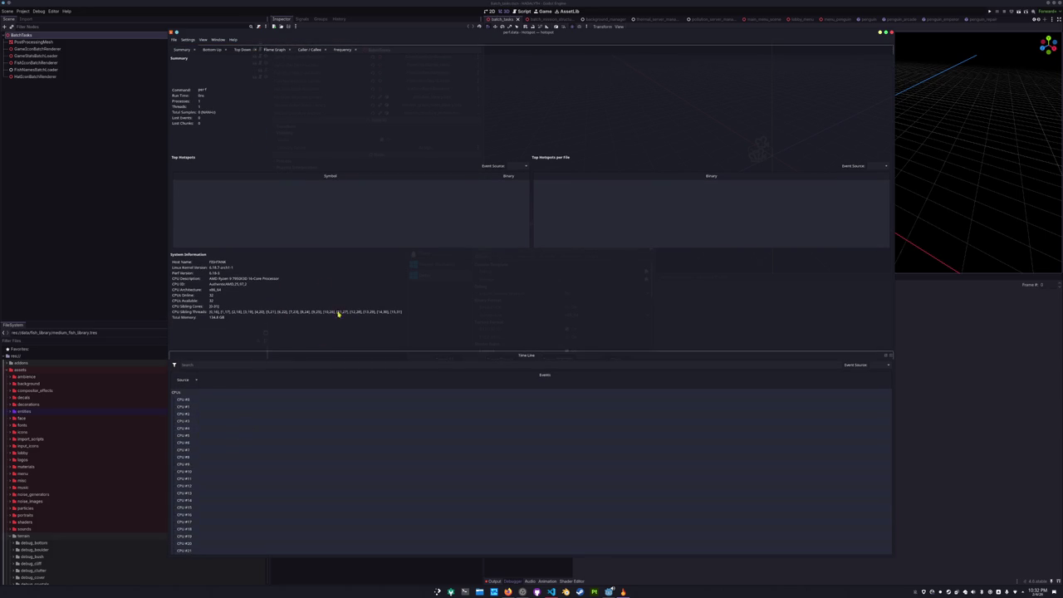
pyautogui.click(174, 40)
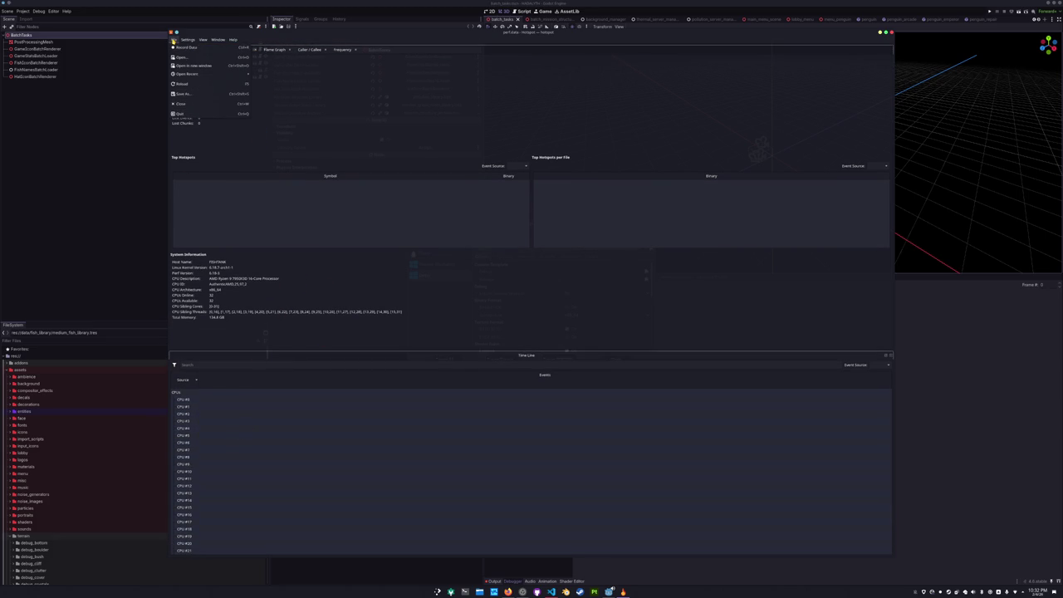
pyautogui.click(173, 40)
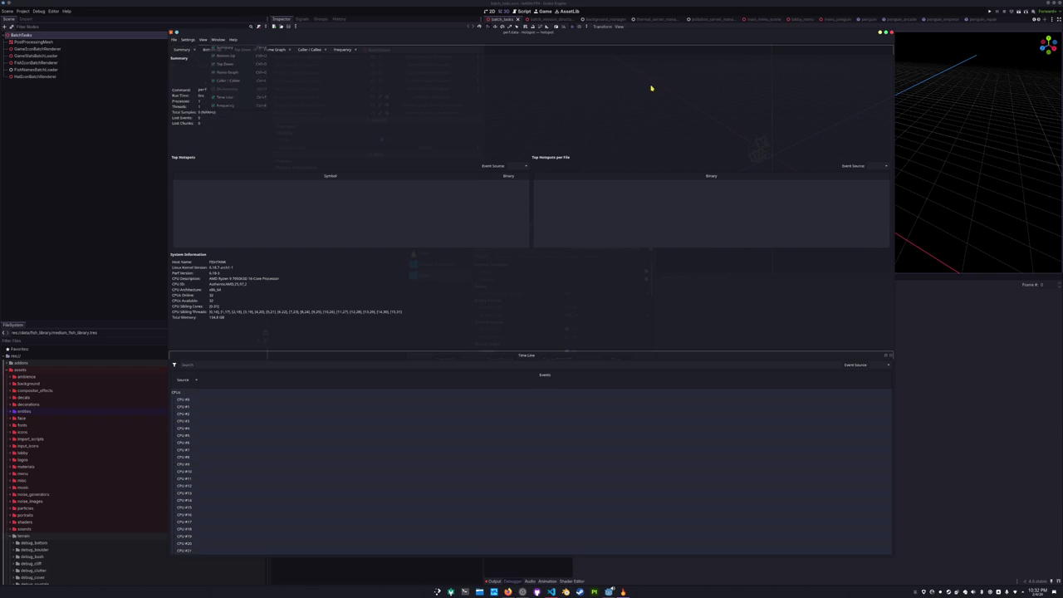
pyautogui.click(890, 34)
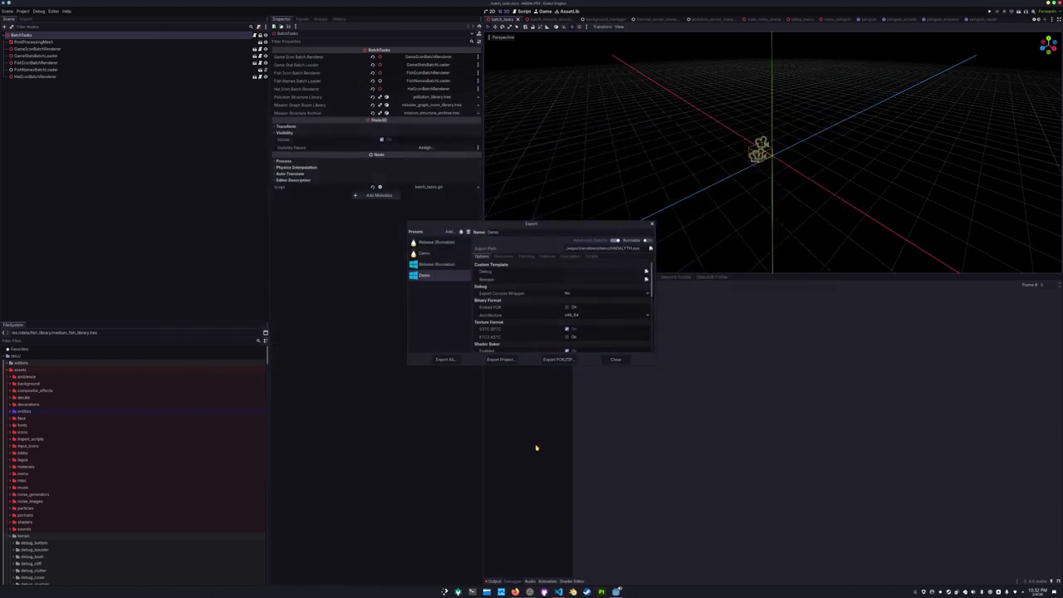
pyautogui.click(615, 359)
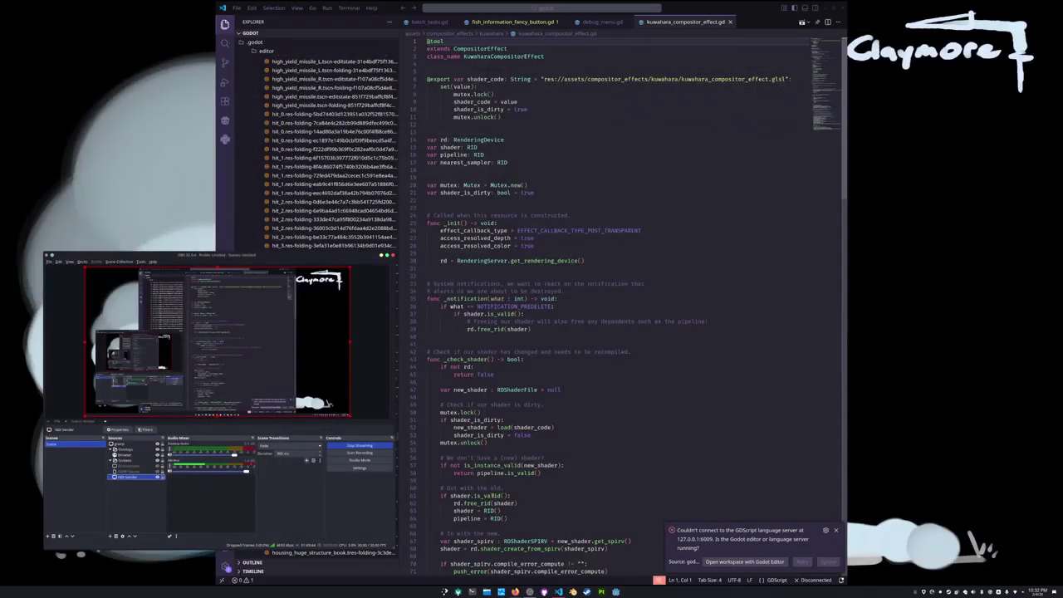
# - In a new terminal, go to Documents/GitHub/godot and run git pull
pyautogui.hotkey('ctrl', 'alt', 't')
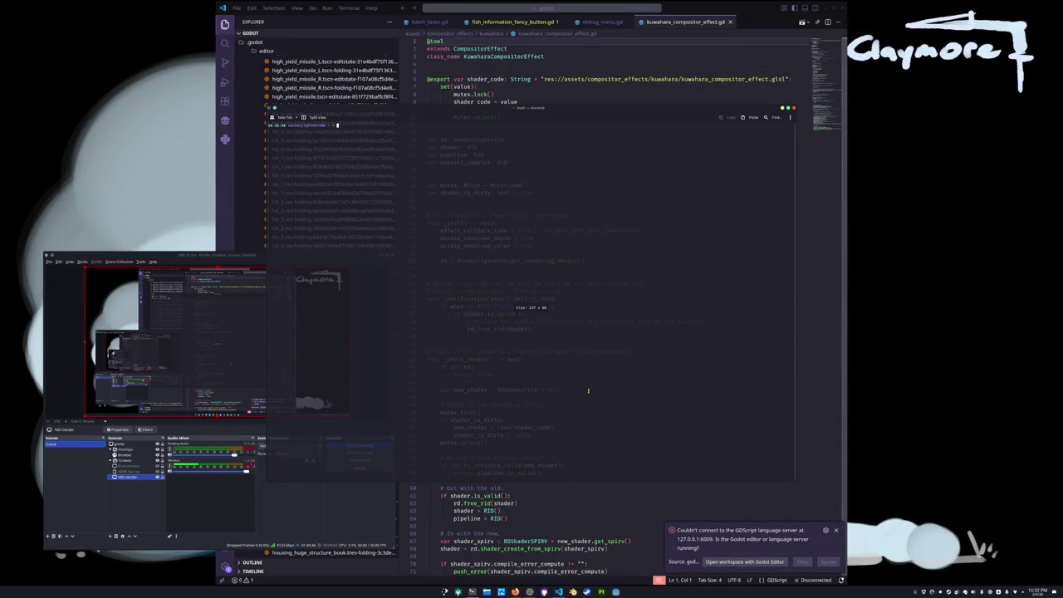
pyautogui.write('cd Documents/GitHub/go')
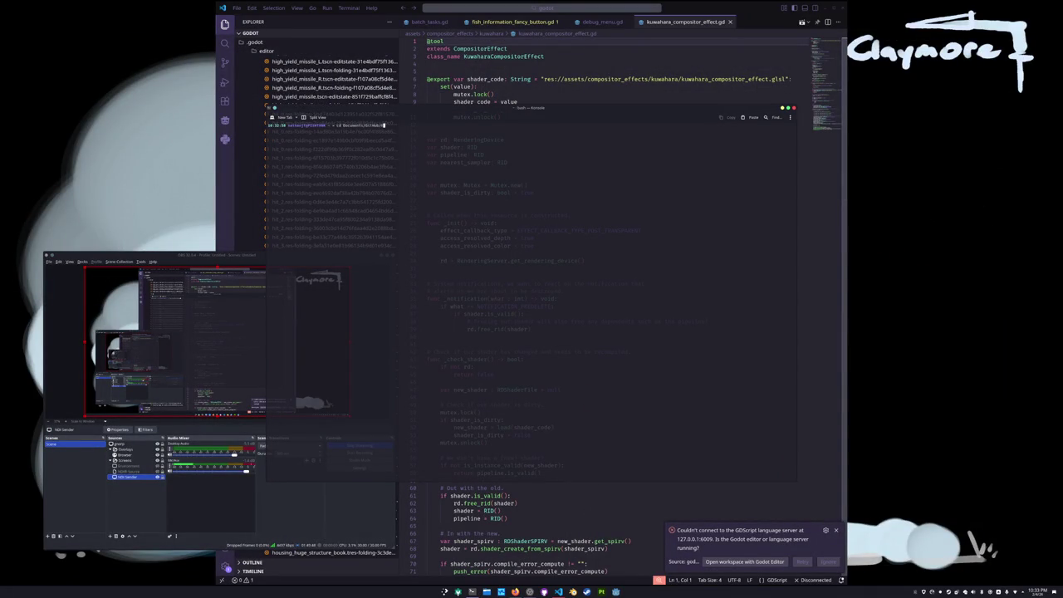
pyautogui.press('Tab')
pyautogui.press('Tab')
pyautogui.press('Return')
pyautogui.write('git pull')
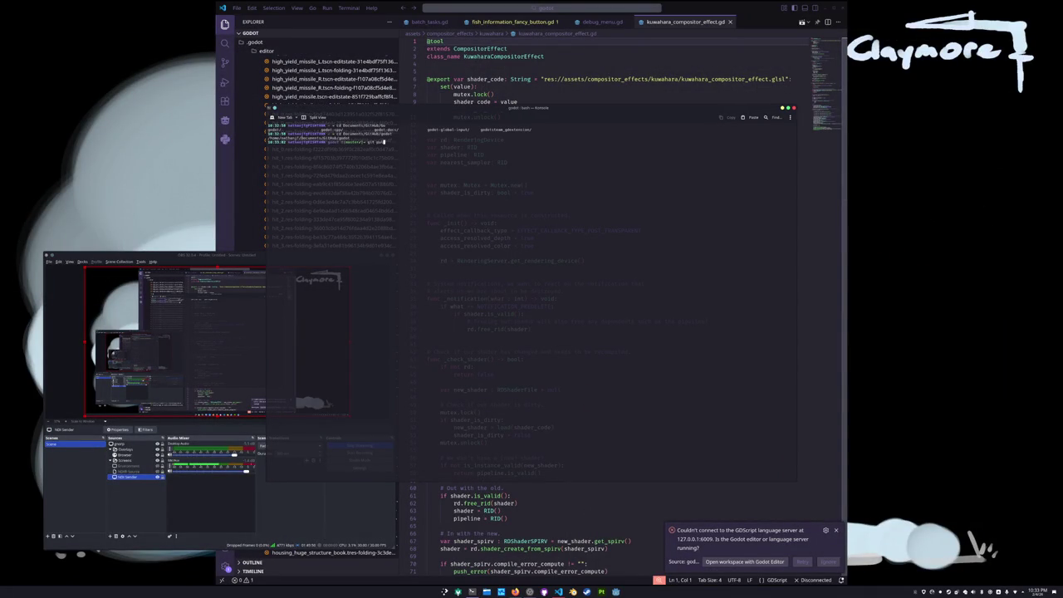
pyautogui.press('Return')
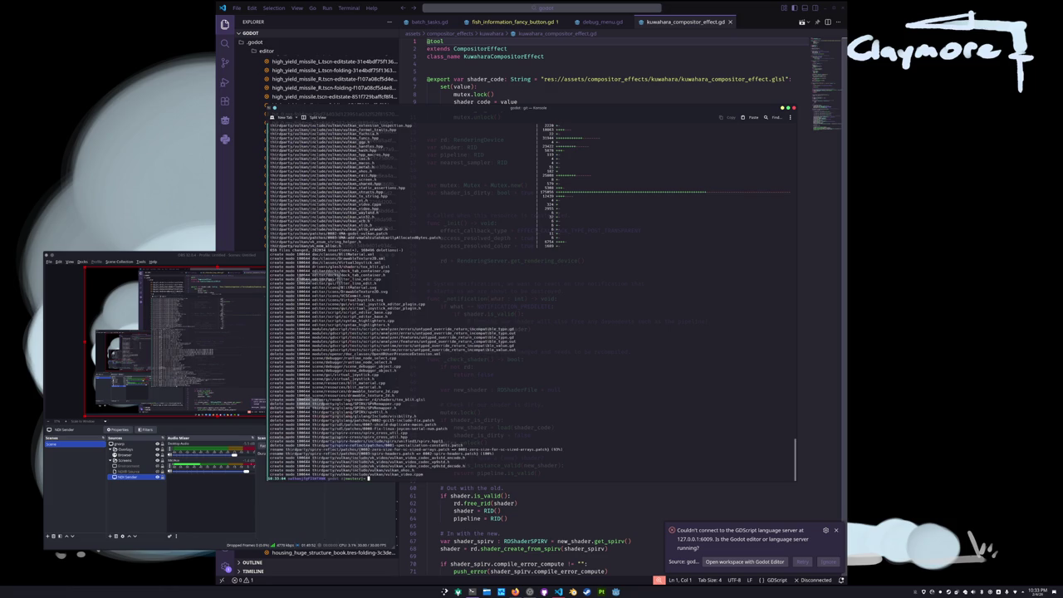
# - Start compiling Godot from source with an scons build command
pyautogui.write('scons')
pyautogui.write(' dev_')
pyautogui.write('ug')
pyautogui.press('BackSpace')
pyautogui.press('BackSpace')
pyautogui.press('BackSpace')
pyautogui.press('Return')
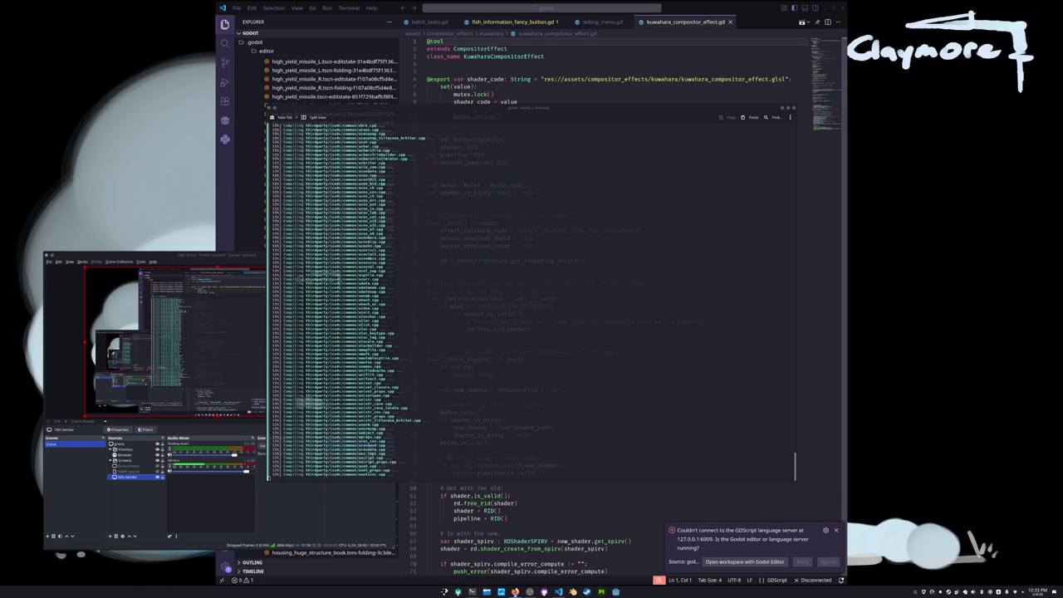
pyautogui.press('super+shift+Left')
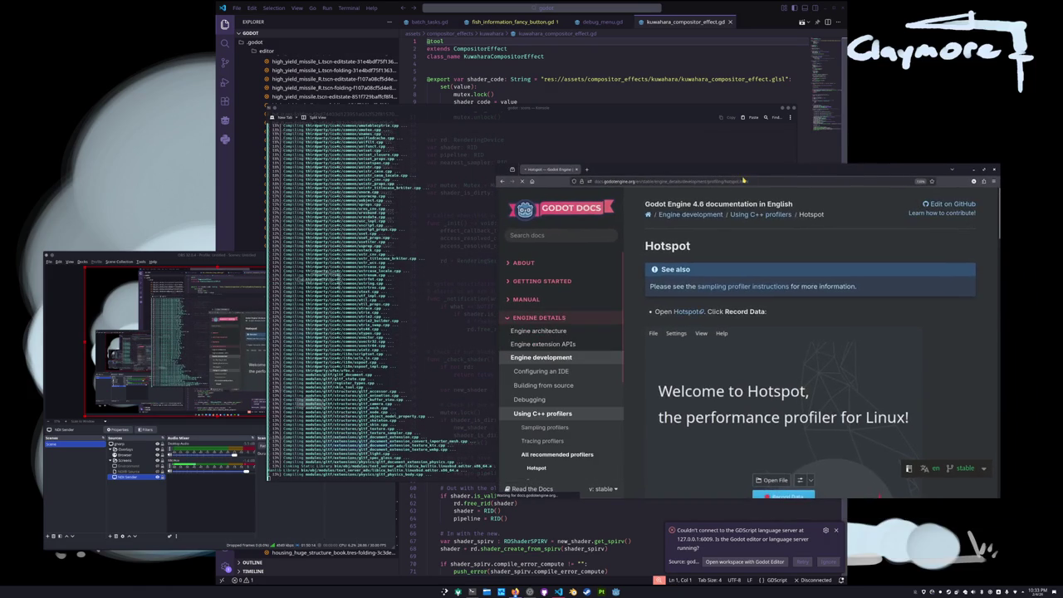
pyautogui.scroll(-5, 789, 318)
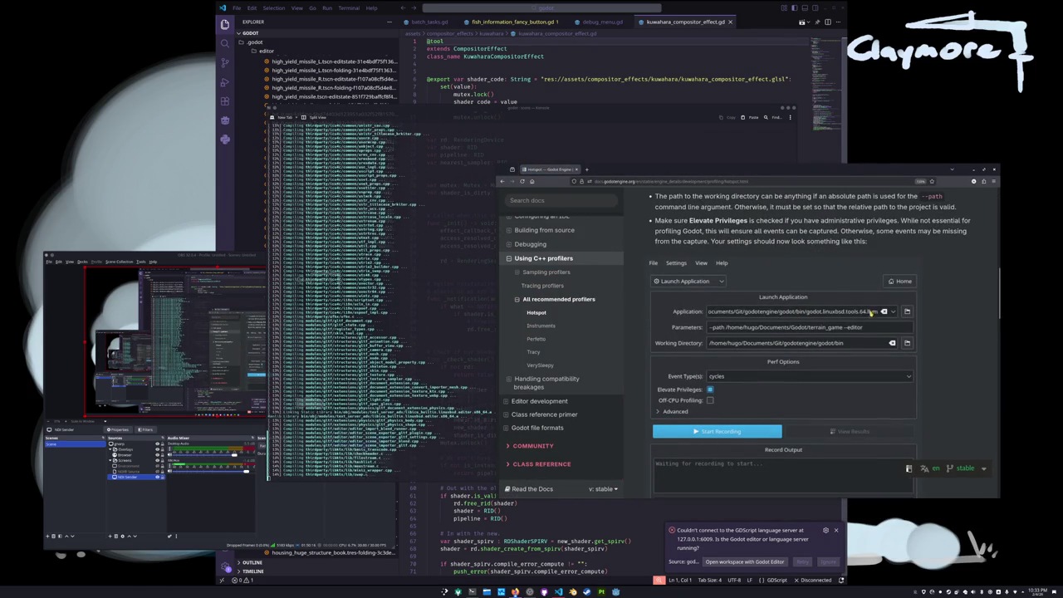
pyautogui.scroll(-3, 914, 331)
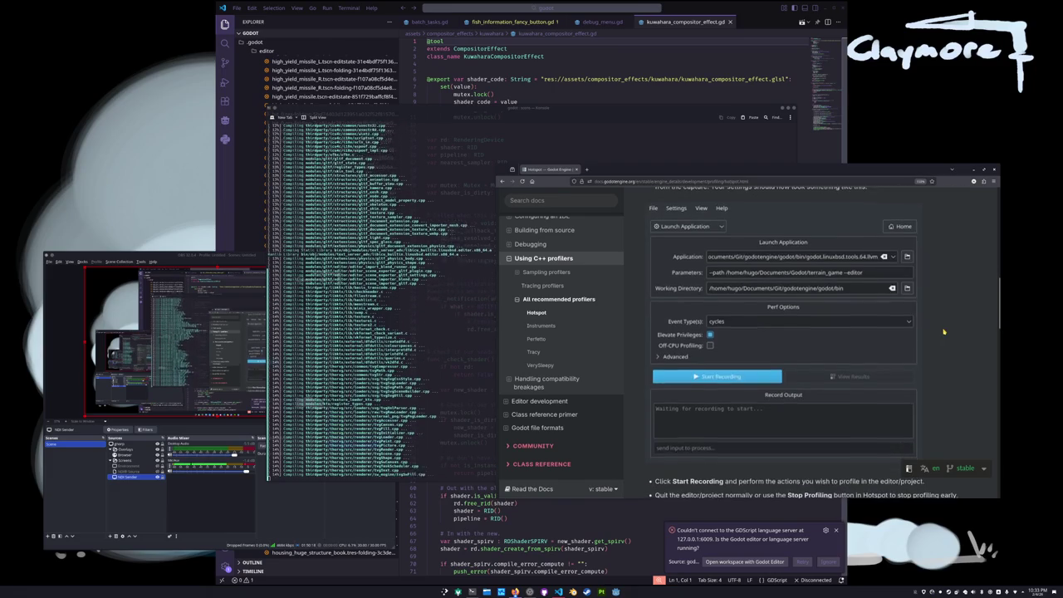
pyautogui.scroll(-2, 943, 331)
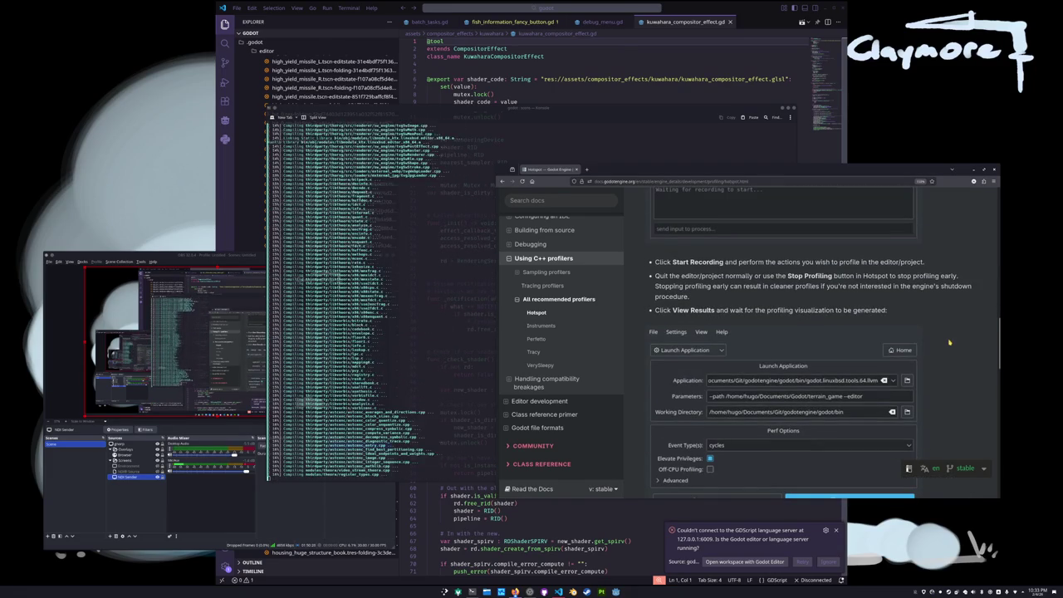
pyautogui.scroll(-1, 945, 361)
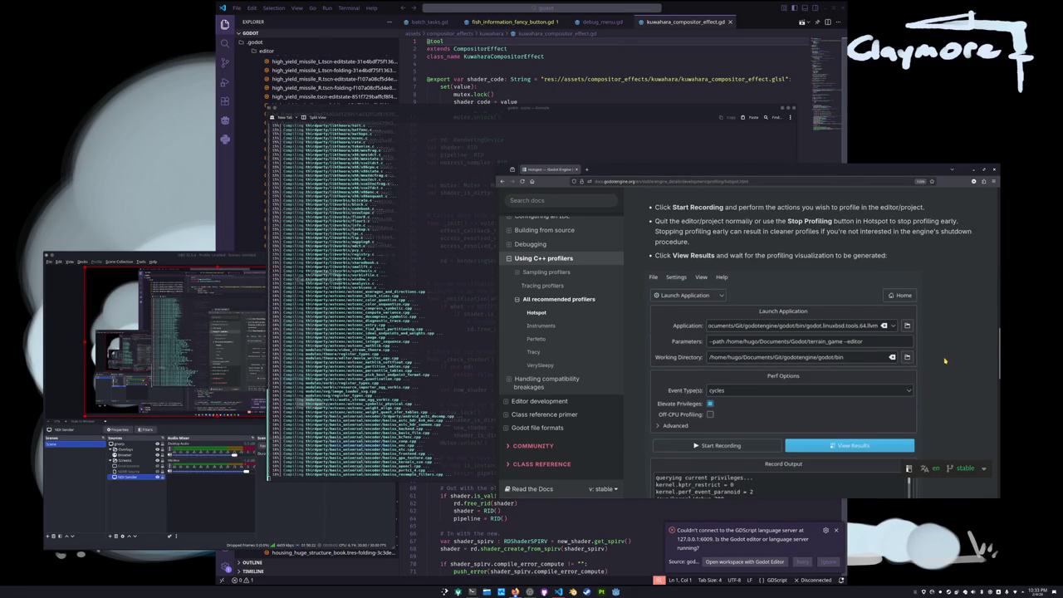
pyautogui.scroll(-1, 945, 360)
pyautogui.scroll(-4, 945, 360)
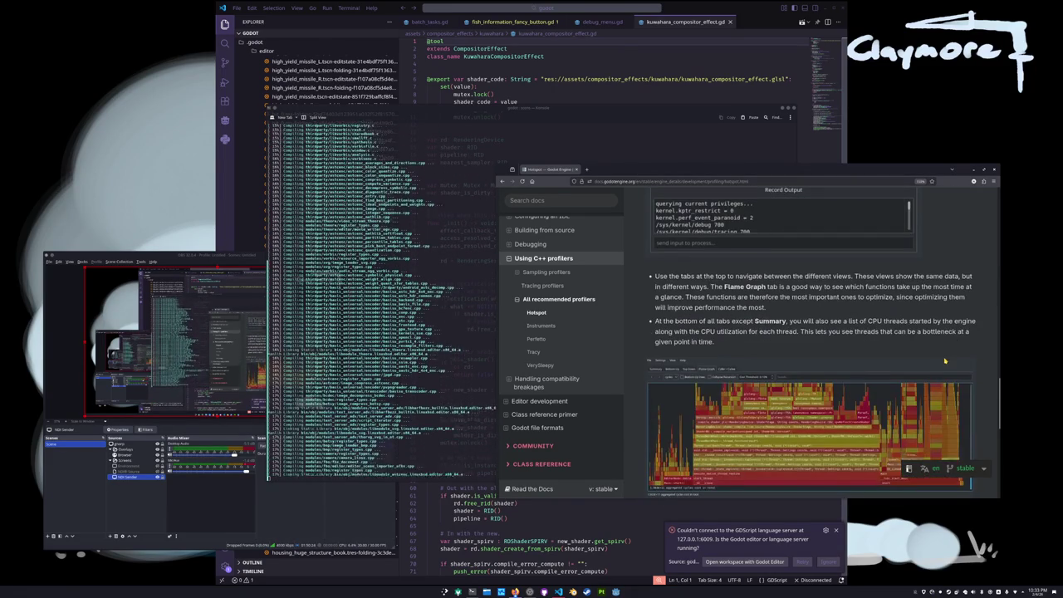
pyautogui.scroll(-1, 945, 360)
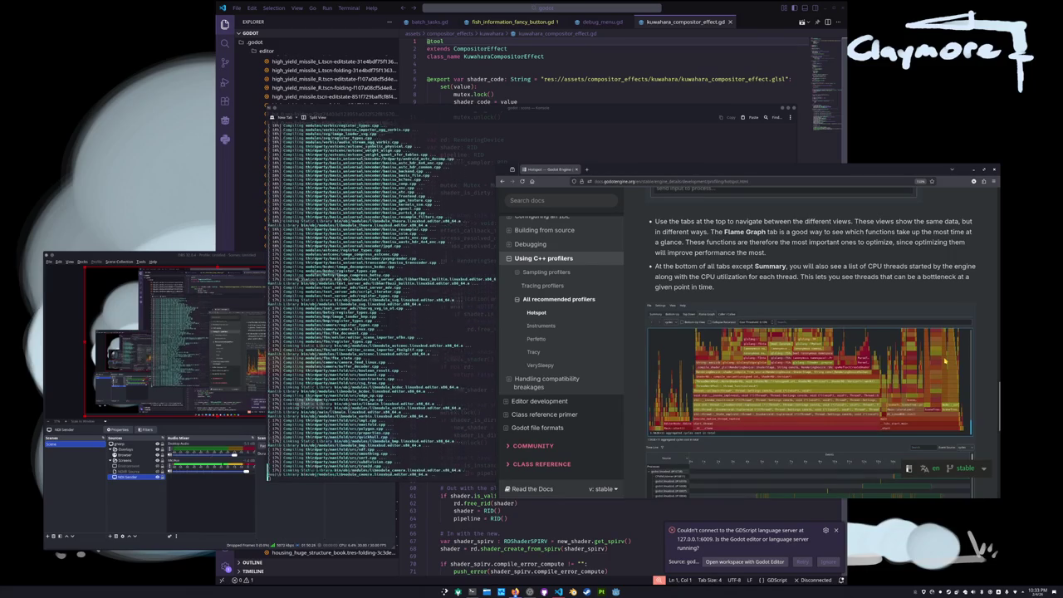
pyautogui.scroll(-1, 945, 360)
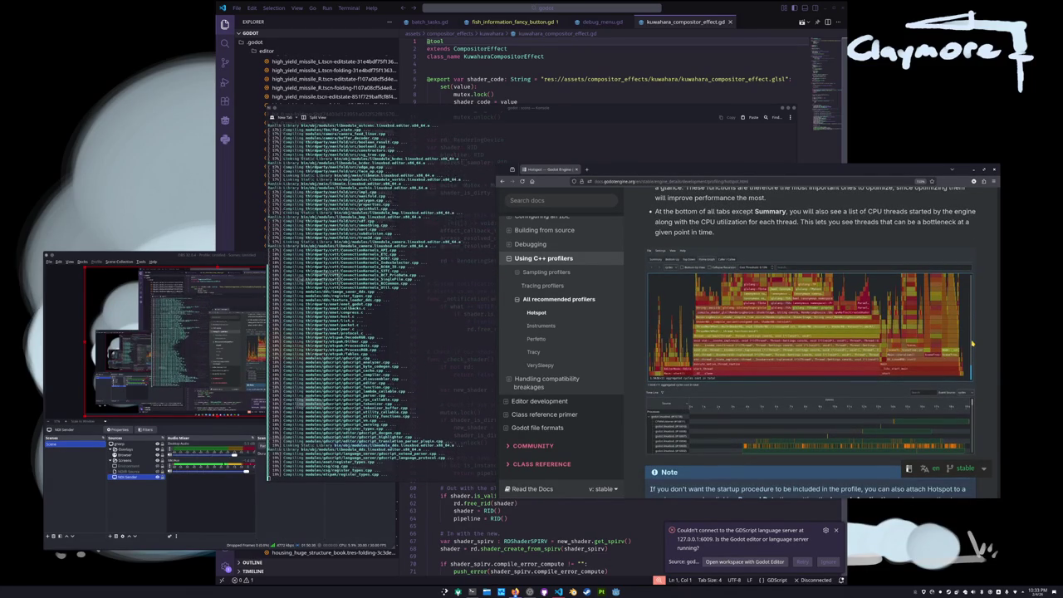
pyautogui.scroll(-2, 972, 344)
pyautogui.scroll(-1, 964, 351)
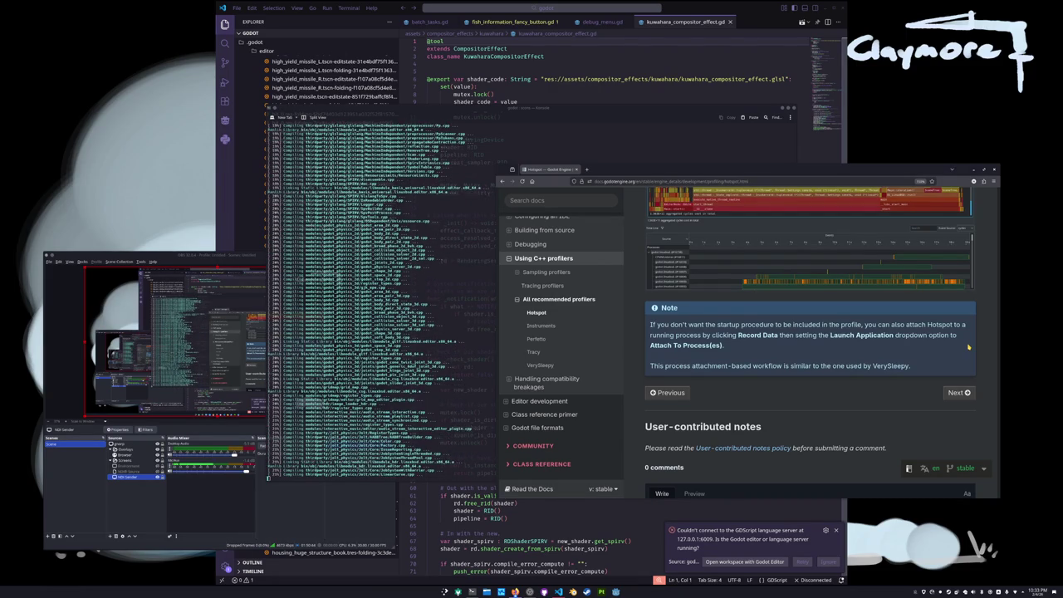
pyautogui.scroll(15, 969, 347)
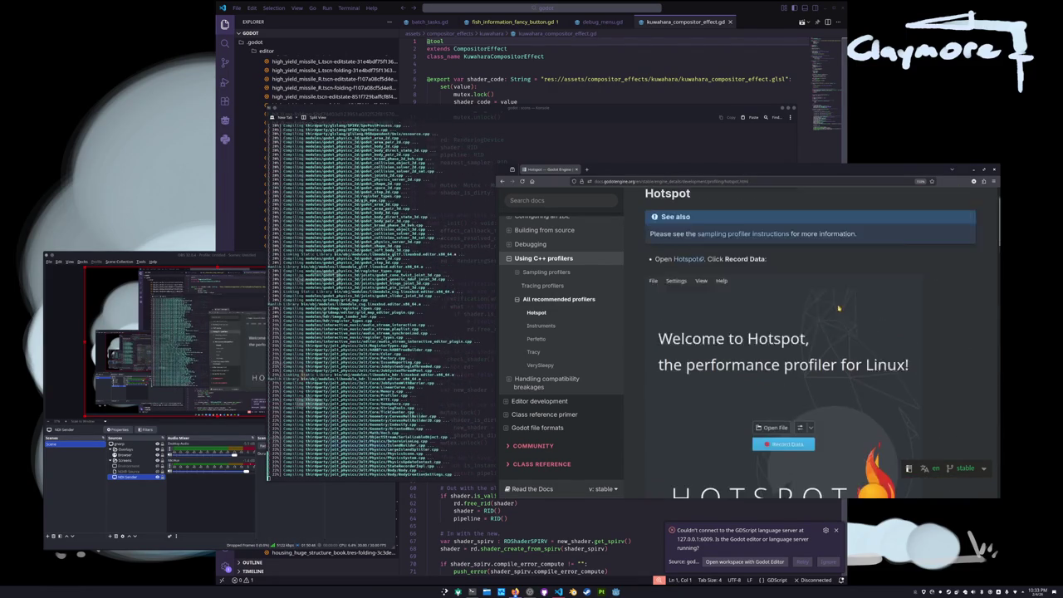
pyautogui.scroll(2, 838, 309)
# - Copy the production=yes debug_symbols=yes build options from the docs' Tracing profilers section
pyautogui.click(536, 320)
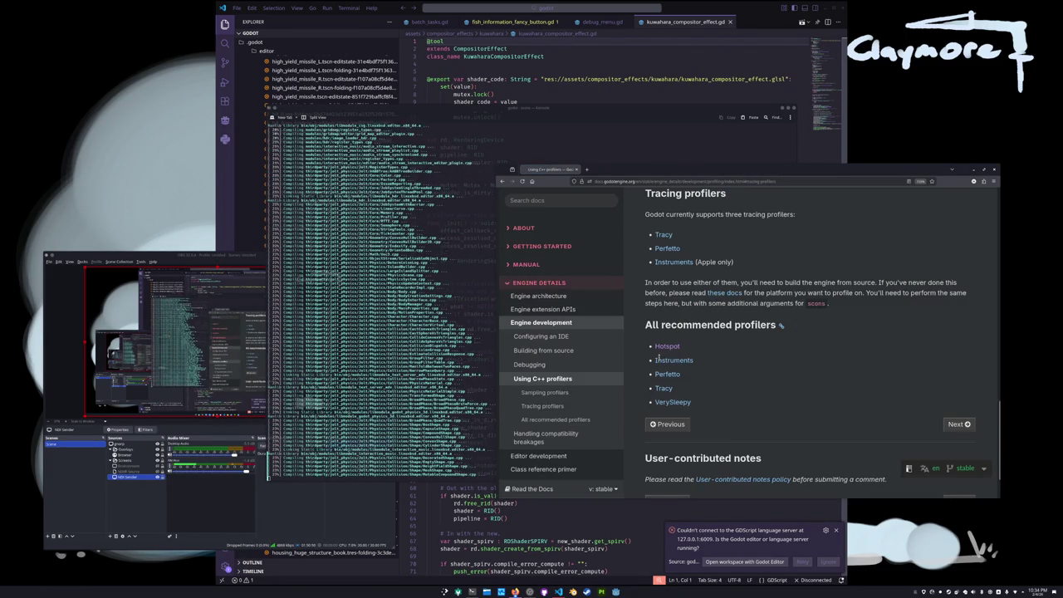
pyautogui.scroll(2, 731, 337)
pyautogui.scroll(2, 744, 384)
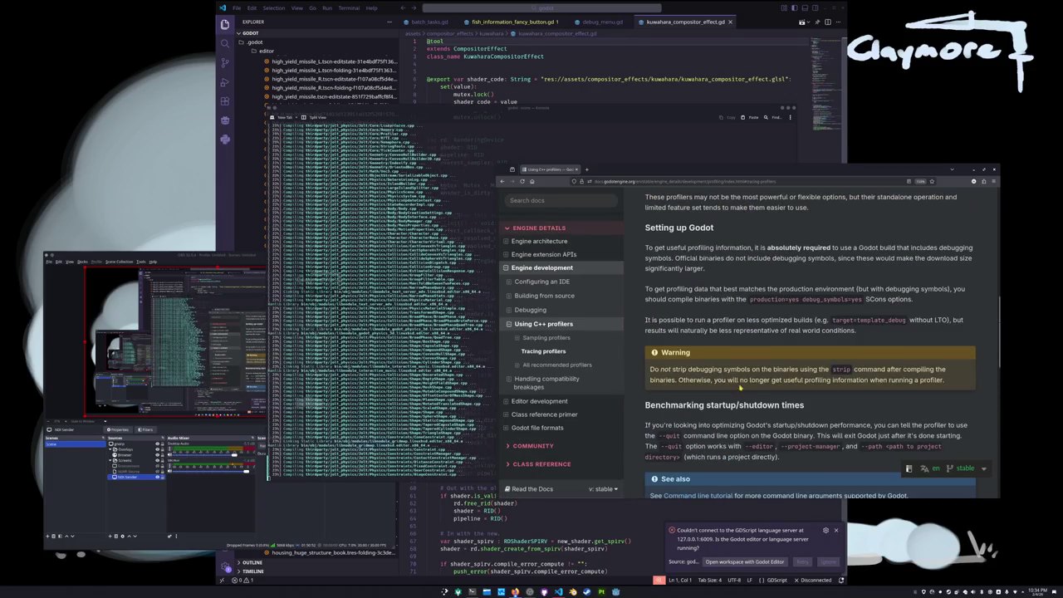
pyautogui.scroll(3, 637, 404)
pyautogui.scroll(-2, 637, 404)
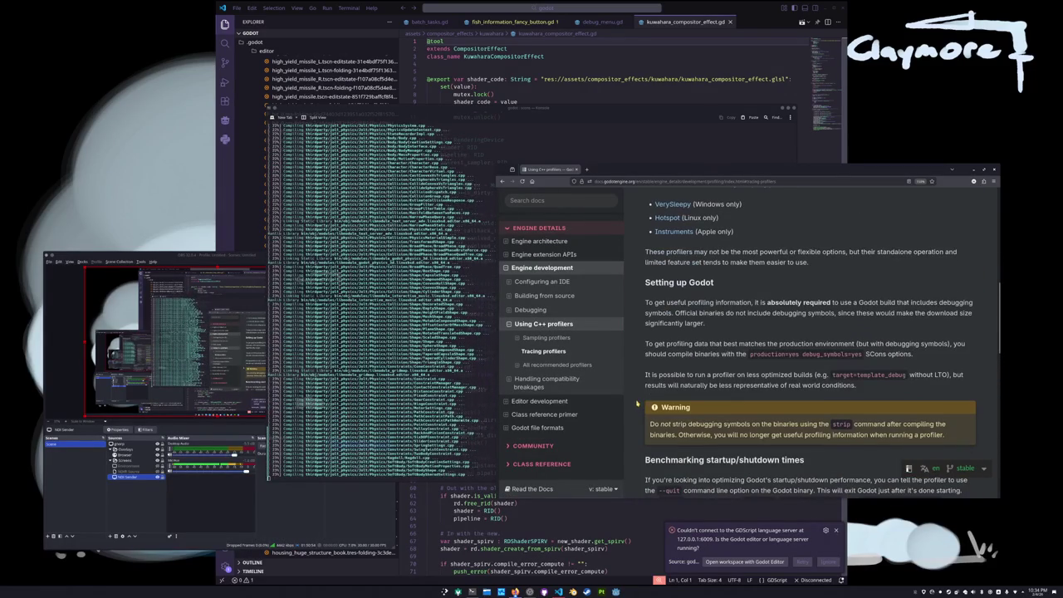
pyautogui.moveTo(750, 353); pyautogui.dragTo(864, 353)
pyautogui.rightClick(856, 354)
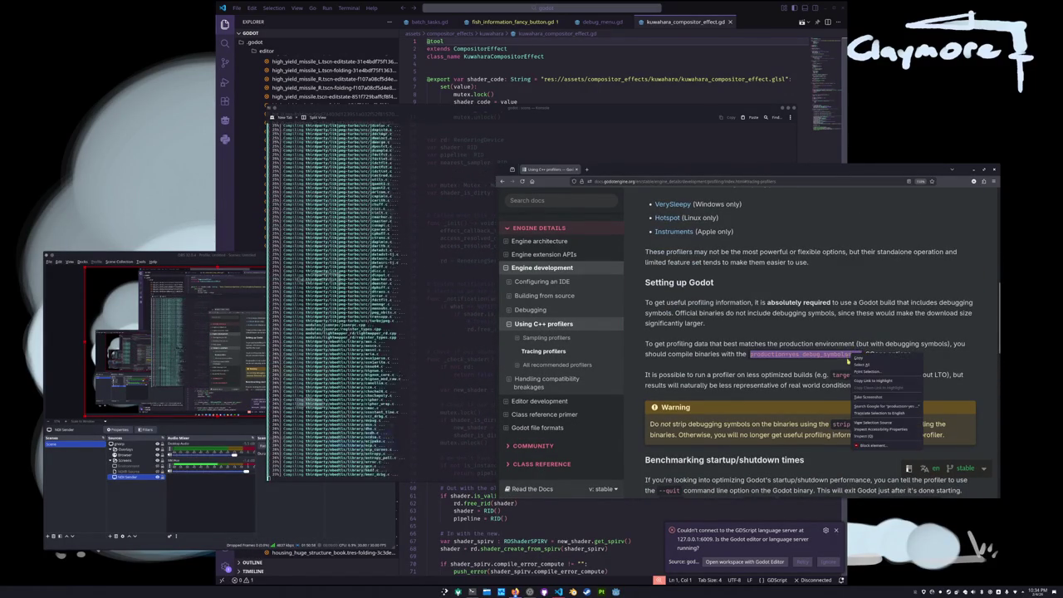
pyautogui.click(881, 359)
# - Stop the running build in Konsole and restart scons with production=yes debug_symbols=yes
pyautogui.hotkey('alt', 'Tab')
pyautogui.hotkey('ctrl', 'c')
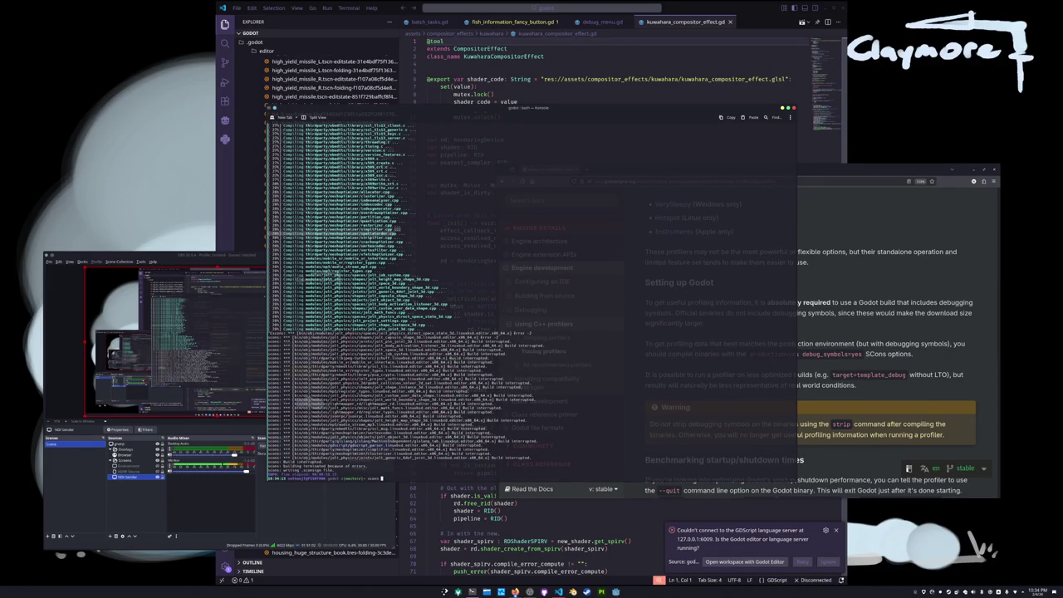
pyautogui.write('production=yes debug_symbols=yes')
pyautogui.press('Return')
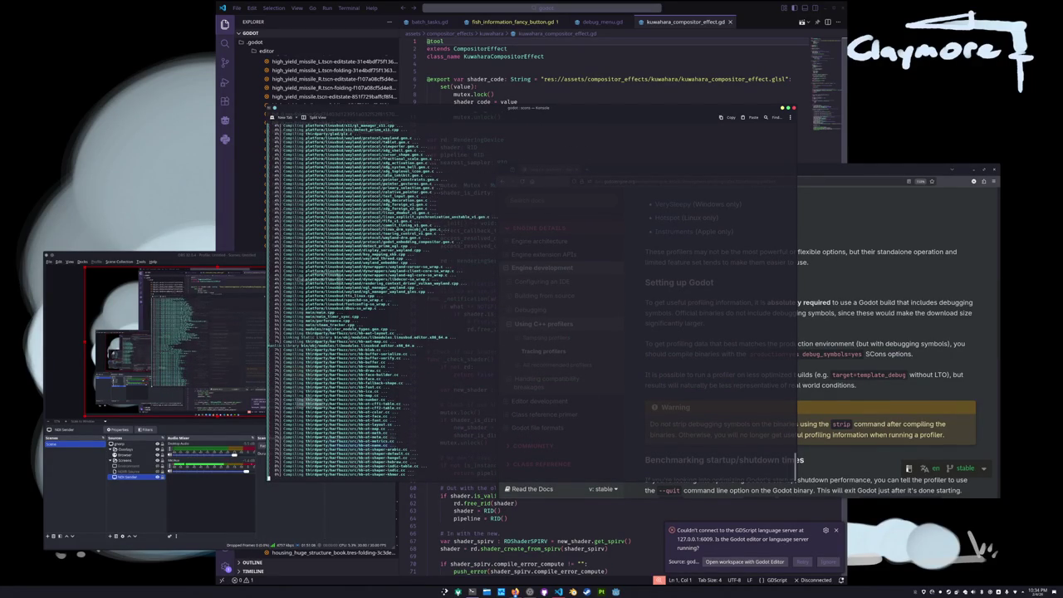
# - Navigate from the profiling docs back to the Hotspot profiler page
pyautogui.click(844, 334)
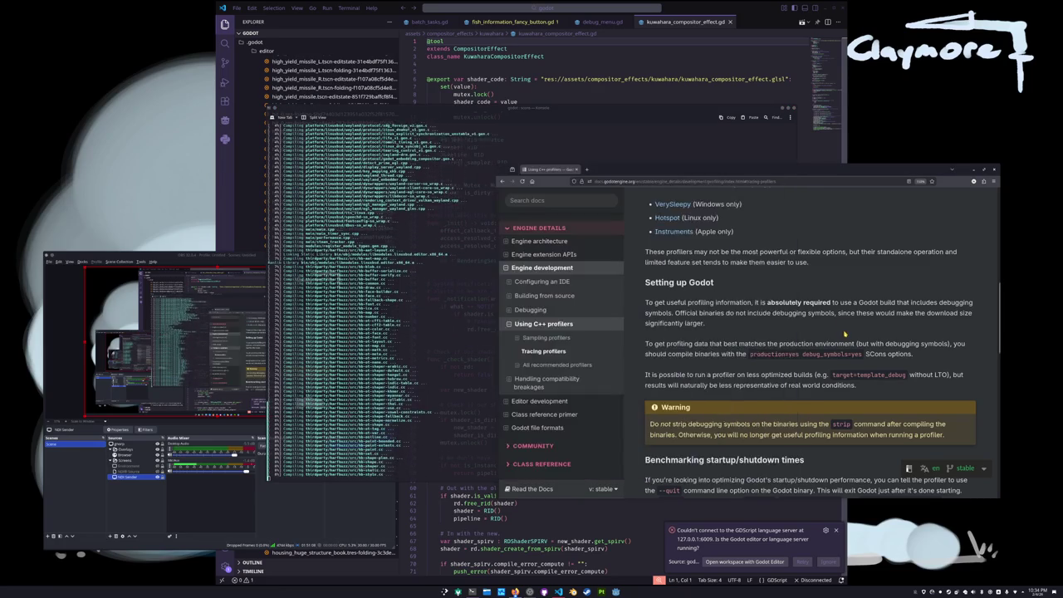
pyautogui.scroll(4, 845, 334)
pyautogui.scroll(2, 826, 330)
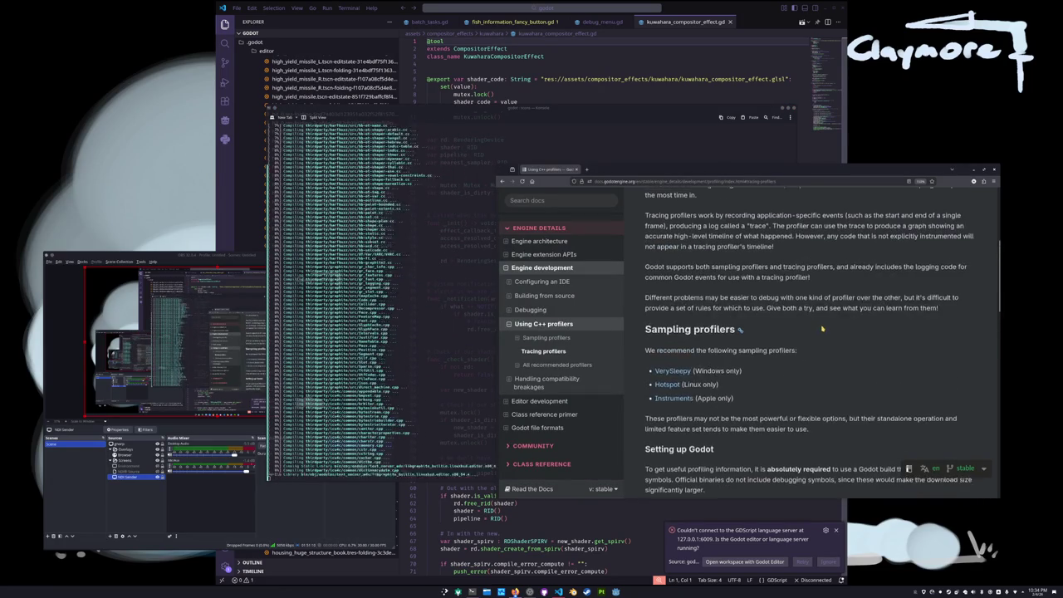
pyautogui.scroll(1, 823, 329)
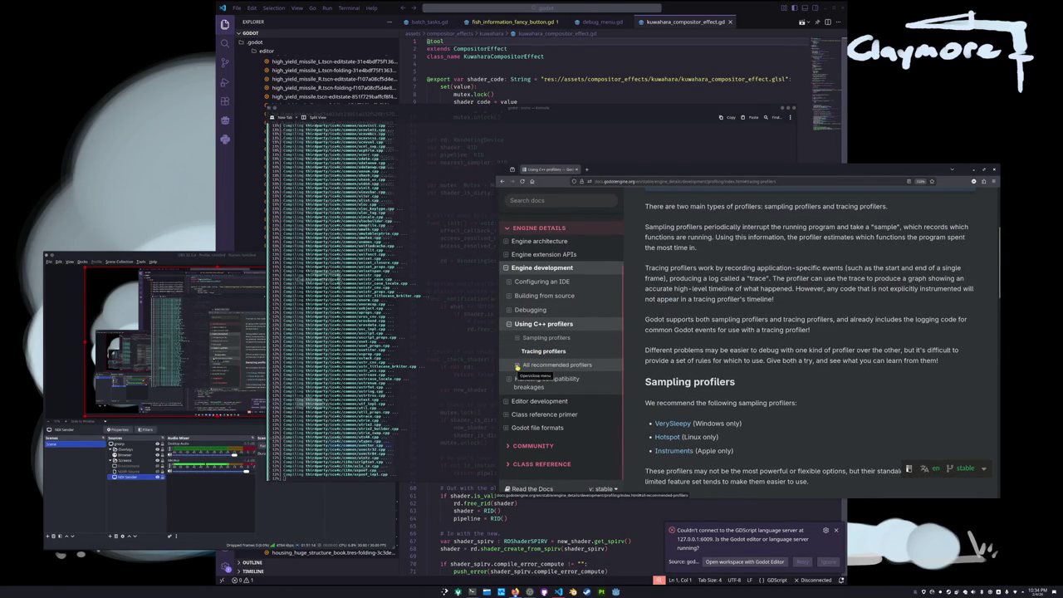
pyautogui.click(518, 366)
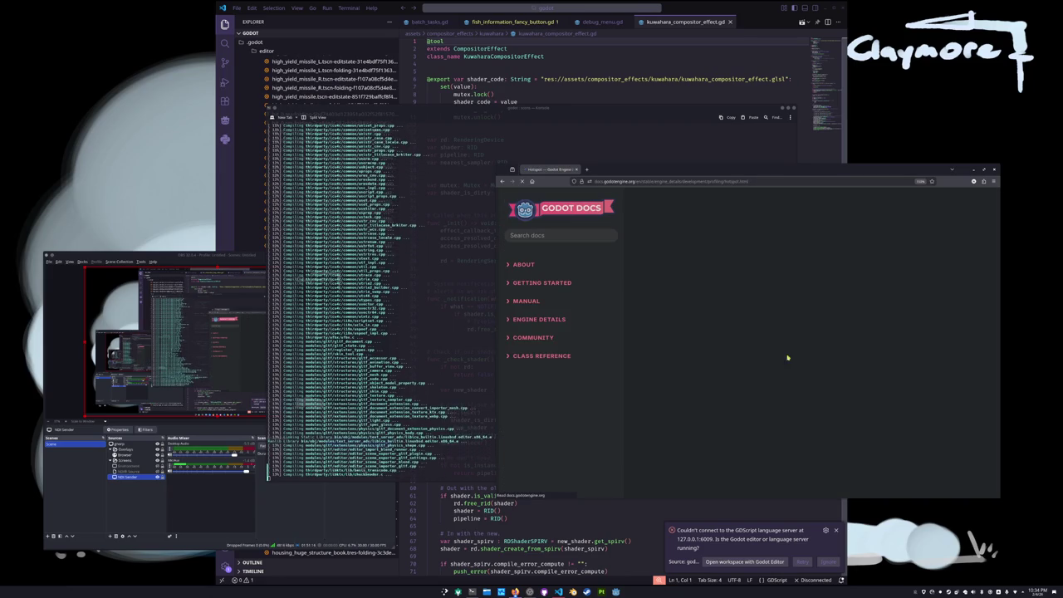
# - Scroll the Hotspot page down to the flame graph example and per-thread CPU explanation
pyautogui.scroll(-10, 747, 395)
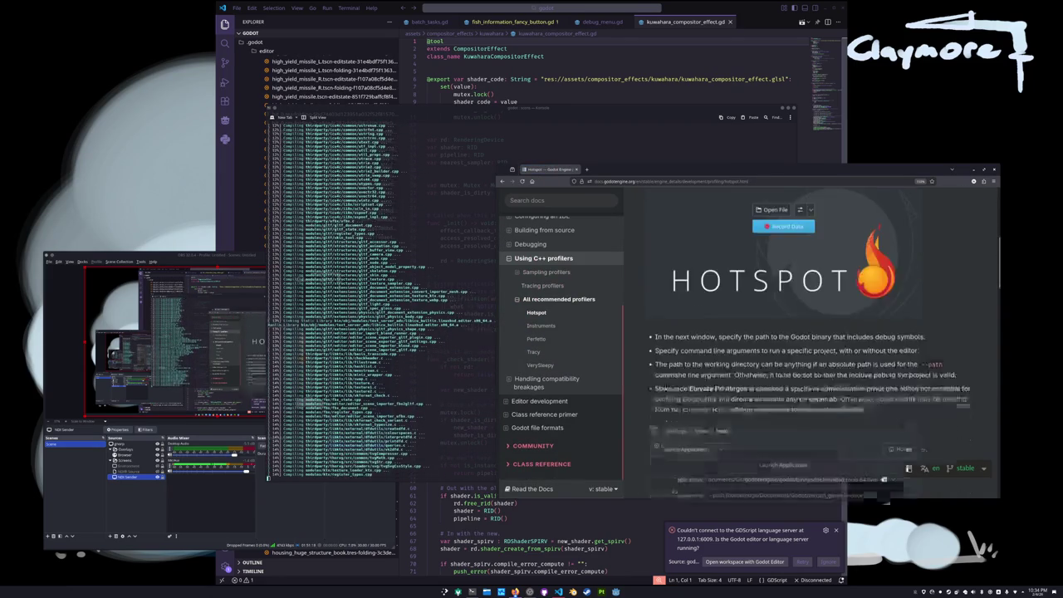
pyautogui.scroll(-7, 686, 399)
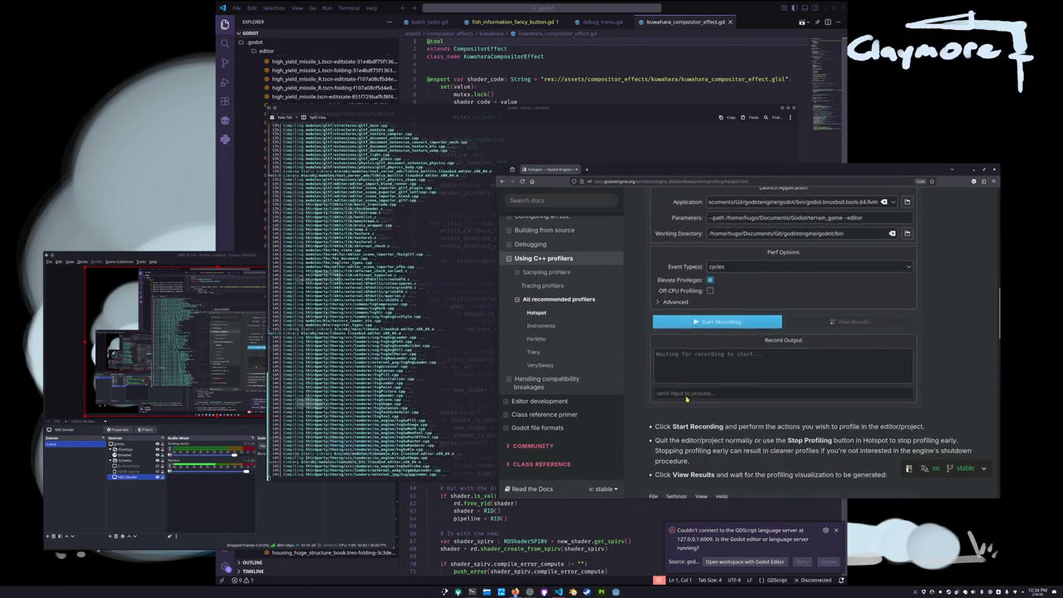
pyautogui.scroll(-7, 686, 399)
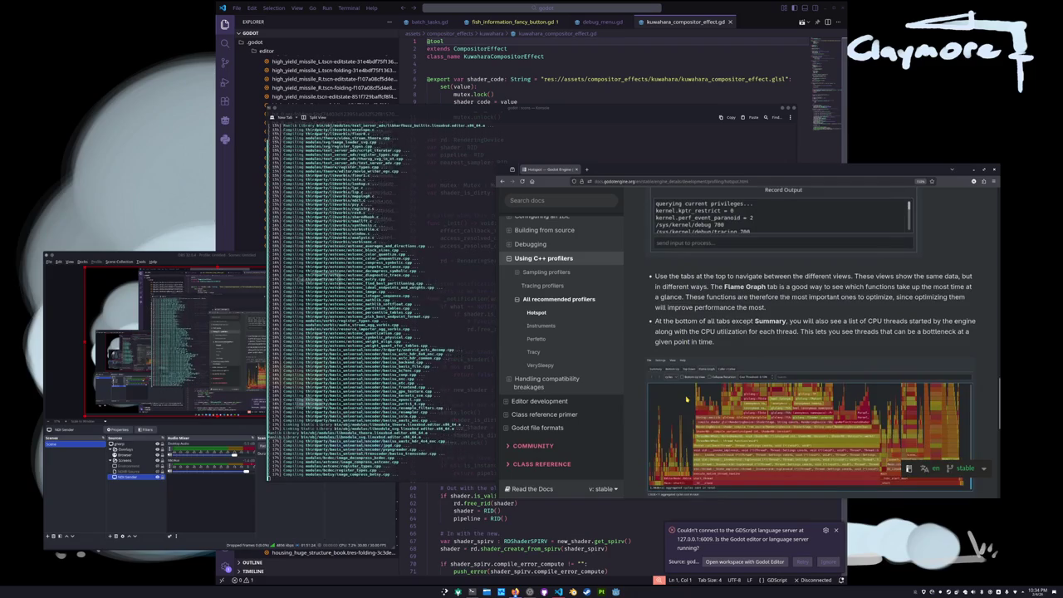
pyautogui.scroll(-2, 686, 399)
pyautogui.scroll(-2, 686, 399)
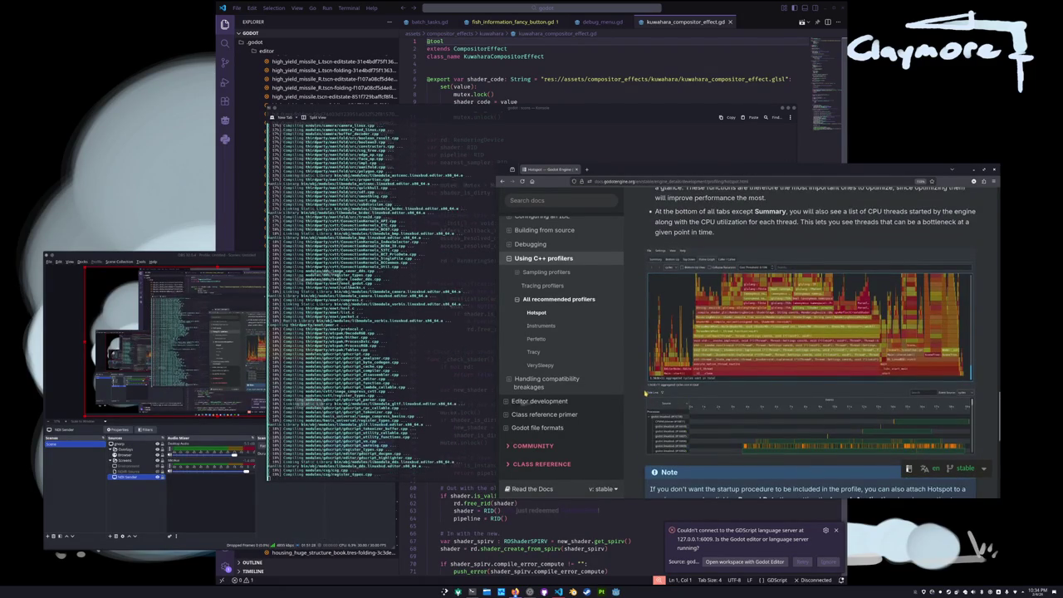
pyautogui.scroll(-2, 645, 393)
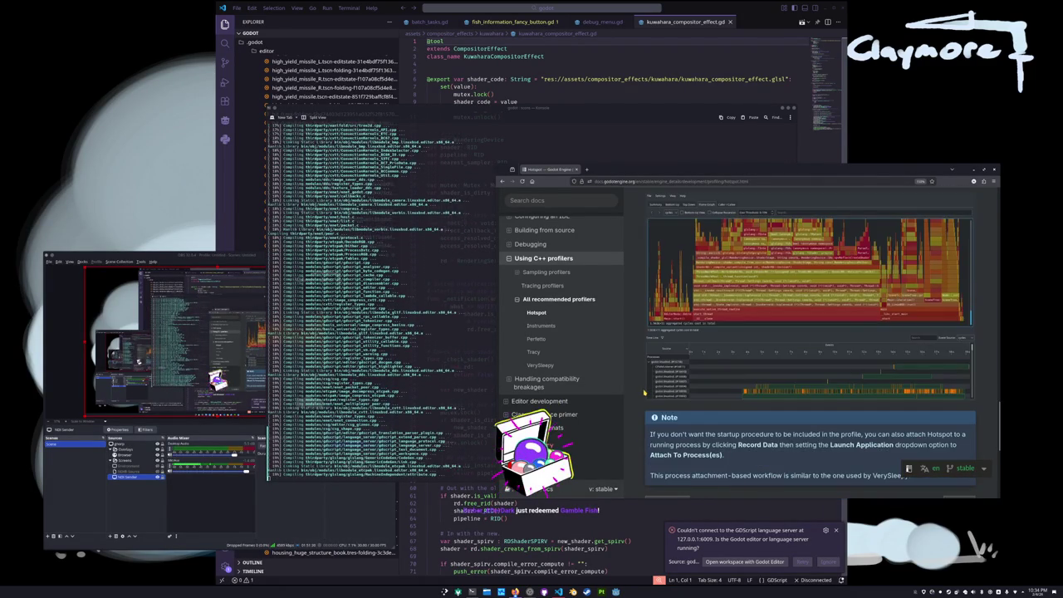
pyautogui.scroll(-2, 645, 393)
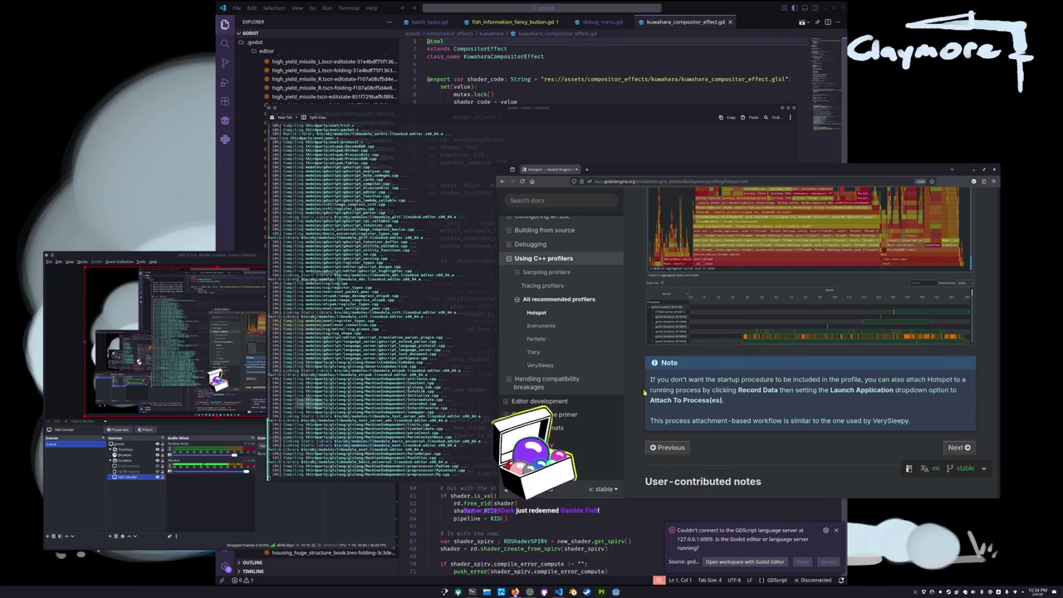
pyautogui.scroll(-2, 644, 394)
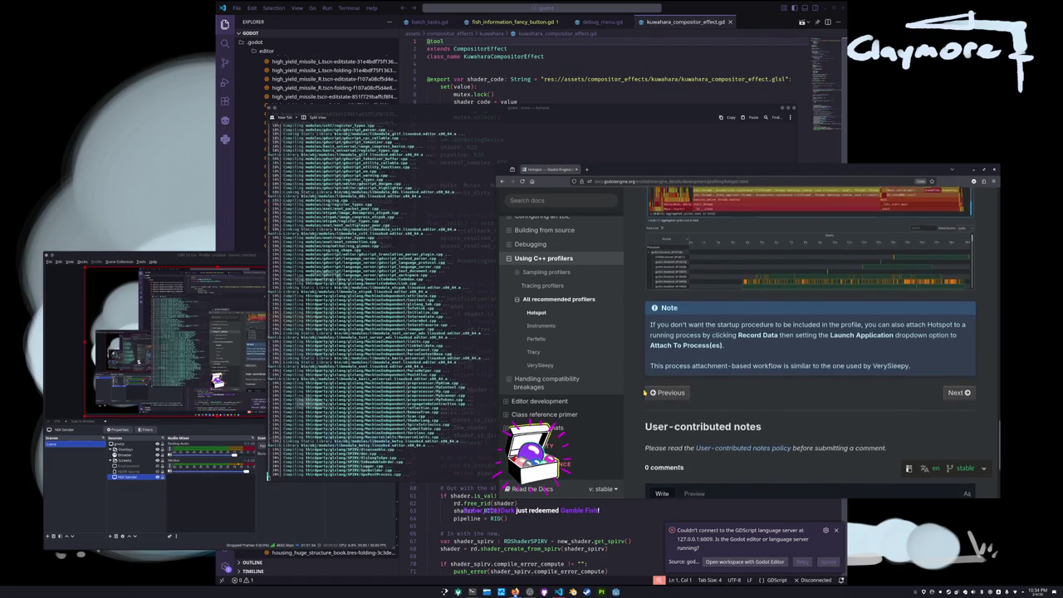
pyautogui.scroll(4, 644, 394)
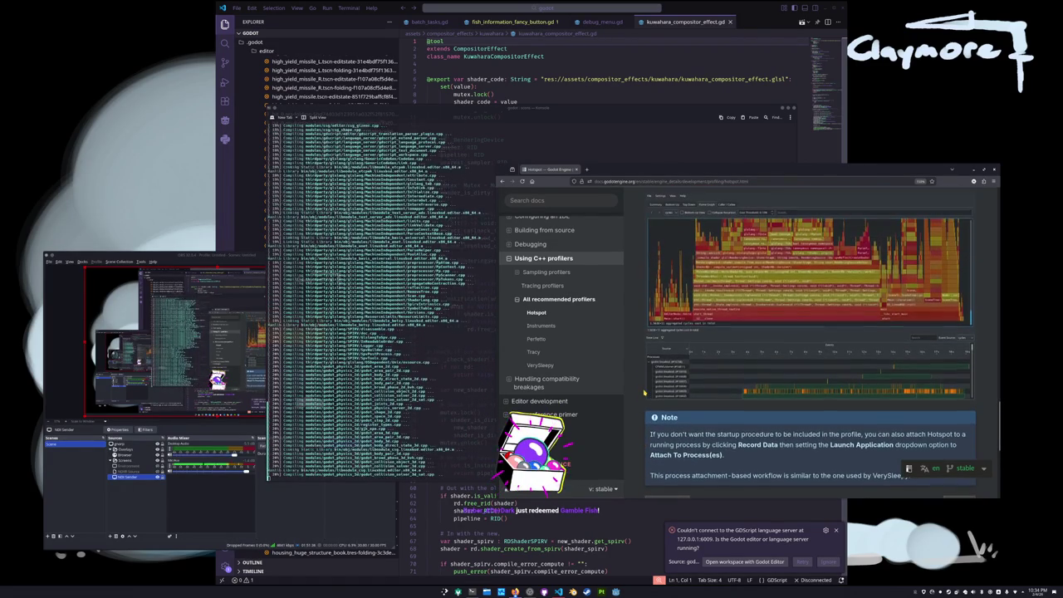
pyautogui.scroll(2, 644, 394)
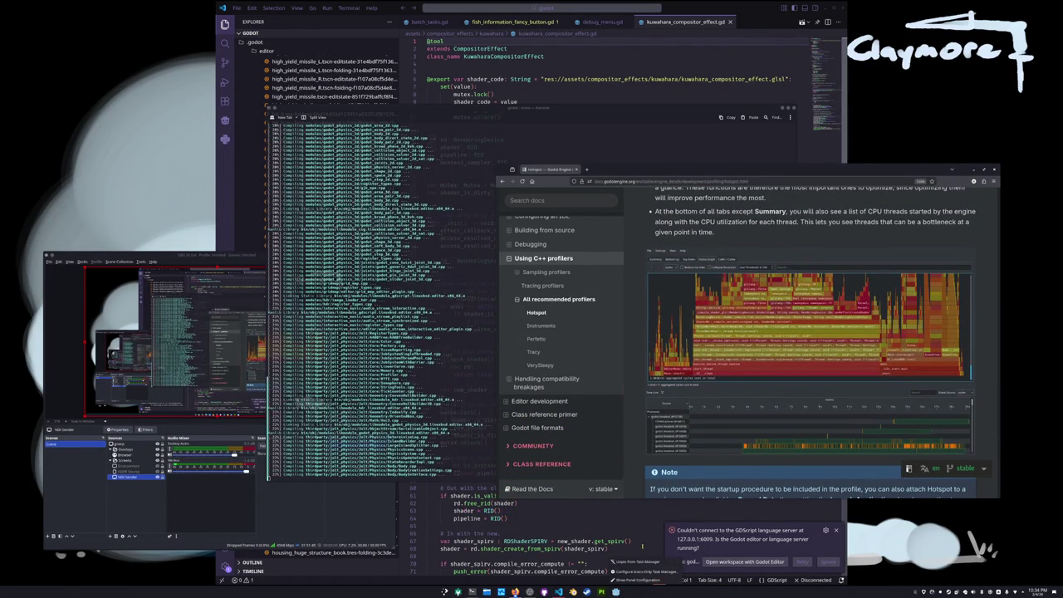
# - Launch the ClaymoreTuber project from Godot and pick its game window as OBS's screen-share source
pyautogui.click(615, 591)
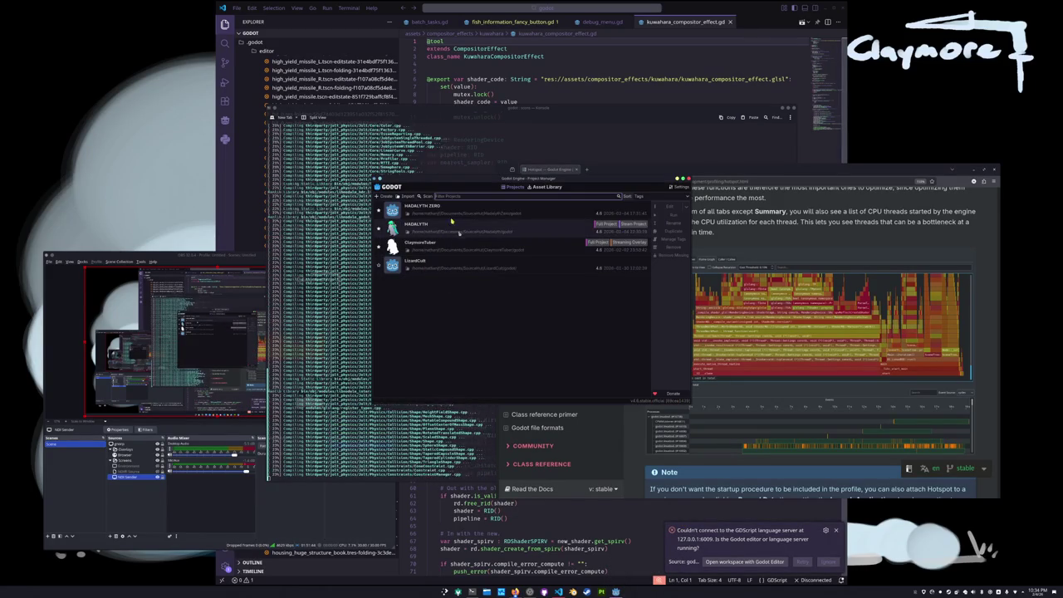
pyautogui.click(453, 241)
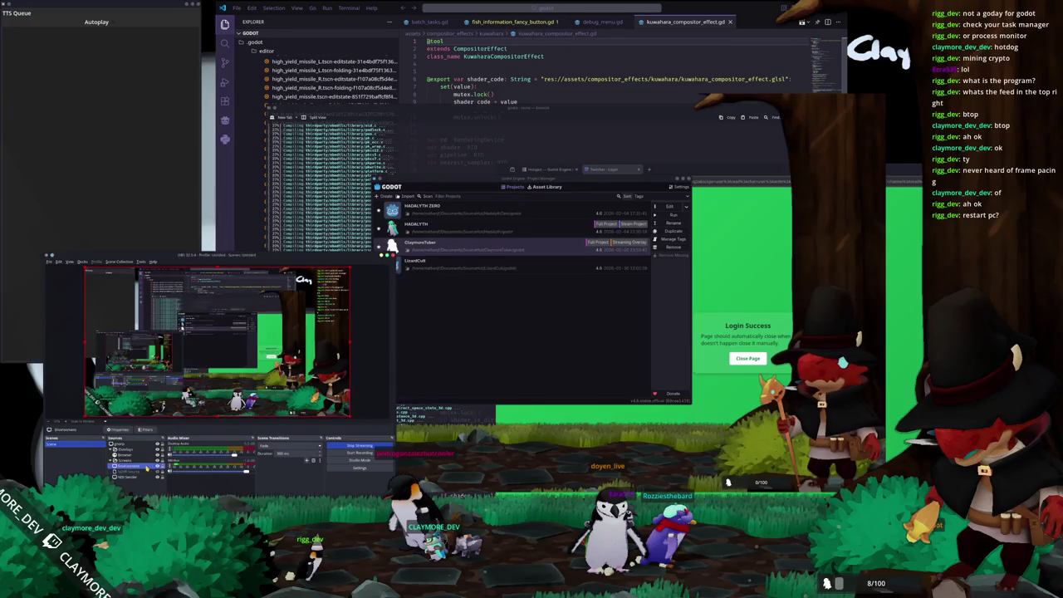
pyautogui.click(24, 399)
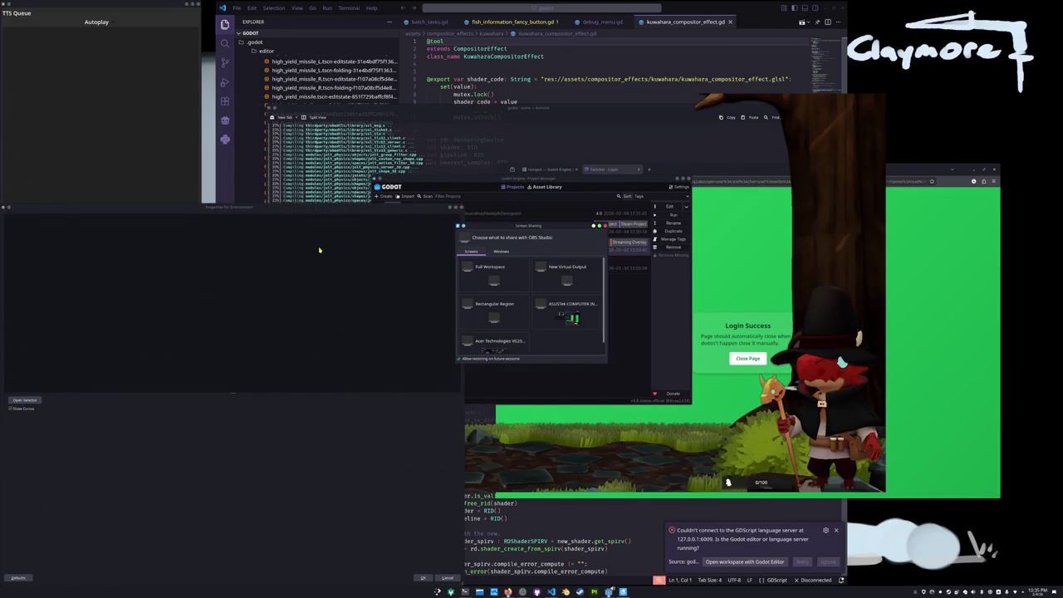
pyautogui.doubleClick(498, 299)
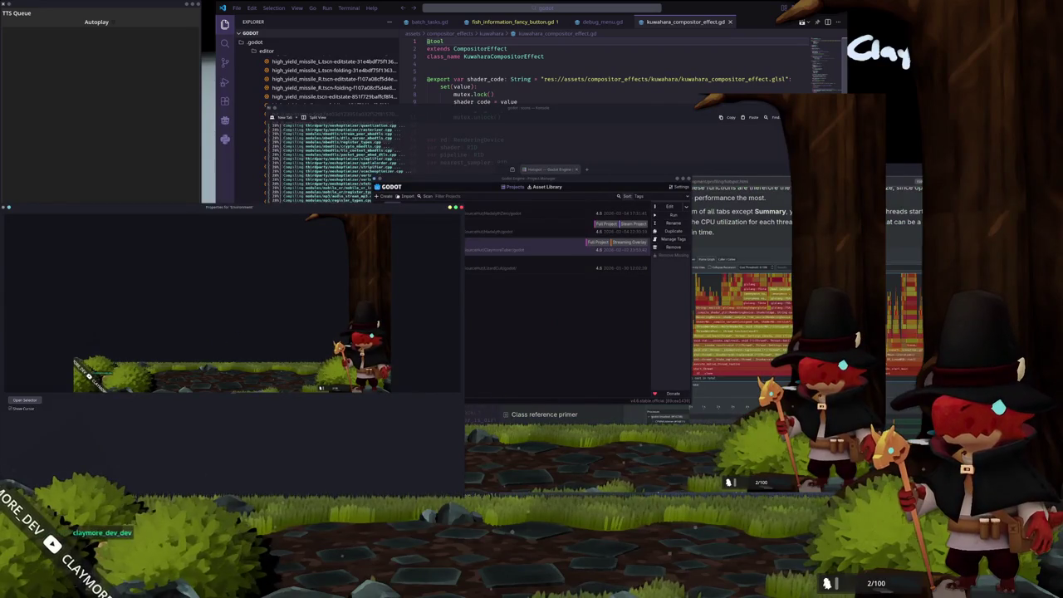
# - Close the OBS source properties, scroll through the Hotspot docs section, and expand Sampling profilers
pyautogui.press('Return')
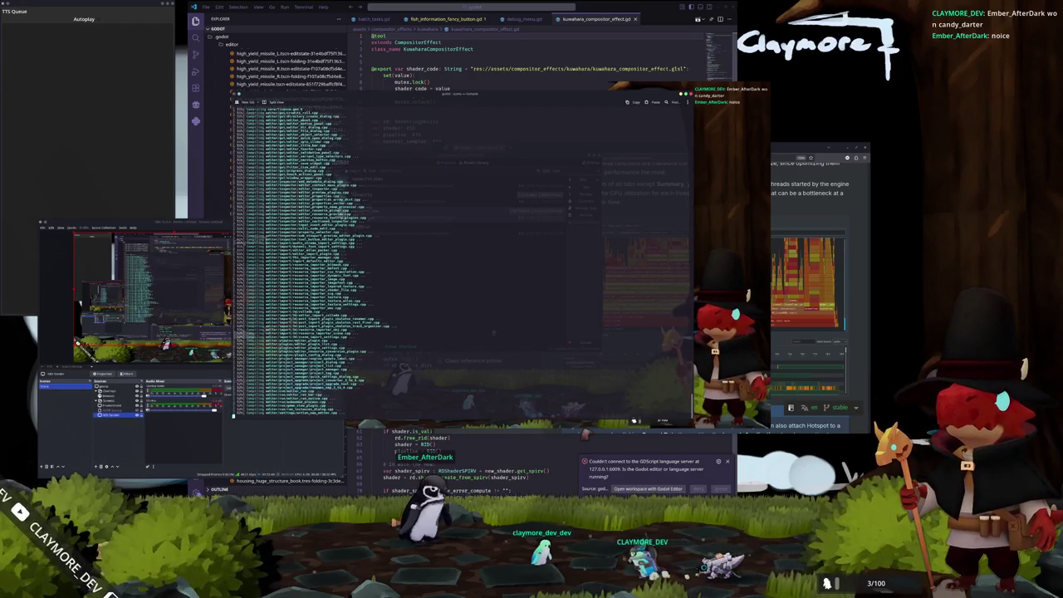
pyautogui.scroll(5, 642, 315)
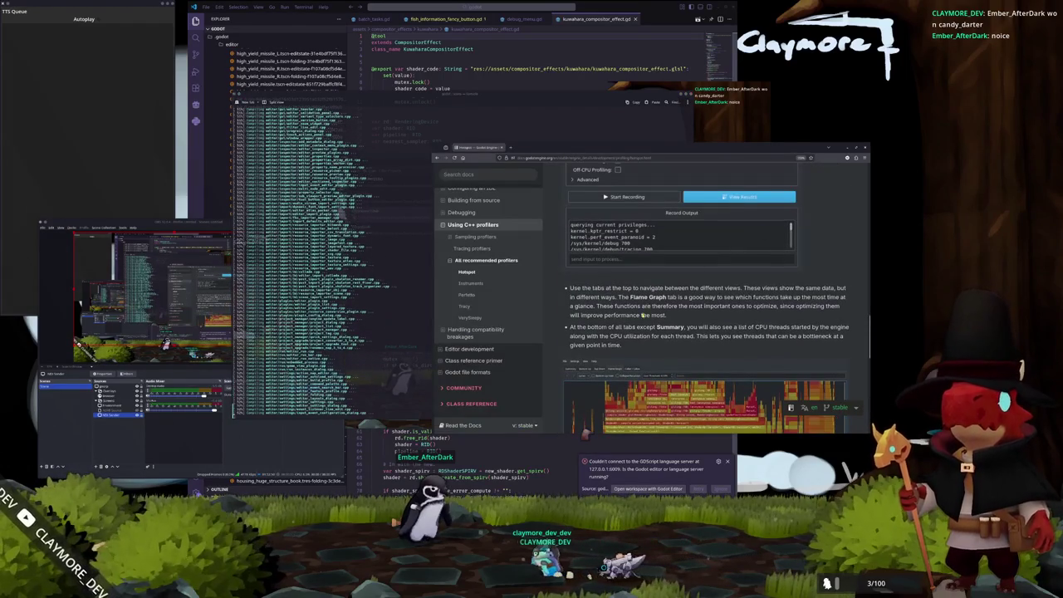
pyautogui.scroll(5, 643, 349)
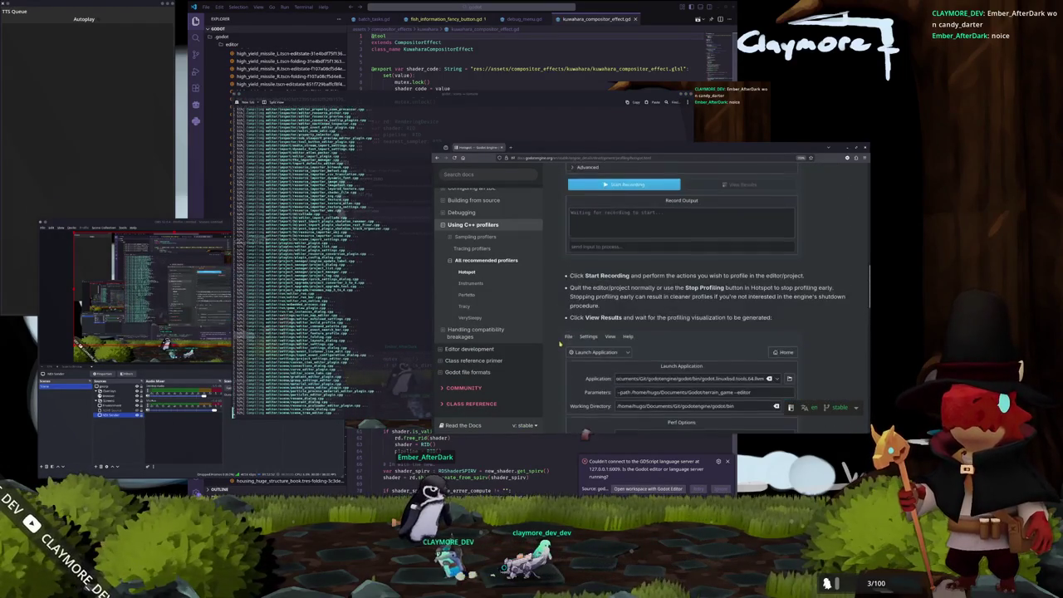
pyautogui.scroll(10, 562, 335)
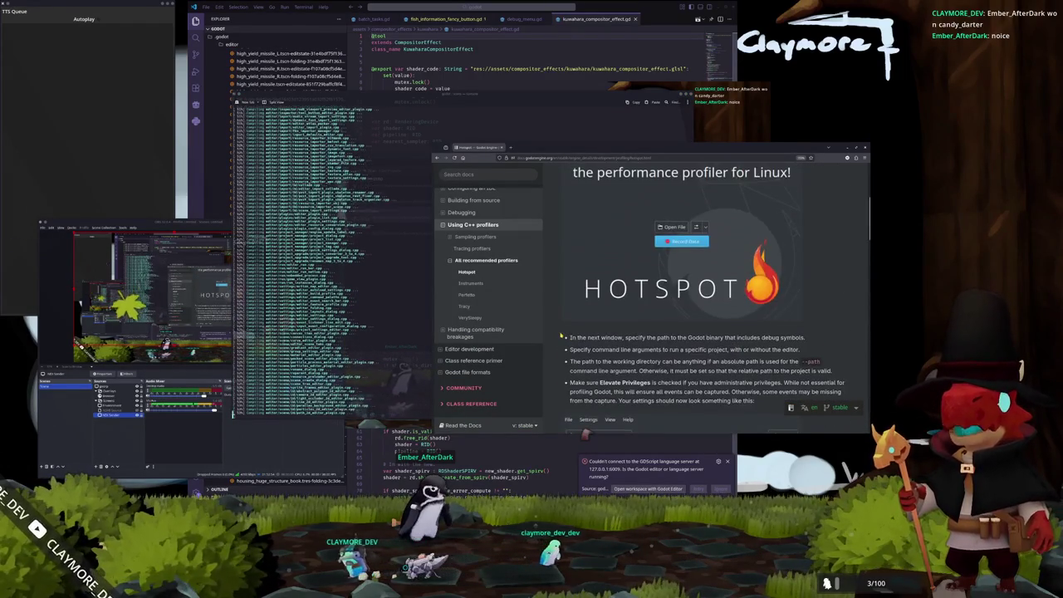
pyautogui.scroll(-10, 560, 334)
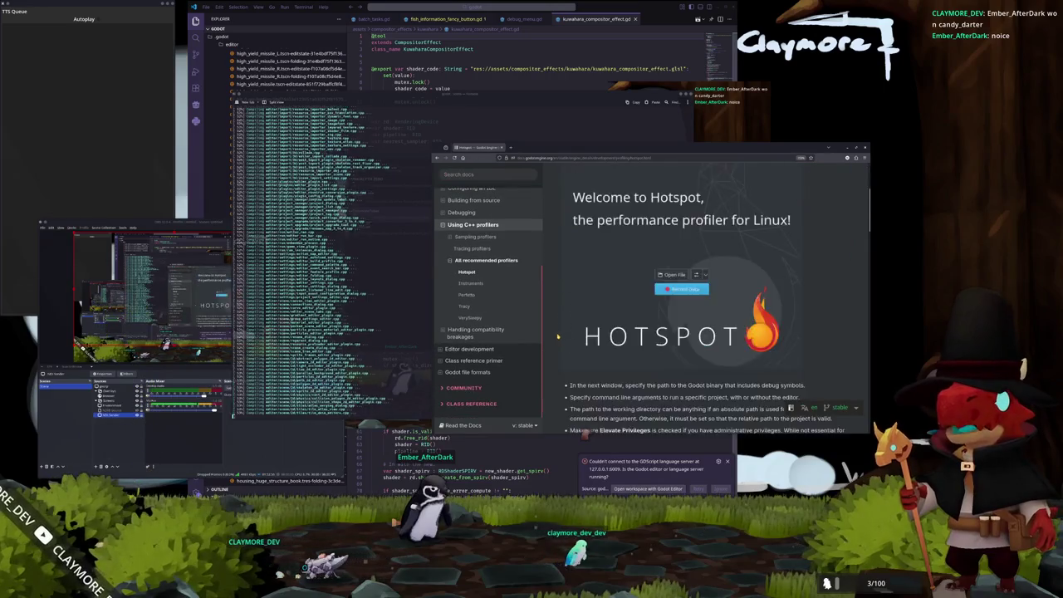
pyautogui.scroll(-10, 557, 334)
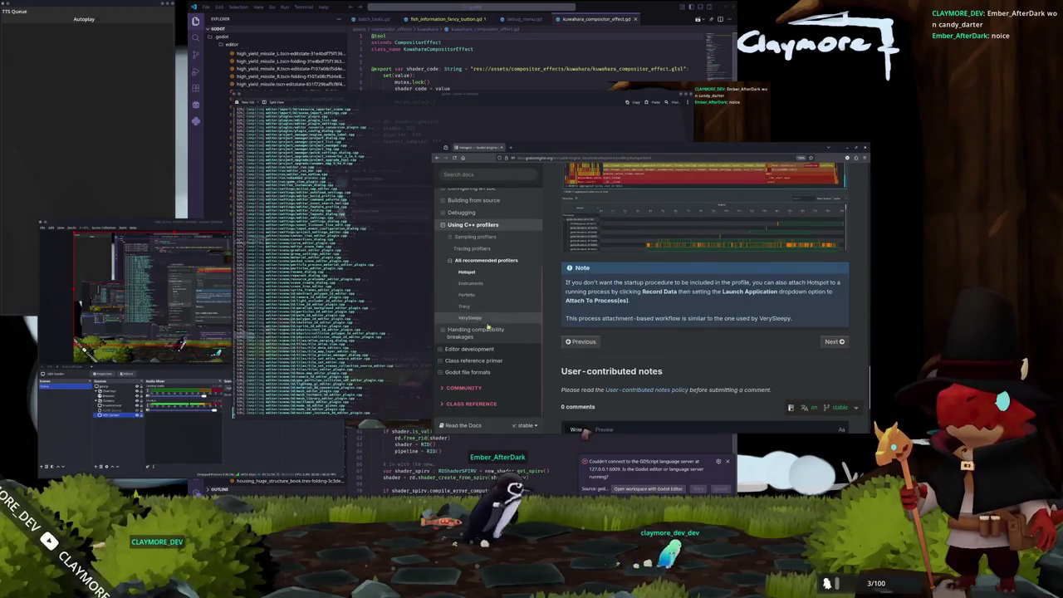
pyautogui.click(475, 237)
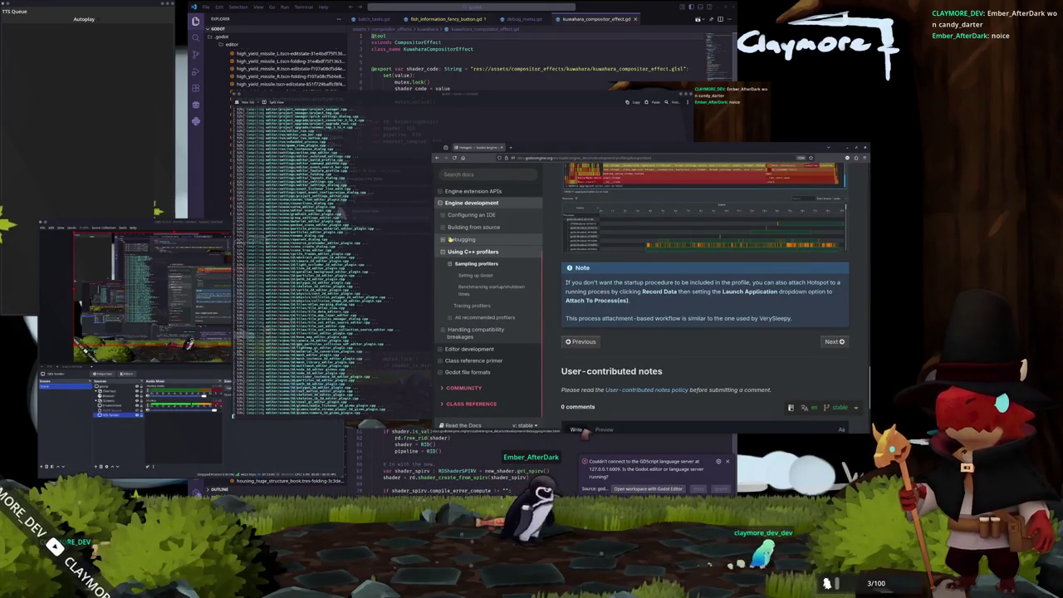
# - Open structure_server.gd in VS Code through a quick file search for 'structure_se'
pyautogui.click(472, 51)
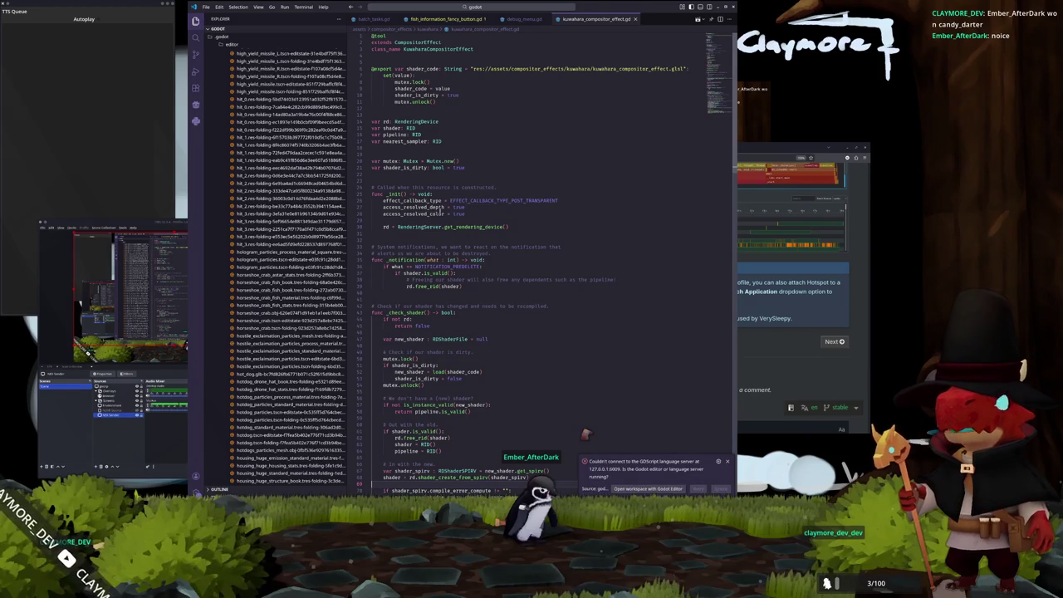
pyautogui.click(481, 9)
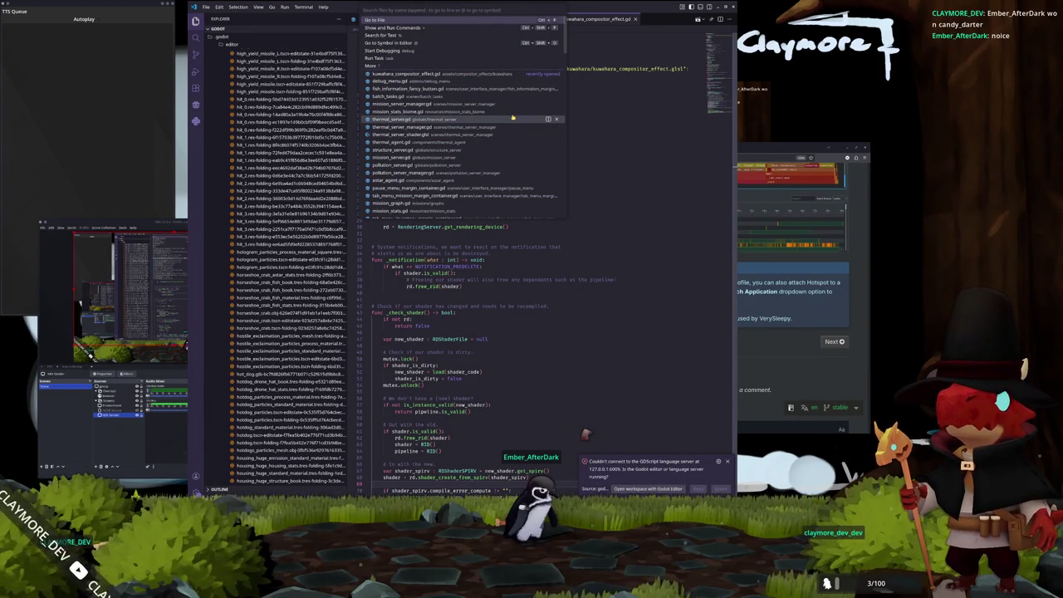
pyautogui.write('thermal')
pyautogui.press('Escape')
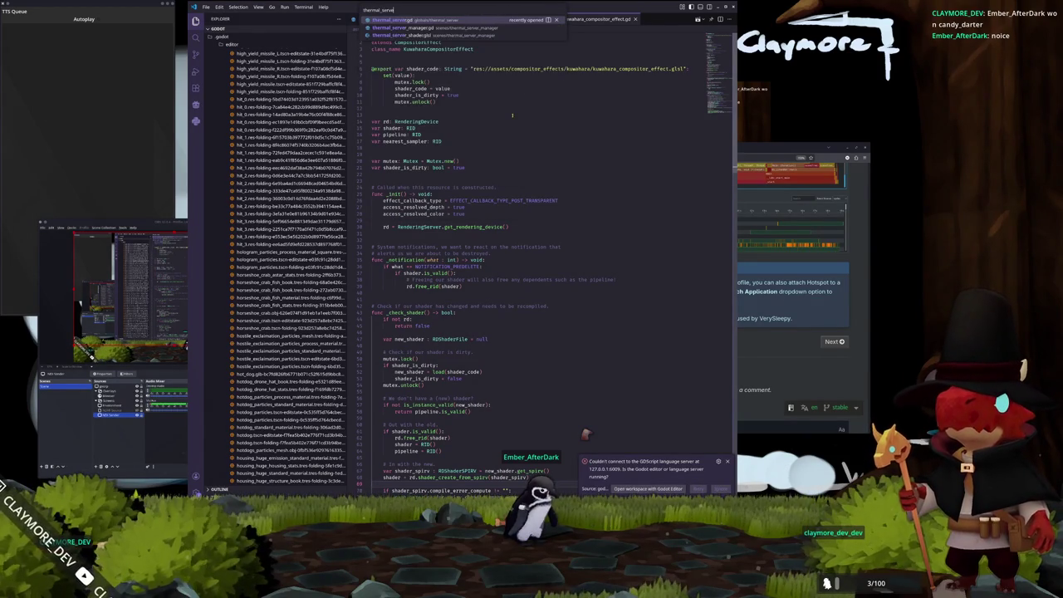
pyautogui.hotkey('ctrl', 'p')
pyautogui.write('structure_se')
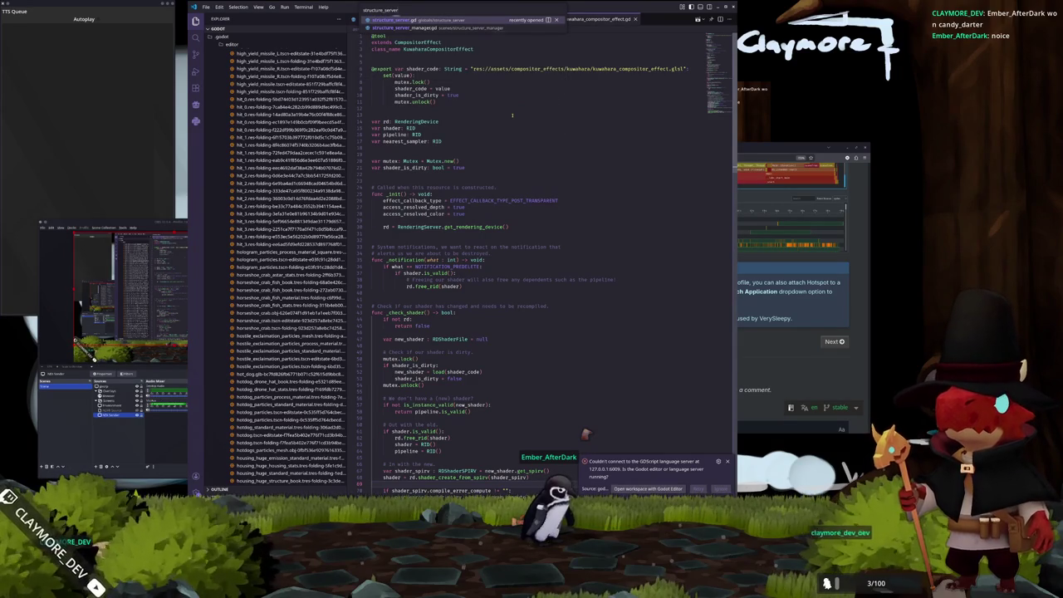
pyautogui.press('Return')
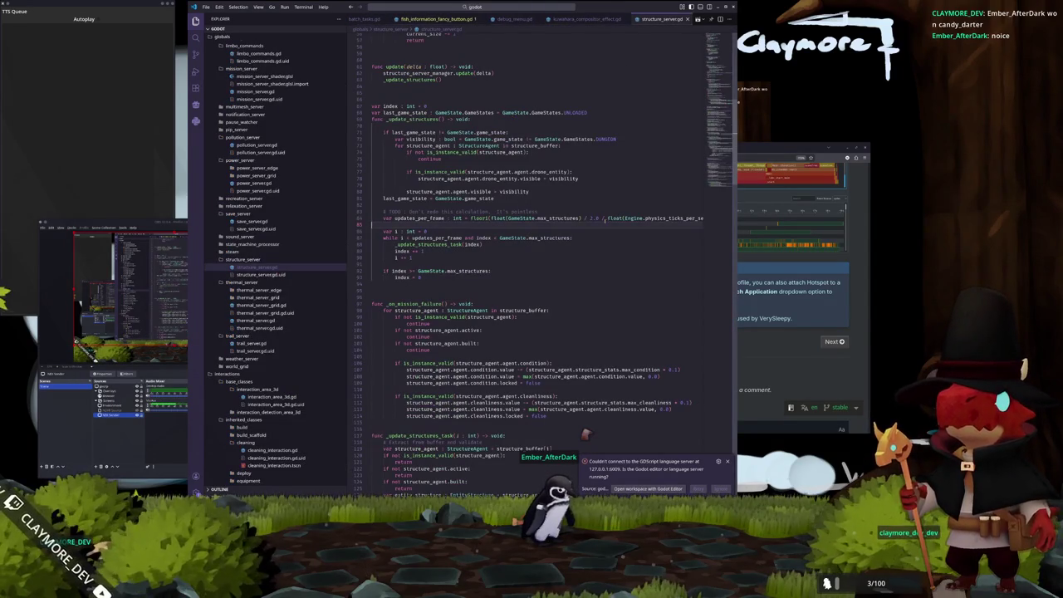
# - Inspect the line 83 TODO, the append calls and UNLOADING on line 72, then return to the terminal
pyautogui.click(579, 211)
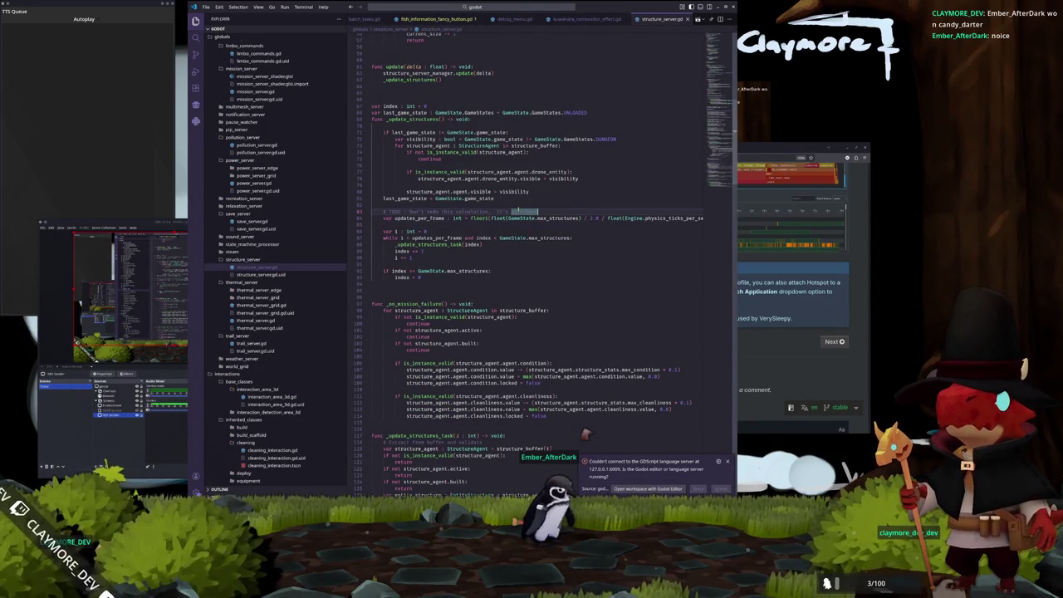
pyautogui.scroll(5, 449, 248)
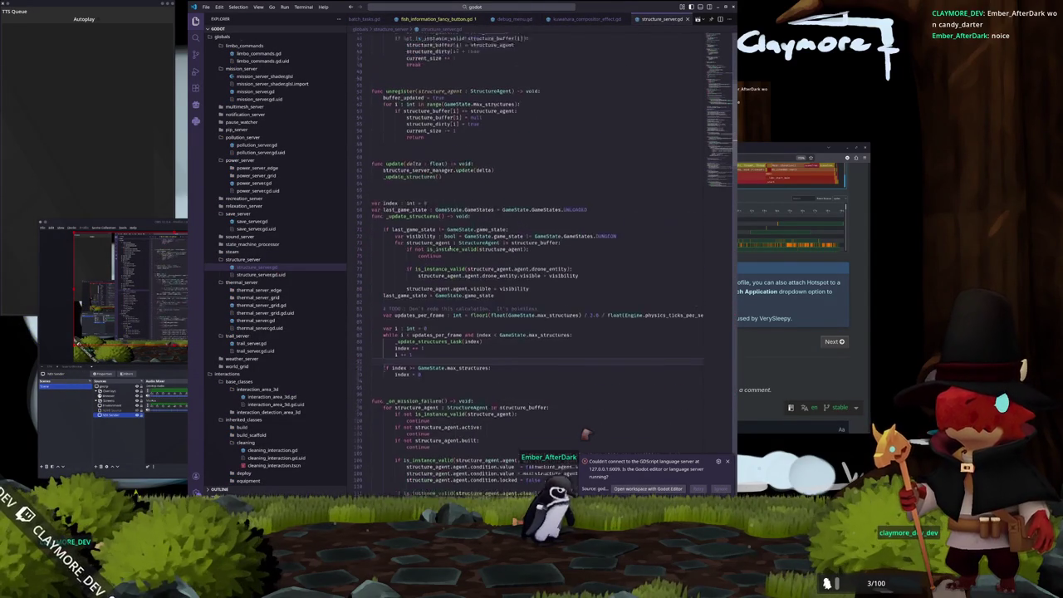
pyautogui.scroll(10, 450, 249)
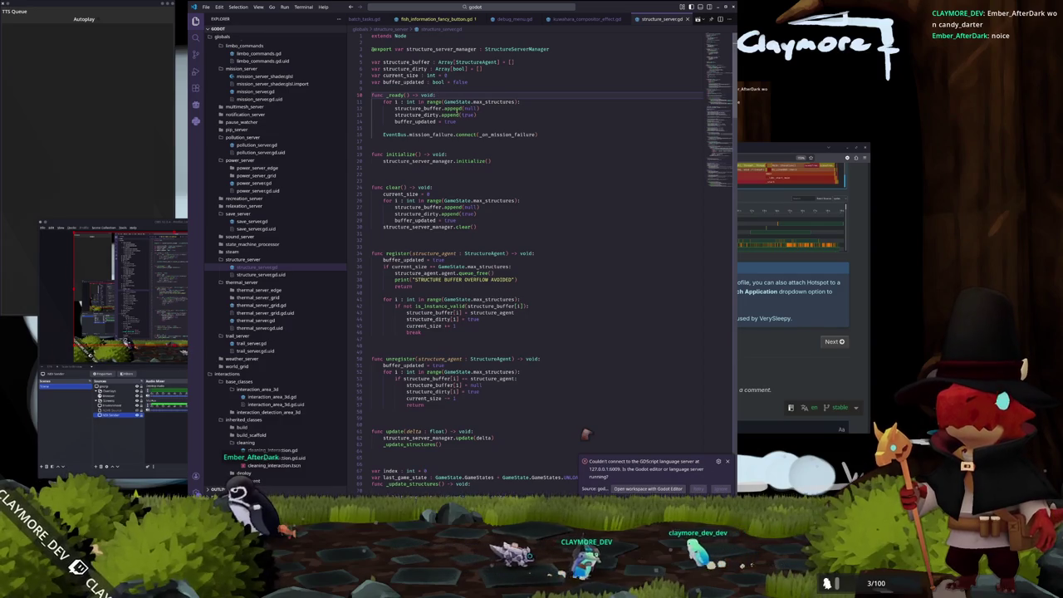
pyautogui.click(454, 108)
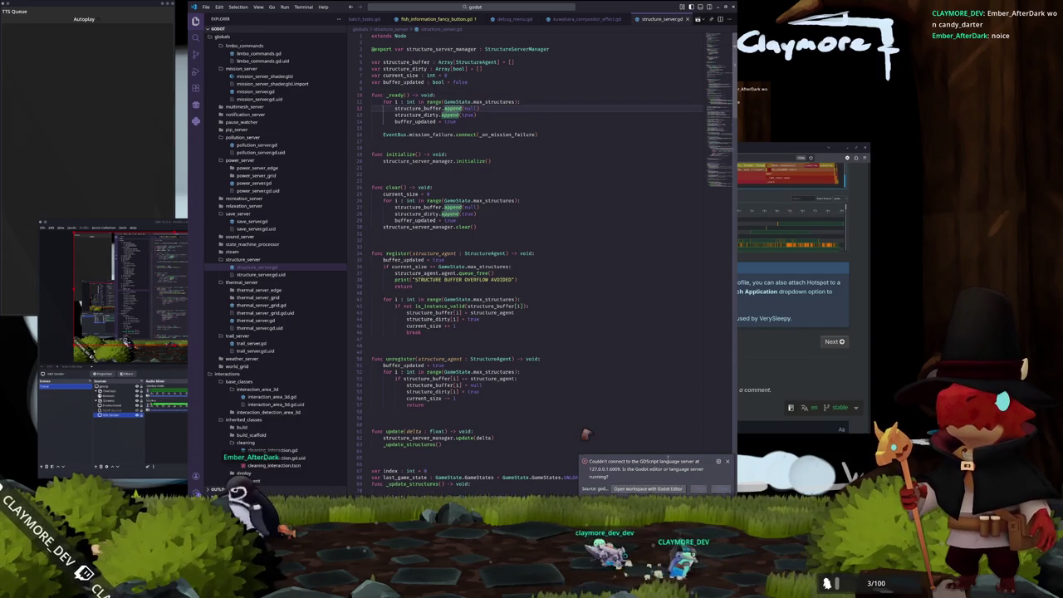
pyautogui.doubleClick(575, 478)
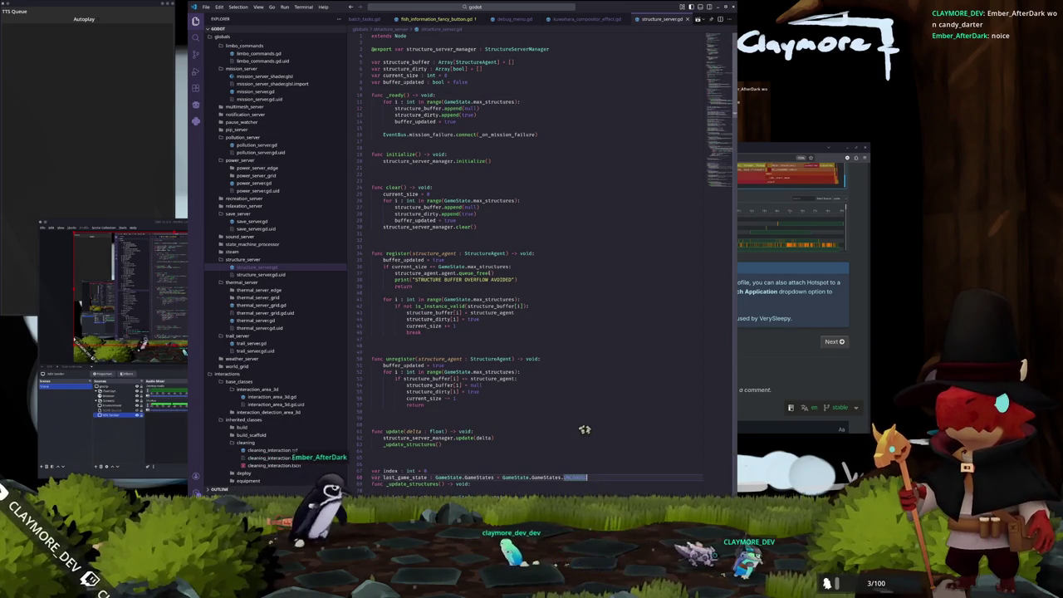
pyautogui.hotkey('alt', 'Tab')
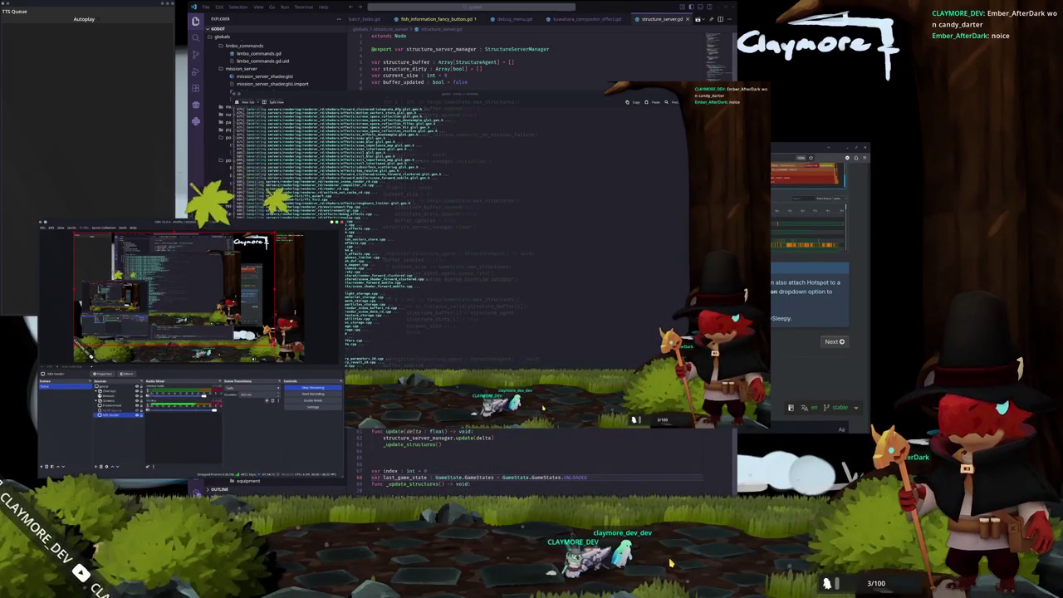
# - Dismiss VS Code's language-server notice, select cleaning_interaction.gd, and relaunch Hotspot from the app launcher
pyautogui.click(512, 457)
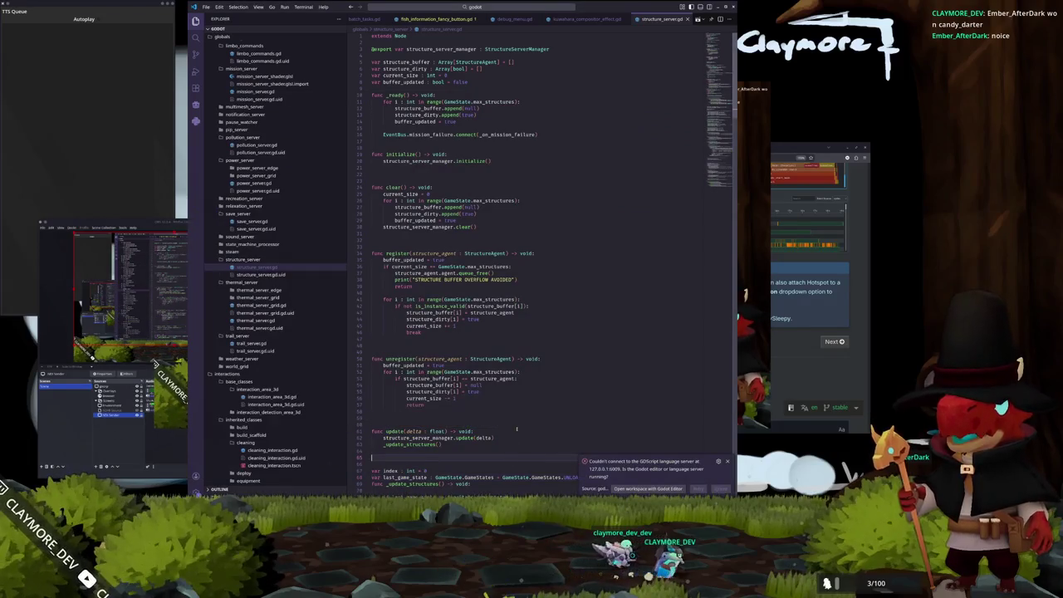
pyautogui.click(517, 425)
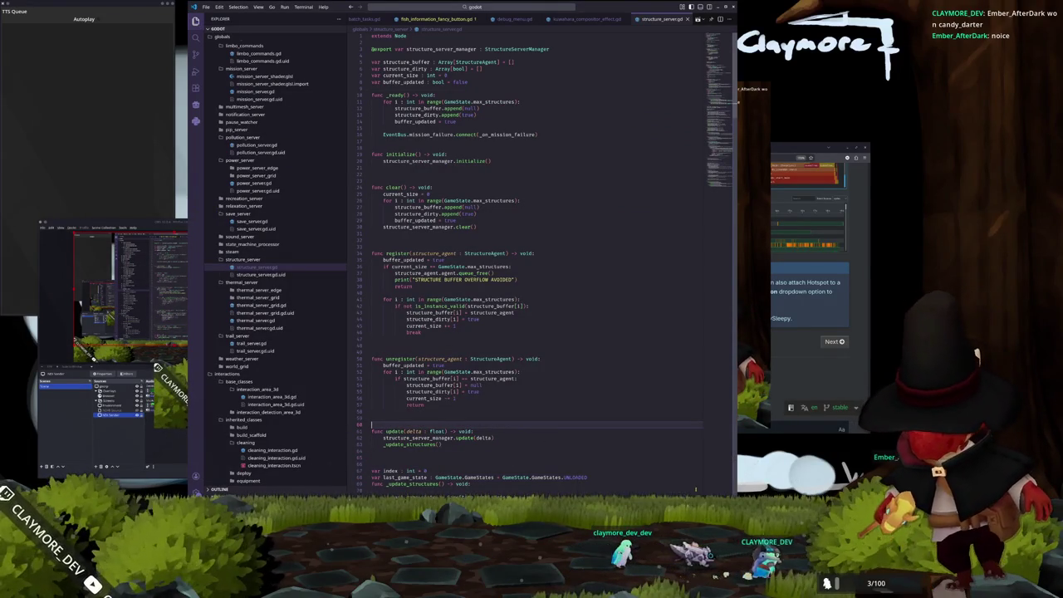
pyautogui.click(272, 450)
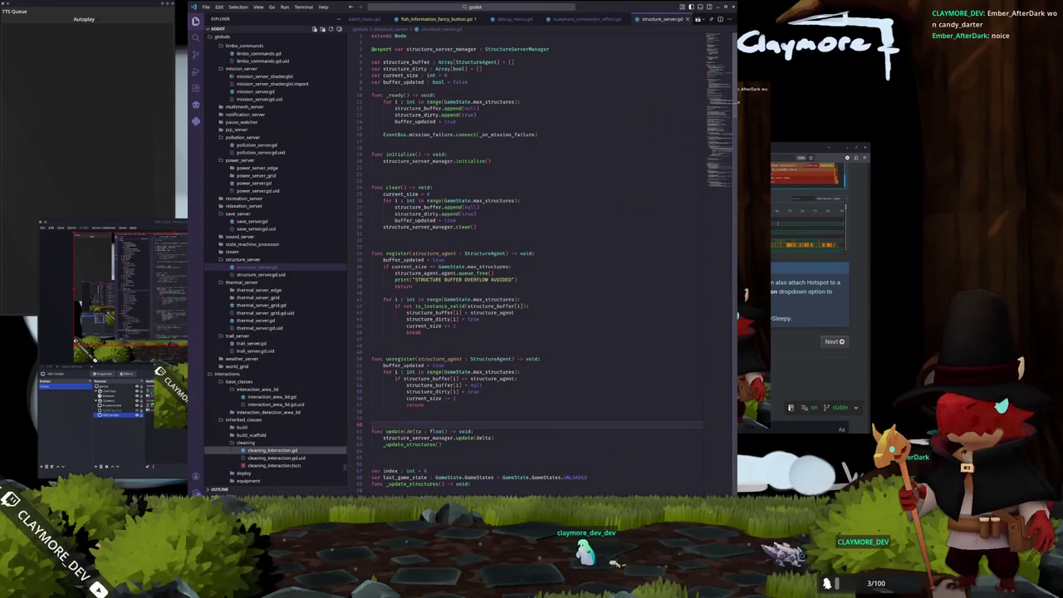
pyautogui.hotkey('alt', 'Tab')
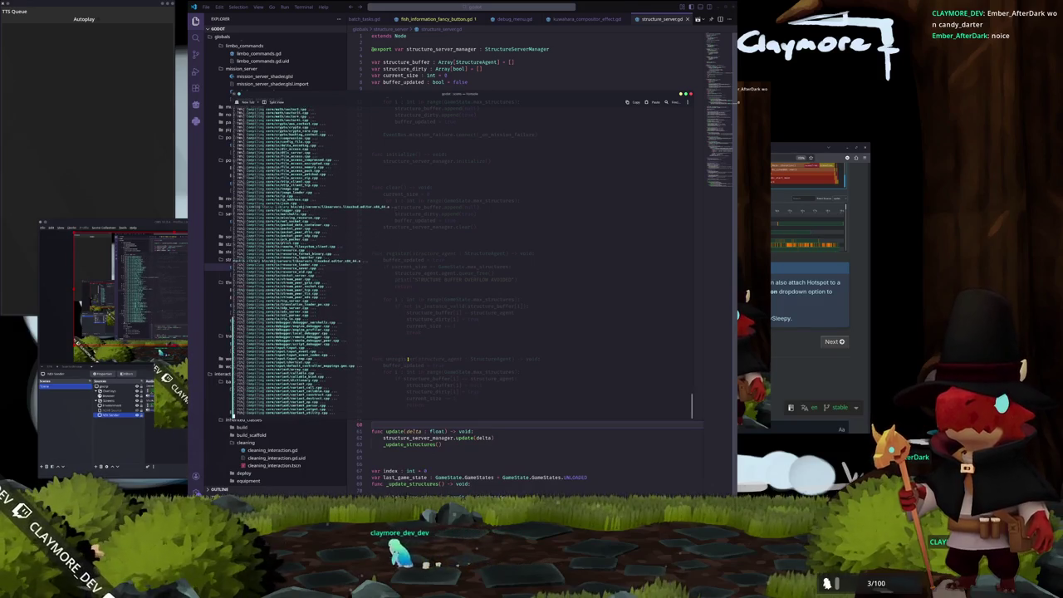
pyautogui.hotkey('alt', 'Tab')
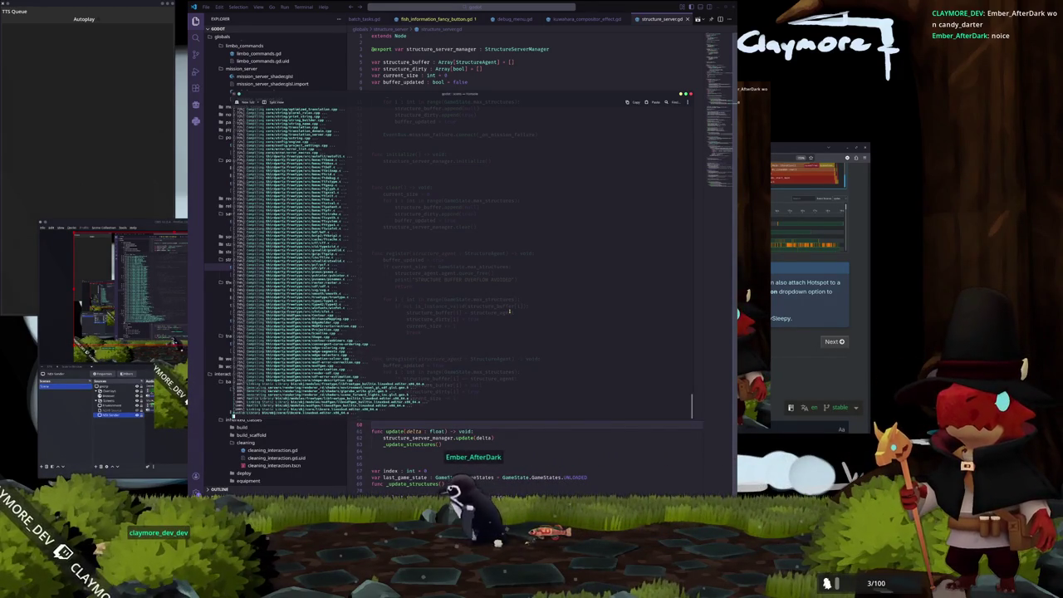
pyautogui.press('super')
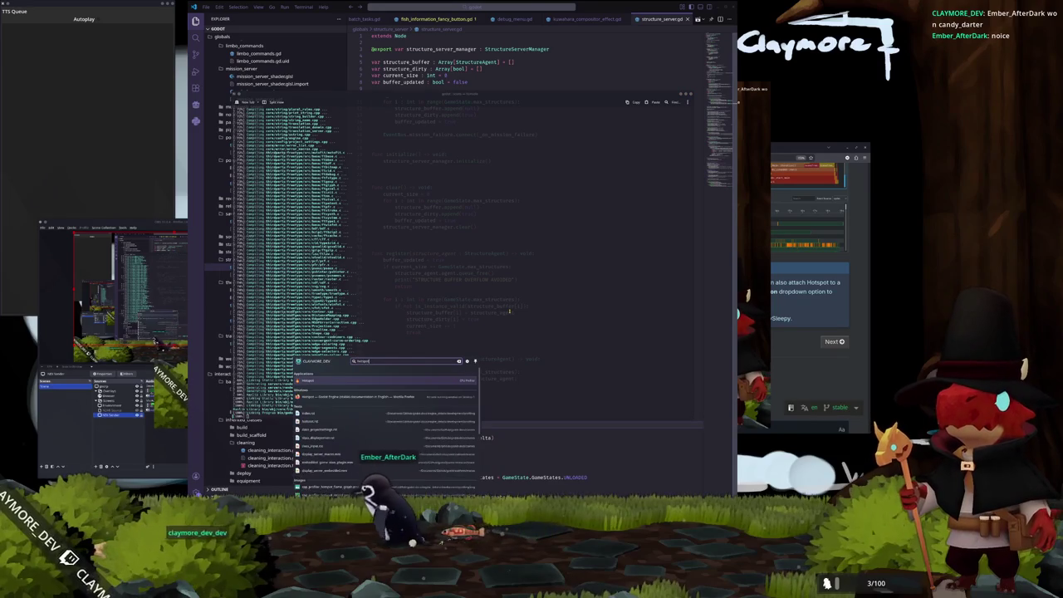
pyautogui.press('Return')
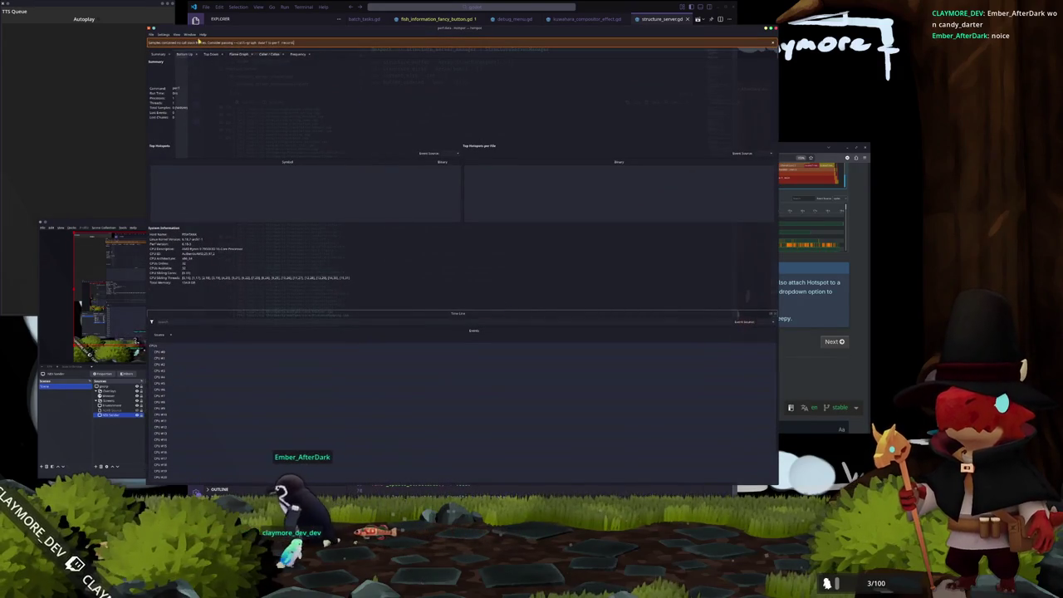
# - Start a new Hotspot recording in Attach To Application mode listing running processes, then return to the terminal
pyautogui.click(151, 34)
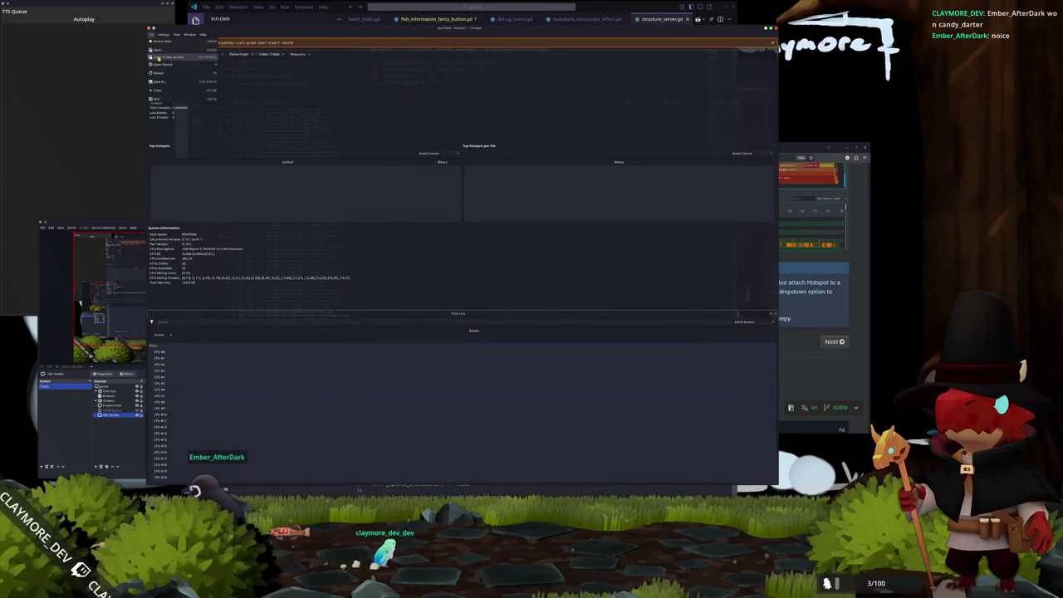
pyautogui.click(164, 41)
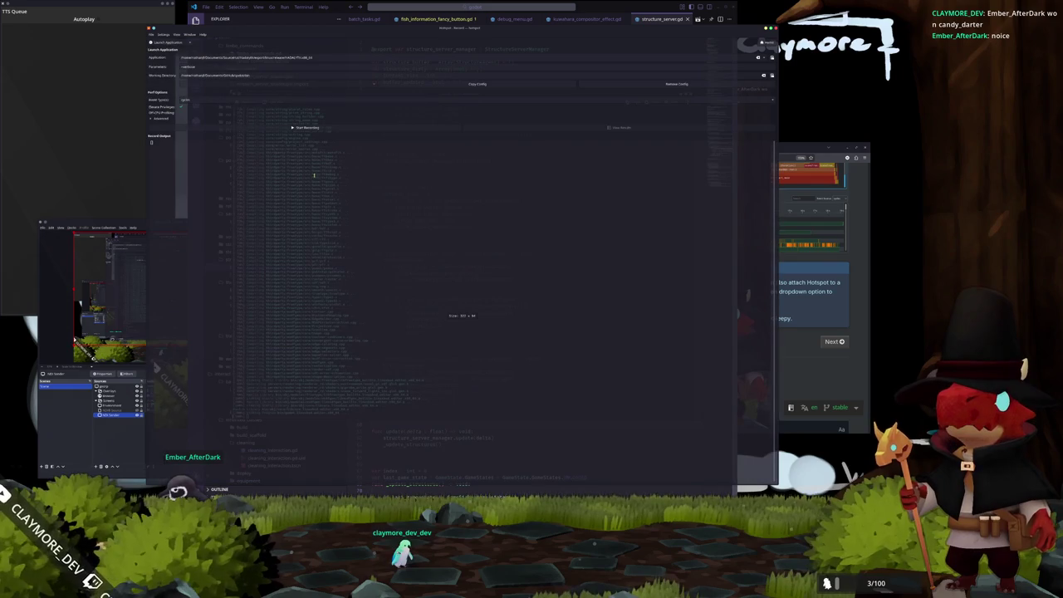
pyautogui.click(164, 49)
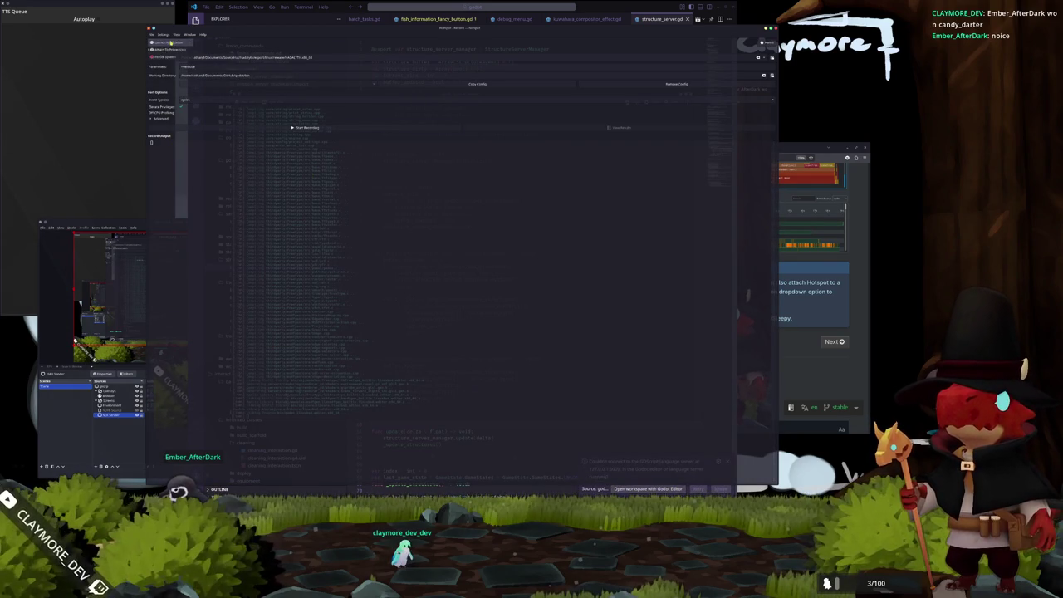
pyautogui.click(165, 56)
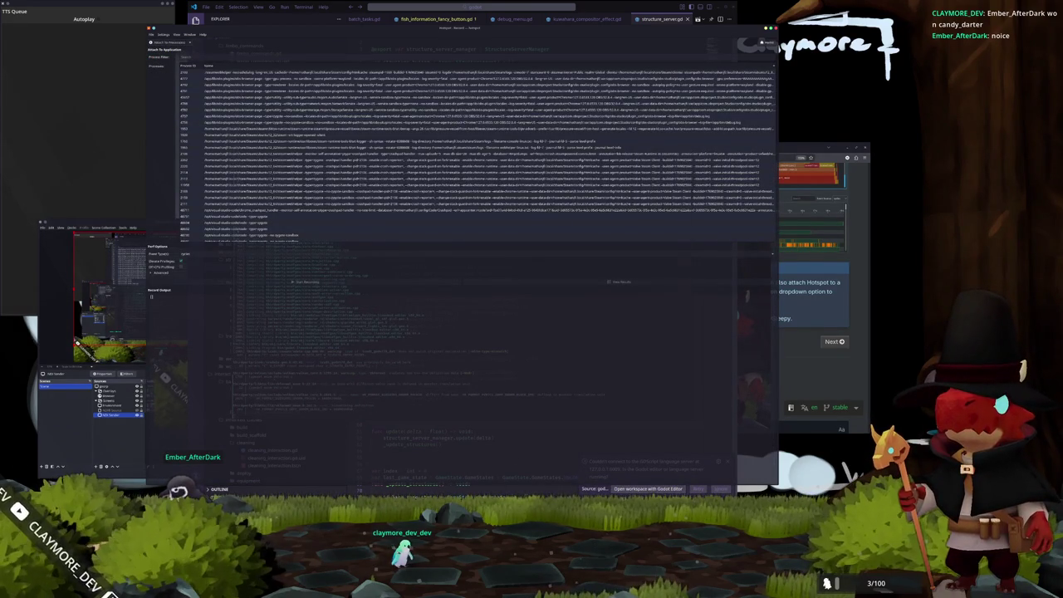
pyautogui.hotkey('alt', 'Tab')
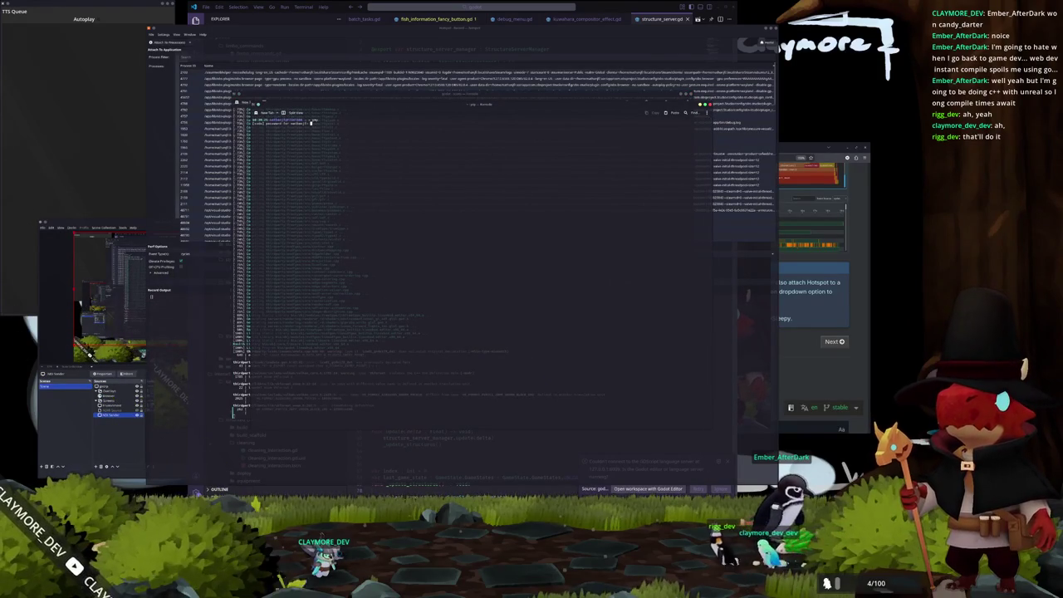
# - Submit the sudo password so the package update runs, clear the terminal, and launch btop
pyautogui.press('Return')
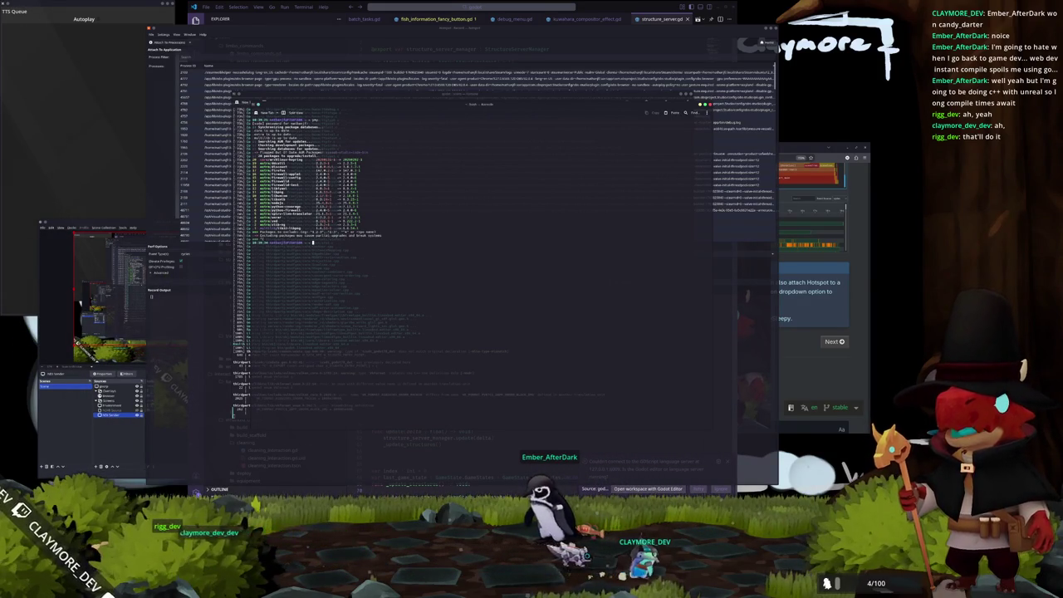
pyautogui.hotkey('ctrl', 'l')
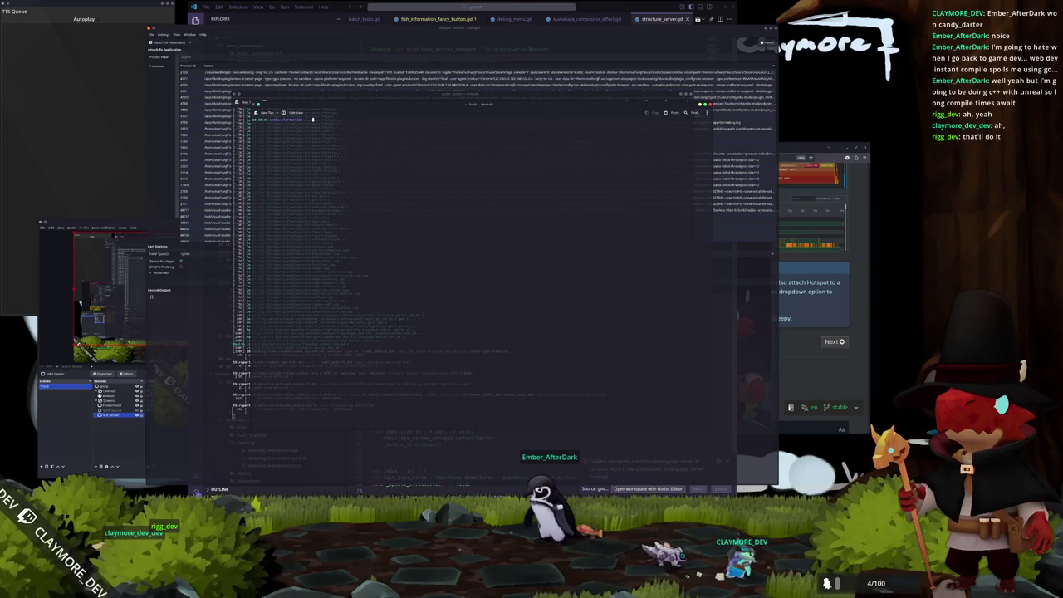
pyautogui.press('Return')
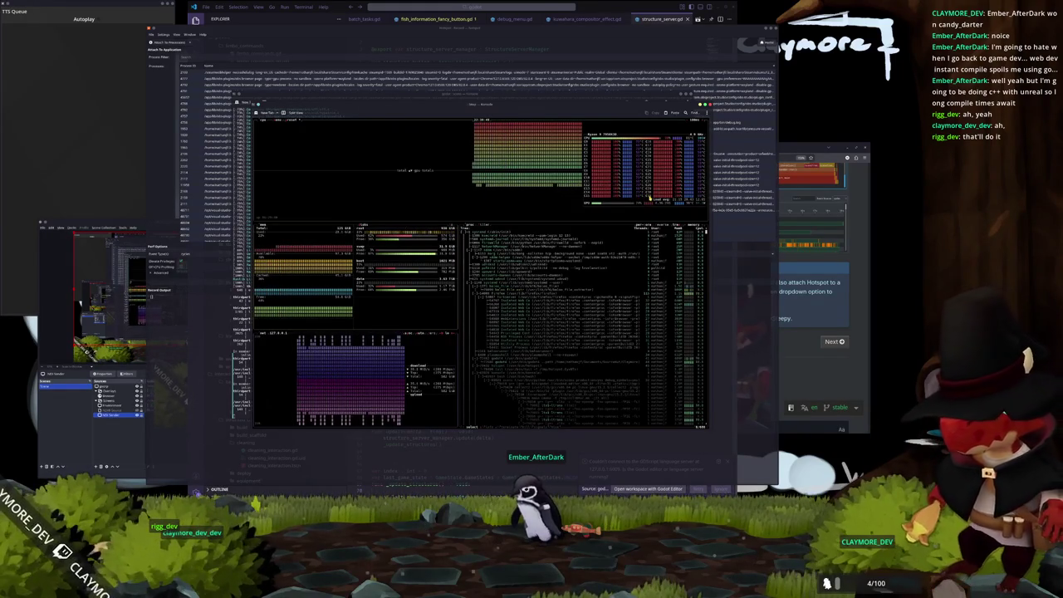
# - Select a process in btop's list, then quit btop with q
pyautogui.click(521, 293)
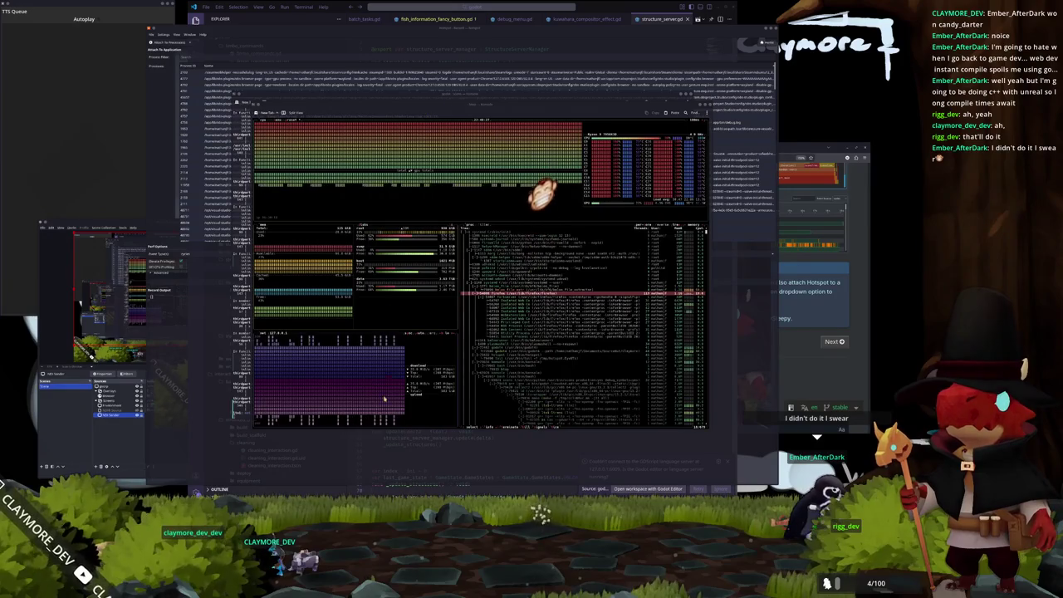
pyautogui.press('q')
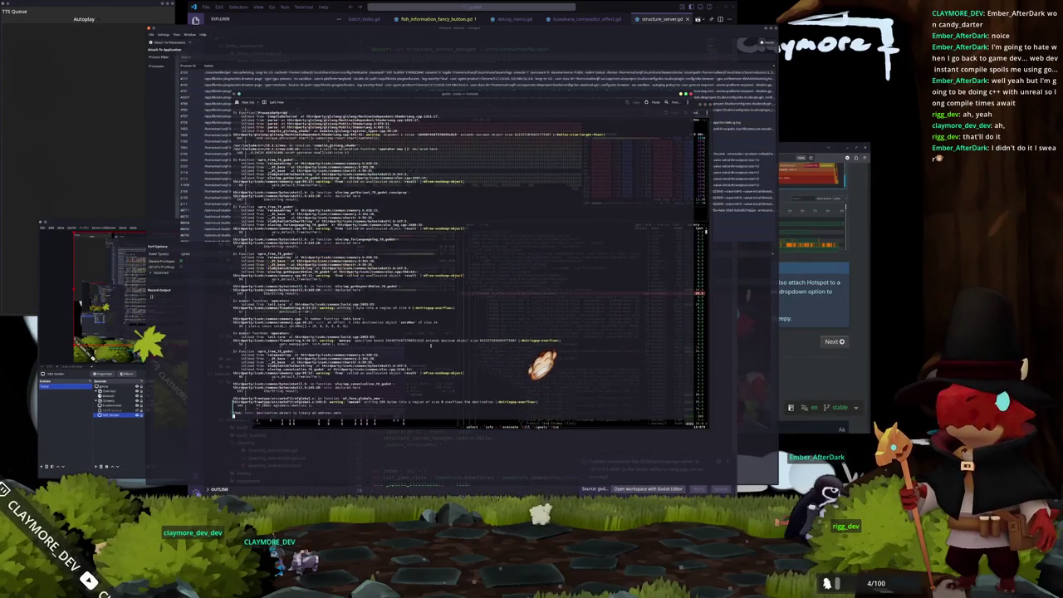
# - Enlarge the separate btop monitor window and scroll through its process list
pyautogui.hotkey('alt', 'Tab')
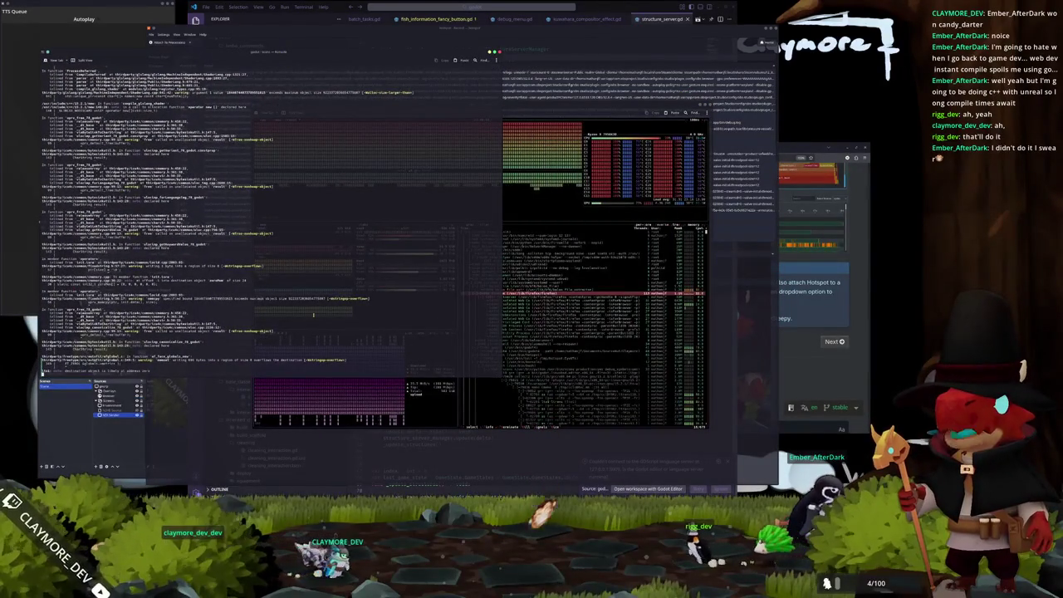
pyautogui.scroll(10, 313, 314)
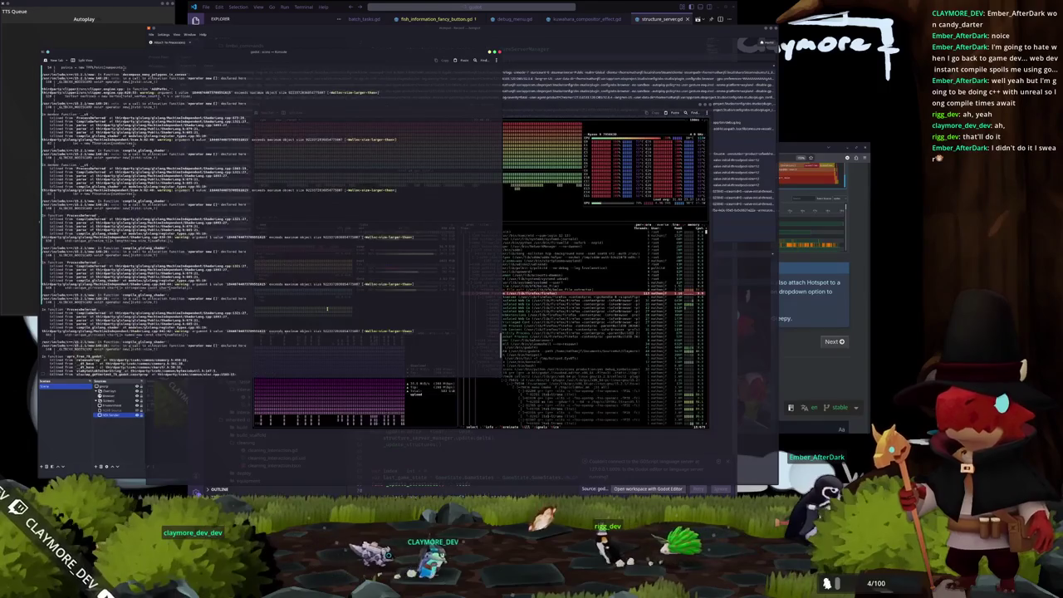
pyautogui.scroll(10, 327, 309)
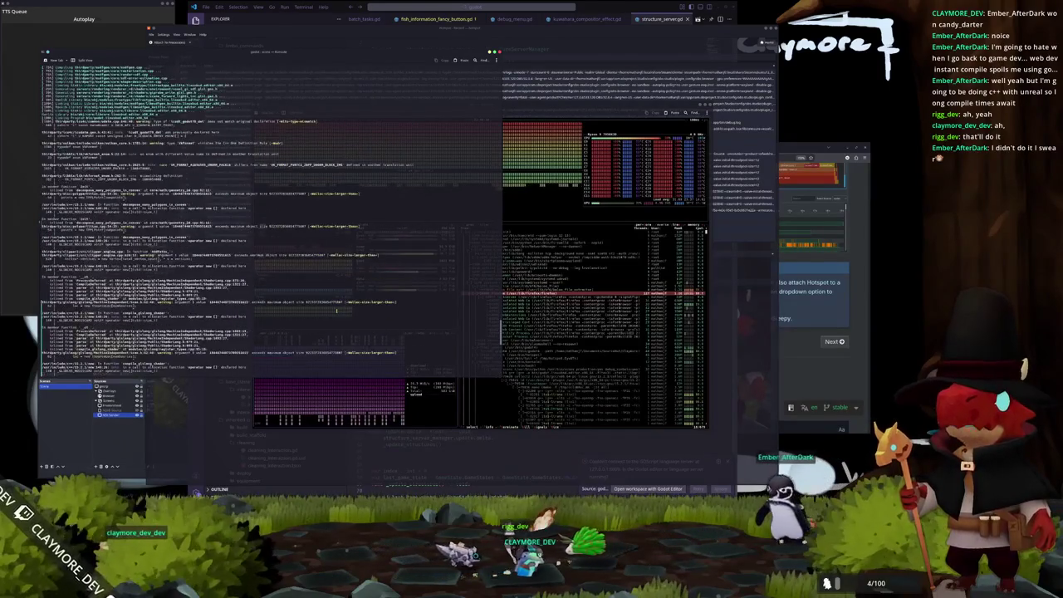
pyautogui.scroll(-10, 332, 309)
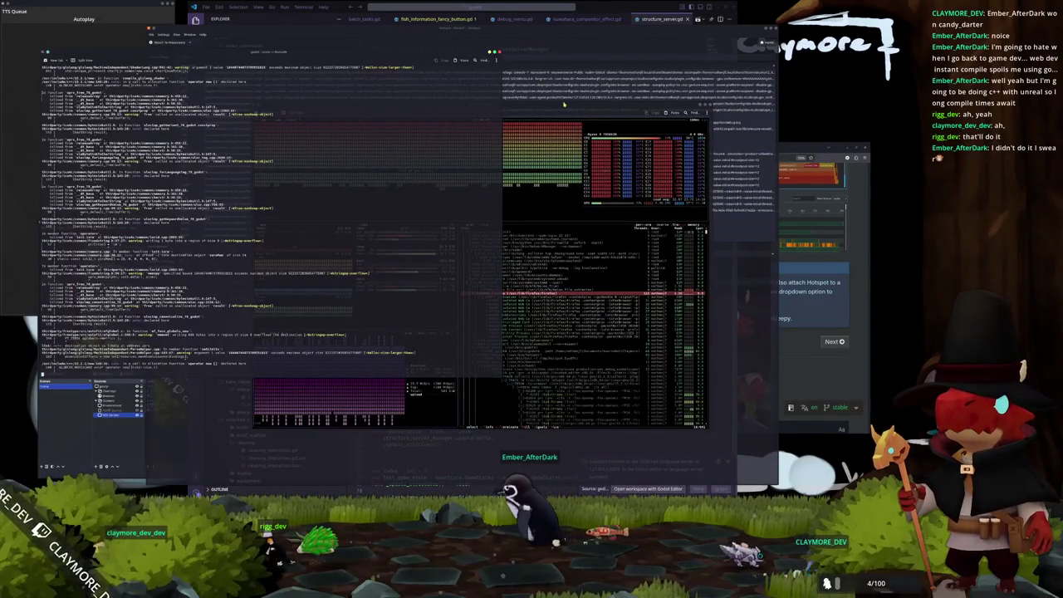
pyautogui.moveTo(562, 102)
pyautogui.mouseDown()
pyautogui.moveTo(664, 114)
pyautogui.moveTo(640, 117)
pyautogui.mouseUp()
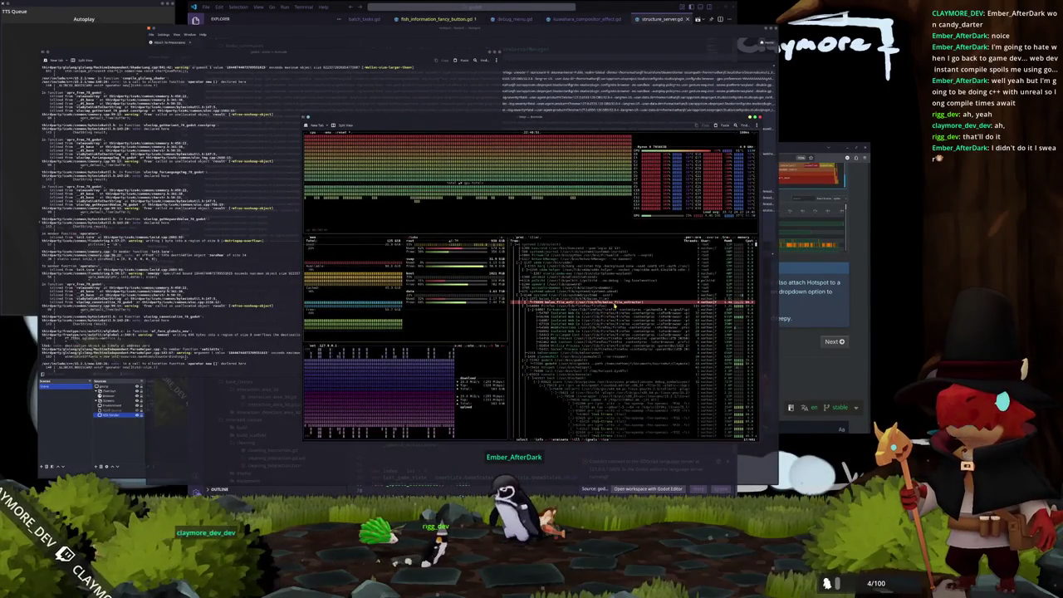
pyautogui.scroll(-5, 613, 308)
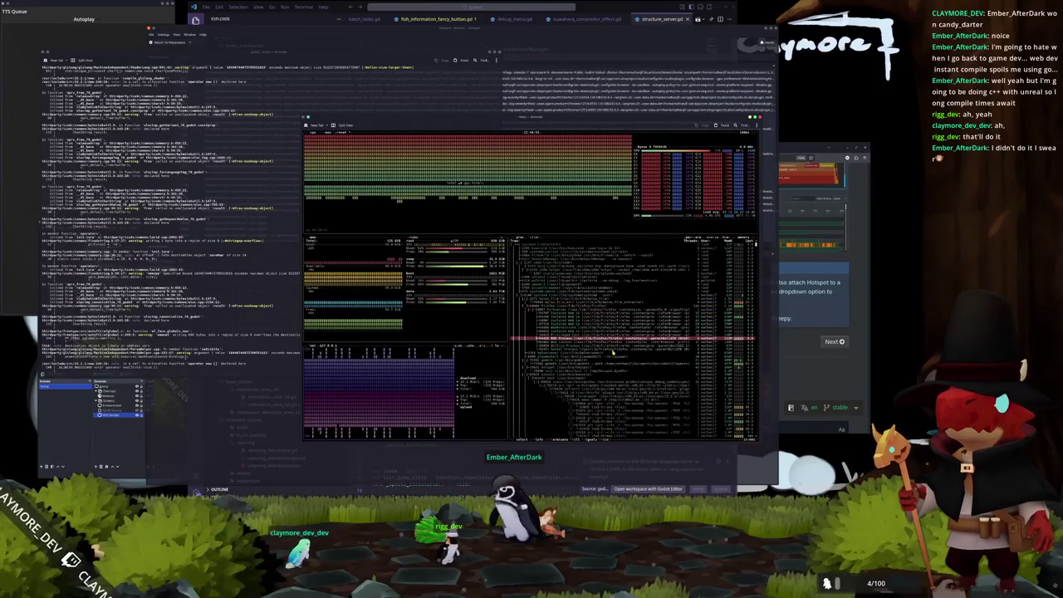
pyautogui.scroll(-5, 623, 346)
pyautogui.scroll(-3, 632, 353)
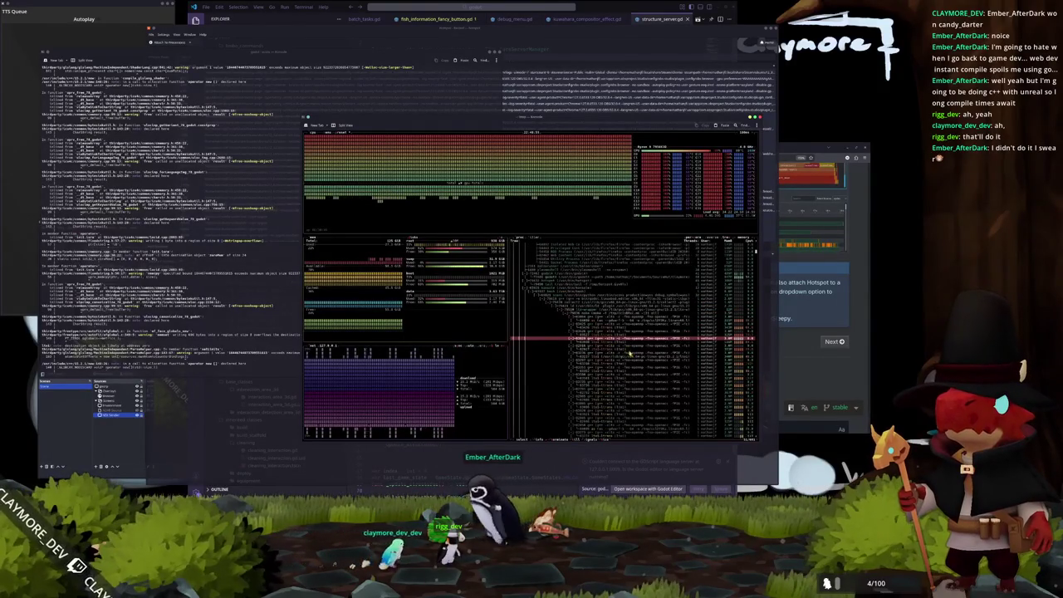
pyautogui.scroll(5, 591, 316)
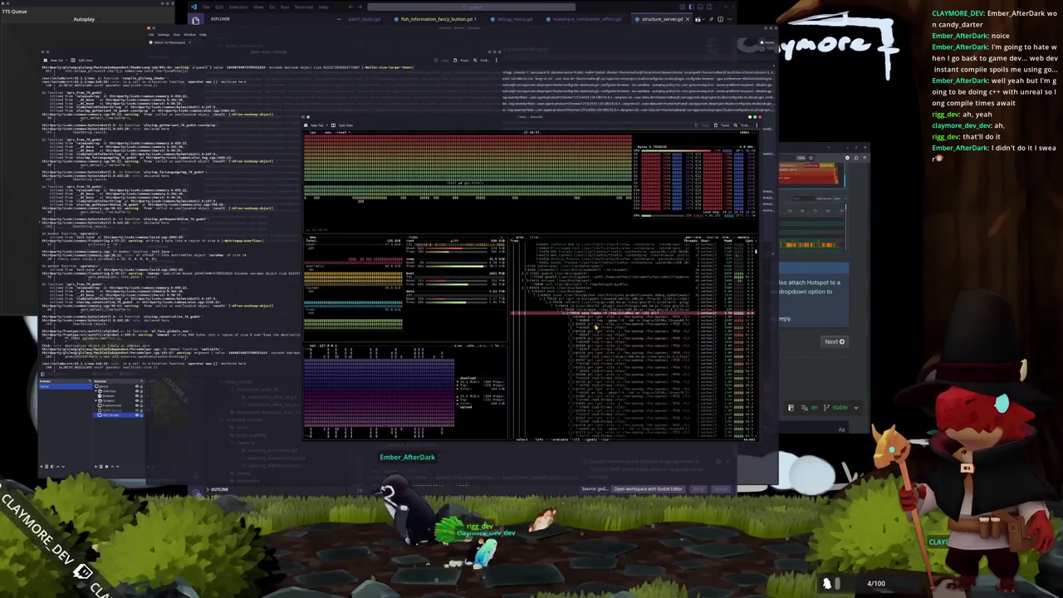
pyautogui.scroll(-10, 595, 328)
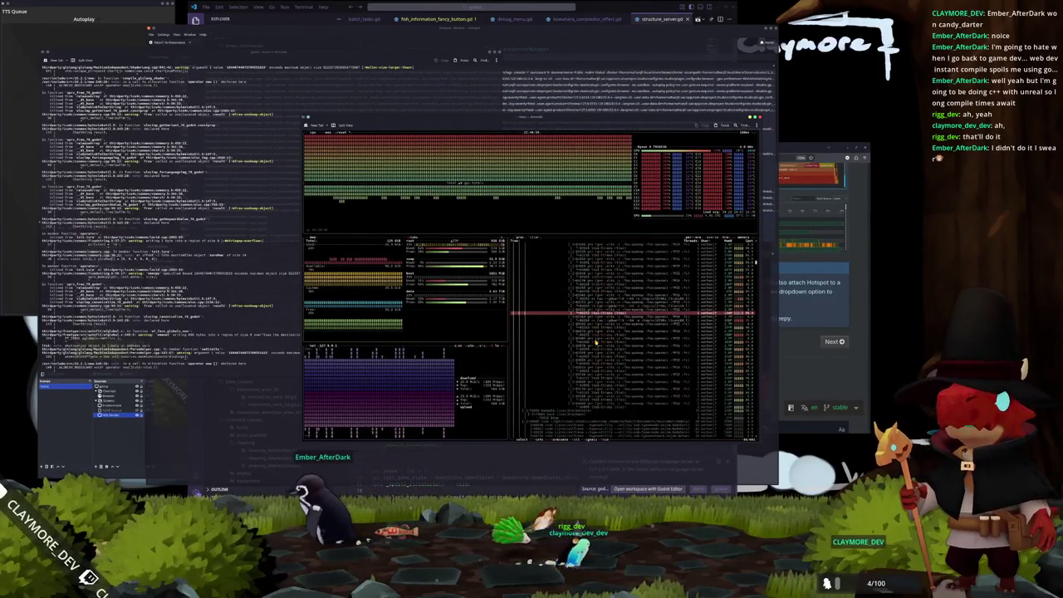
pyautogui.scroll(8, 595, 341)
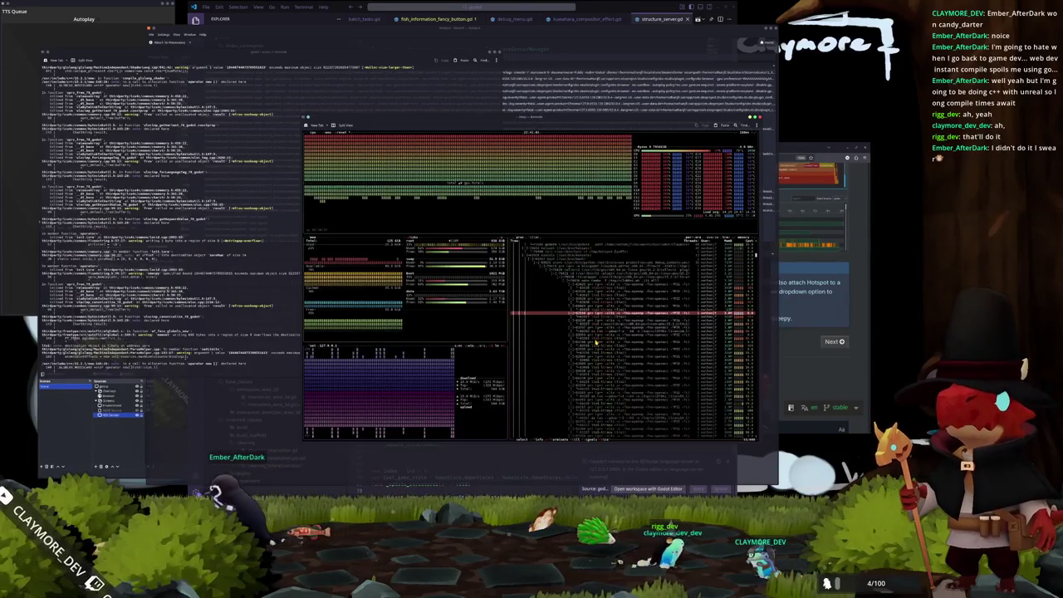
pyautogui.scroll(-5, 596, 341)
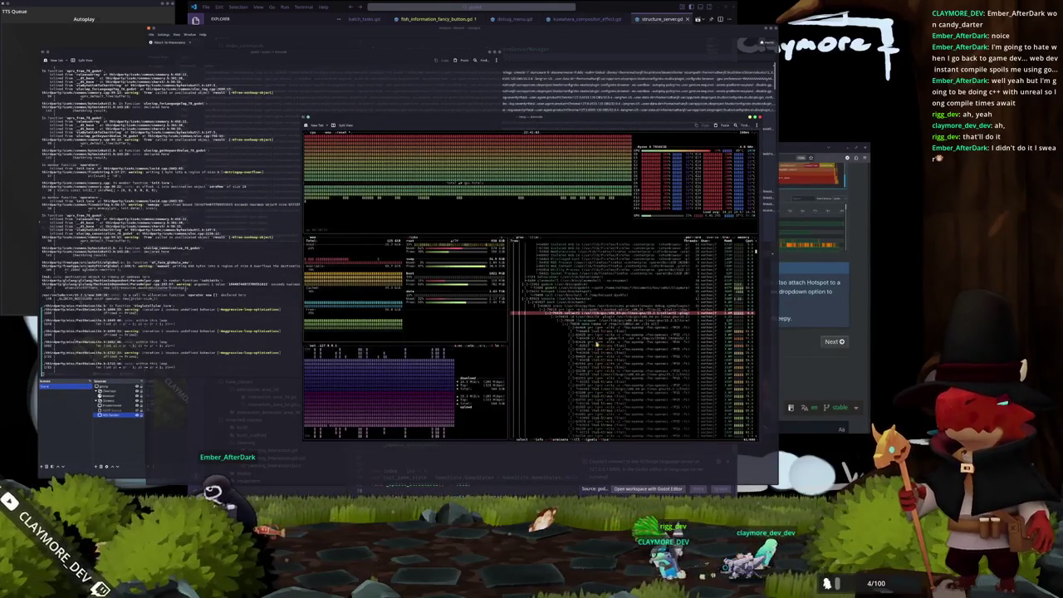
# - Return to the compile terminal and briefly open Steam's recent-games quick menu
pyautogui.hotkey('alt', 'Tab')
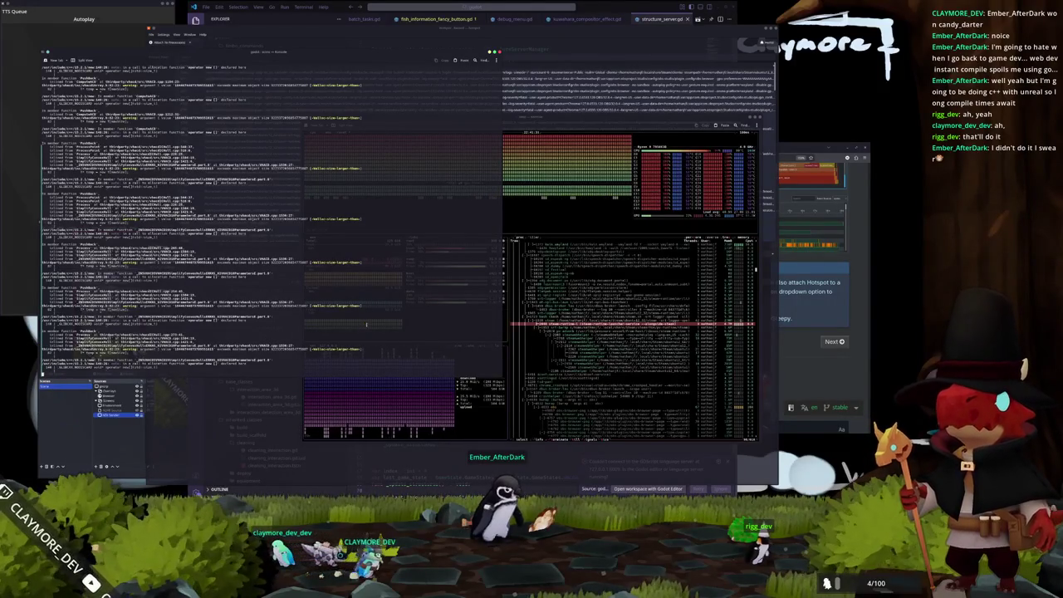
pyautogui.rightClick(501, 491)
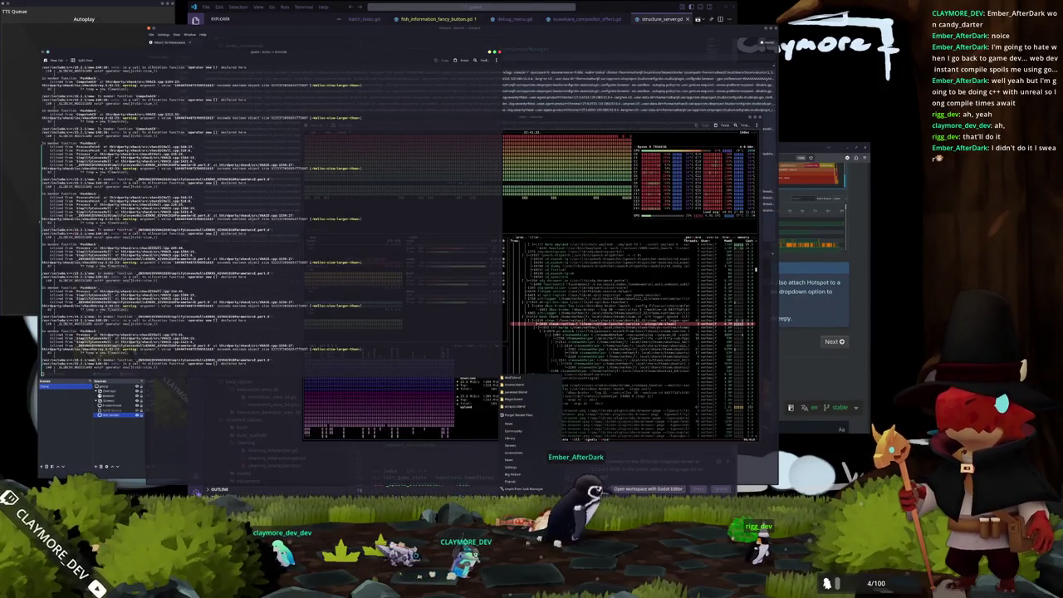
pyautogui.press('Escape')
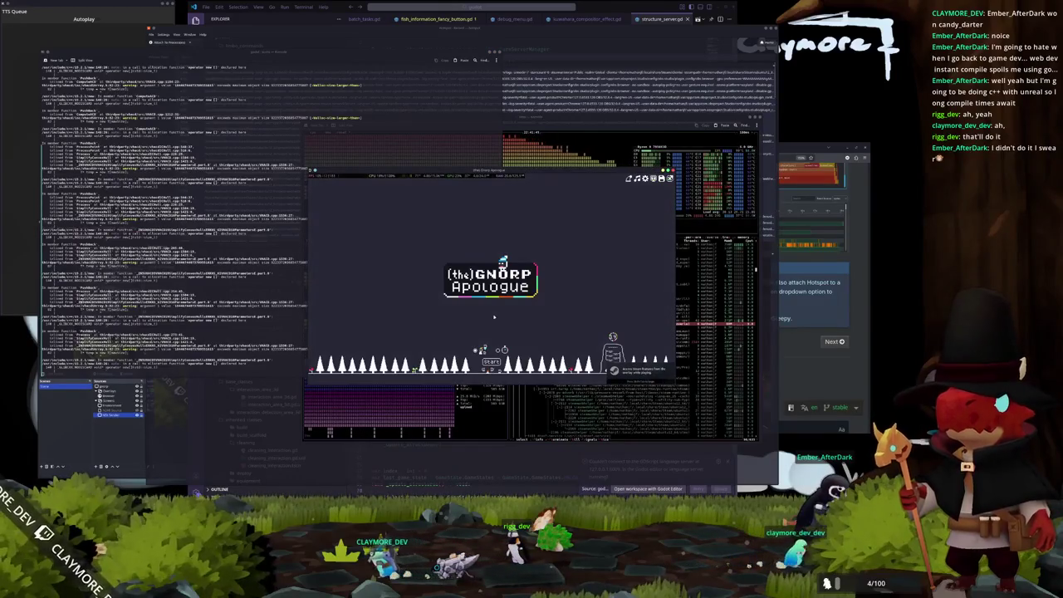
# - Launch The Gnorp Apologue from Steam while the build continues
pyautogui.click(491, 362)
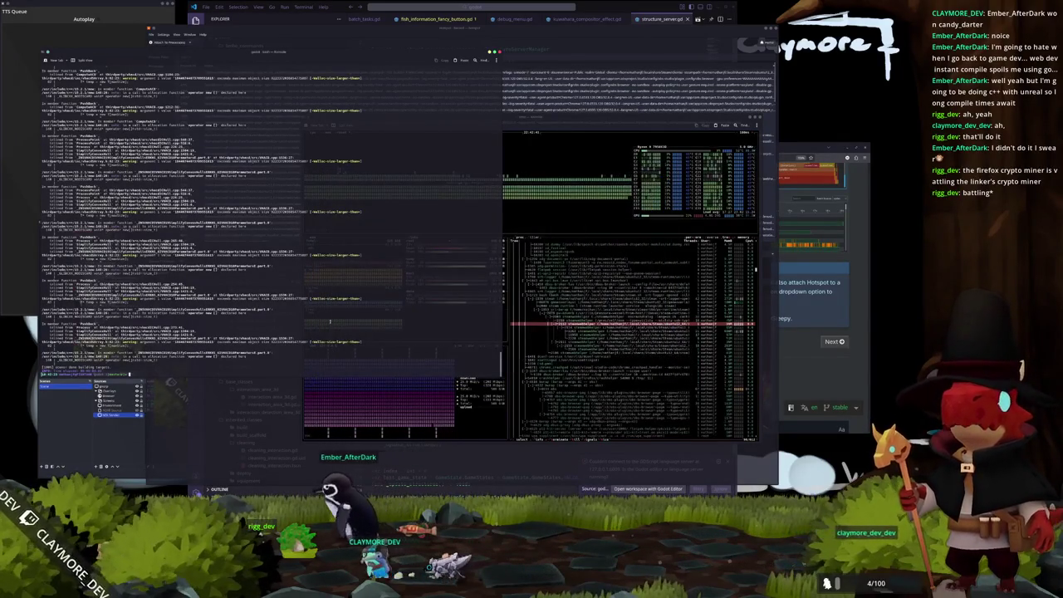
# - List the Godot source folder, then run the newly built Godot binary on the Habalyth project
pyautogui.press('Return')
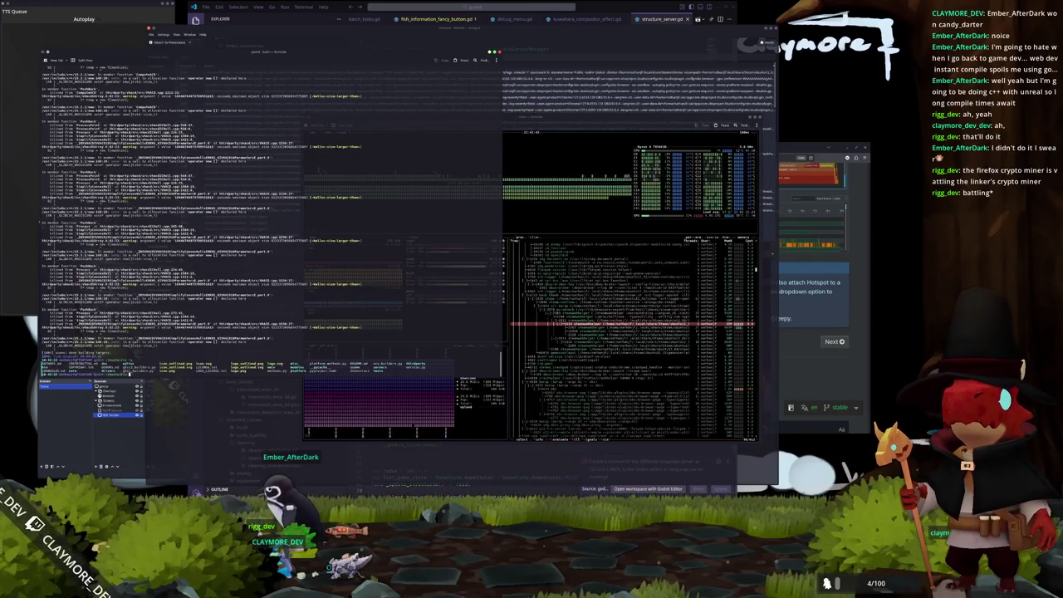
pyautogui.press('Return')
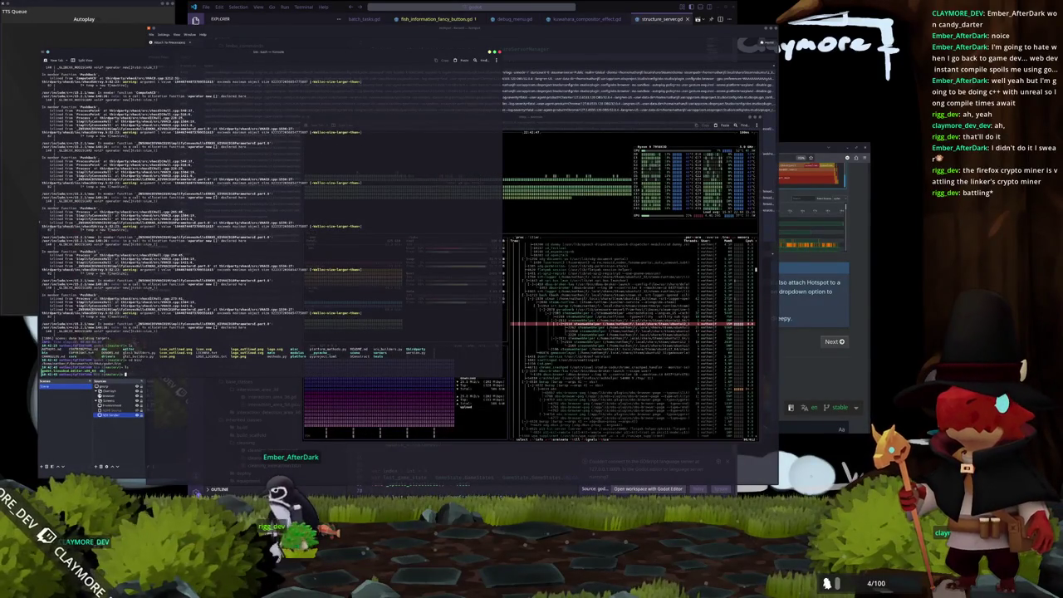
pyautogui.press('Return')
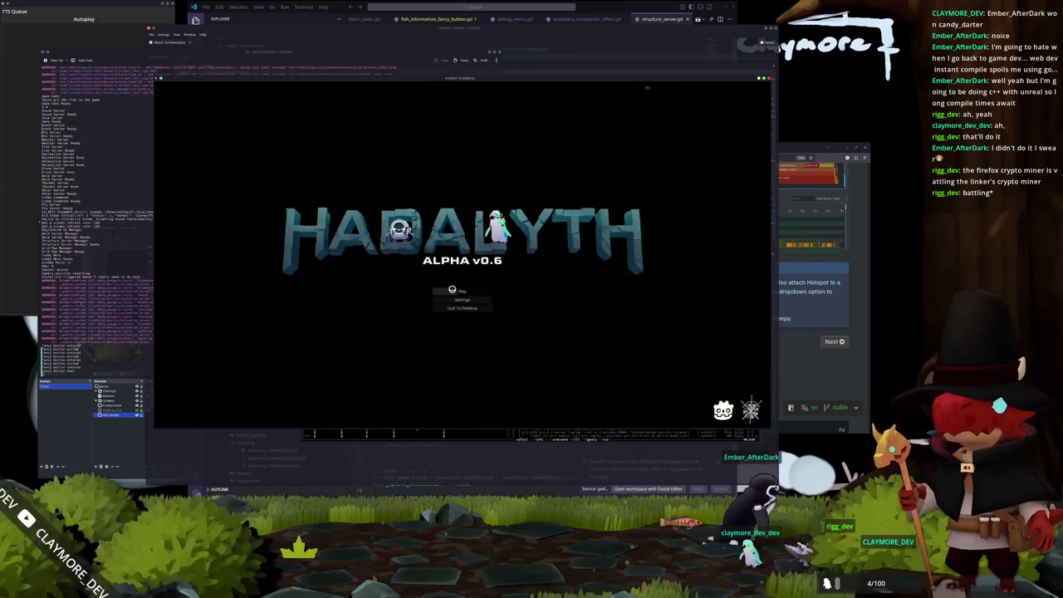
# - Start Habalyth from save slot 1 and focus the game window
pyautogui.click(462, 291)
pyautogui.click(410, 288)
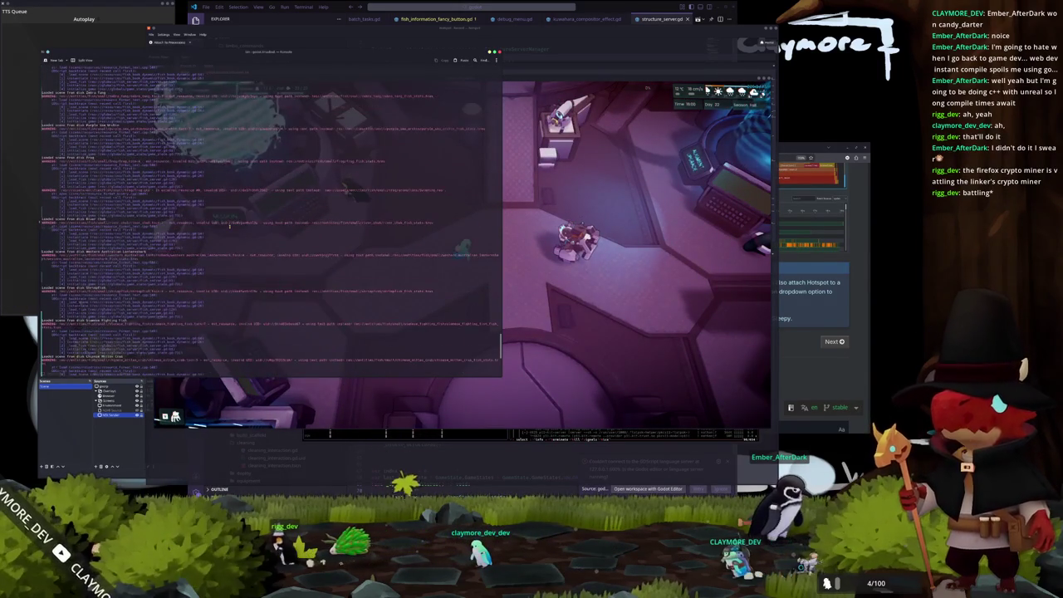
pyautogui.click(531, 312)
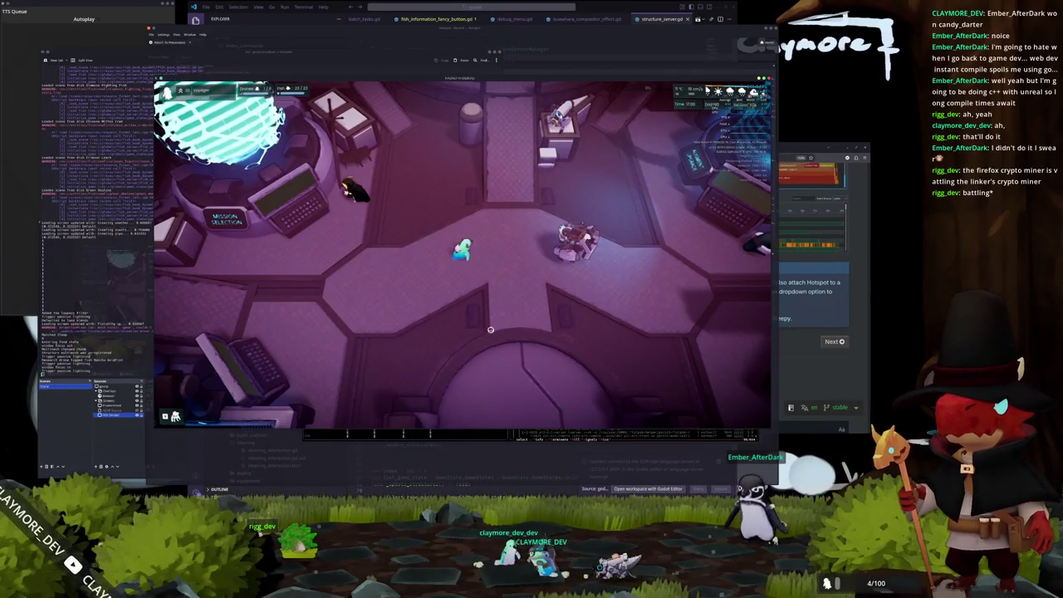
# - Walk the character from the mission hub into the base's central circle and enter build mode
pyautogui.press('s')
pyautogui.press('d')
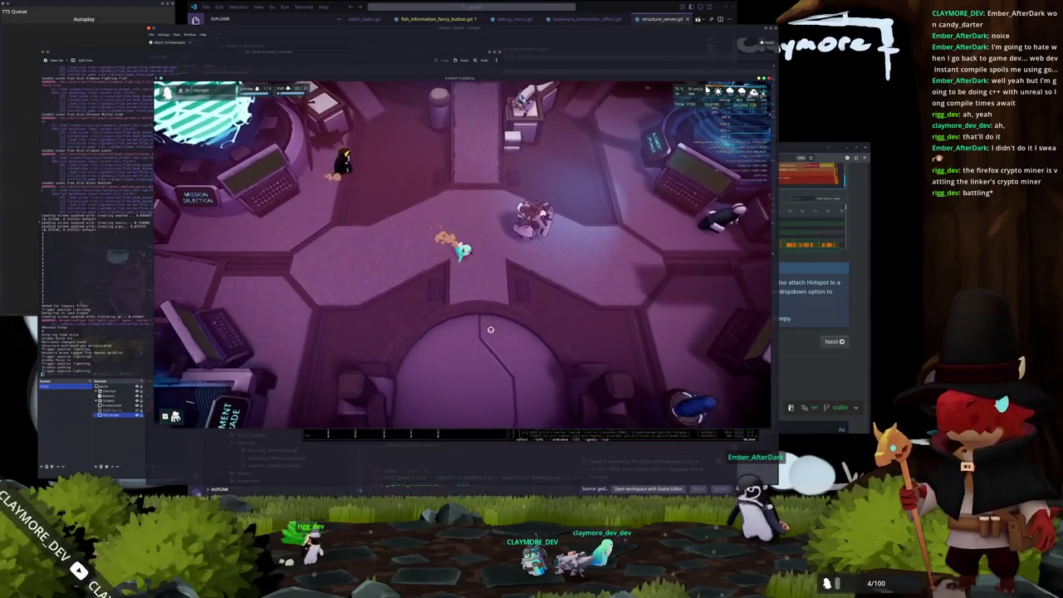
pyautogui.press('w')
pyautogui.press('d')
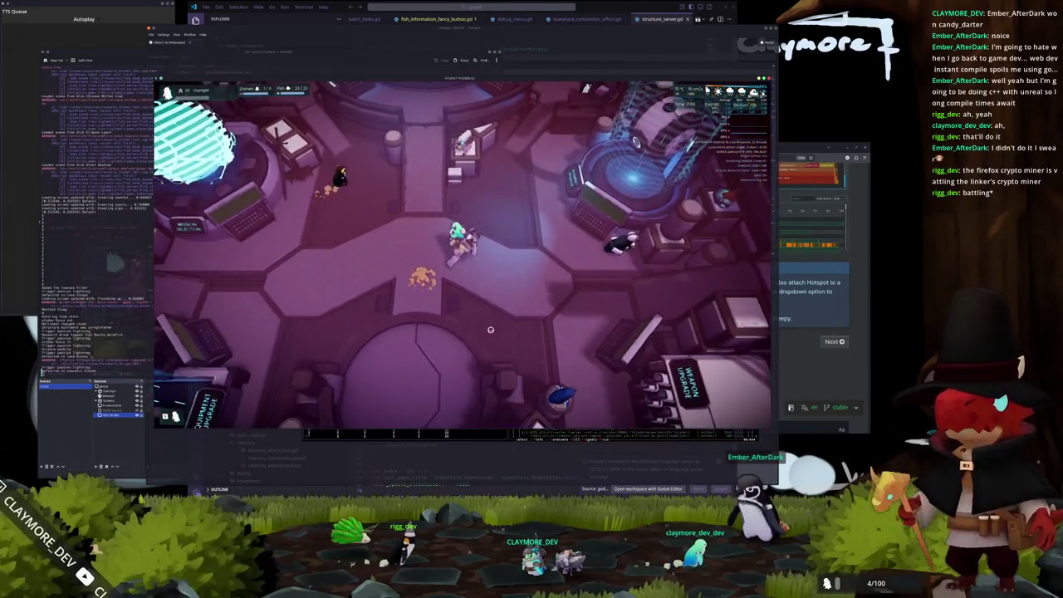
pyautogui.press('s')
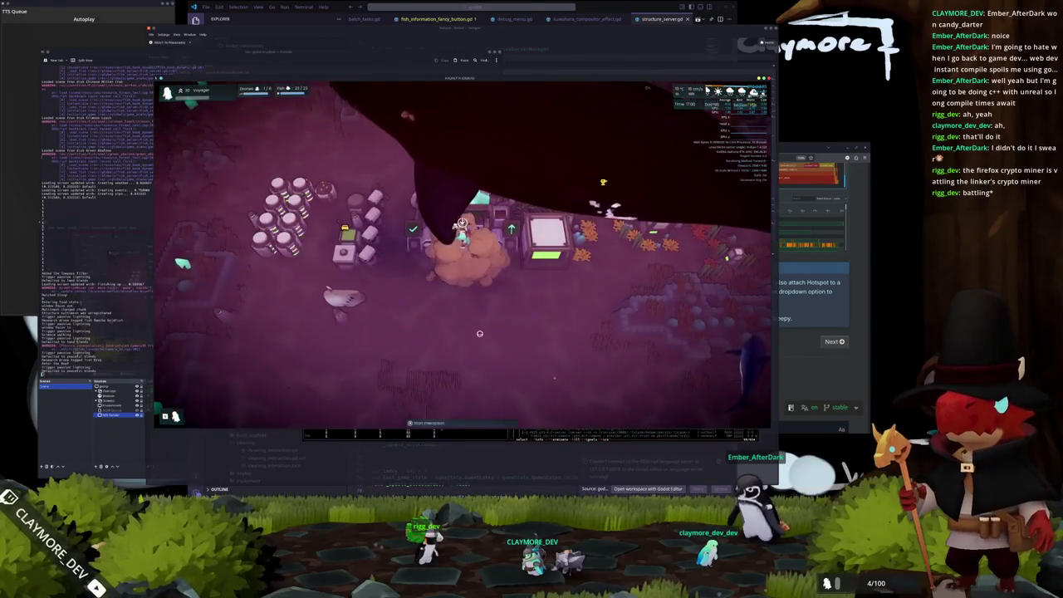
pyautogui.press('b')
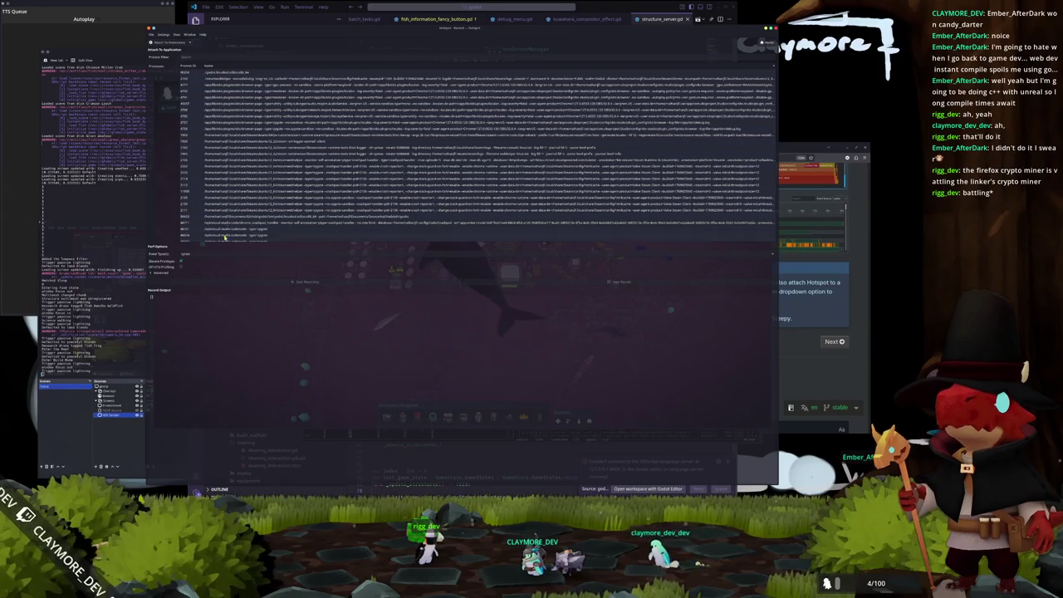
# - Select the running game process in Hotspot's attach list and expand the Advanced perf options
pyautogui.scroll(-3, 221, 123)
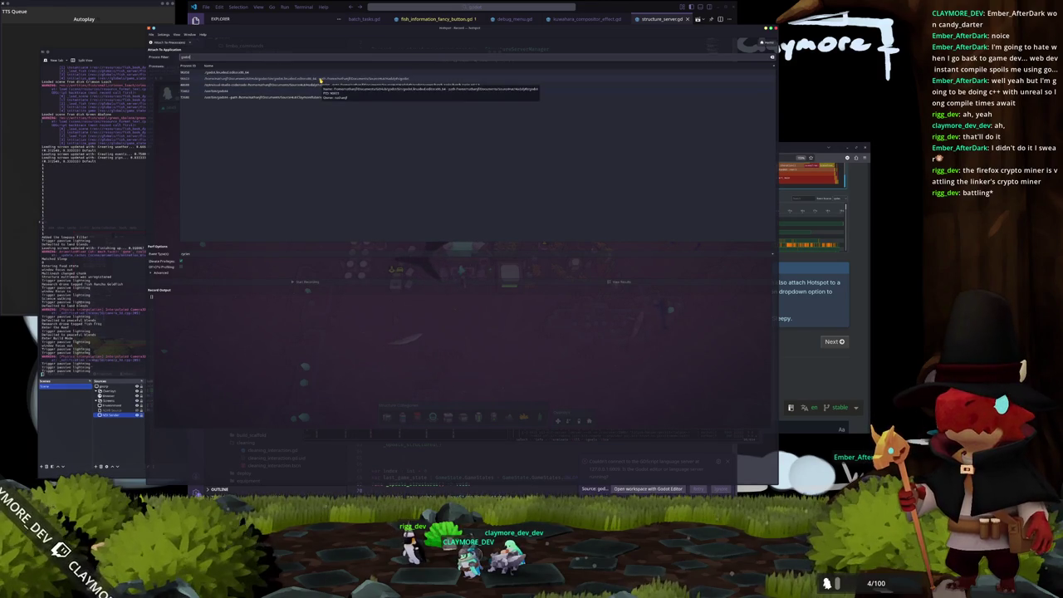
pyautogui.click(320, 80)
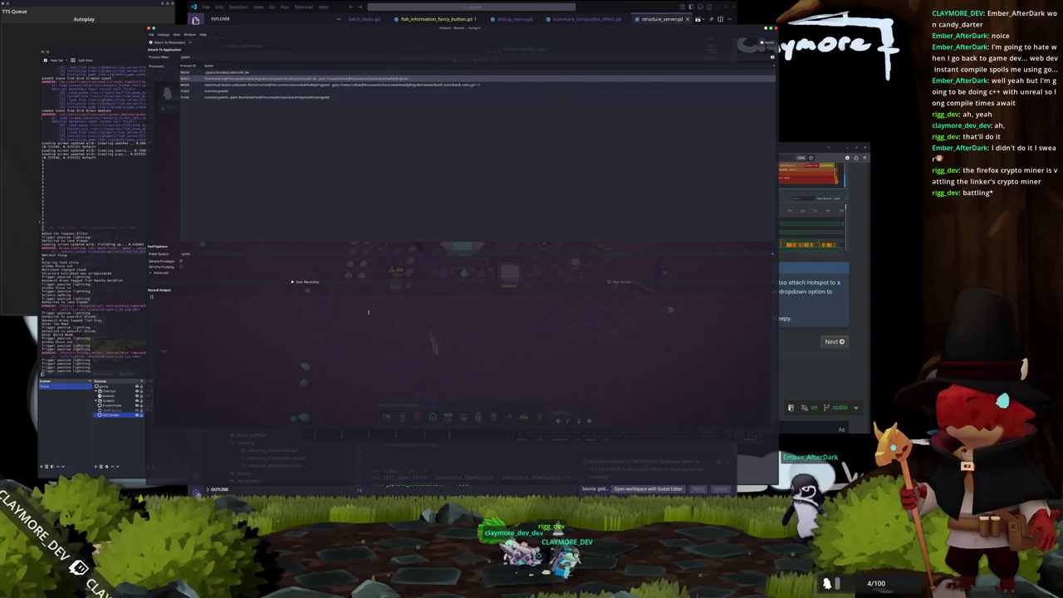
pyautogui.click(156, 273)
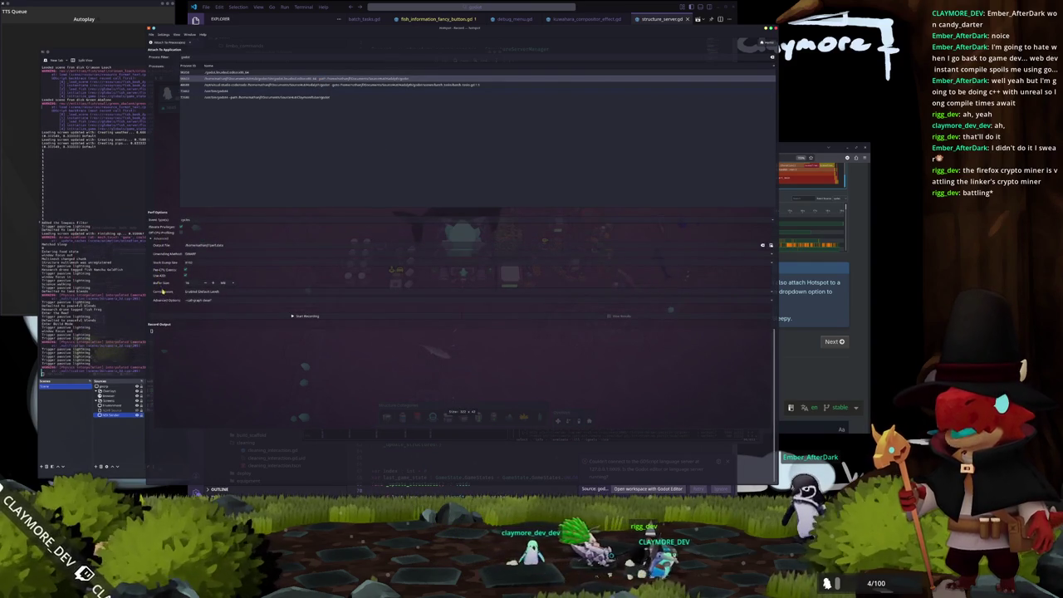
# - Record a perf profile of the game after authenticating, stop it, and view the results
pyautogui.click(300, 316)
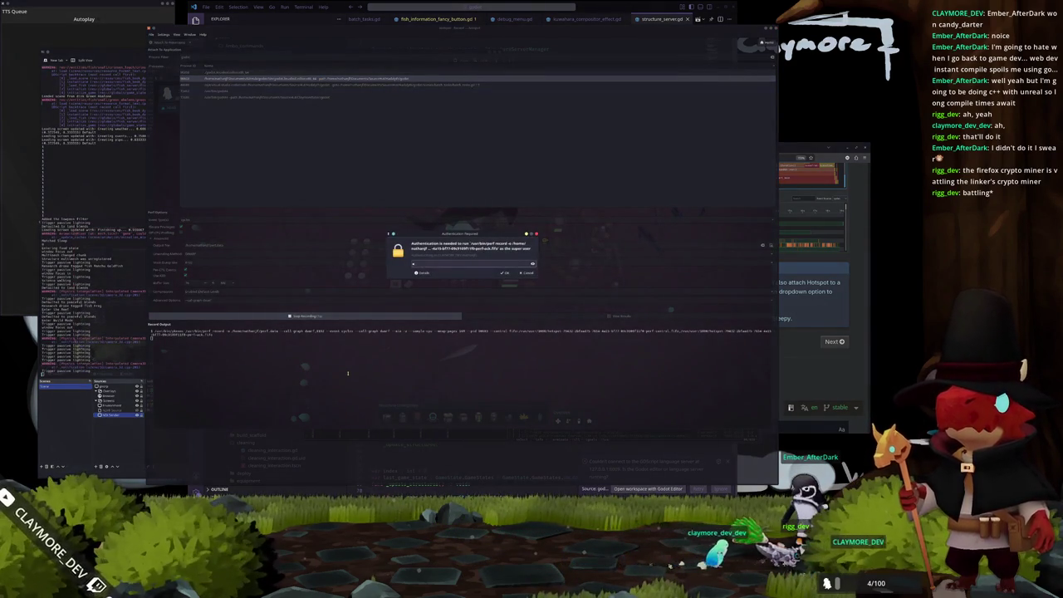
pyautogui.press('Return')
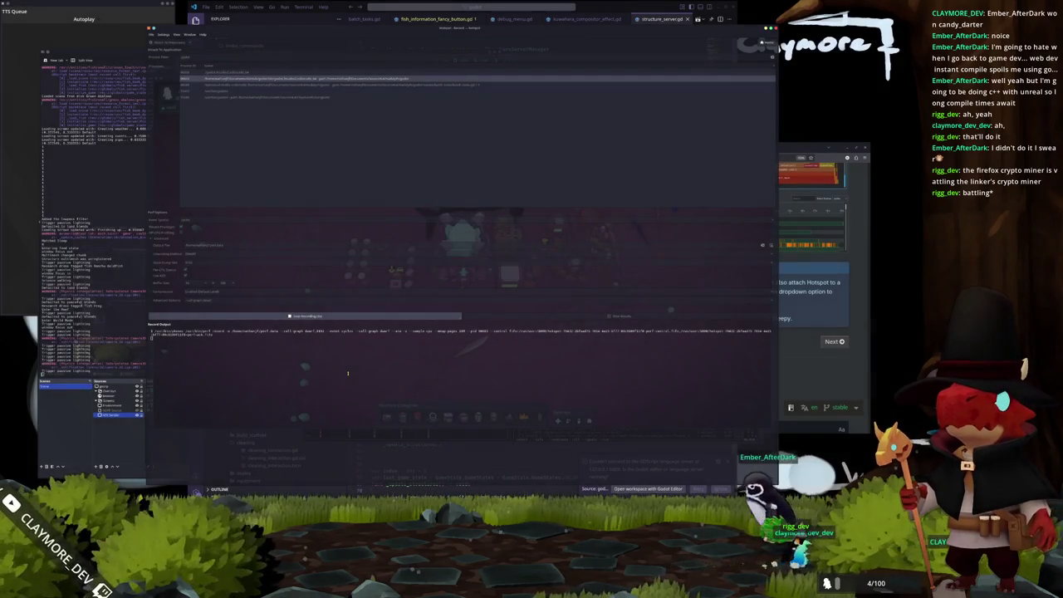
pyautogui.click(328, 317)
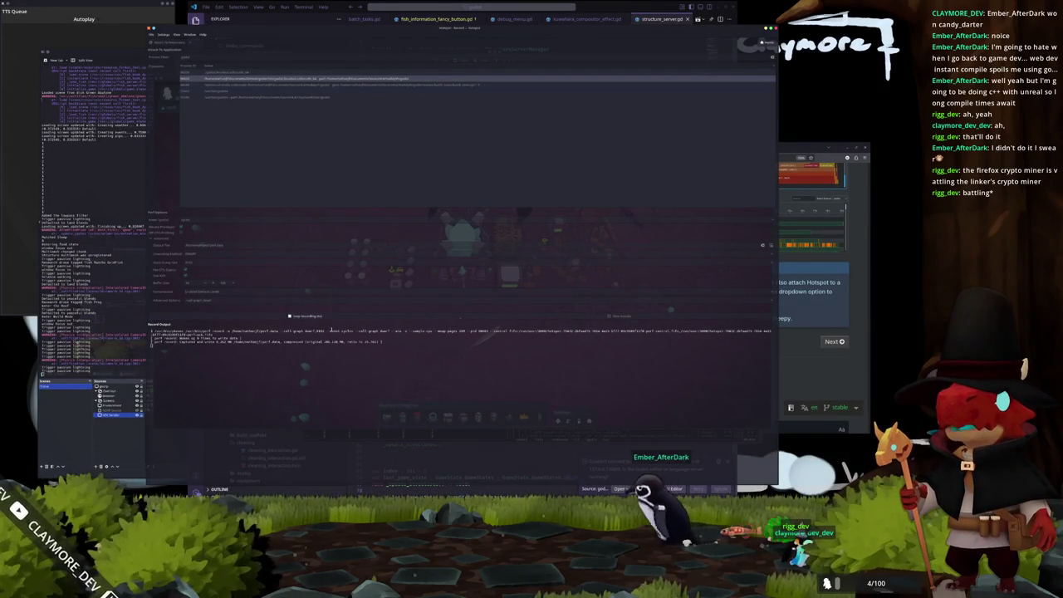
pyautogui.click(585, 317)
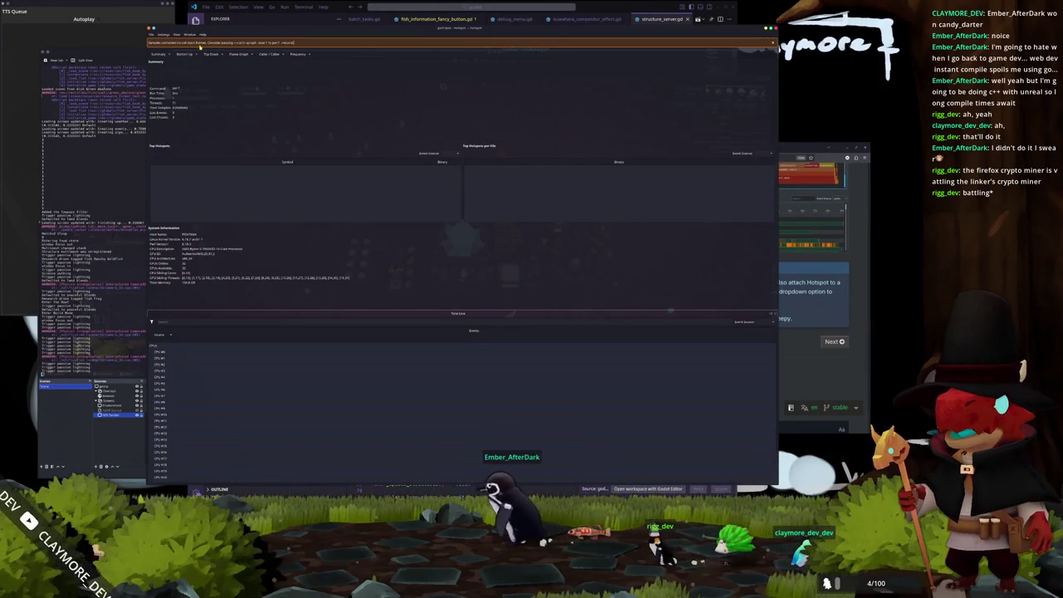
# - Dismiss the orange perf warning banner above Hotspot's results summary
pyautogui.moveTo(249, 42); pyautogui.dragTo(294, 42)
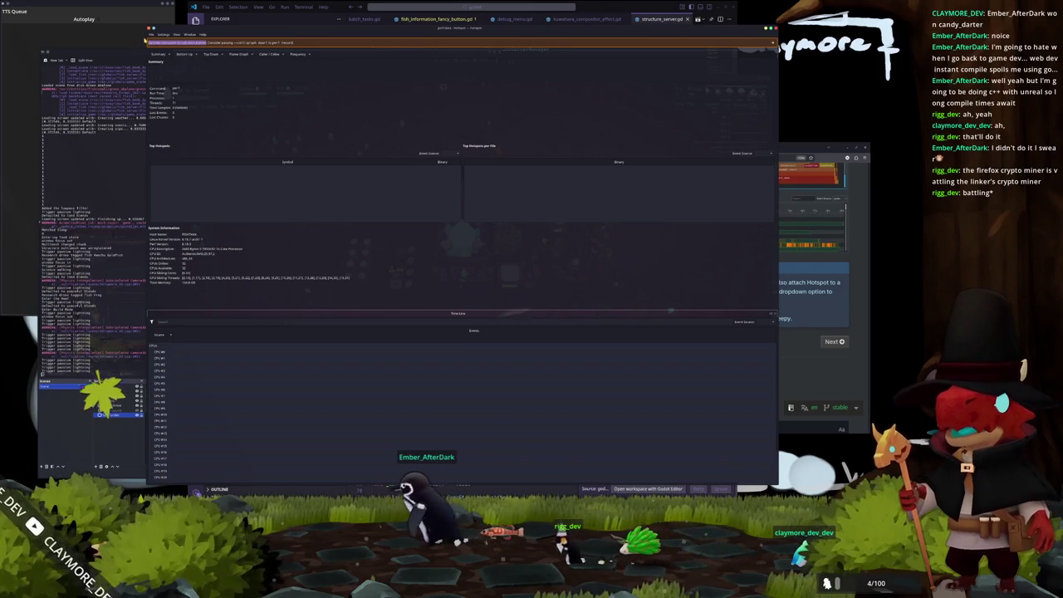
pyautogui.click(152, 43)
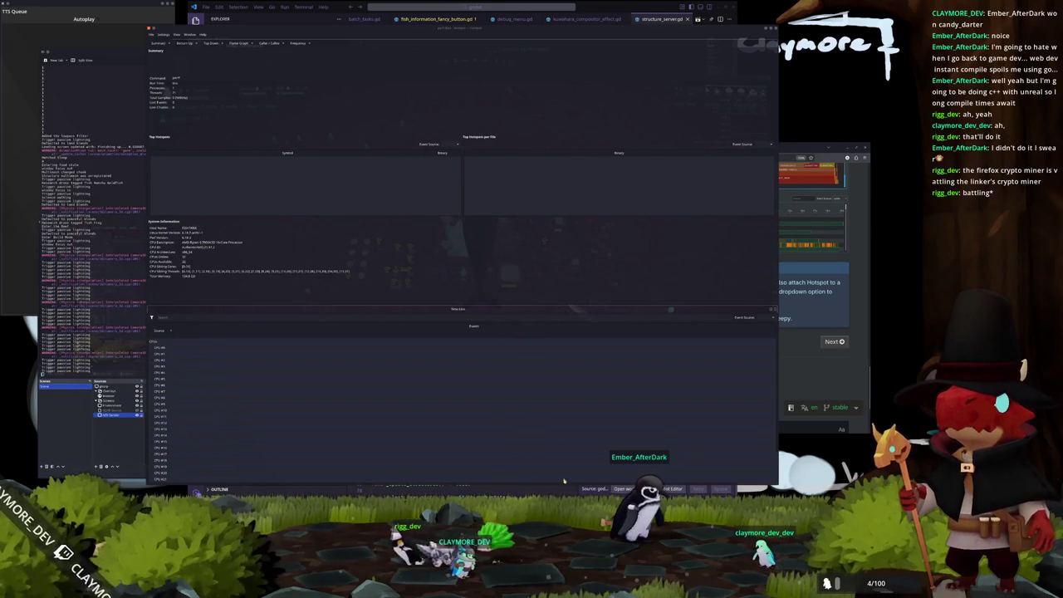
# - Exit Habalyth to the main menu, relaunch Godot, and choose an edit mode for HABALYTH
pyautogui.press('Escape')
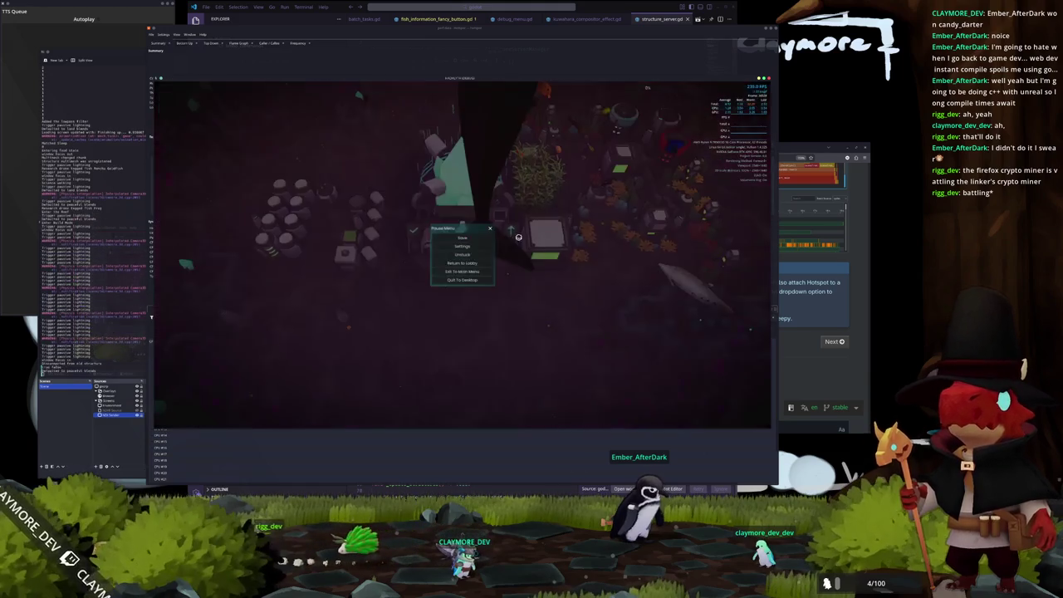
pyautogui.click(467, 271)
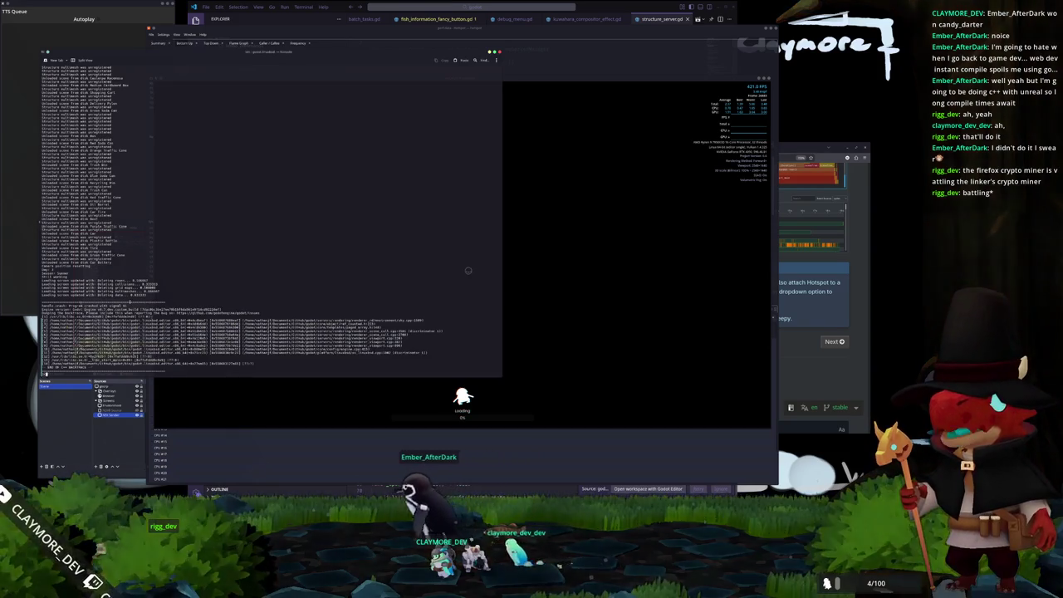
pyautogui.press('Return')
pyautogui.press('Return')
pyautogui.press('Return')
pyautogui.press('Up')
pyautogui.press('Return')
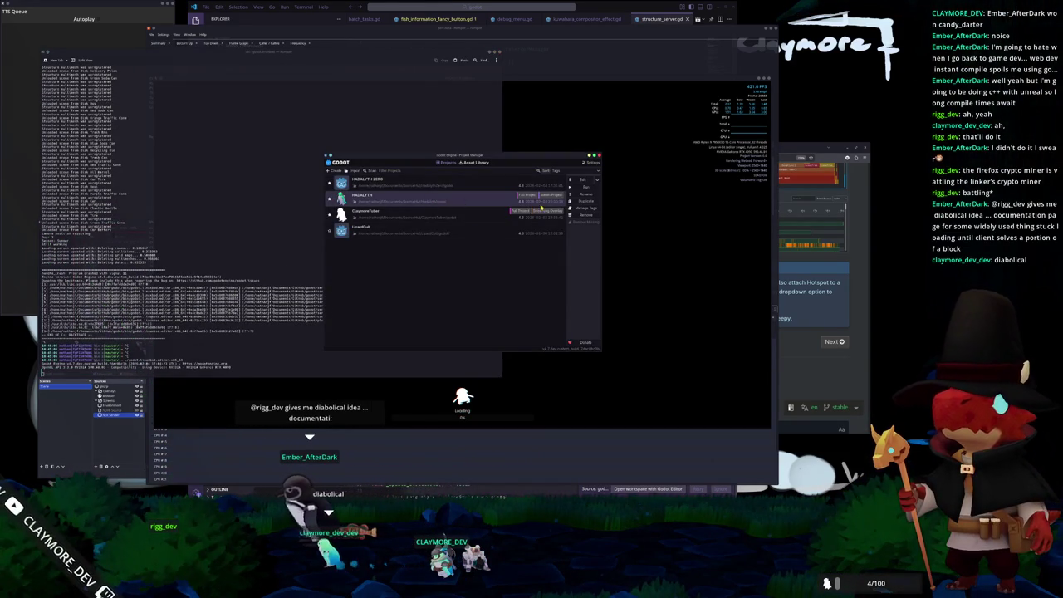
pyautogui.click(597, 180)
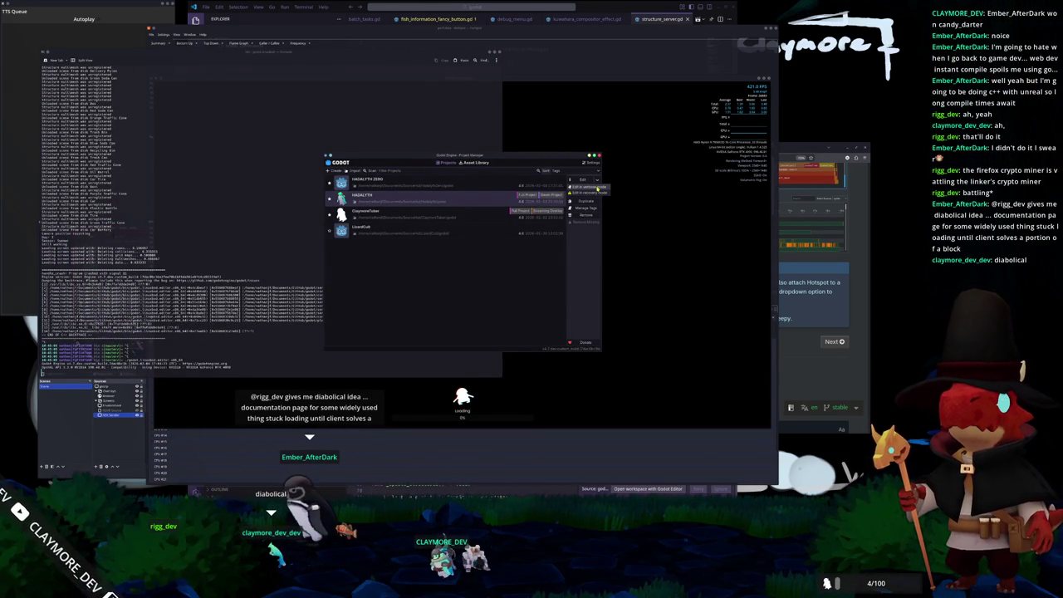
pyautogui.click(574, 188)
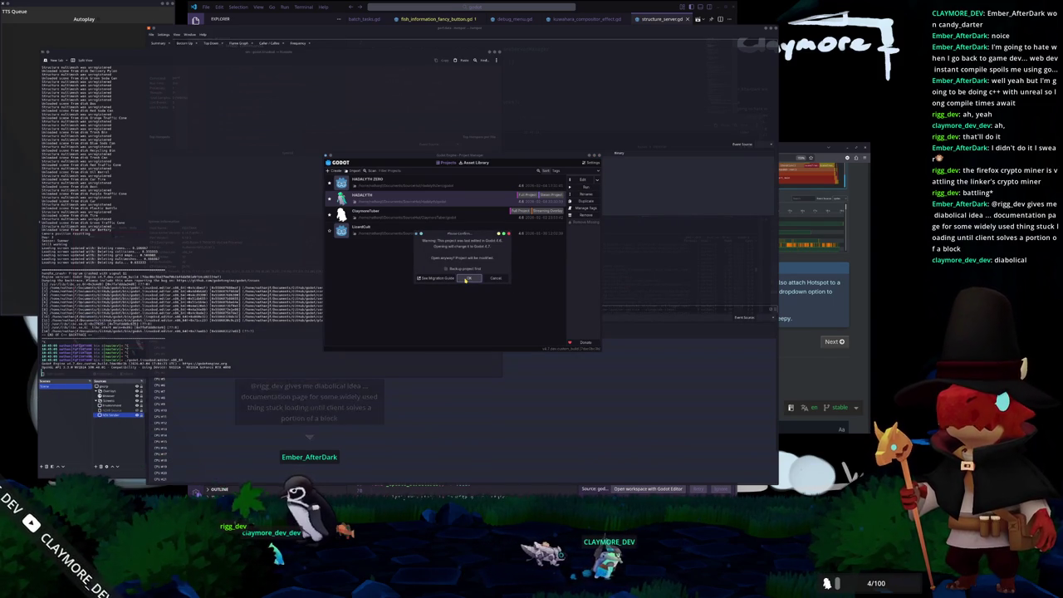
# - Confirm converting HADALYTH to Godot 4.7 and switch Hotspot back to the record page
pyautogui.click(466, 278)
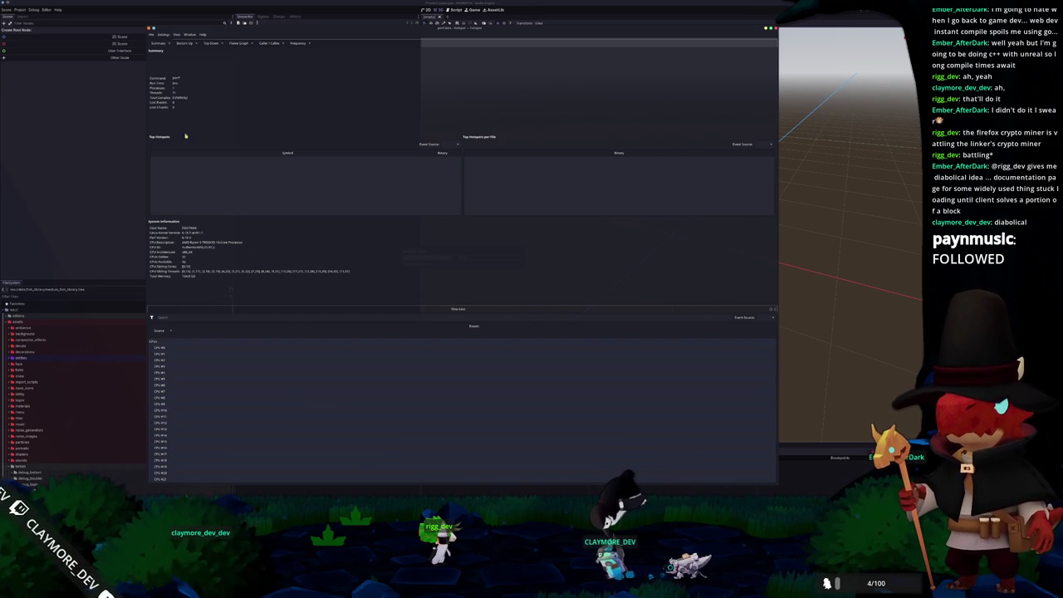
pyautogui.click(161, 37)
pyautogui.click(179, 60)
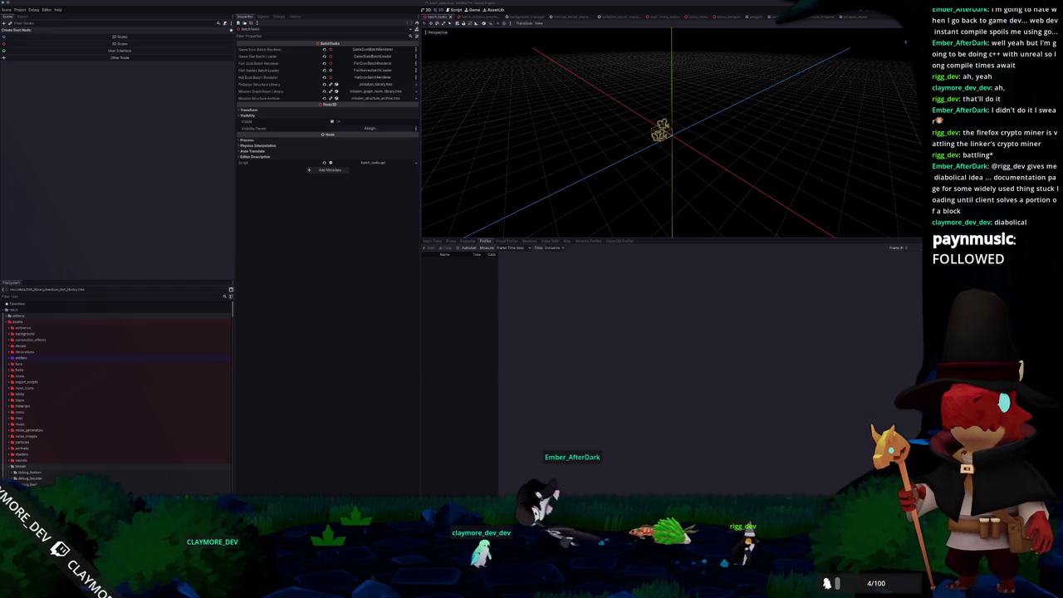
# - Read through the Godot Docs Hotspot profiler page, zoomed out to fit more
pyautogui.hotkey('alt', 'Tab')
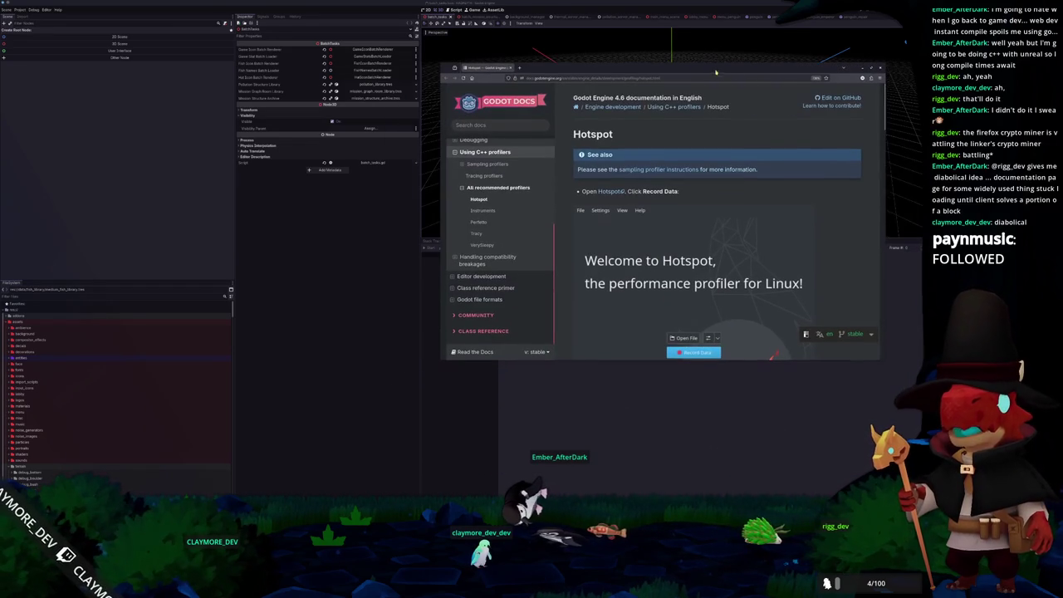
pyautogui.hotkey('ctrl', '0')
pyautogui.scroll(-5, 669, 225)
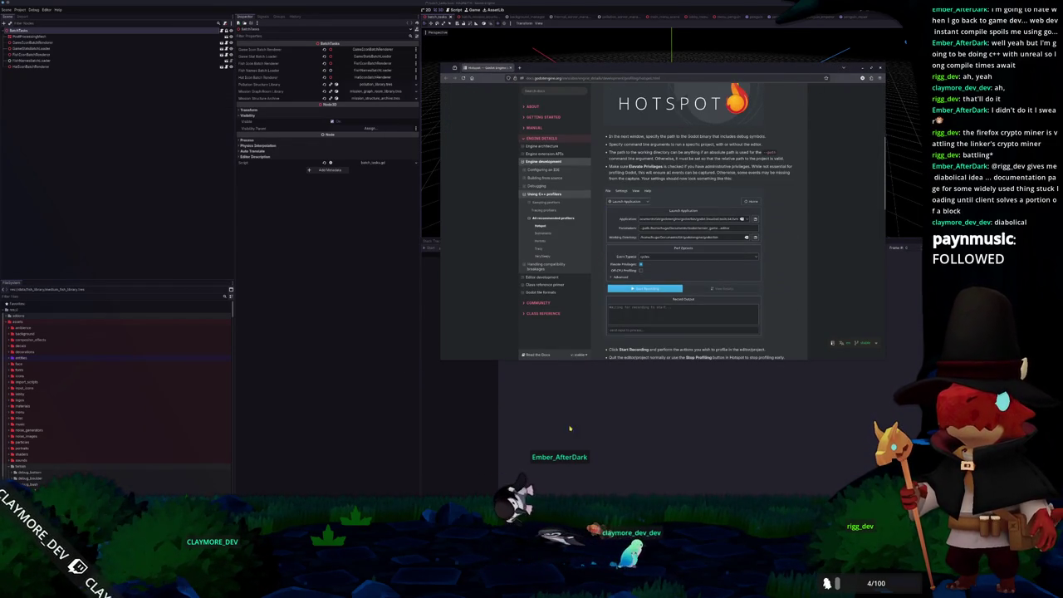
pyautogui.hotkey('alt', 'Tab')
pyautogui.click(798, 67)
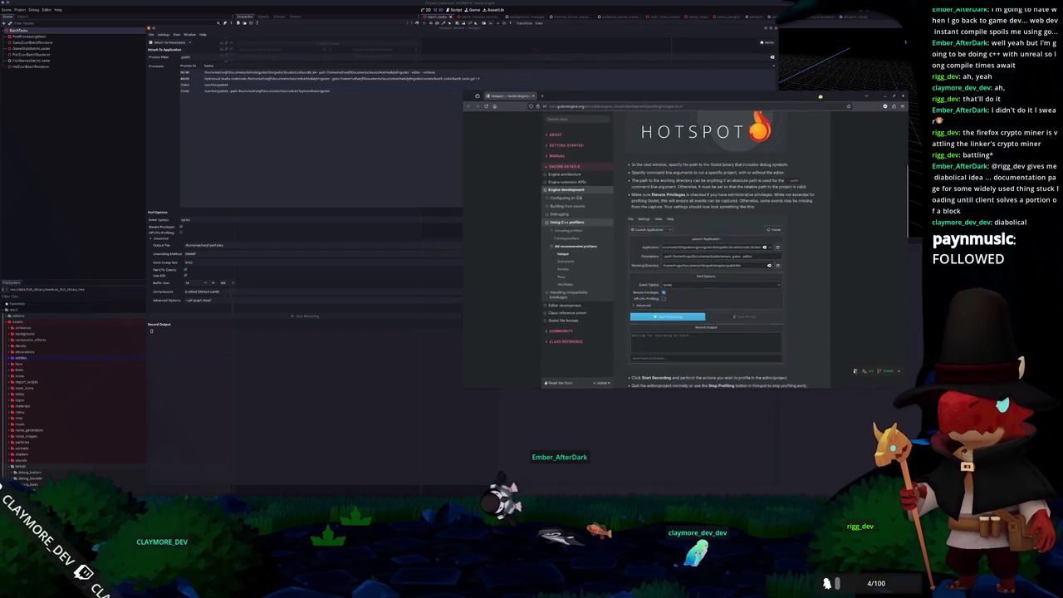
pyautogui.scroll(-1, 648, 265)
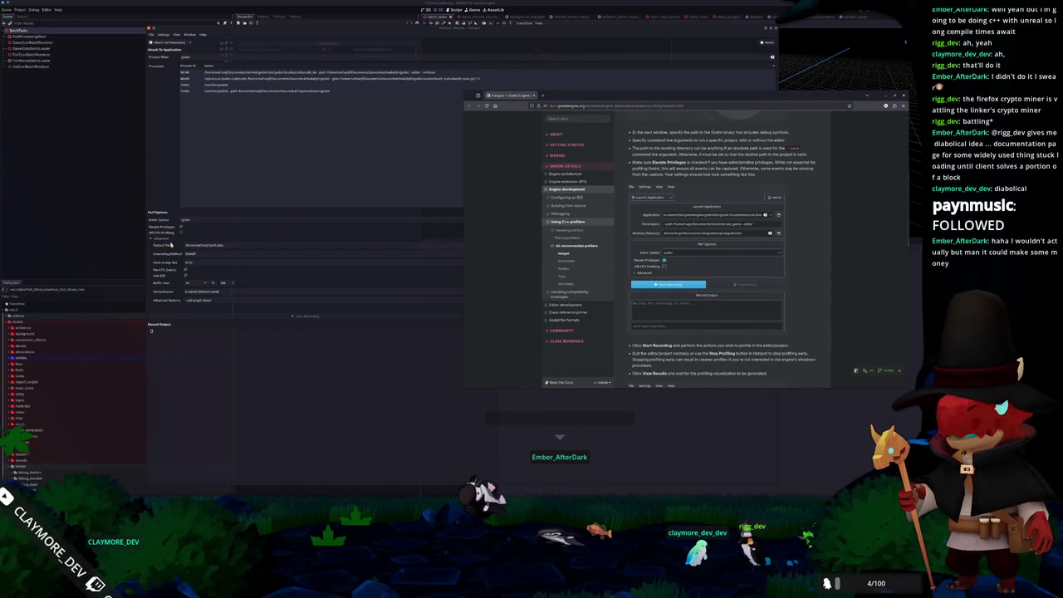
pyautogui.scroll(-5, 624, 279)
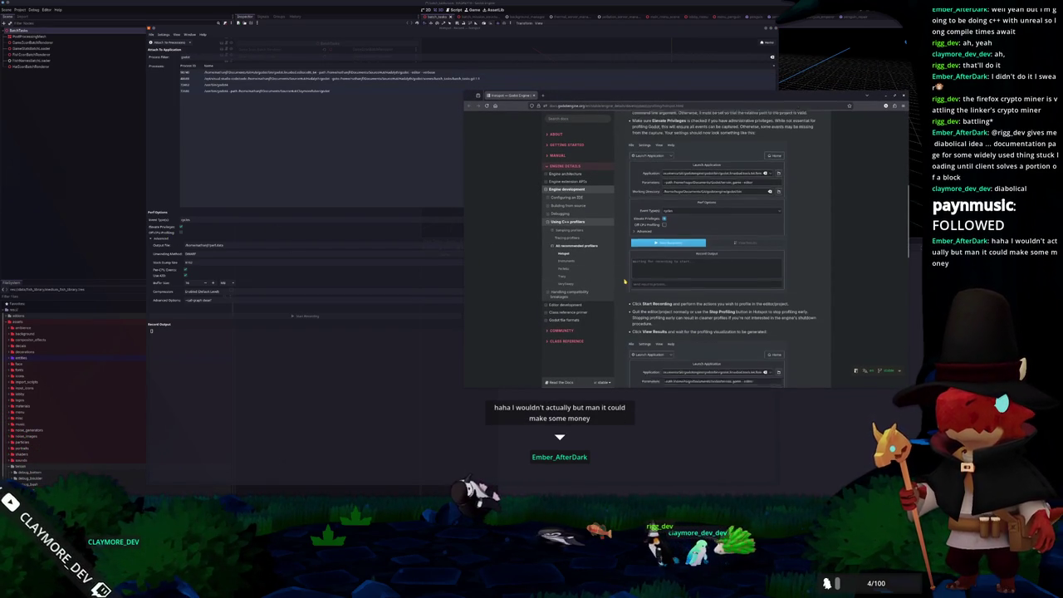
pyautogui.scroll(-1, 626, 275)
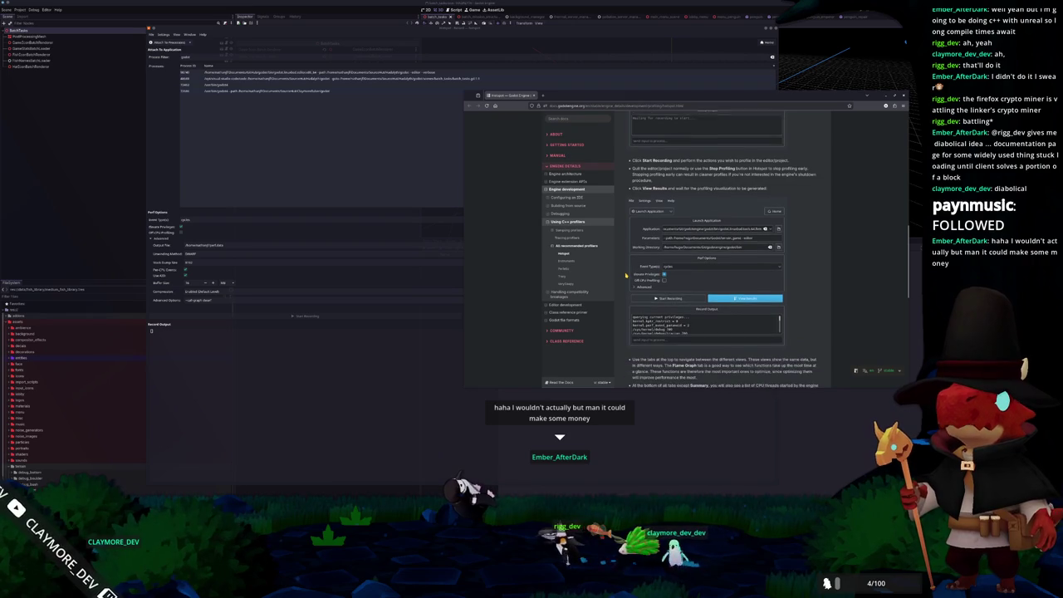
# - Collapse Hotspot's advanced perf options, close Hotspot, and save the BatchTasks scene
pyautogui.click(151, 240)
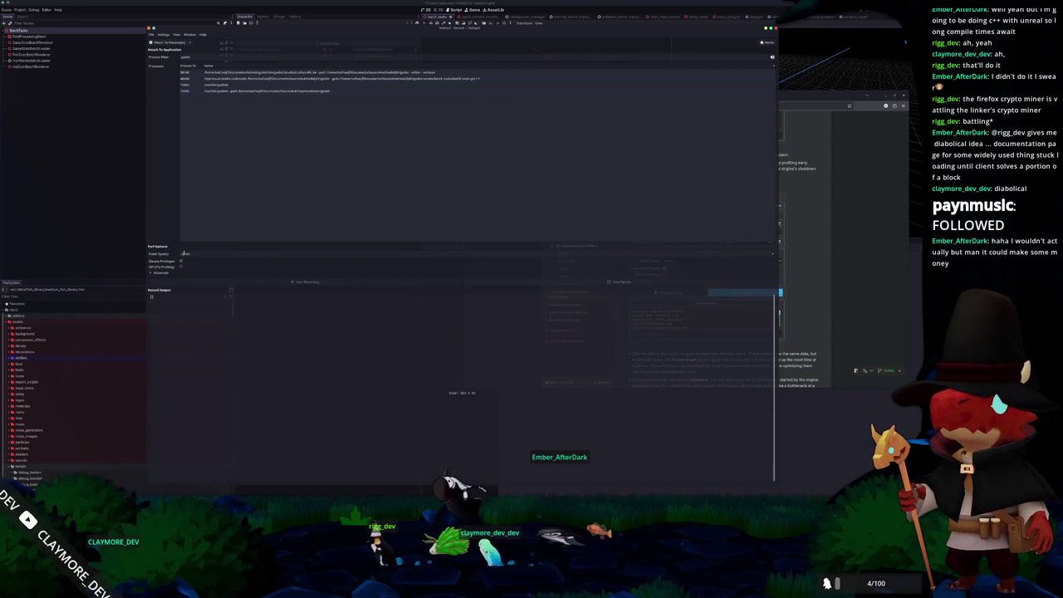
pyautogui.click(785, 256)
pyautogui.scroll(-3, 785, 256)
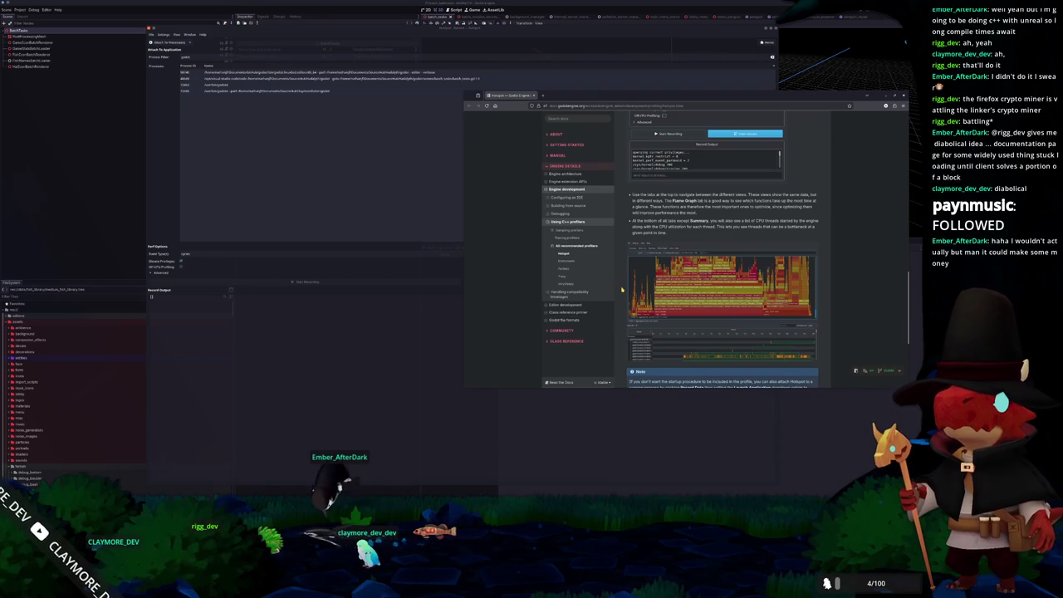
pyautogui.scroll(2, 622, 292)
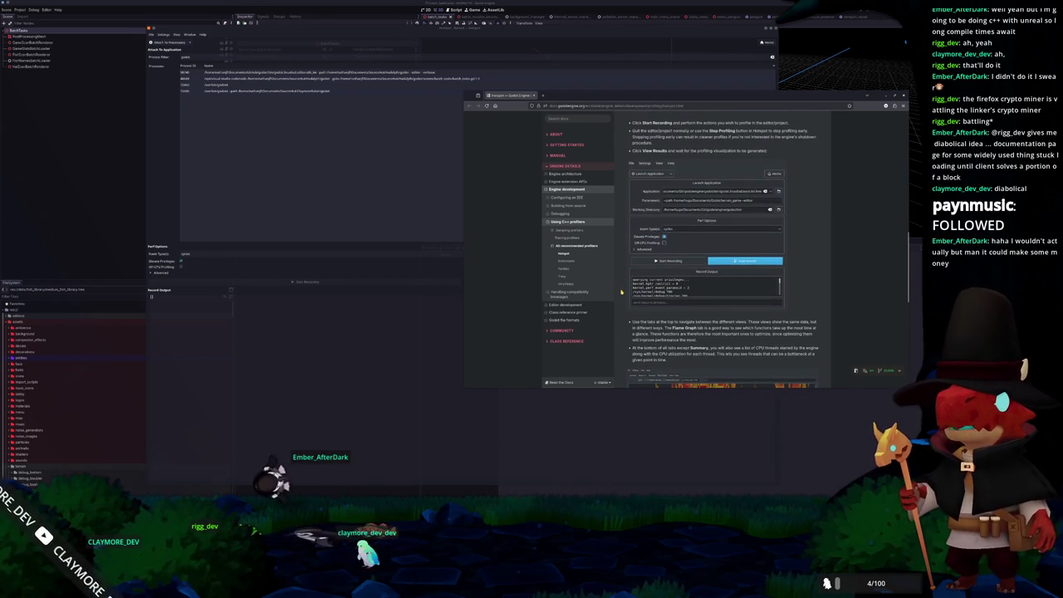
pyautogui.click(397, 336)
pyautogui.click(54, 185)
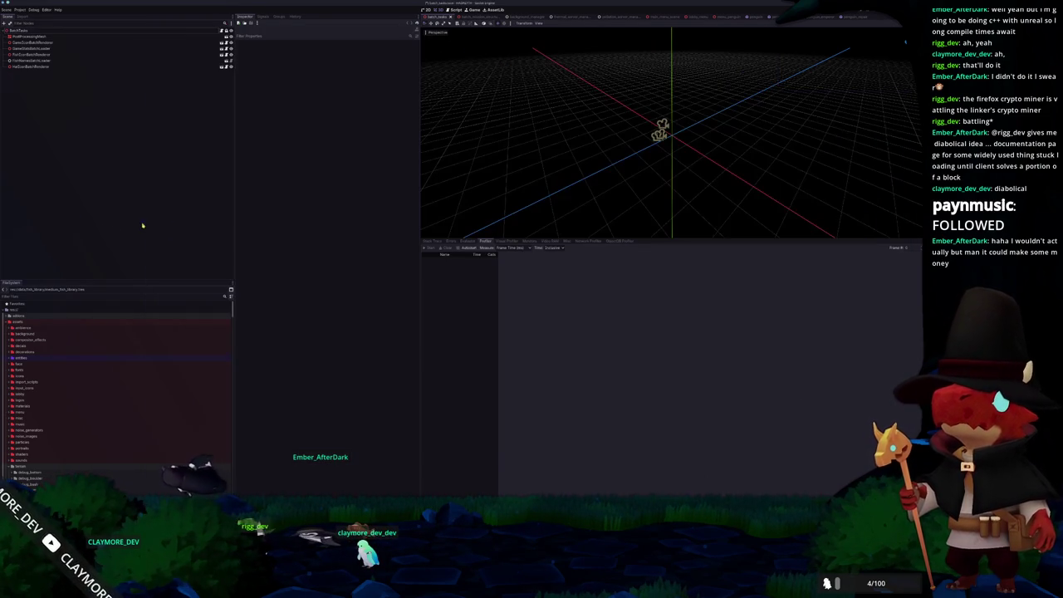
pyautogui.hotkey('ctrl', 's')
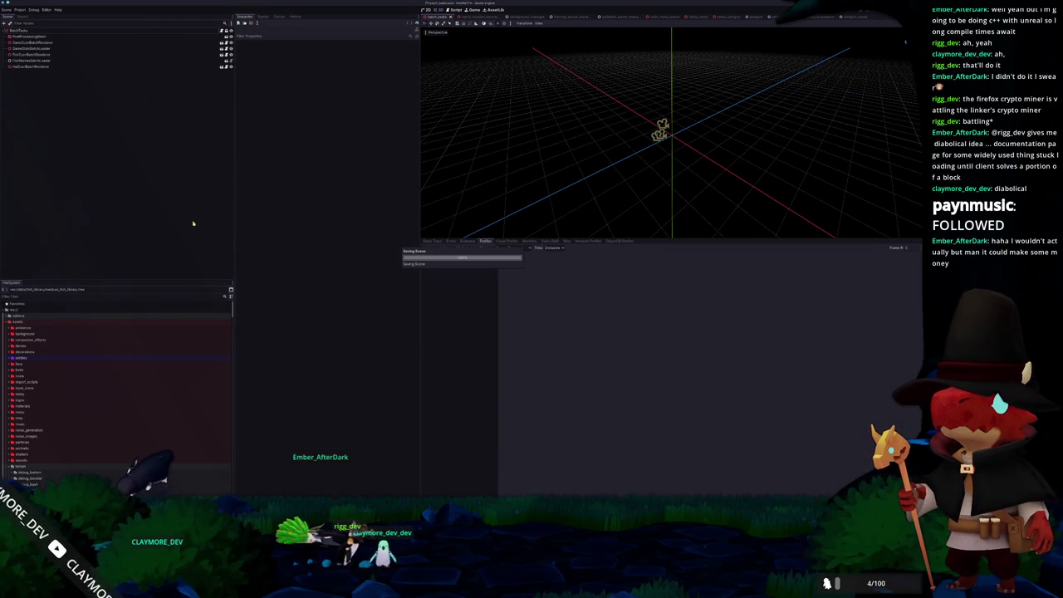
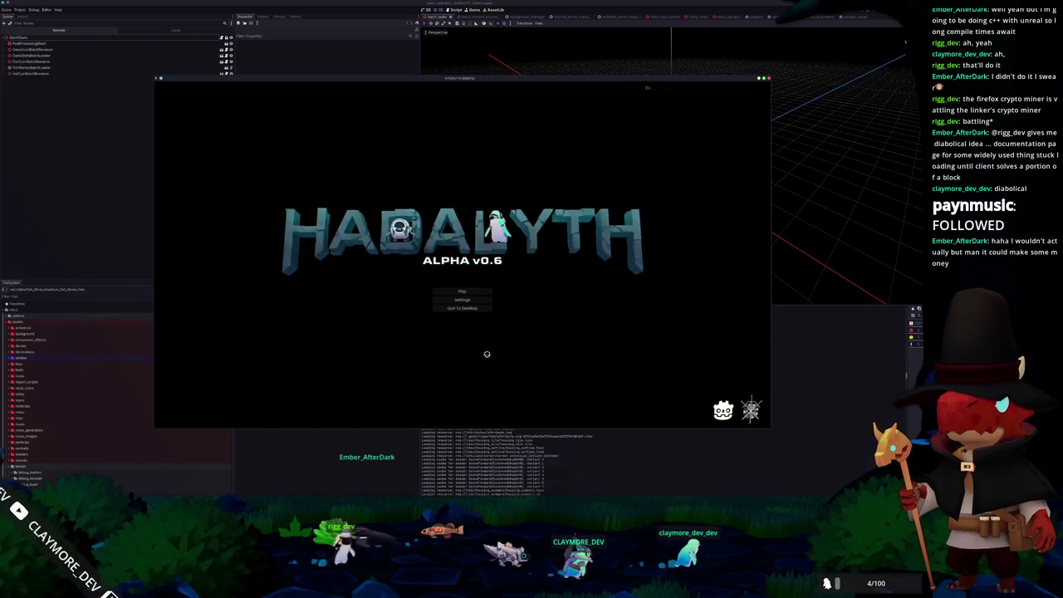
# - Load the Voyager save from the Play menu and turn on the F3 debug stats overlay
pyautogui.click(462, 291)
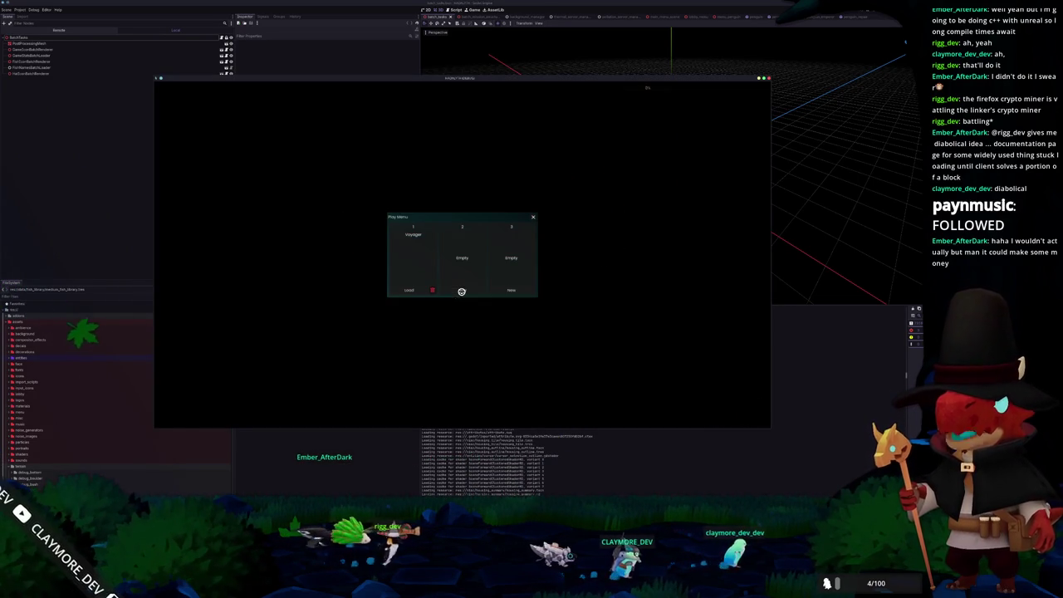
pyautogui.click(413, 289)
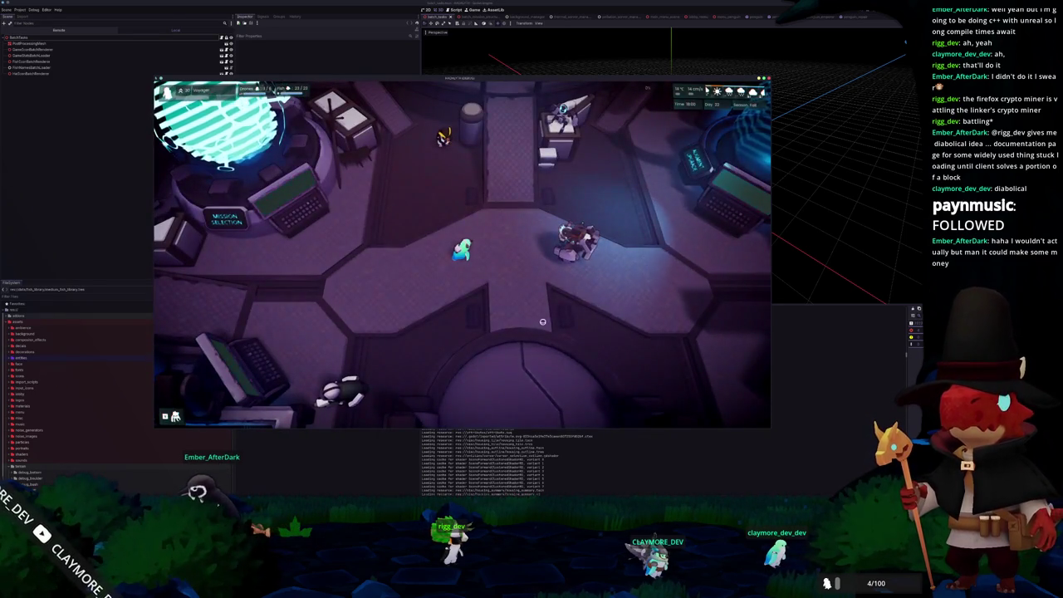
pyautogui.press('F3')
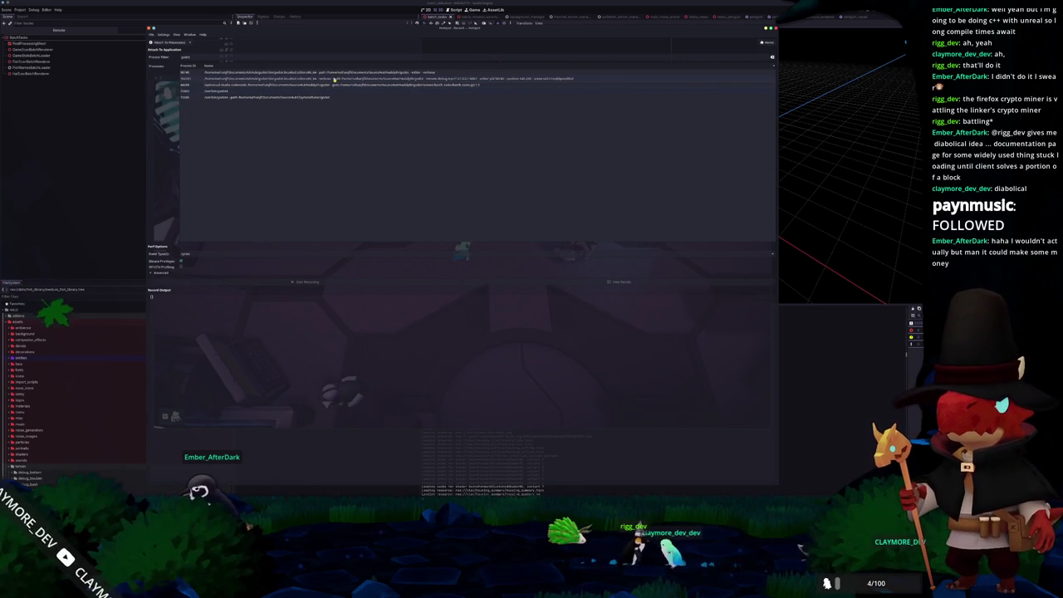
# - Attach to the game process and start a perf recording, authorizing it with the password
pyautogui.click(432, 79)
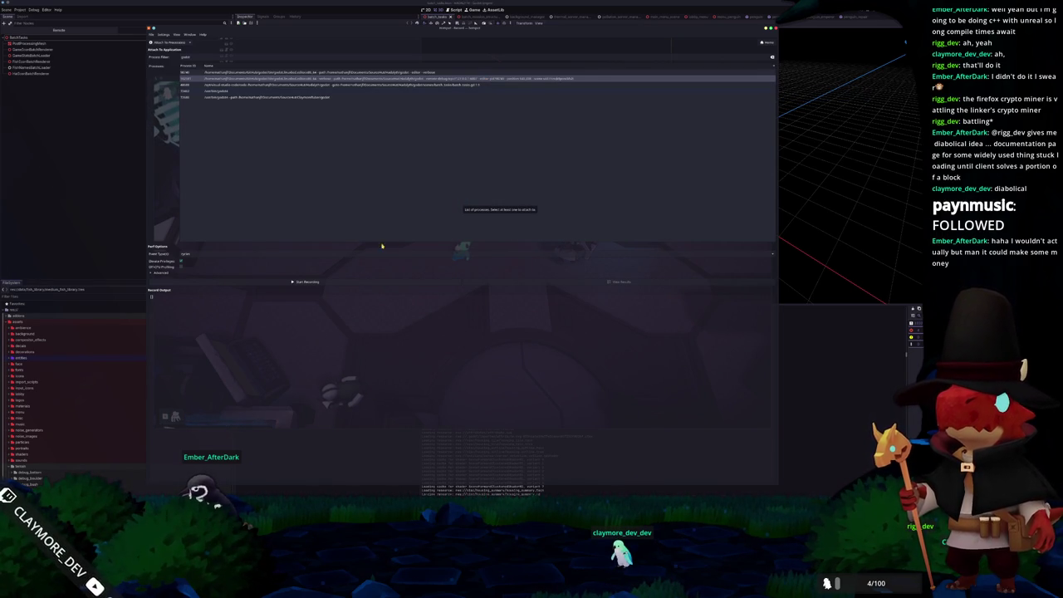
pyautogui.click(307, 282)
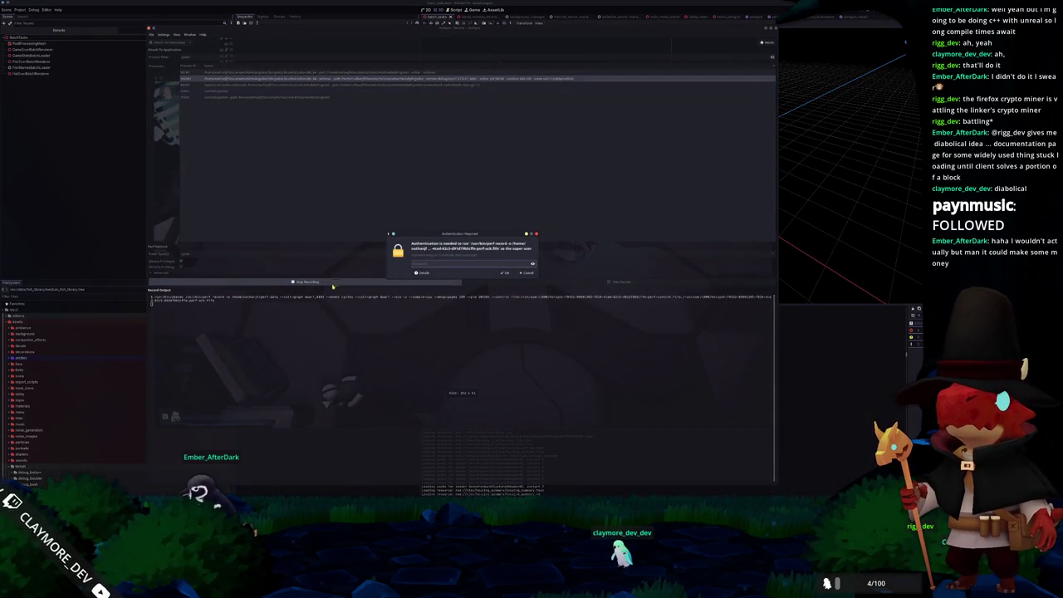
pyautogui.press('Return')
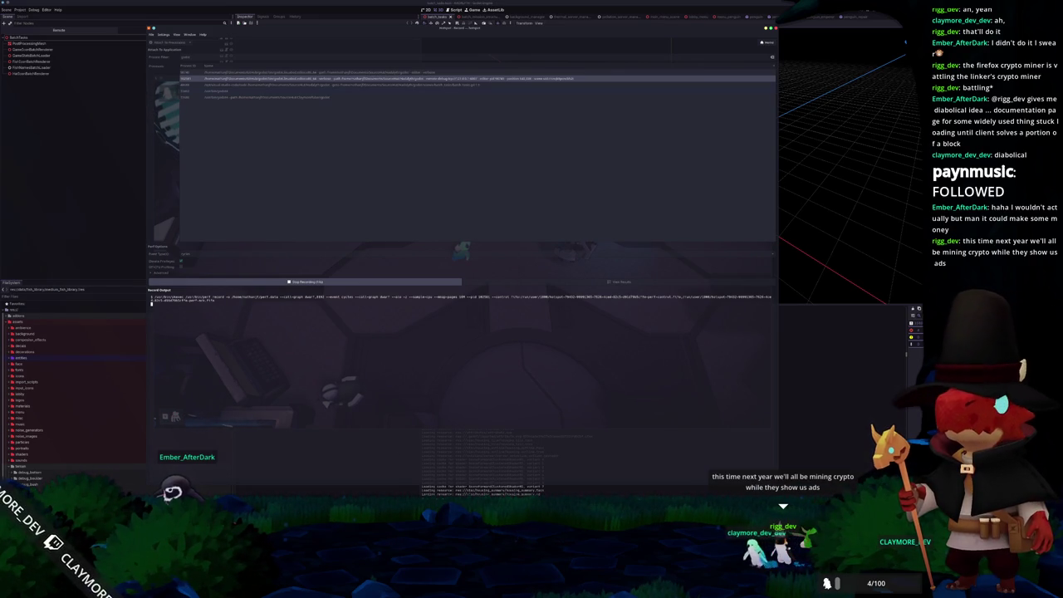
pyautogui.hotkey('alt', 'Tab')
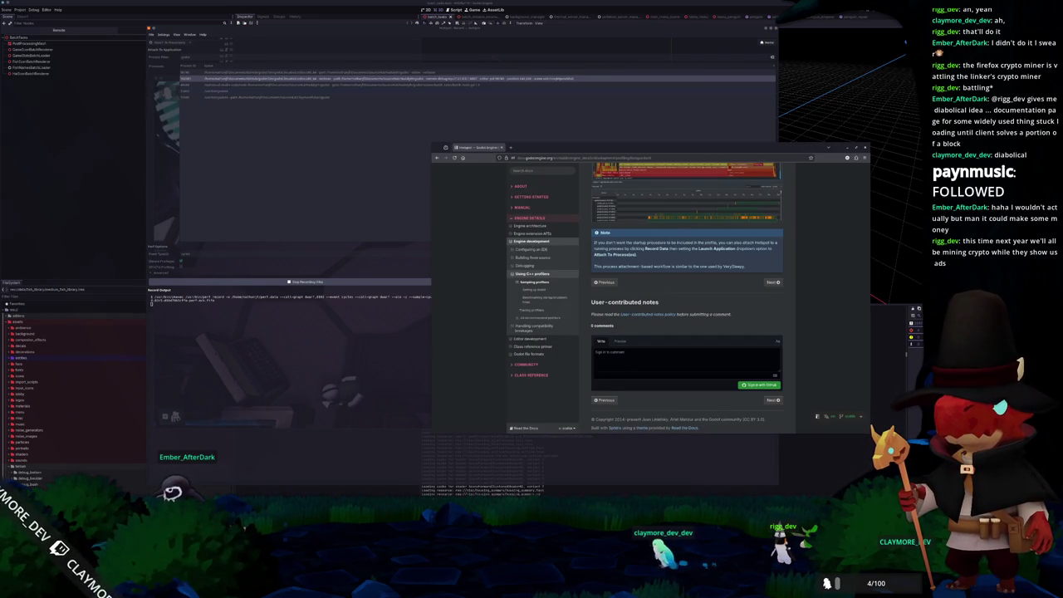
# - Scroll the Godot profiling docs back to the Hotspot Perf Options example, then return to Hotspot
pyautogui.scroll(10, 591, 289)
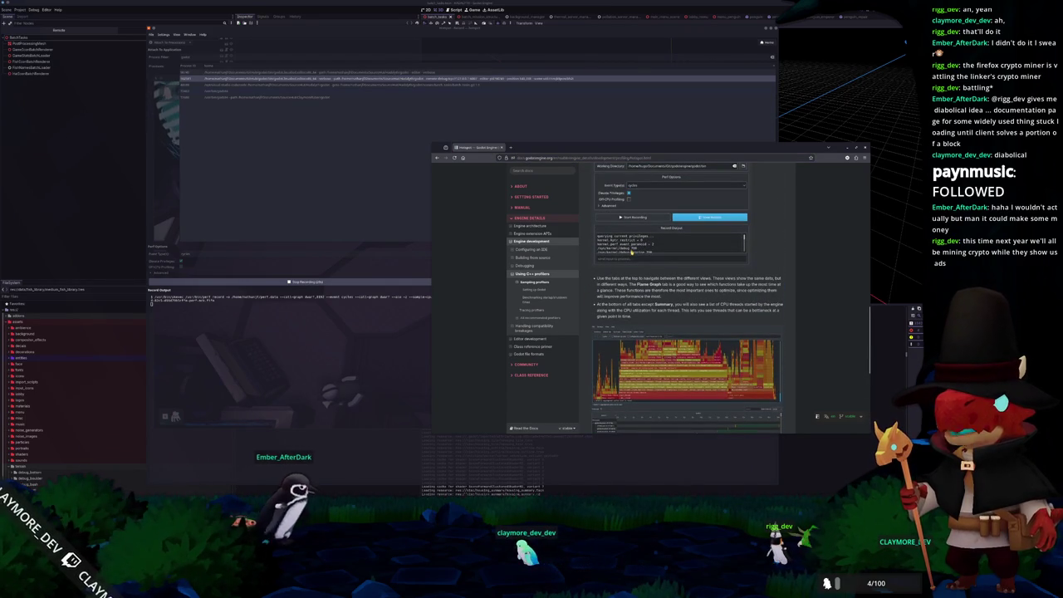
pyautogui.click(356, 313)
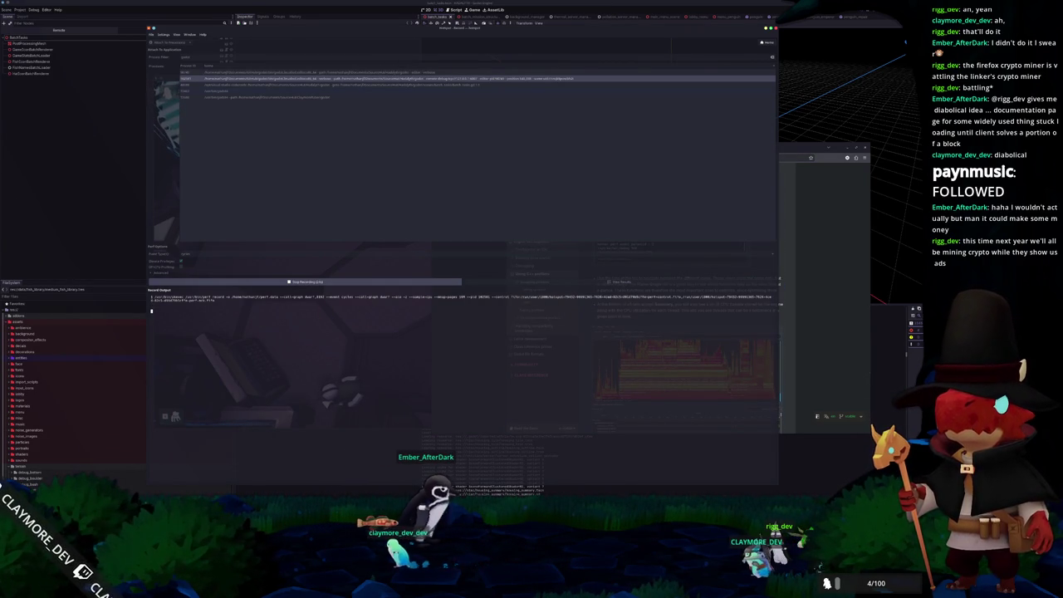
# - Stop the perf recording, view its results, then go back to File > Record Data
pyautogui.click(404, 284)
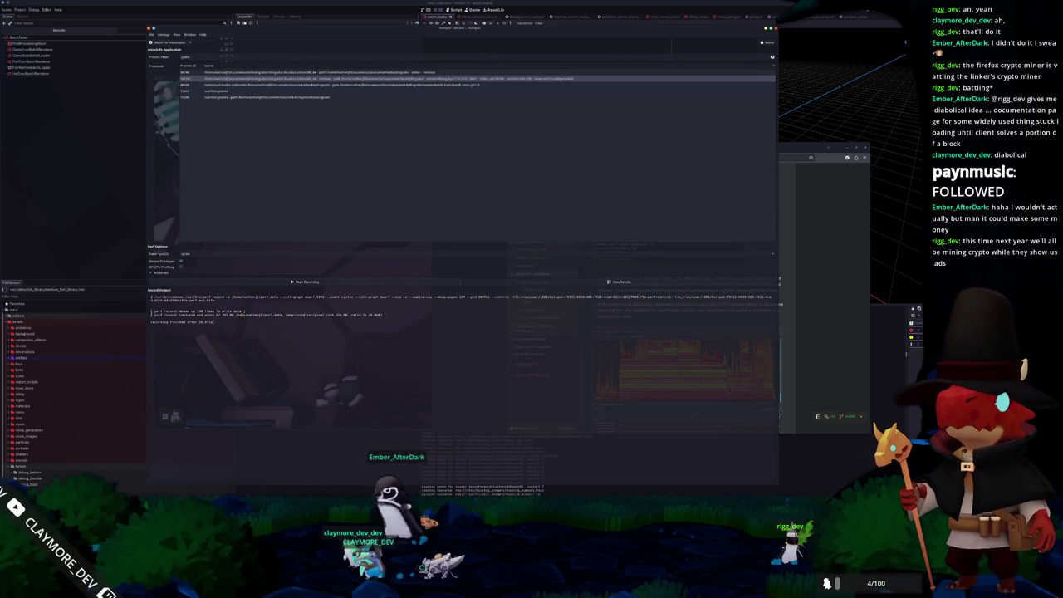
pyautogui.click(478, 281)
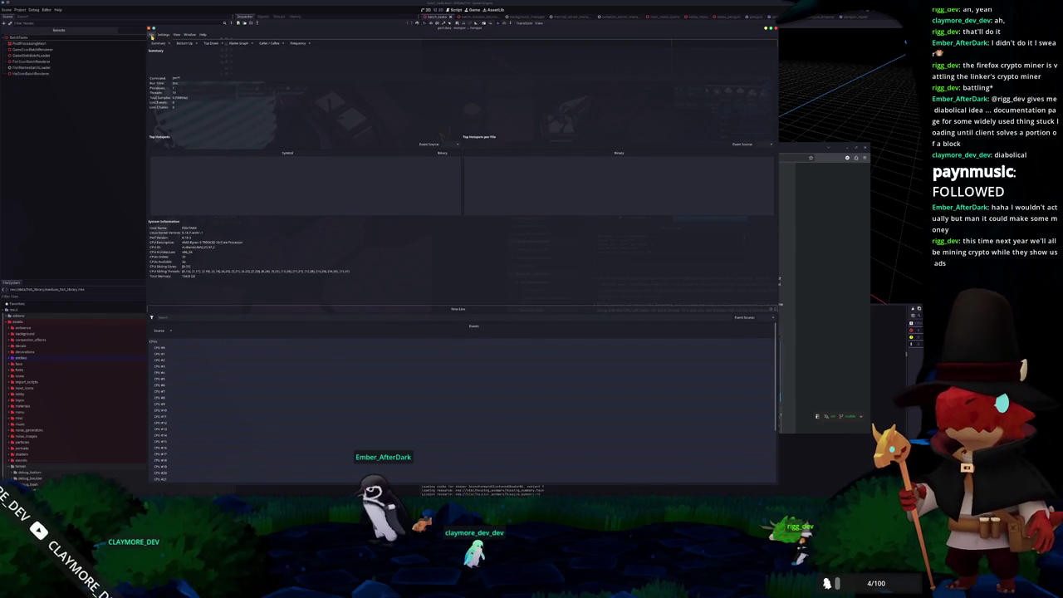
pyautogui.click(154, 40)
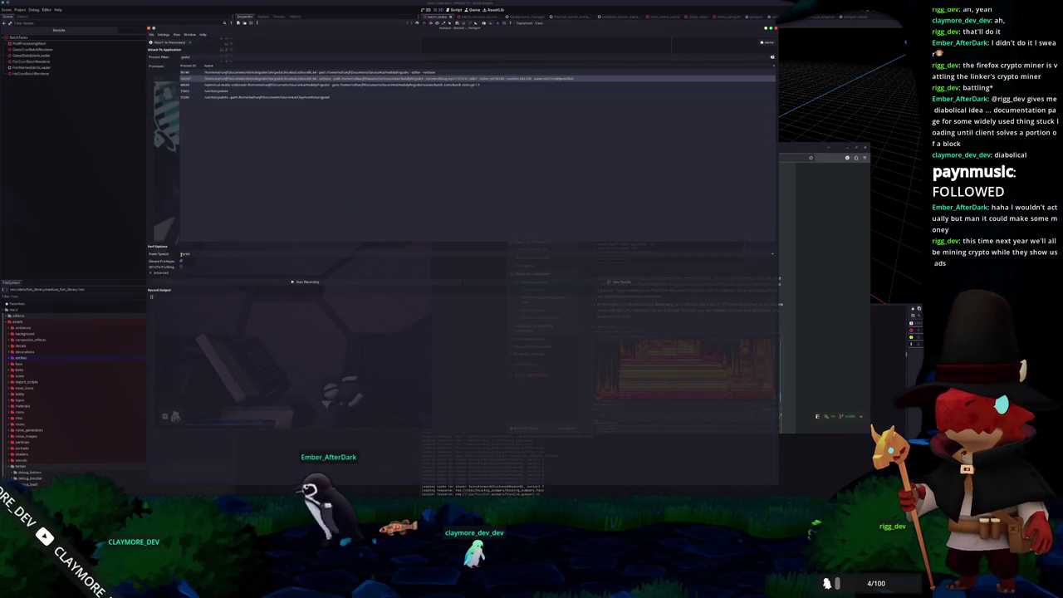
# - In advanced Perf Options, set Compression to Disabled and keep the current unwinding method
pyautogui.click(158, 270)
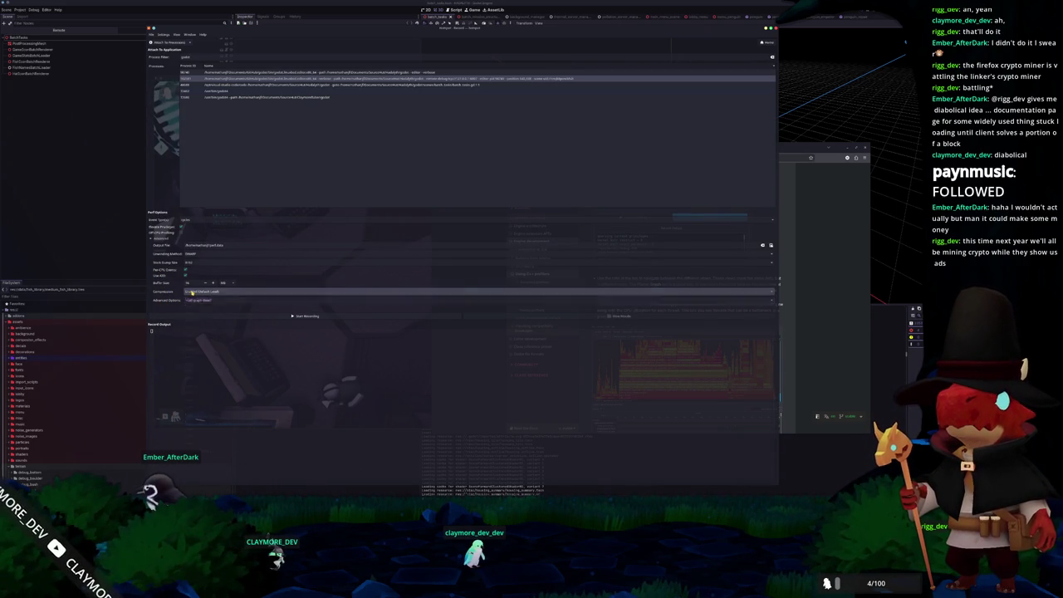
pyautogui.click(192, 291)
pyautogui.click(194, 285)
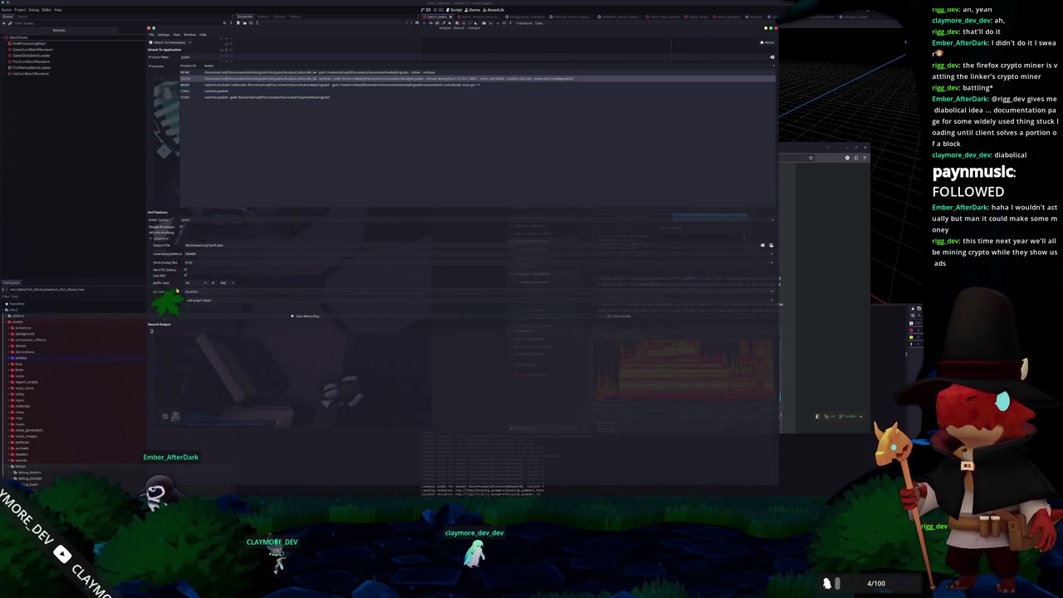
pyautogui.click(192, 253)
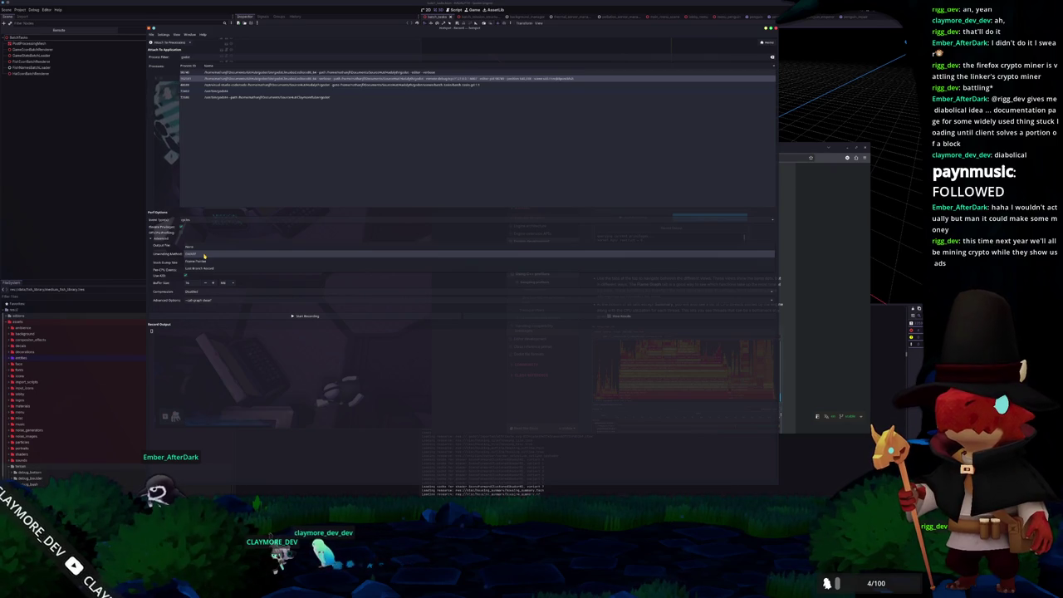
pyautogui.click(204, 255)
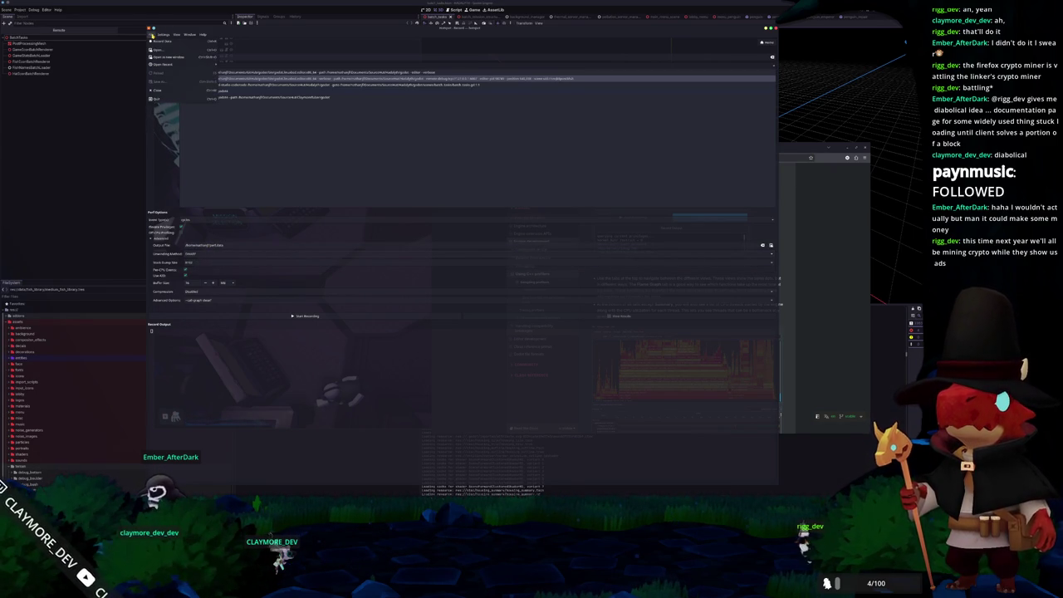
# - Choose File > Attach To Application to list the running processes
pyautogui.click(174, 35)
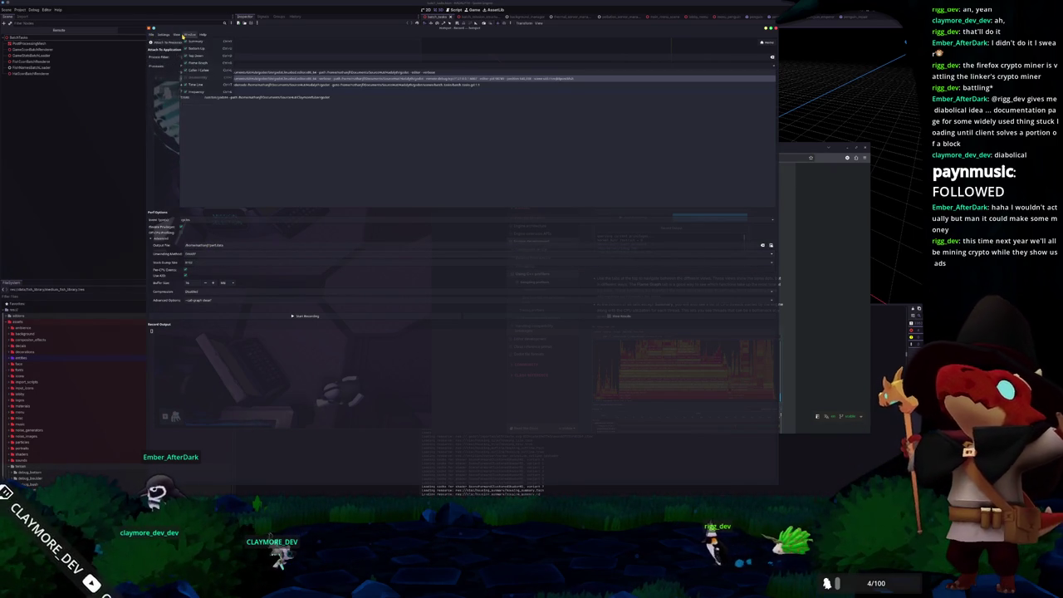
pyautogui.moveTo(155, 37)
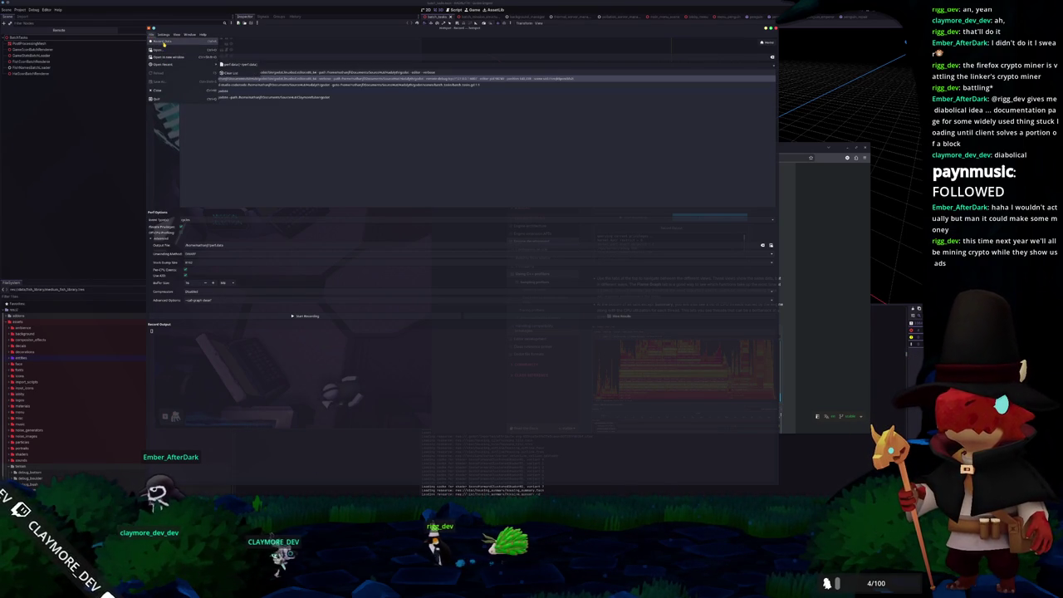
pyautogui.click(163, 43)
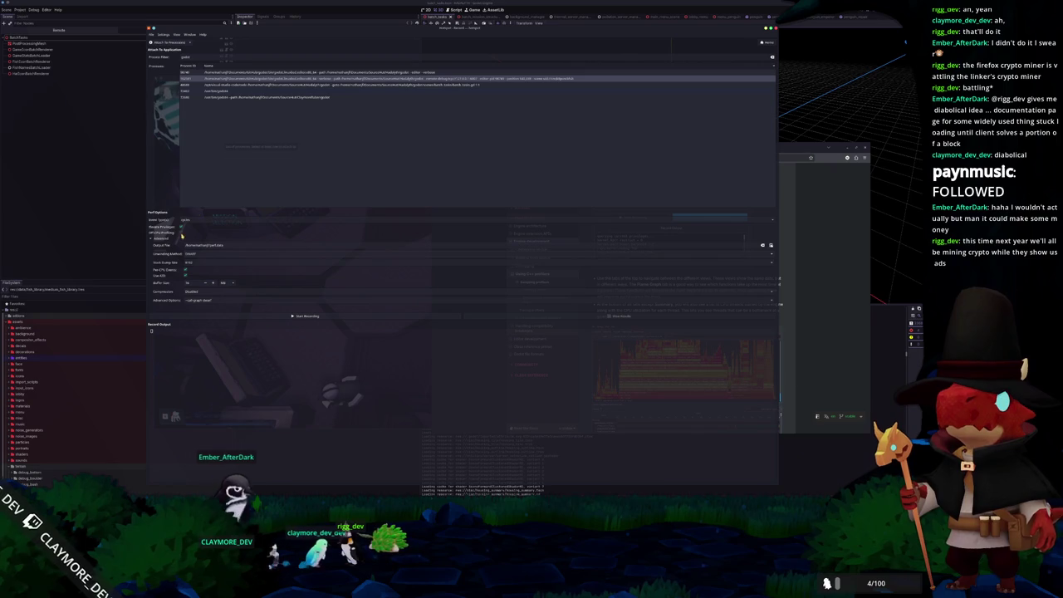
pyautogui.moveTo(166, 234)
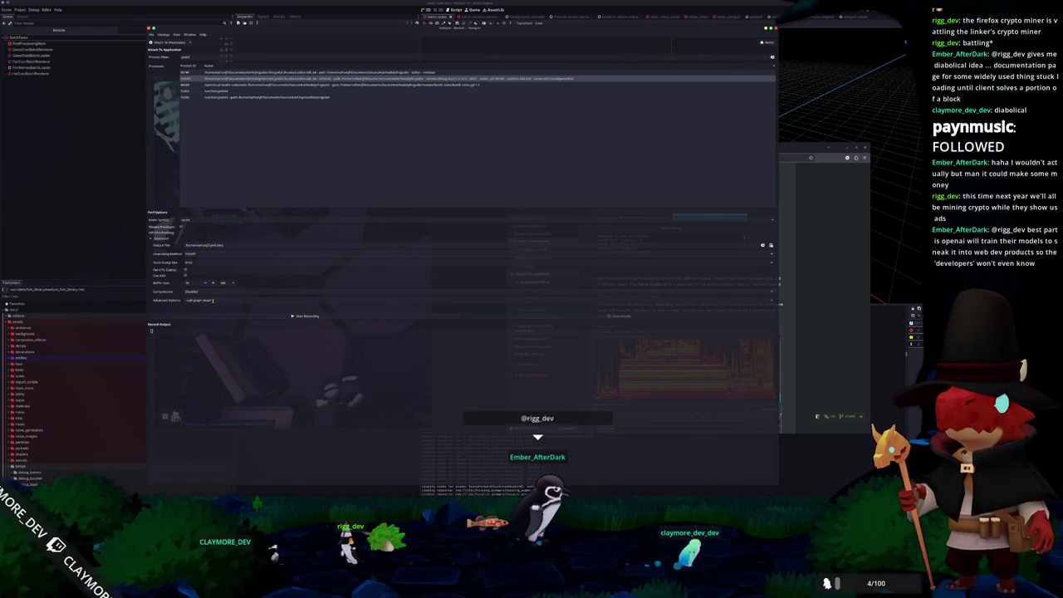
# - Start a new perf recording with the adjusted options and authorize it; Hotspot stops responding
pyautogui.click(220, 316)
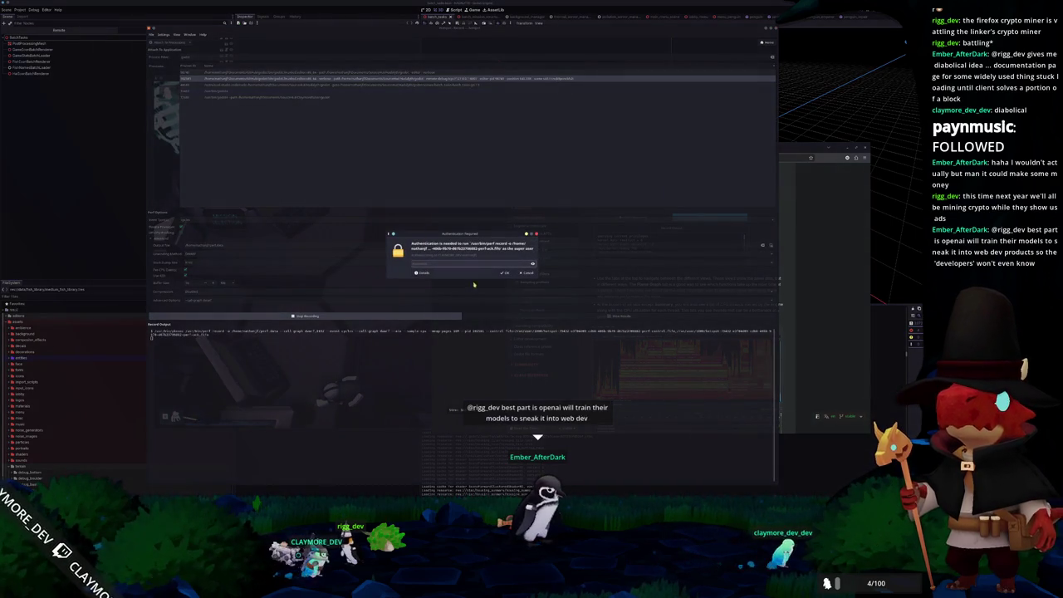
pyautogui.press('Return')
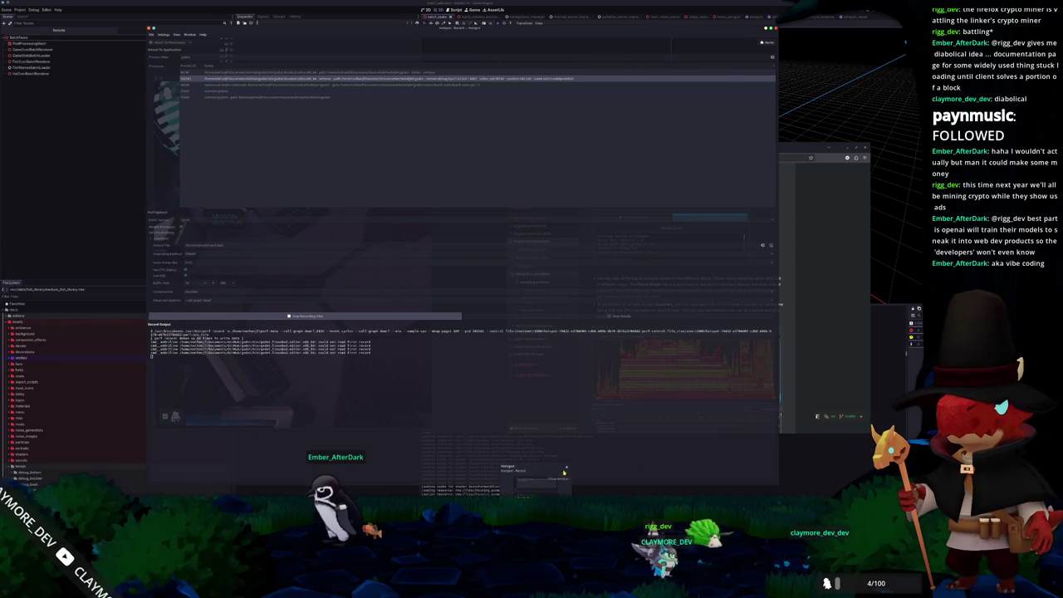
pyautogui.moveTo(535, 492)
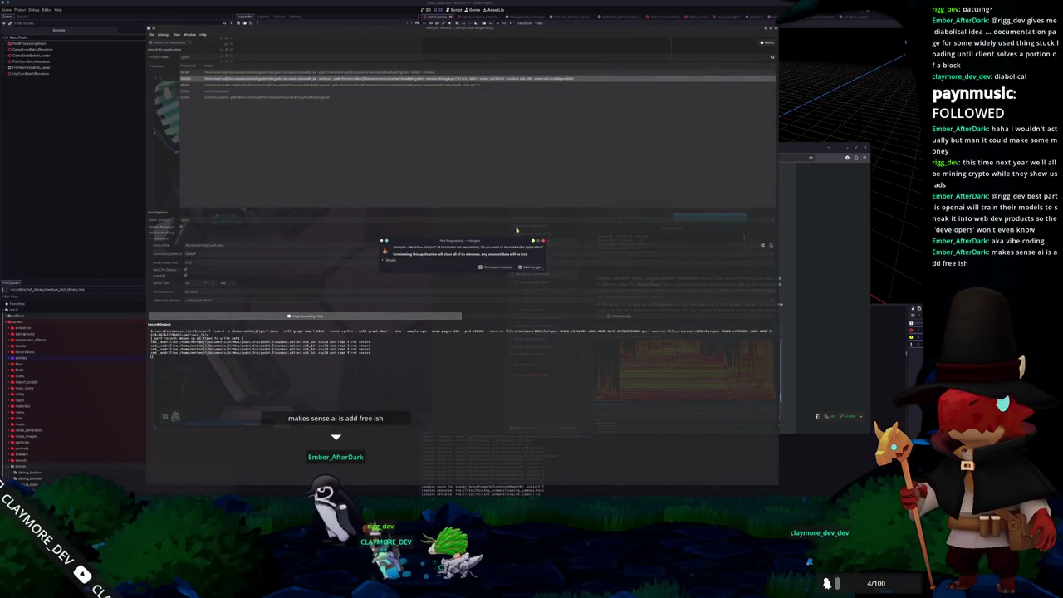
# - Terminate the frozen Hotspot, relaunch it via the 'hotspot' launcher search, and bring up the Godot Tracy docs
pyautogui.click(489, 268)
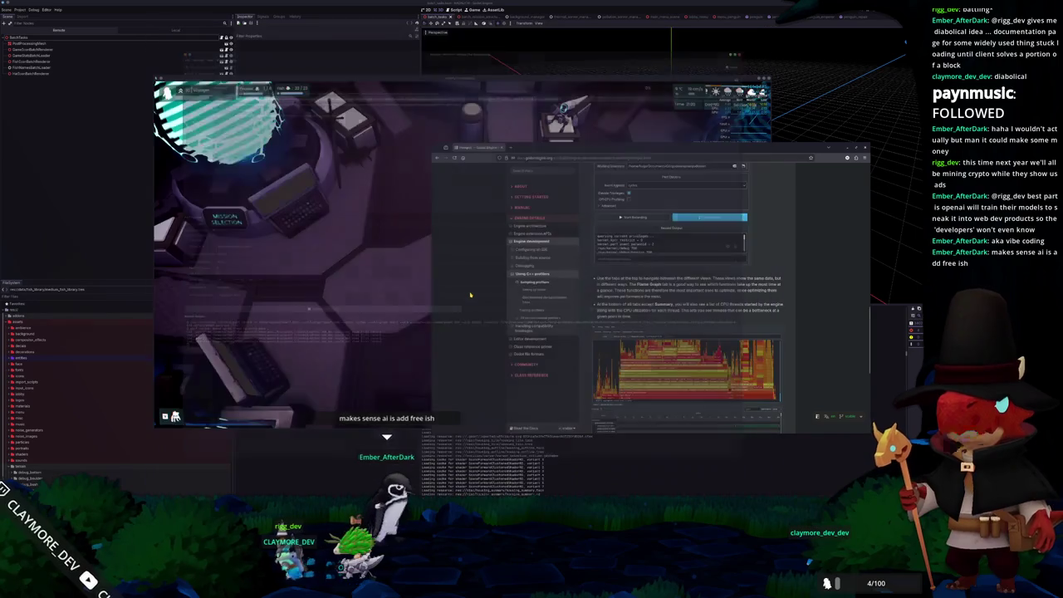
pyautogui.press('super')
pyautogui.write('hotspot')
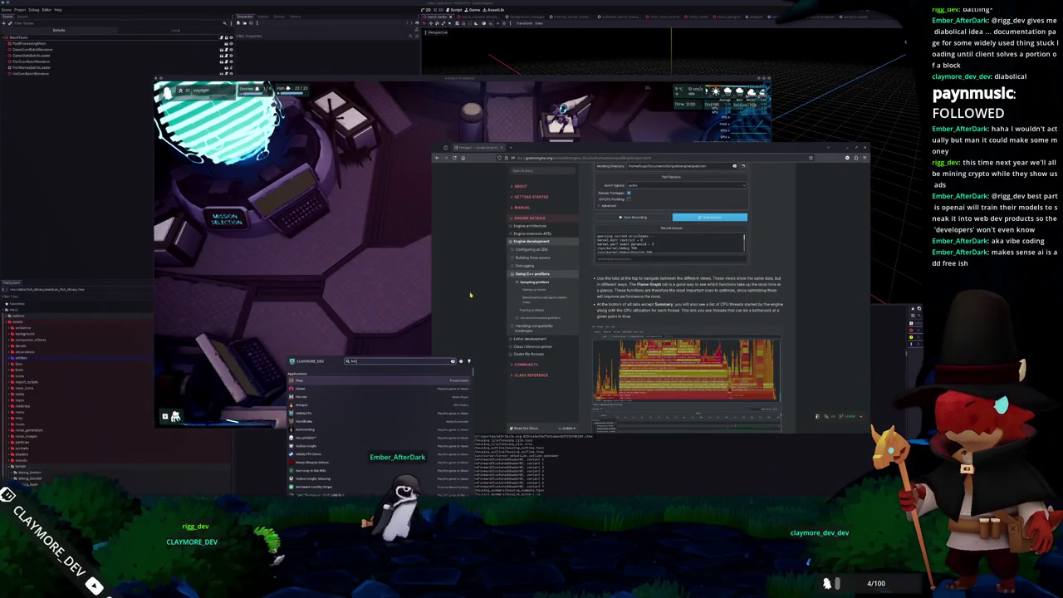
pyautogui.press('Return')
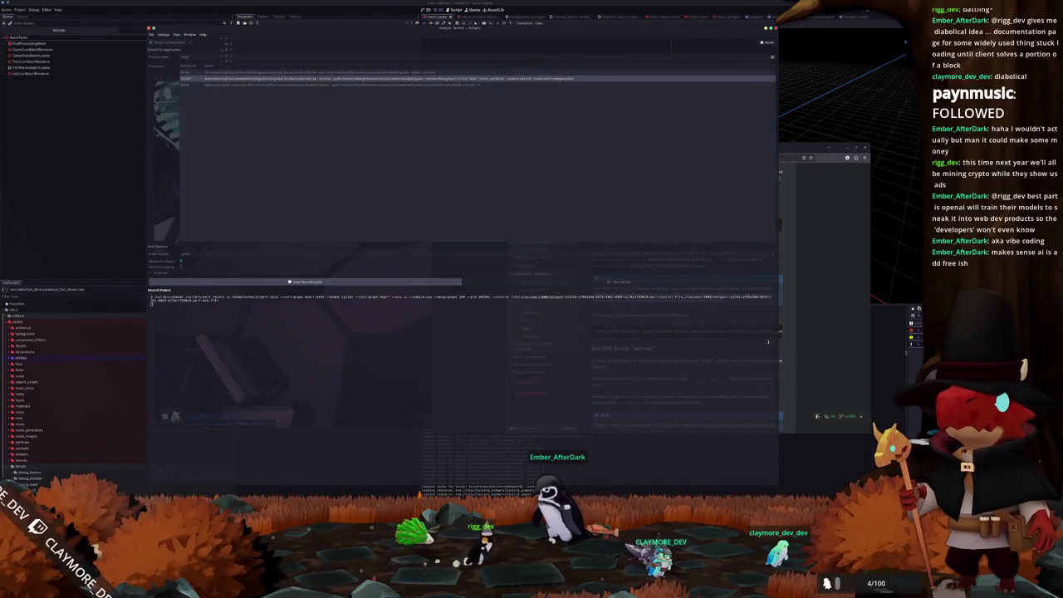
pyautogui.click(769, 341)
pyautogui.scroll(-3, 684, 350)
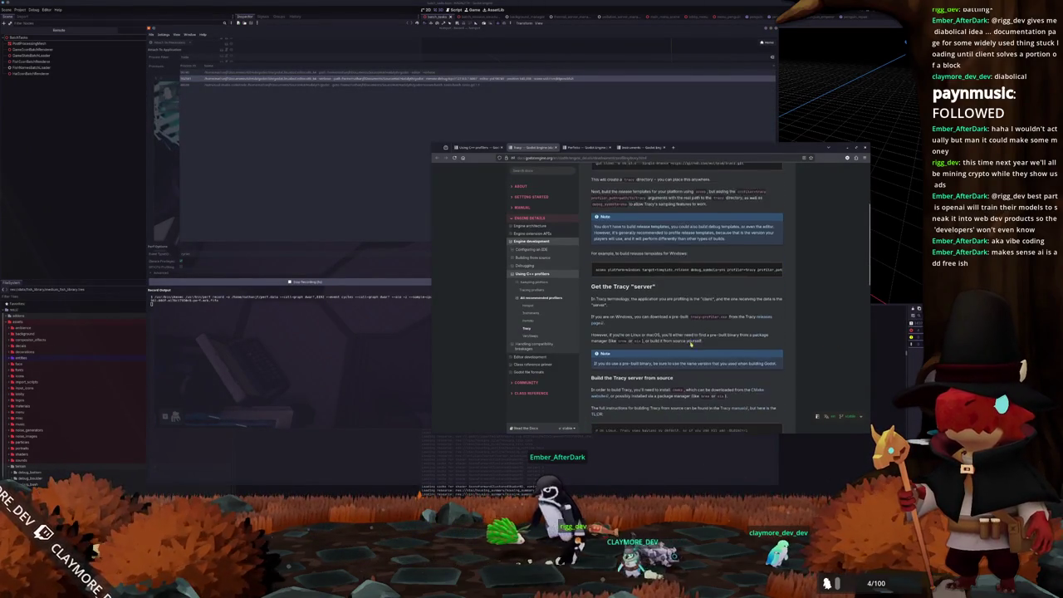
# - Scroll the Godot VerySleepy docs, switch to the VerySleepy GitHub repository and browse its README
pyautogui.scroll(-5, 535, 339)
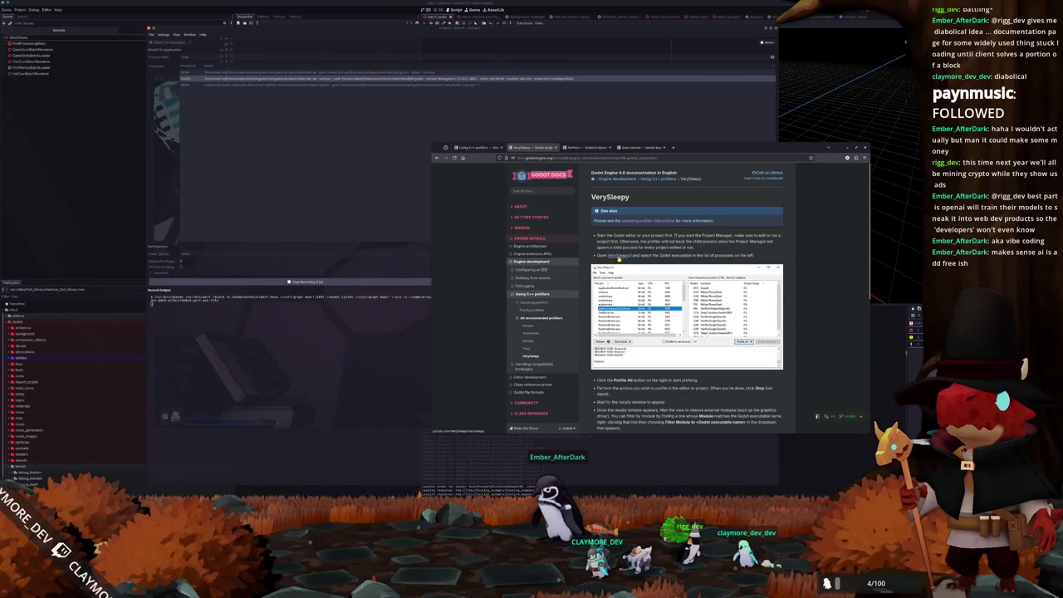
pyautogui.scroll(-3, 588, 283)
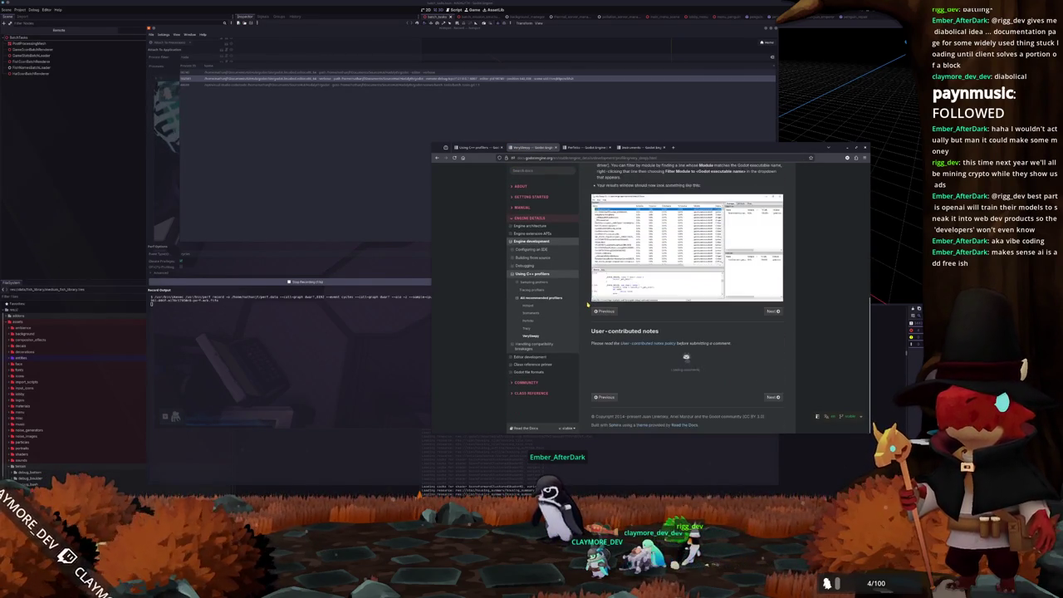
pyautogui.scroll(3, 587, 305)
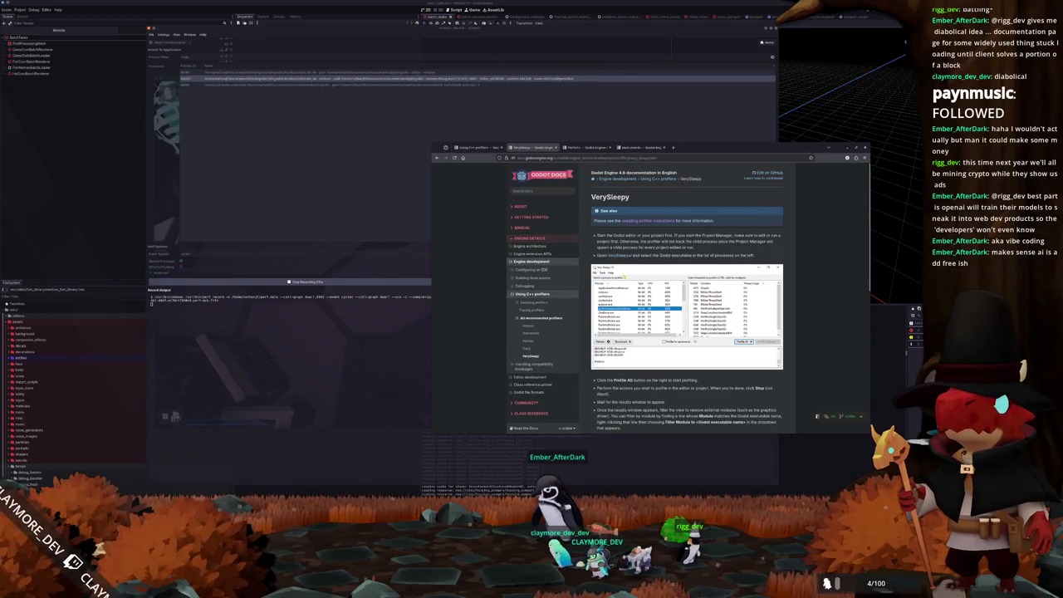
pyautogui.click(602, 147)
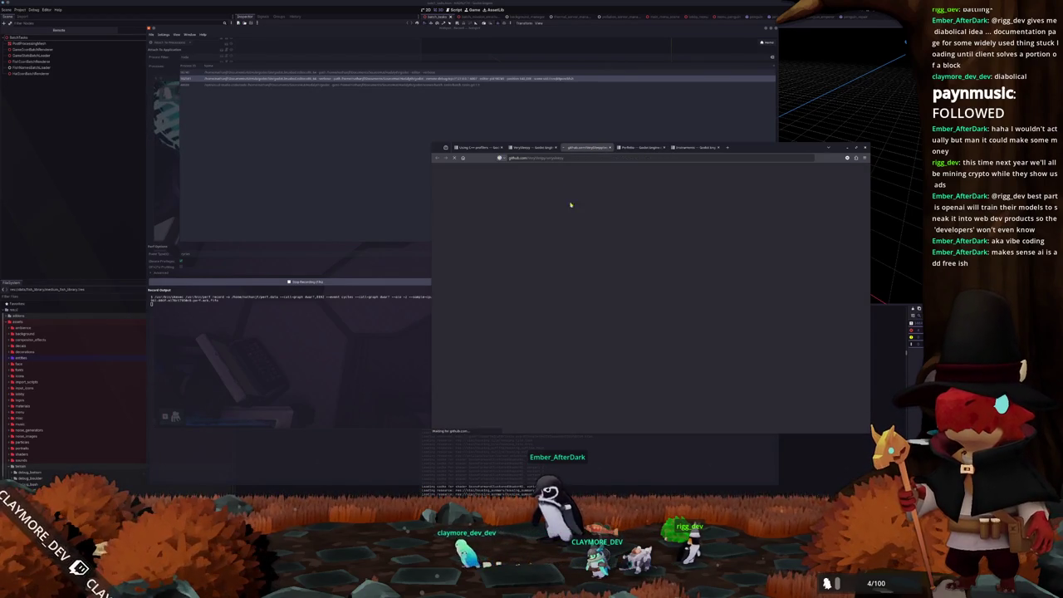
pyautogui.scroll(-10, 609, 254)
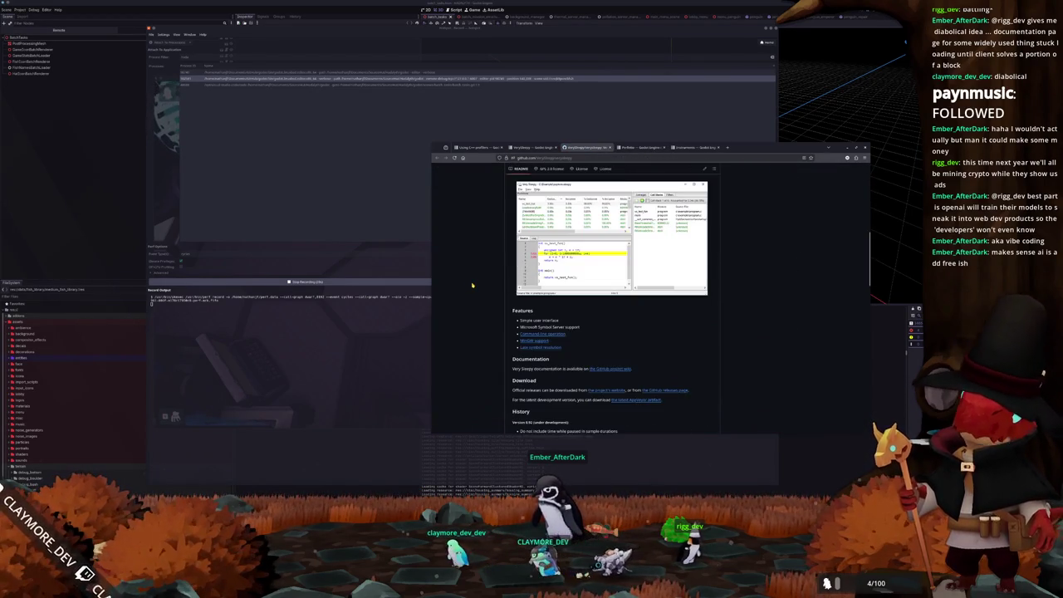
pyautogui.scroll(-5, 479, 290)
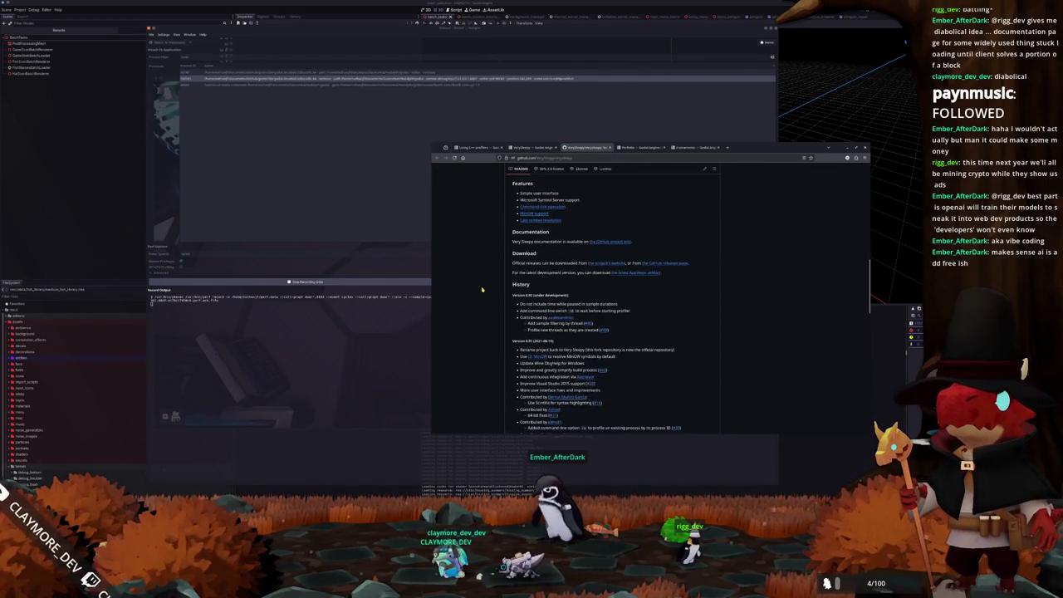
pyautogui.scroll(-5, 483, 290)
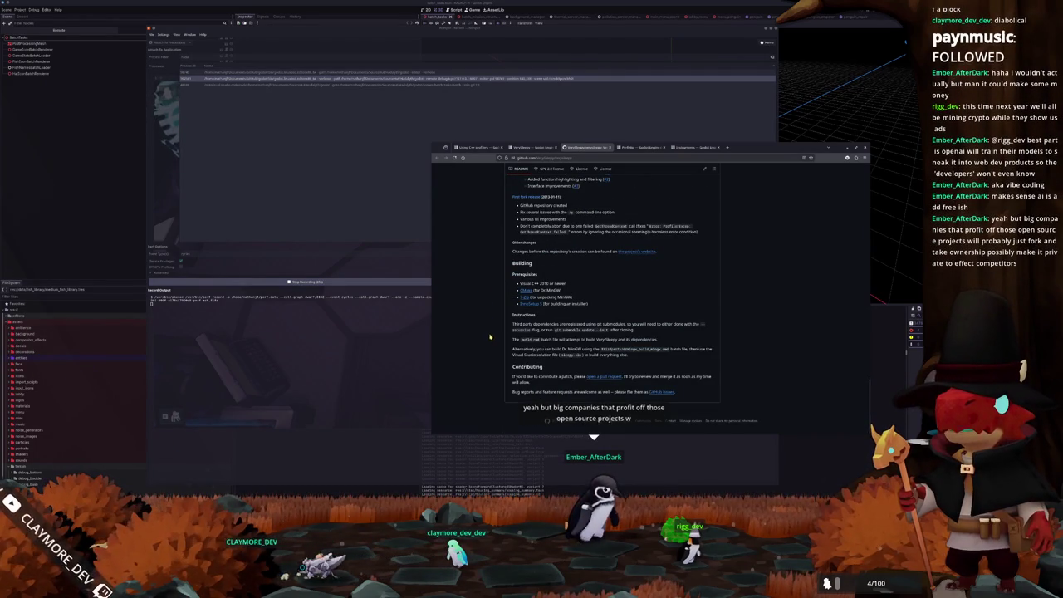
pyautogui.middleClick(488, 365)
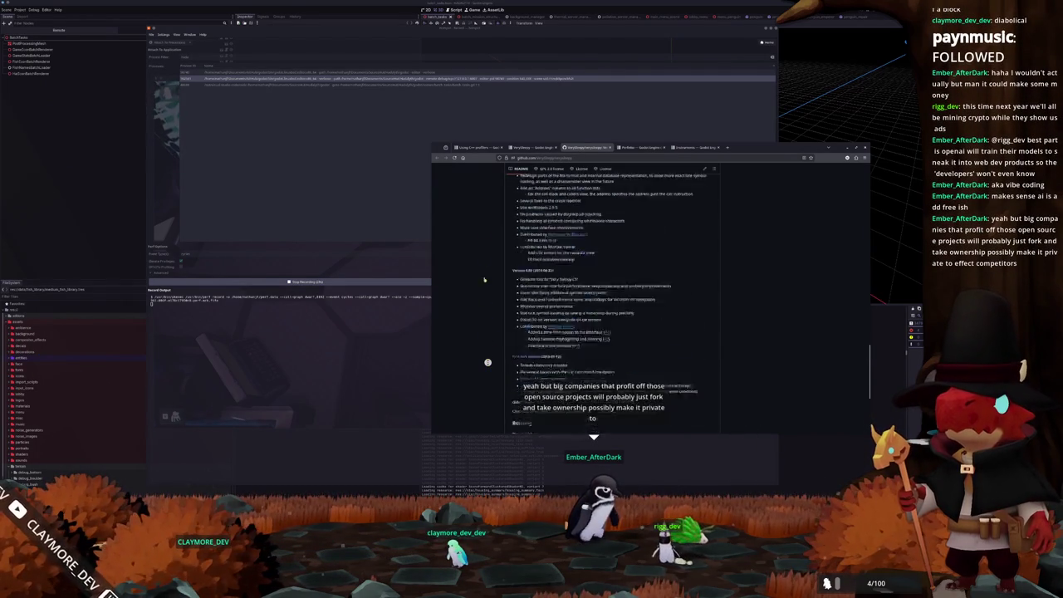
# - In a new tab, search Google for 'aur verysleepy'
pyautogui.click(726, 148)
pyautogui.write('our veryblogy')
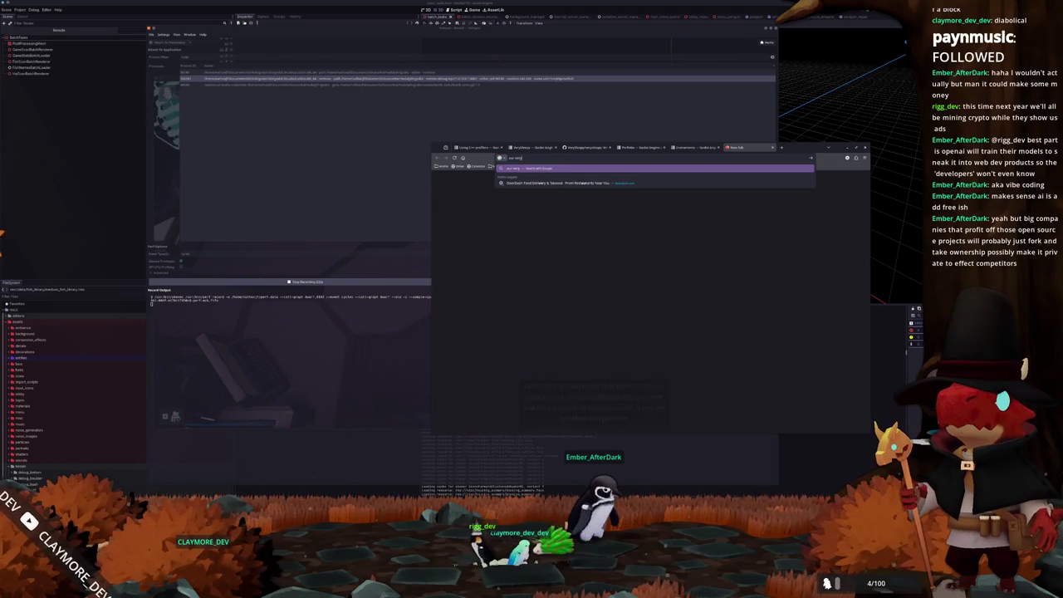
pyautogui.press('Return')
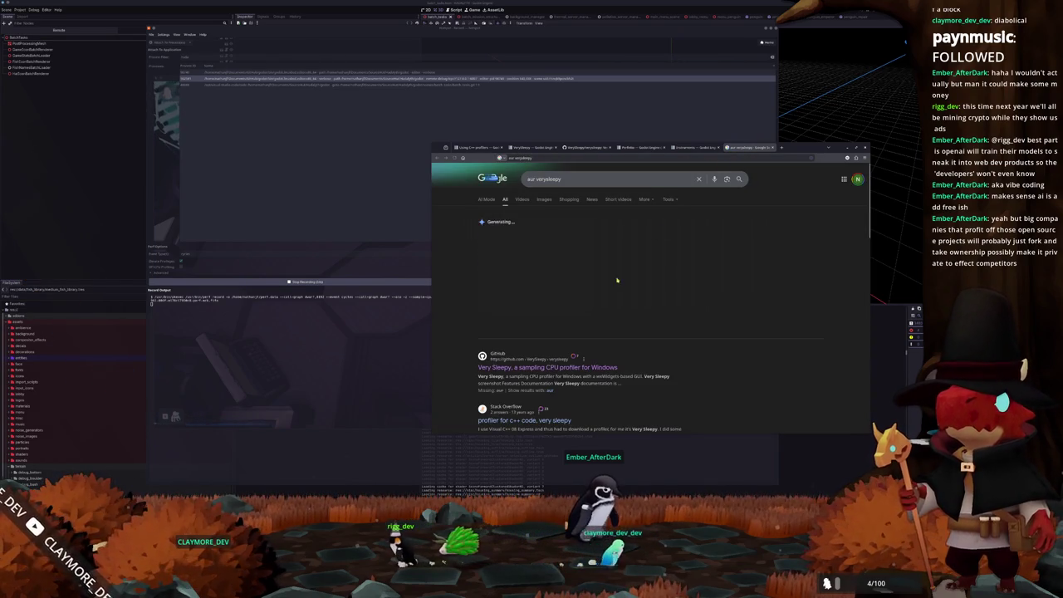
pyautogui.scroll(-1, 490, 369)
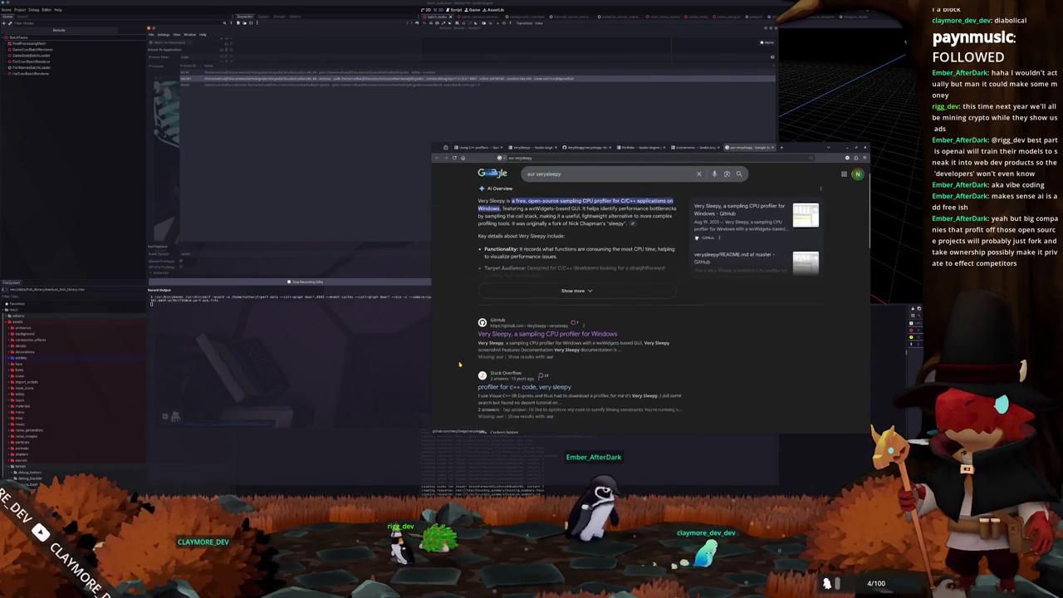
pyautogui.scroll(1, 472, 311)
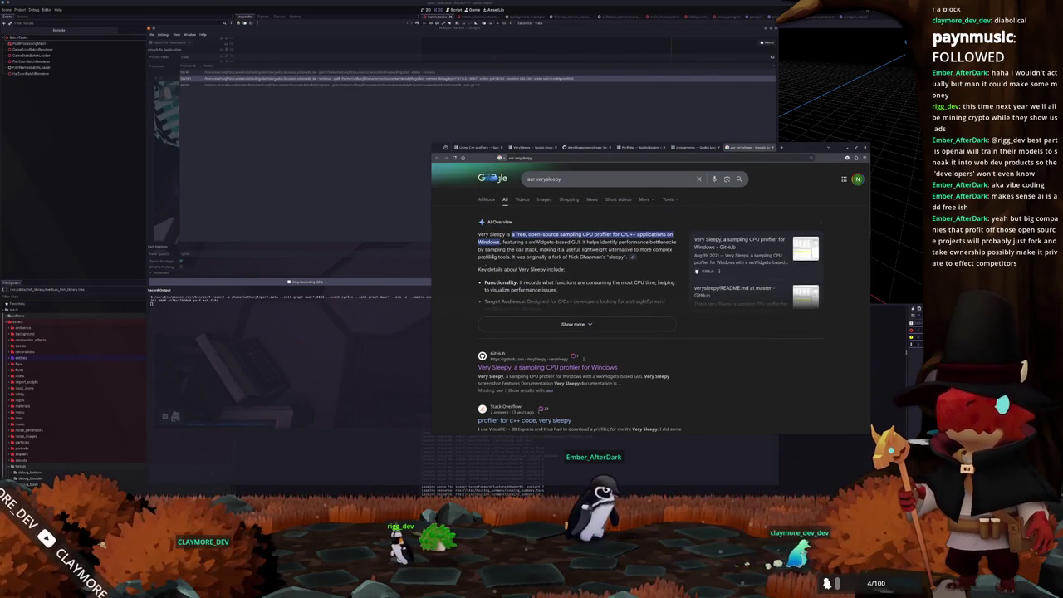
# - Replace the query with 'hotspot not capturing call stack frames' and read through the results
pyautogui.click(721, 157)
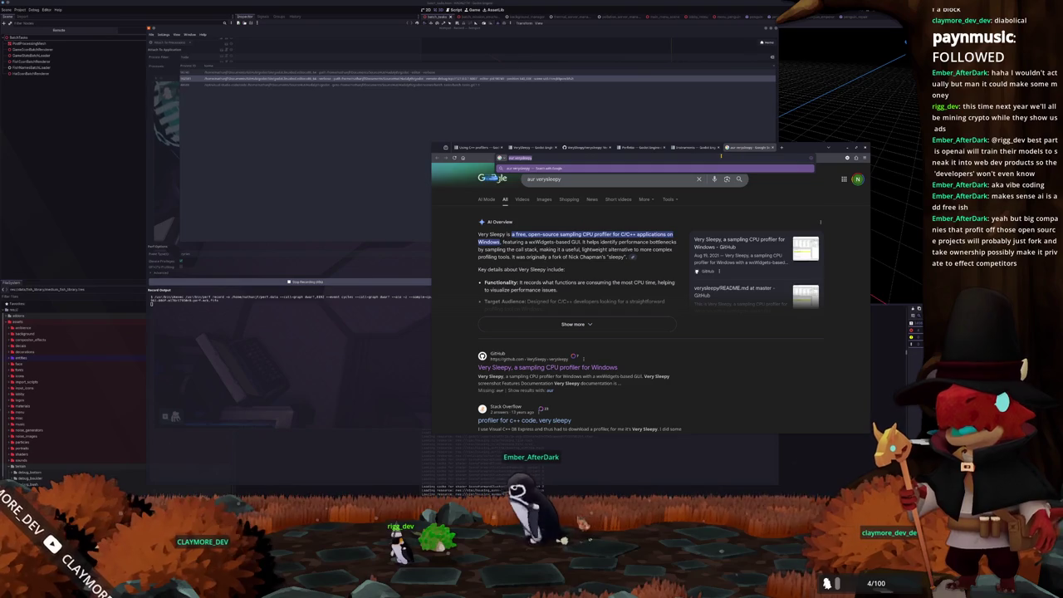
pyautogui.write('hotspot lin')
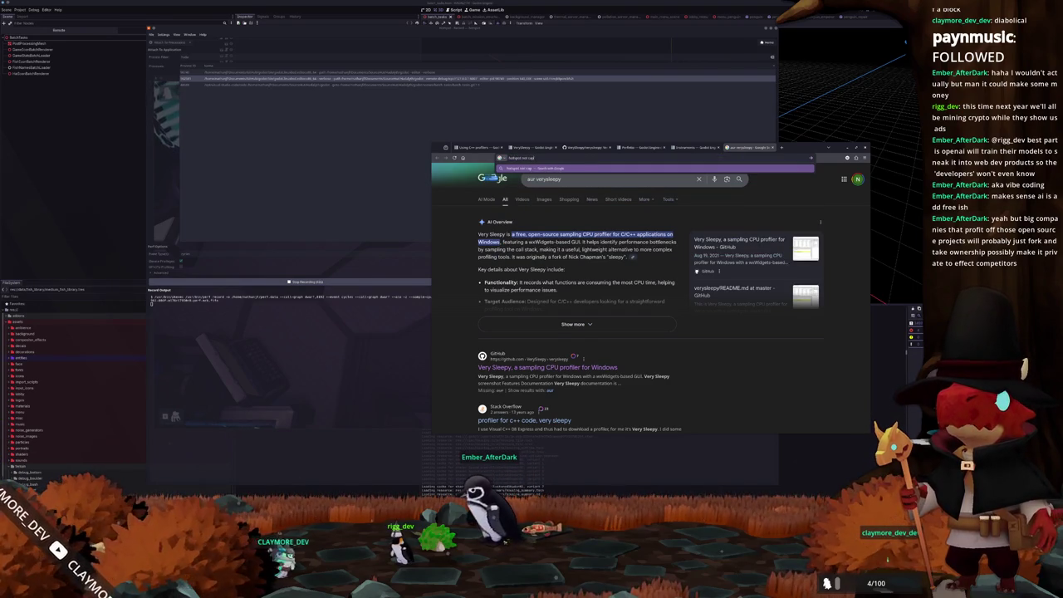
pyautogui.write(' stack frames')
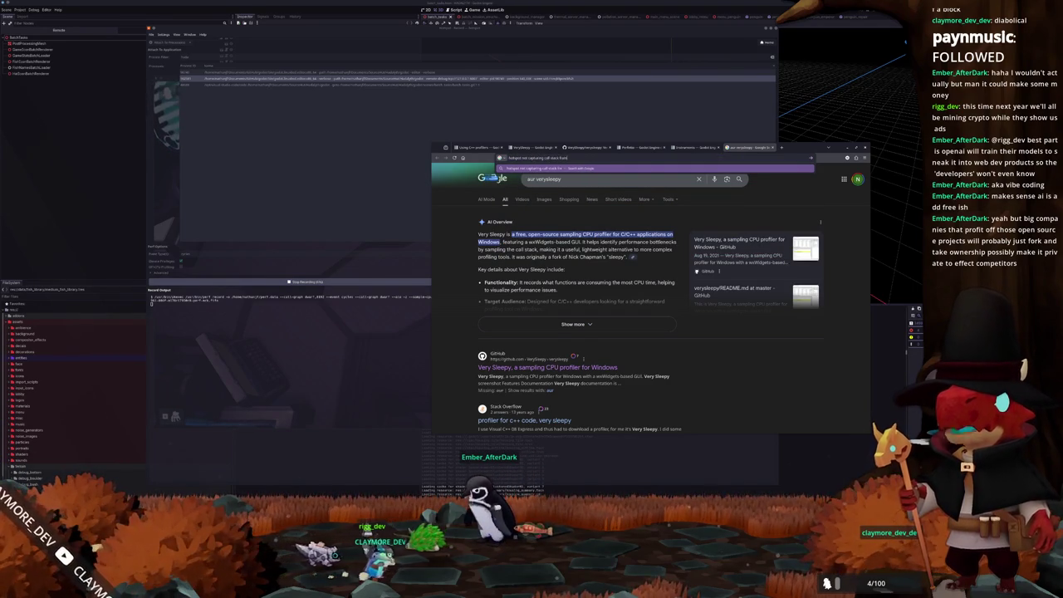
pyautogui.press('Return')
pyautogui.scroll(-5, 467, 293)
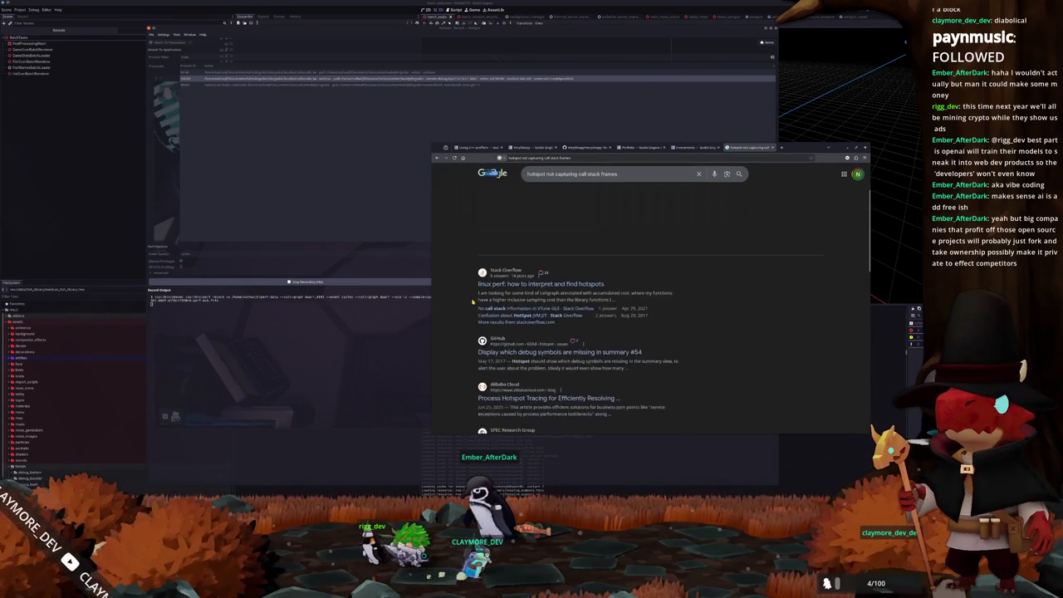
pyautogui.scroll(5, 466, 293)
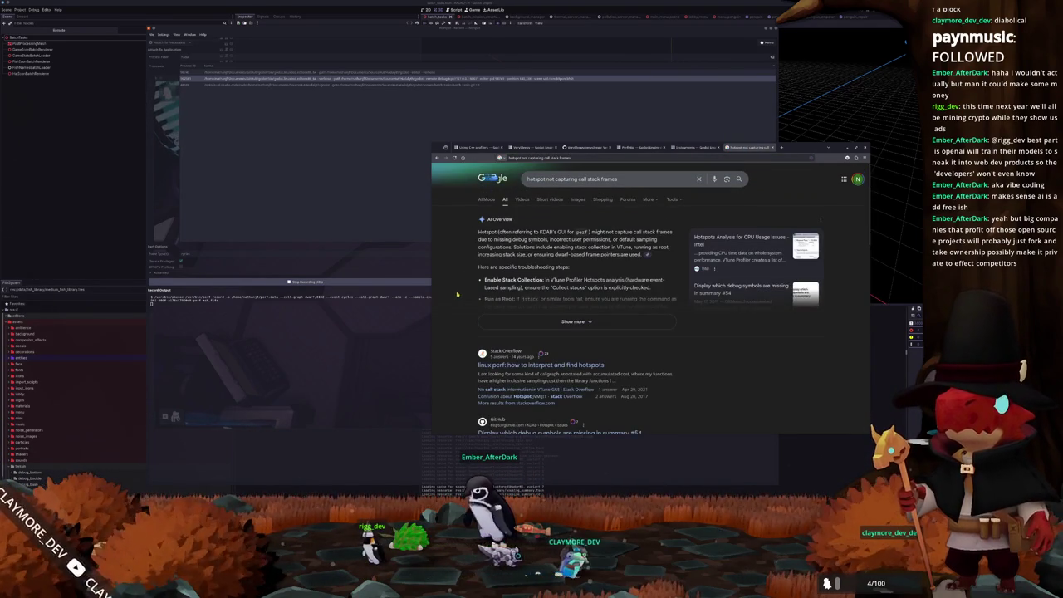
pyautogui.scroll(-1, 469, 282)
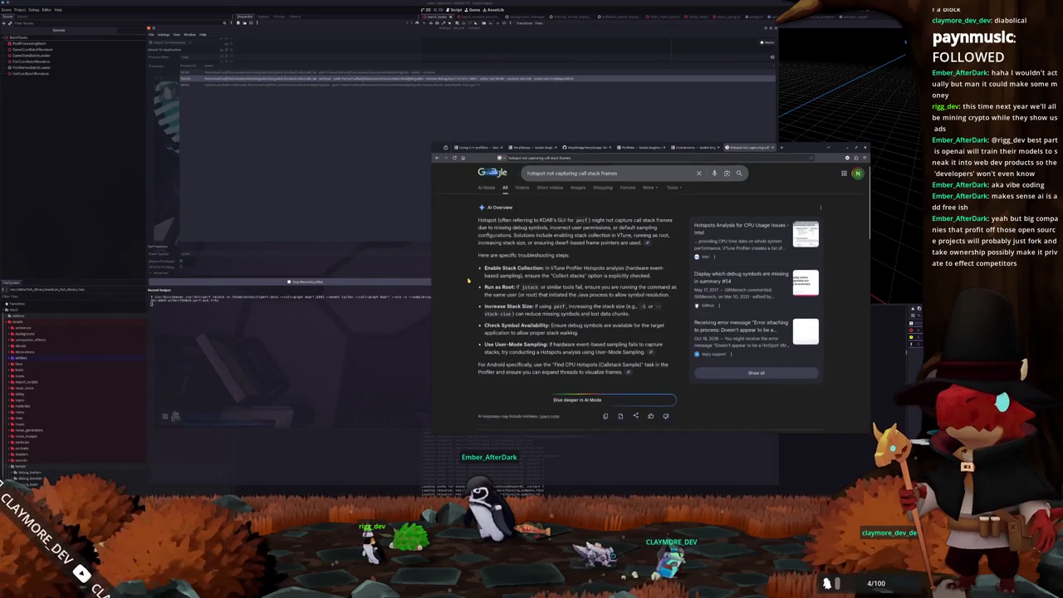
pyautogui.scroll(-10, 468, 282)
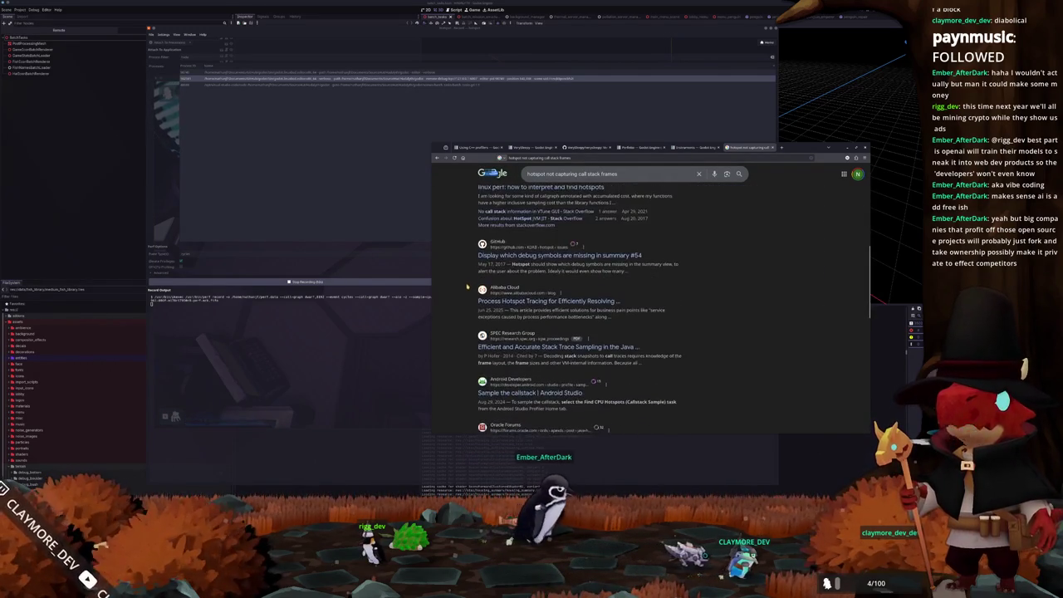
pyautogui.scroll(-5, 462, 302)
# - Return to Hotspot, stop the game's perf recording and open its results
pyautogui.scroll(5, 463, 307)
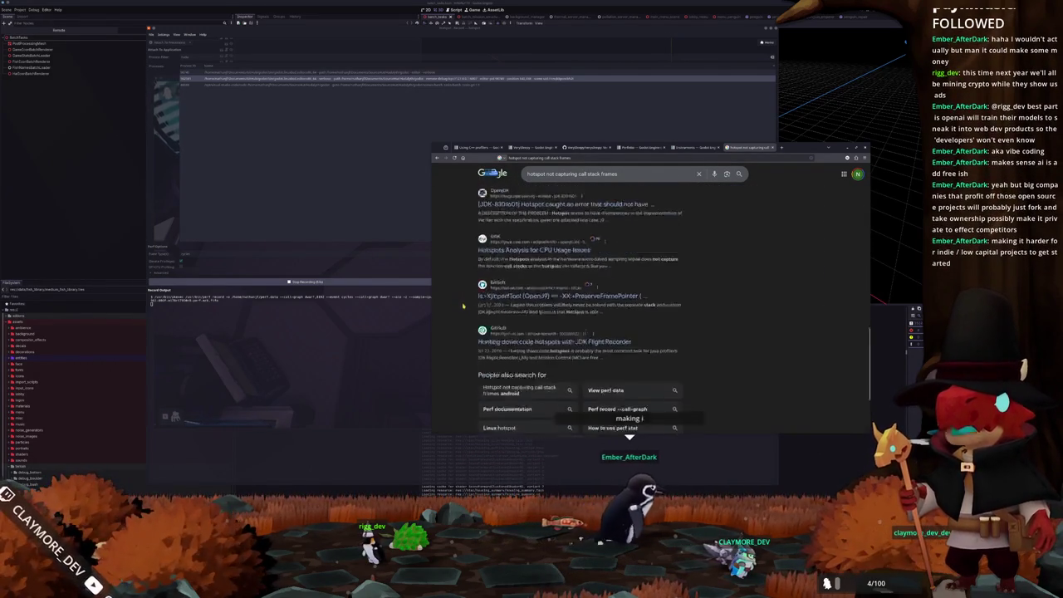
pyautogui.scroll(1, 463, 307)
pyautogui.click(354, 341)
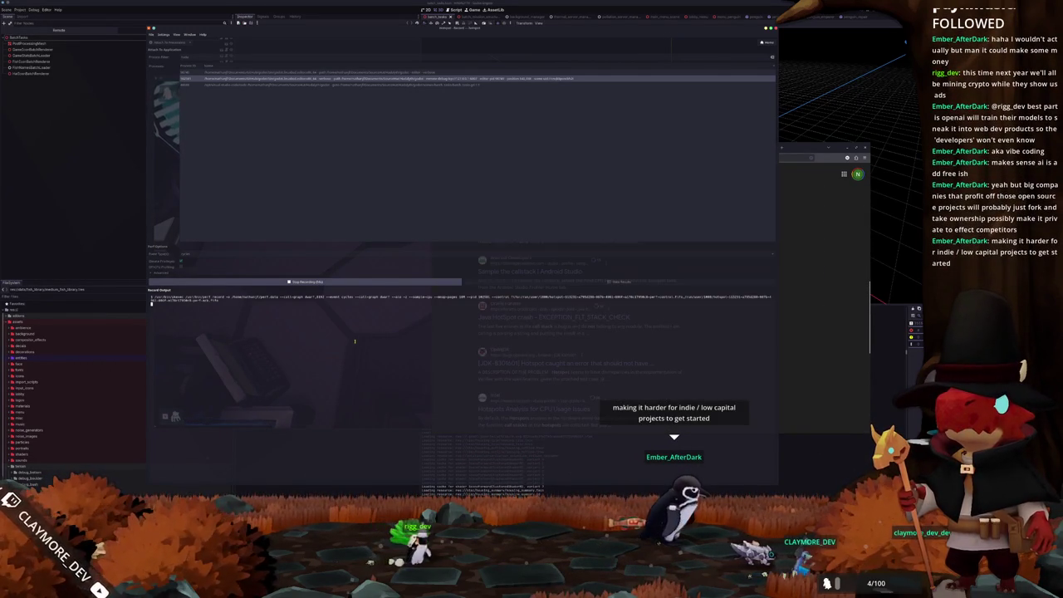
pyautogui.click(431, 281)
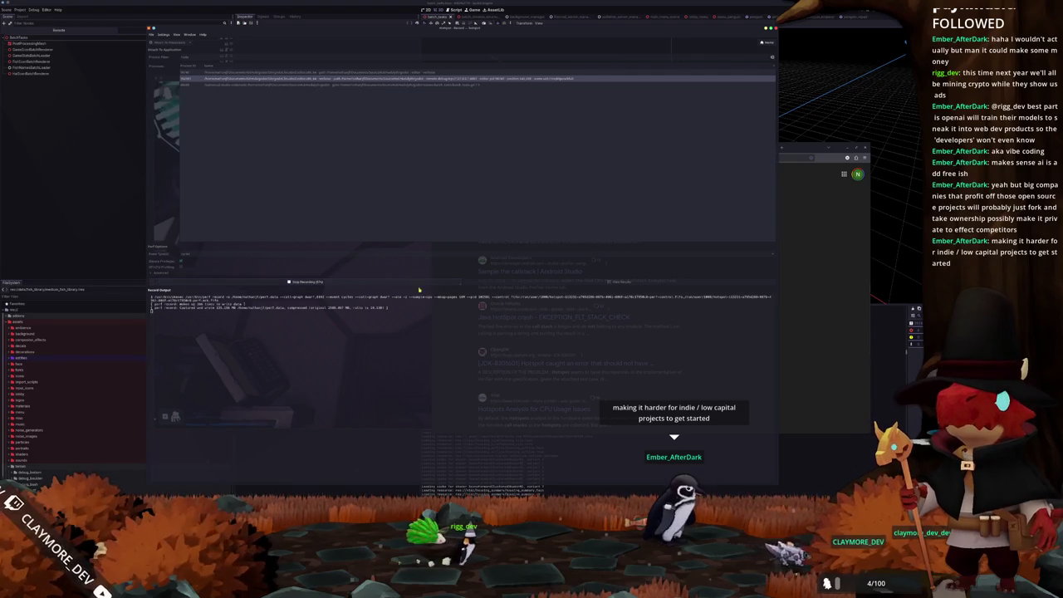
pyautogui.click(540, 282)
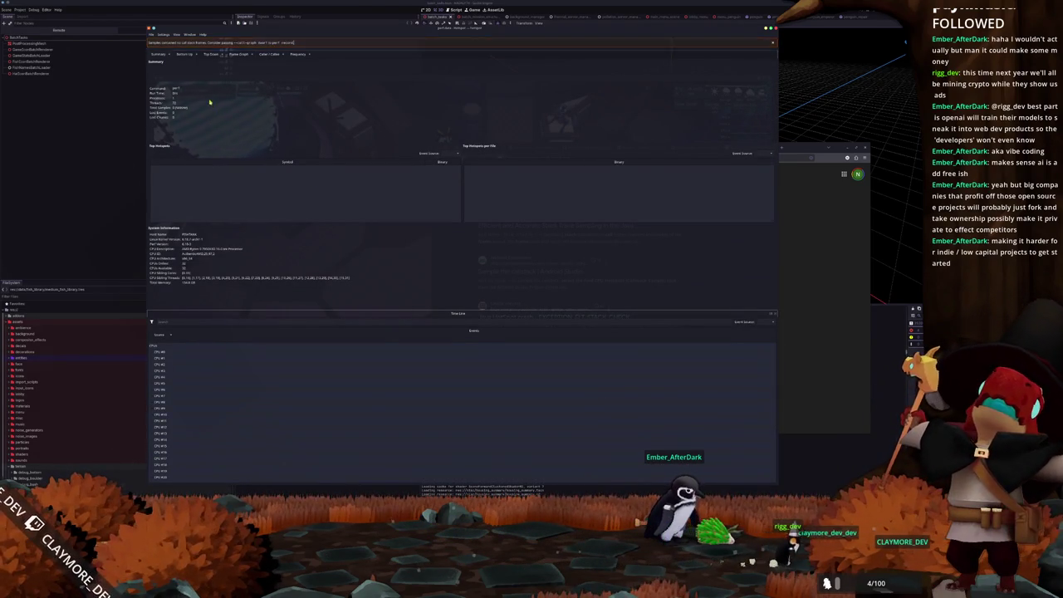
# - Back on the record page, clear the advanced perf options and set the event type to cycles
pyautogui.hotkey('ctrl', 'r')
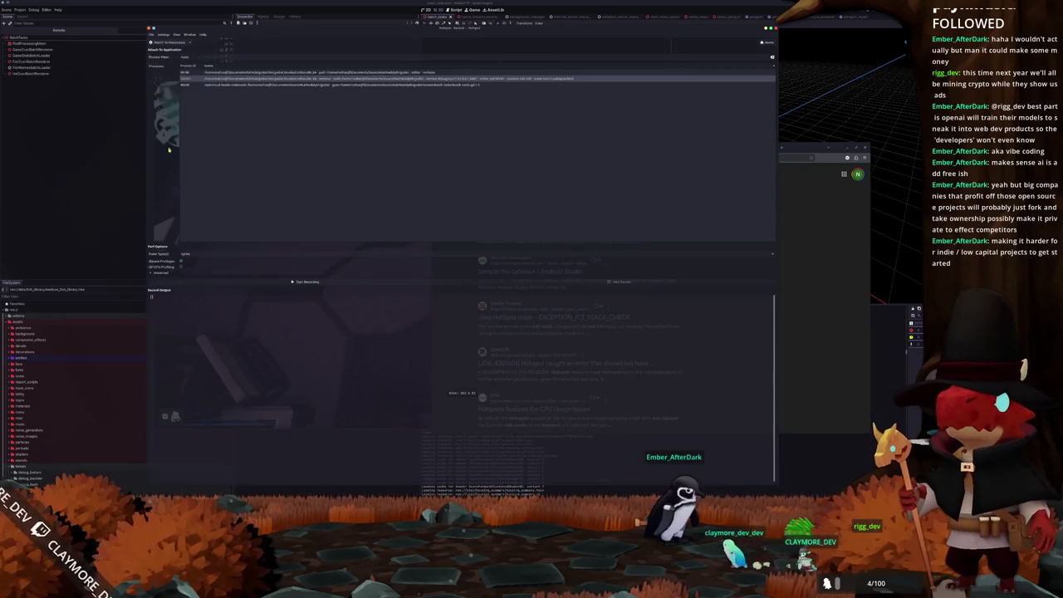
pyautogui.click(157, 272)
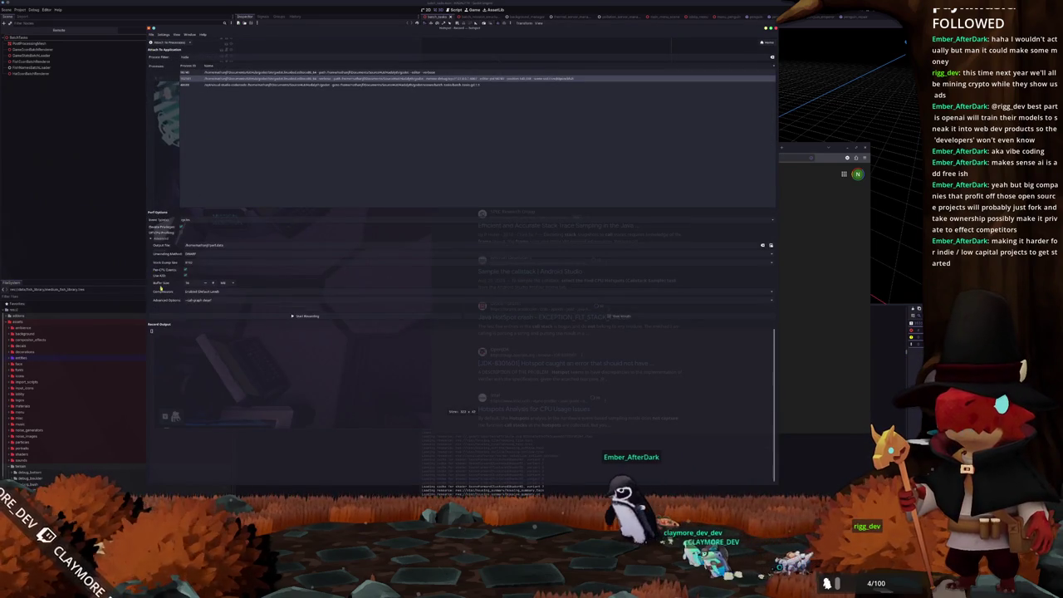
pyautogui.tripleClick(199, 300)
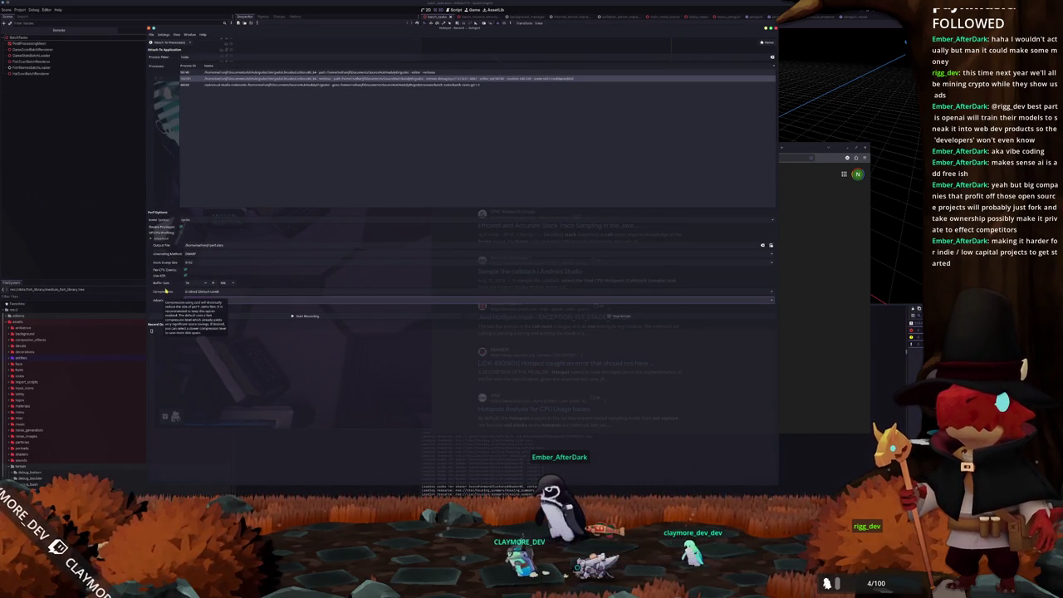
pyautogui.press('BackSpace')
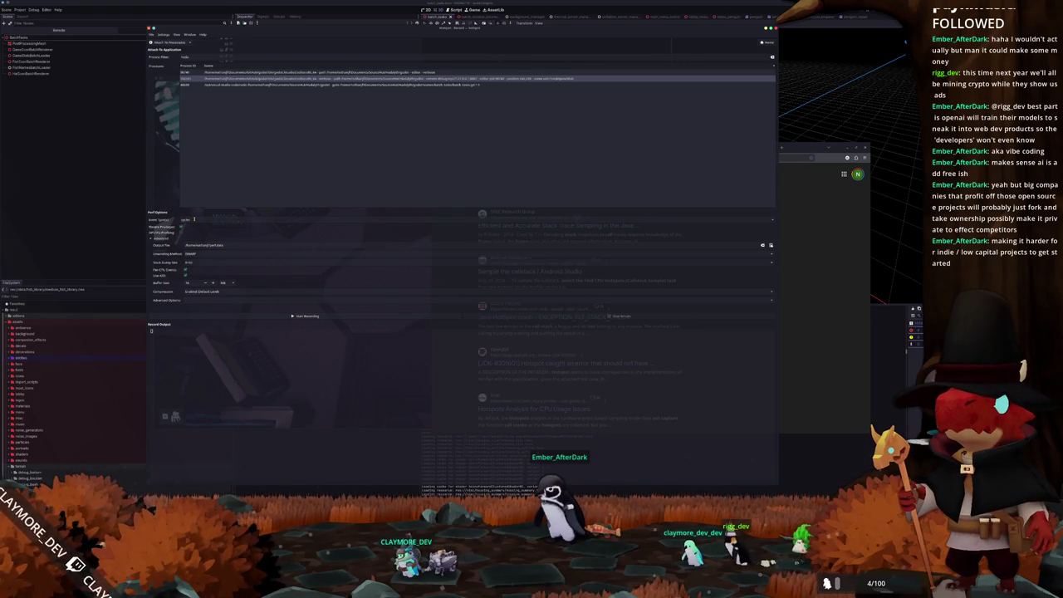
pyautogui.click(194, 219)
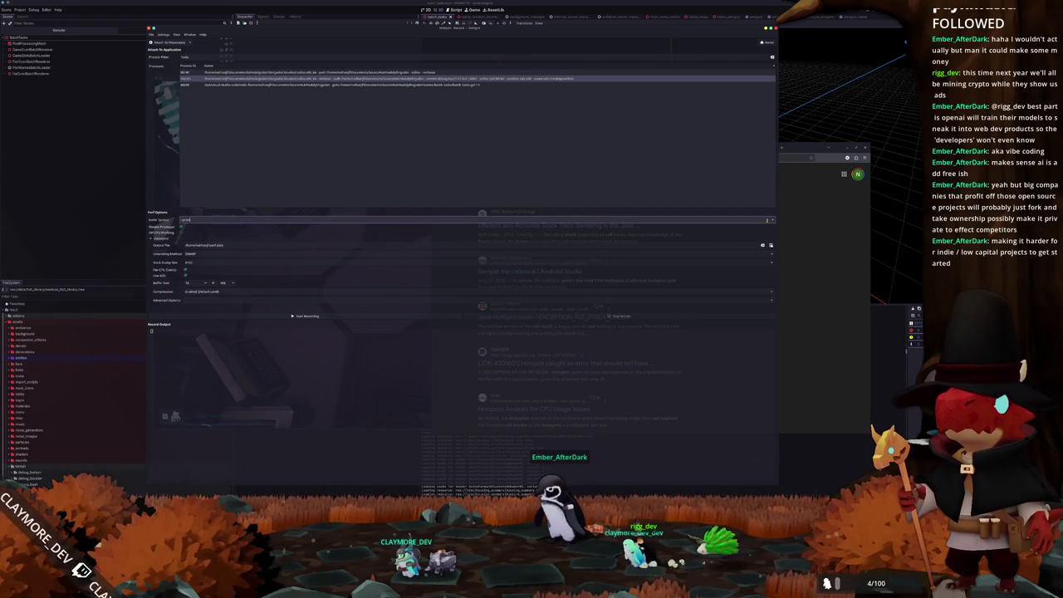
pyautogui.write('cycles')
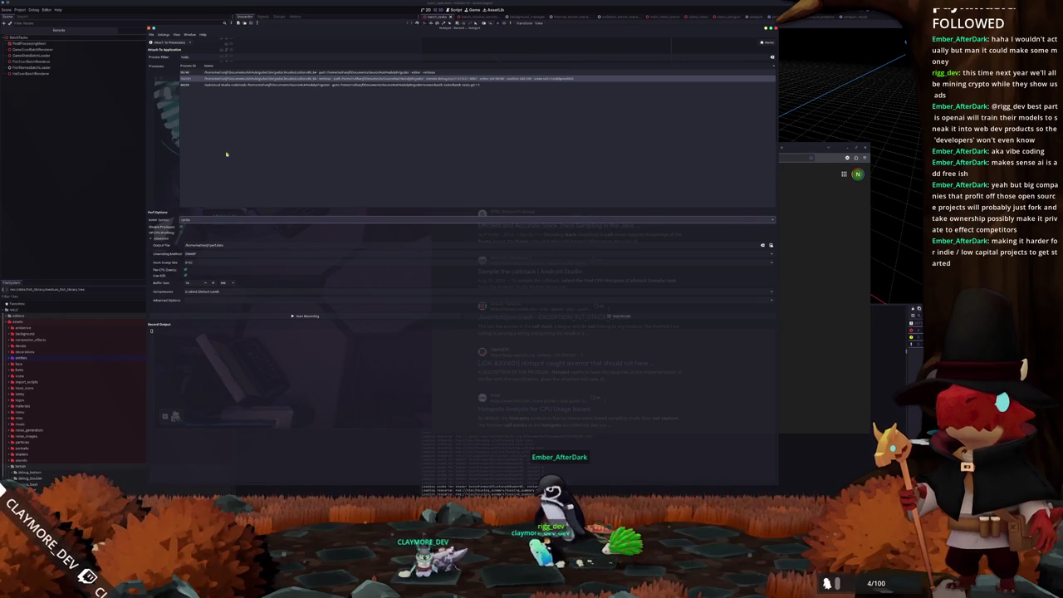
pyautogui.click(169, 255)
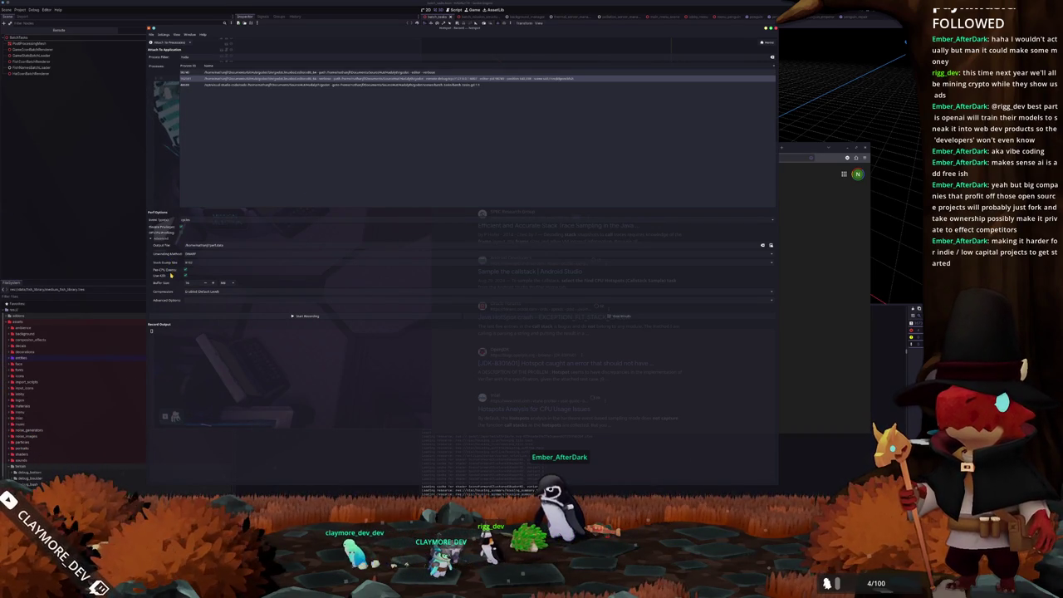
# - Record the attached game with perf, authorizing with the password, then stop and view the results
pyautogui.click(299, 315)
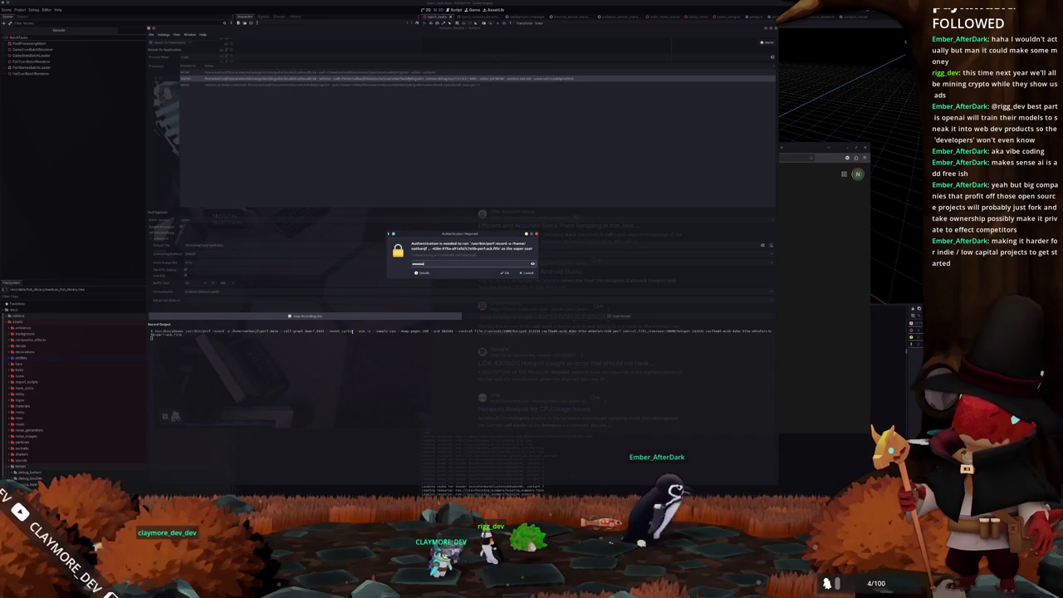
pyautogui.press('Return')
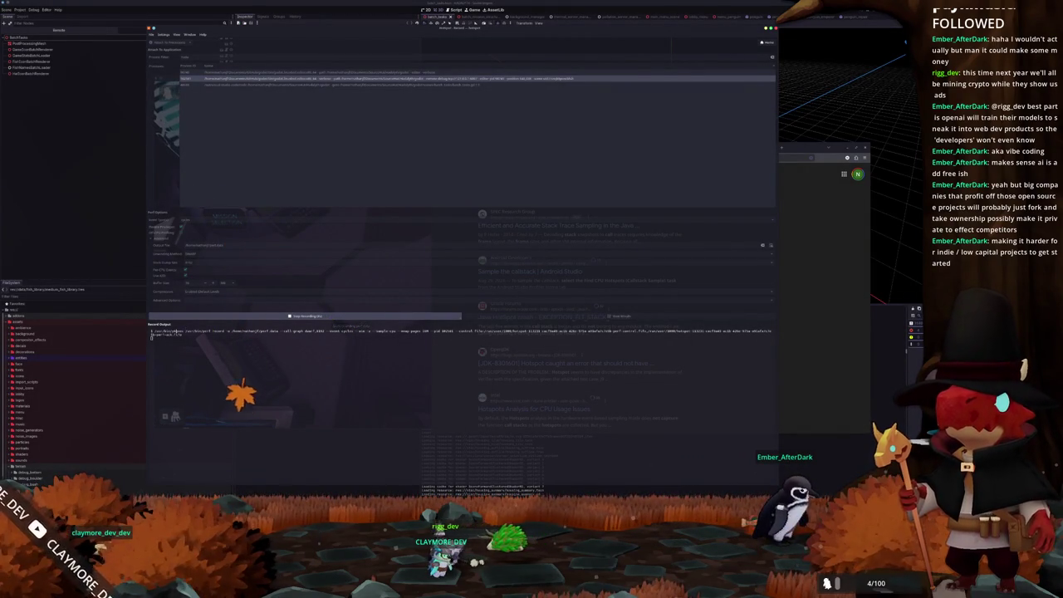
pyautogui.doubleClick(206, 330)
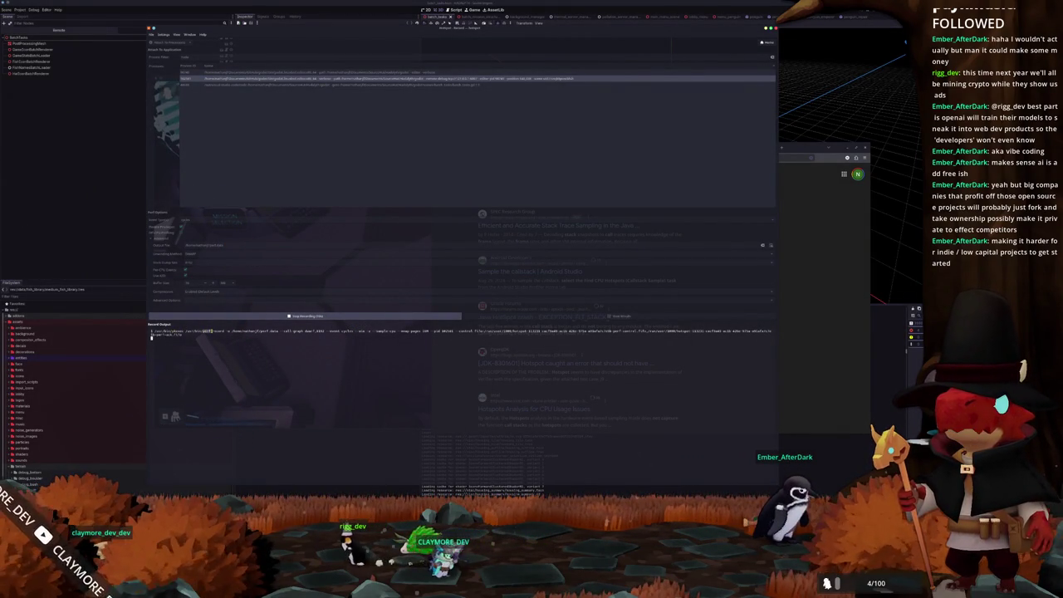
pyautogui.moveTo(281, 330); pyautogui.dragTo(311, 331)
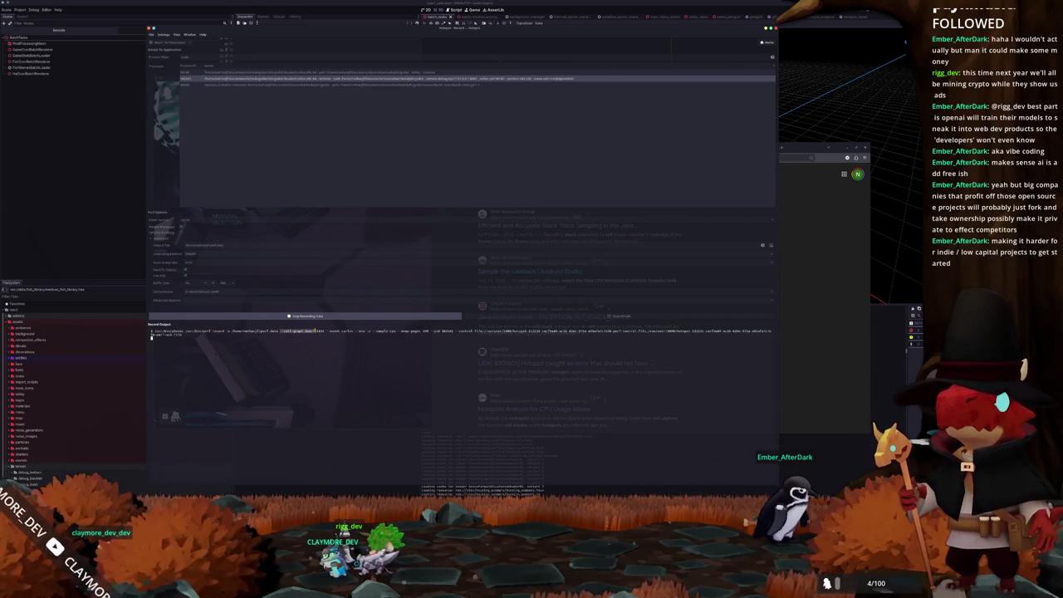
pyautogui.click(328, 317)
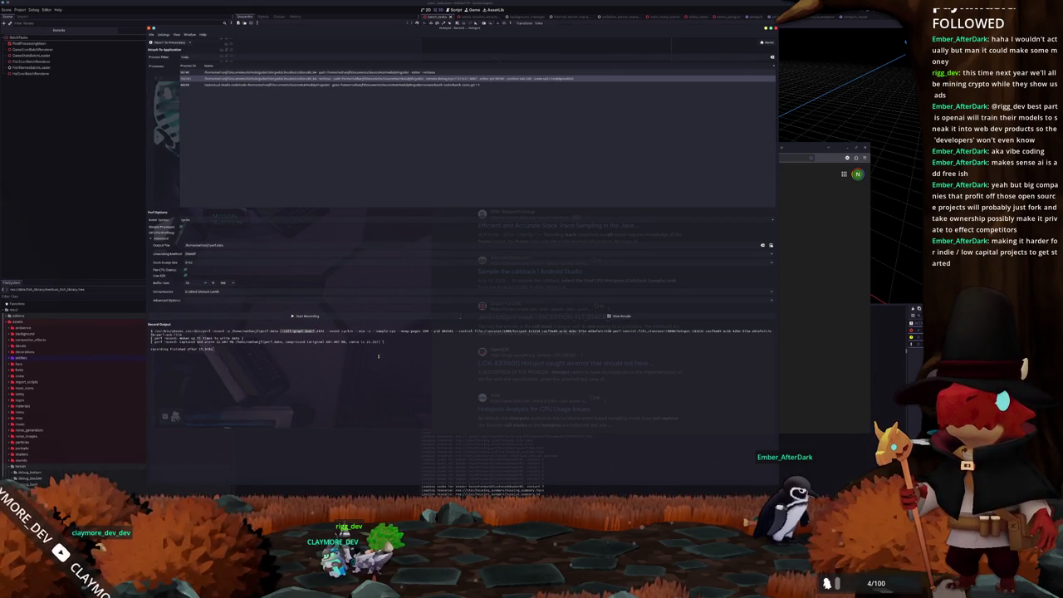
pyautogui.click(621, 315)
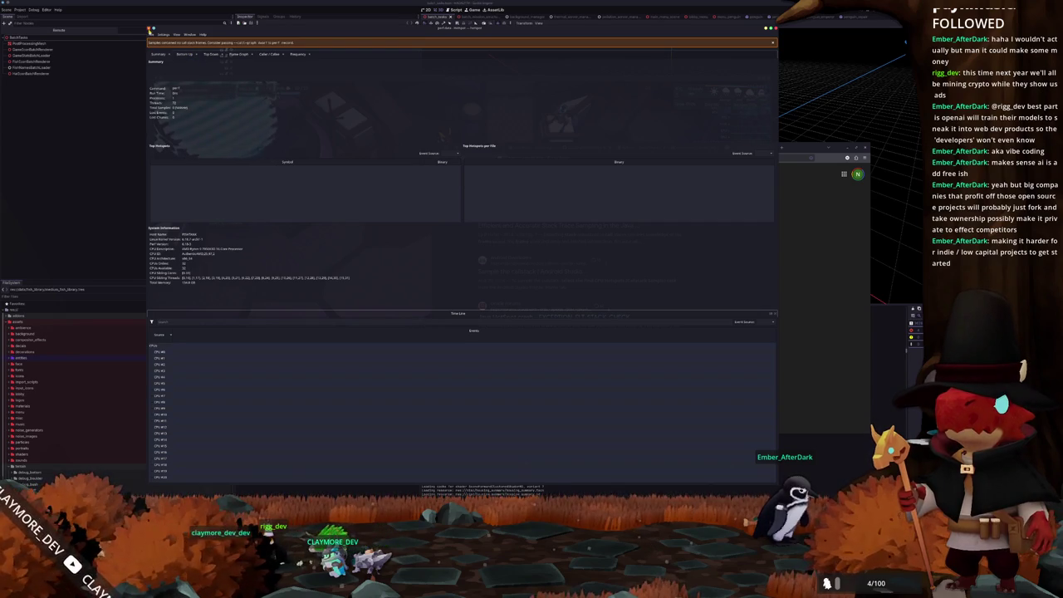
# - Return to the attach-to-application page and choose a different stack unwinding method
pyautogui.click(151, 34)
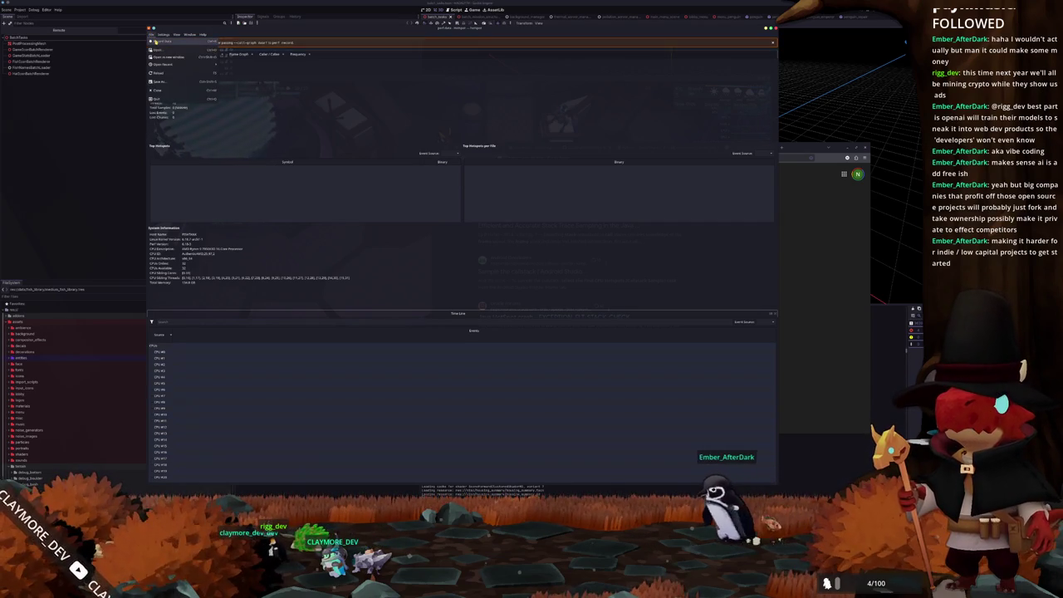
pyautogui.click(158, 41)
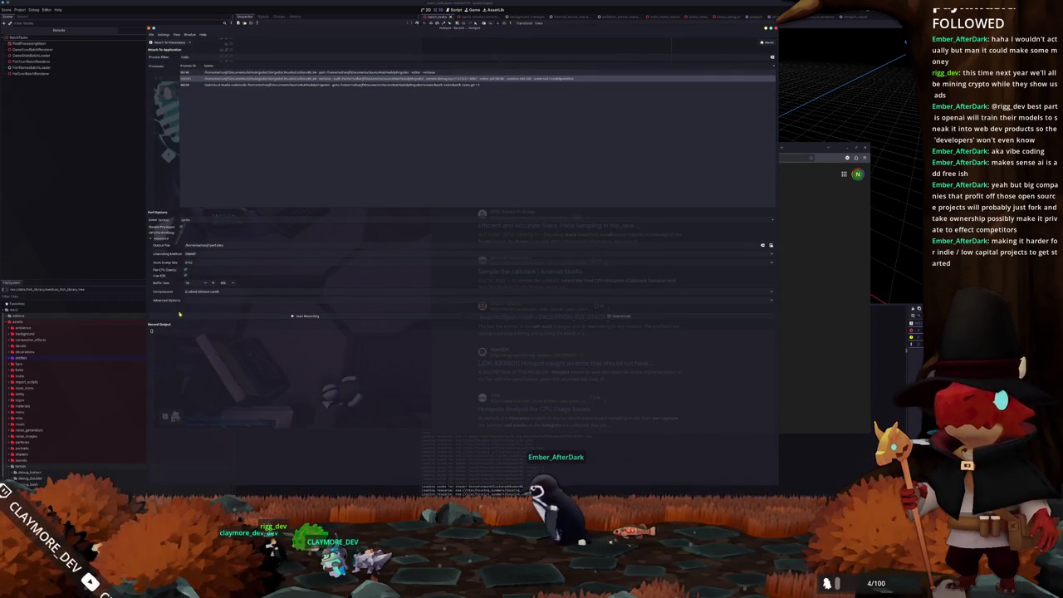
pyautogui.click(203, 254)
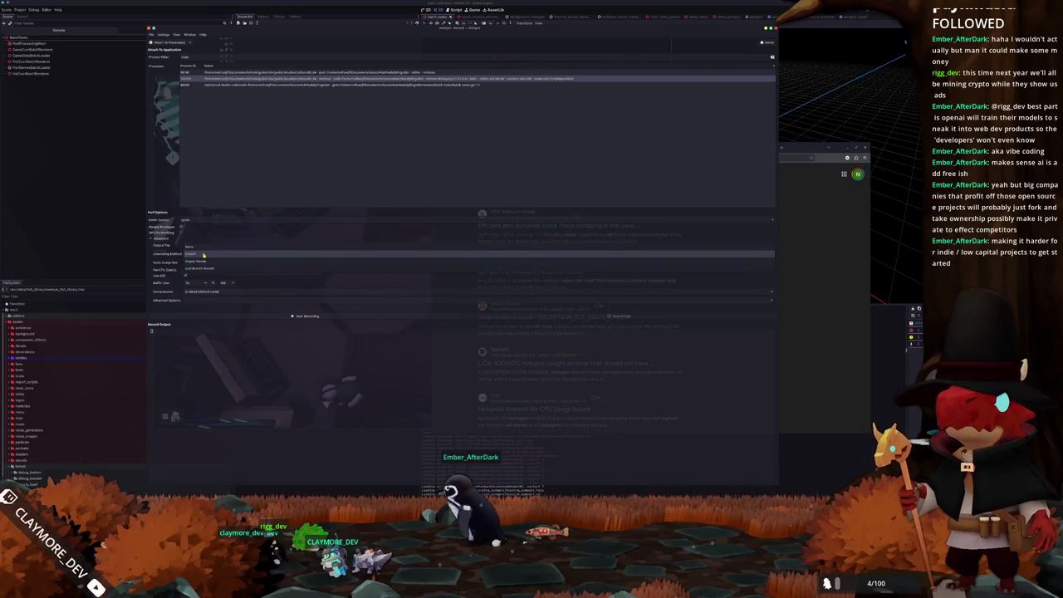
pyautogui.click(203, 254)
# - Record the game with the new unwinding method, view its results, then return to the record page
pyautogui.click(303, 313)
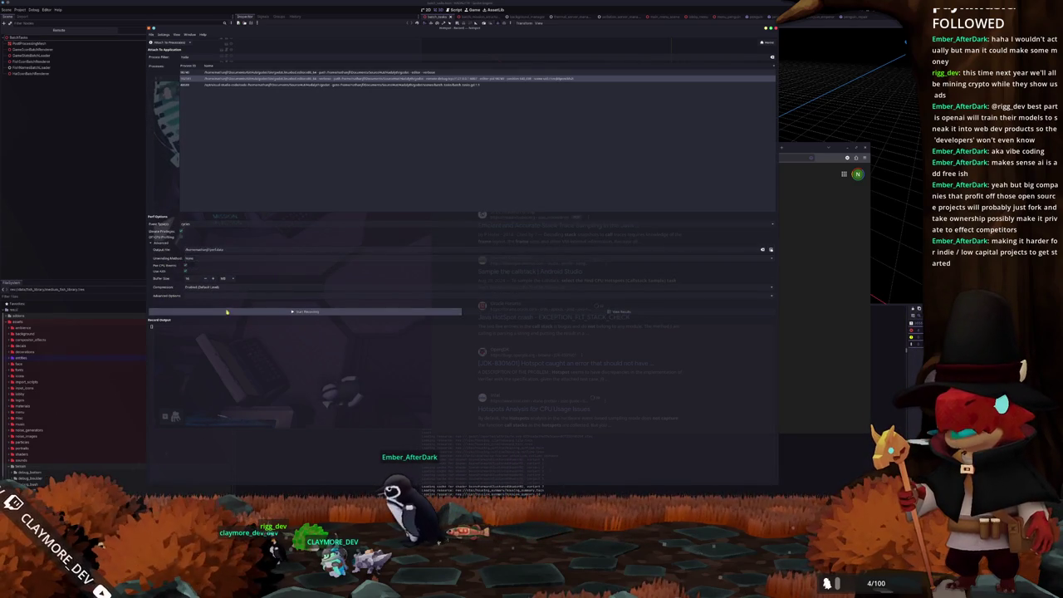
pyautogui.write('p')
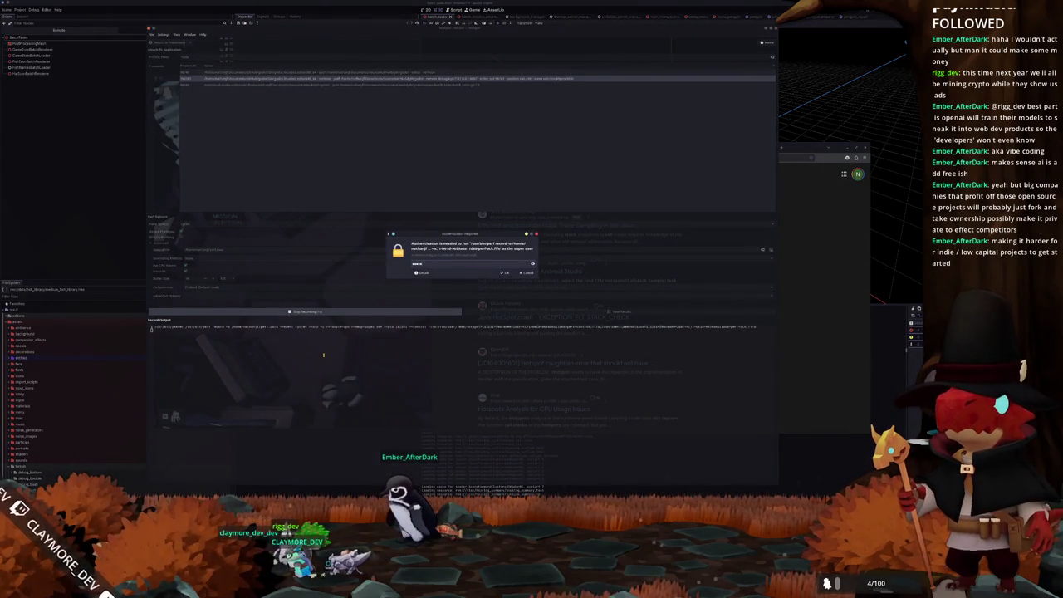
pyautogui.press('BackSpace')
pyautogui.press('BackSpace')
pyautogui.press('BackSpace')
pyautogui.press('Return')
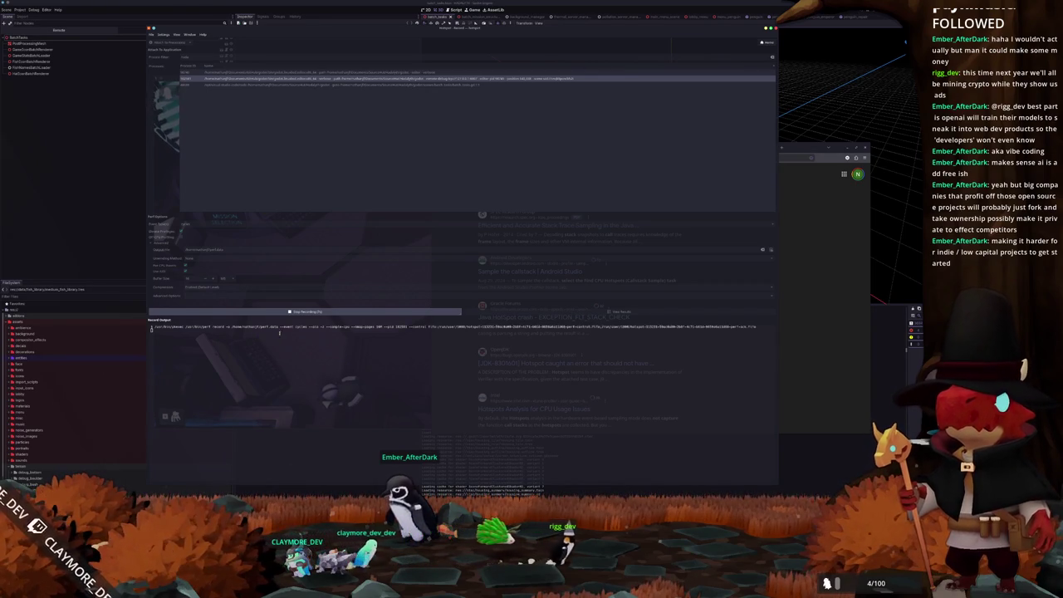
pyautogui.click(409, 314)
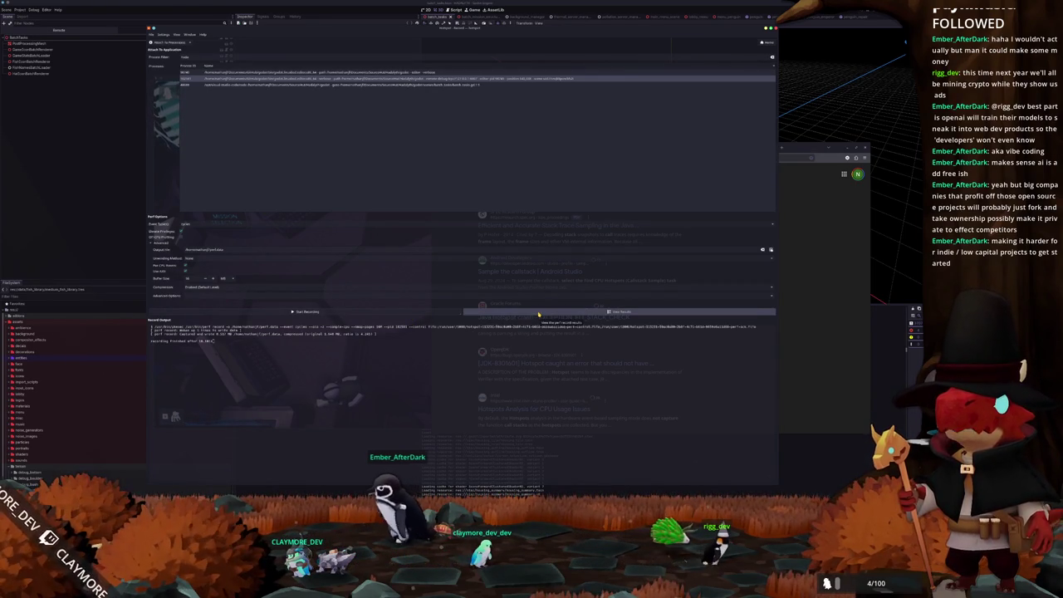
pyautogui.click(538, 314)
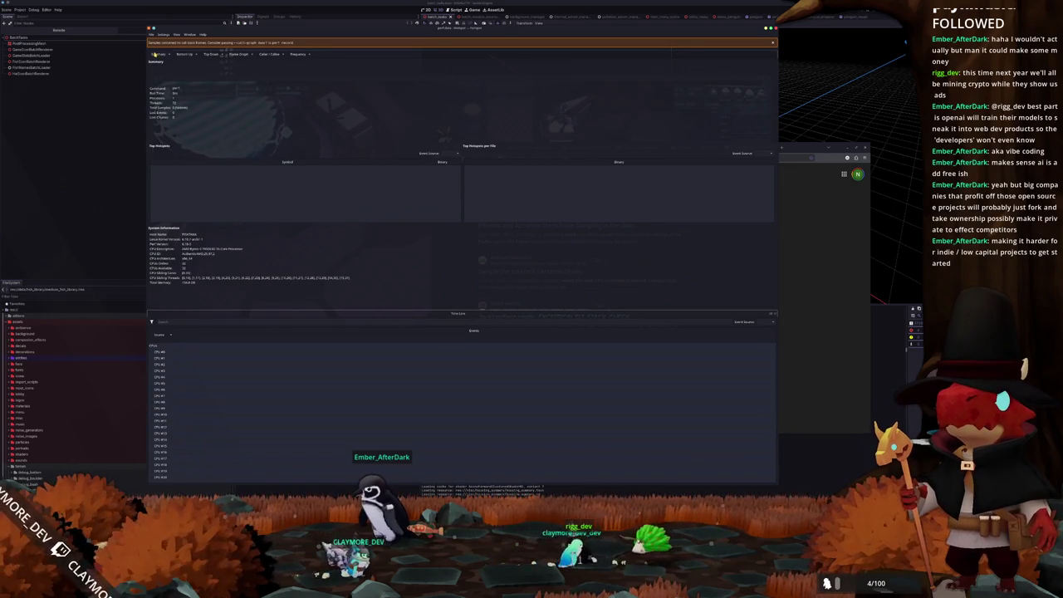
pyautogui.click(152, 38)
pyautogui.click(170, 57)
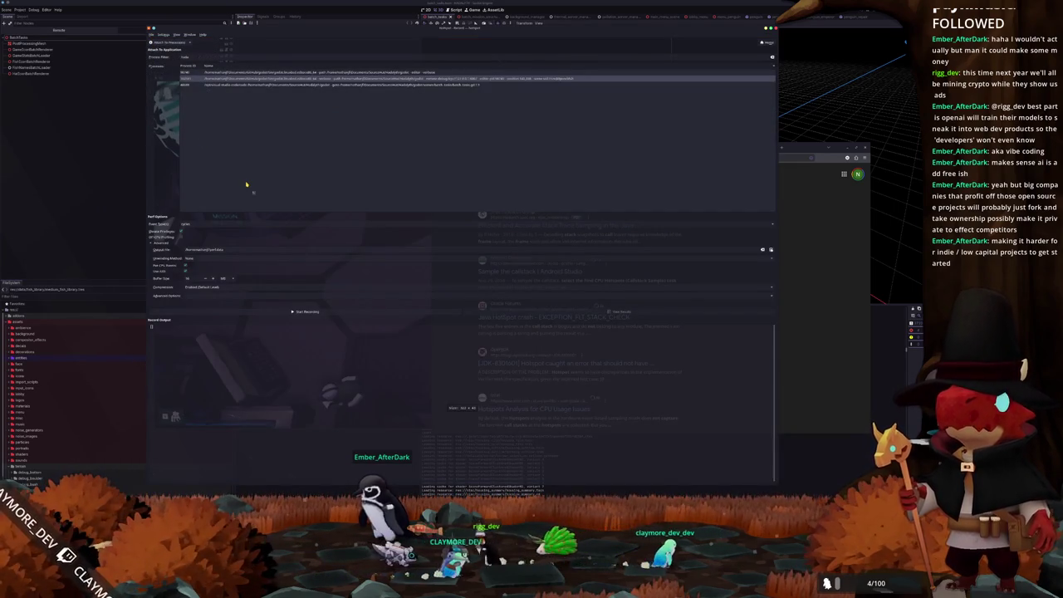
pyautogui.hotkey('ctrl', 'alt', 't')
pyautogui.write('perf')
pyautogui.press('Return')
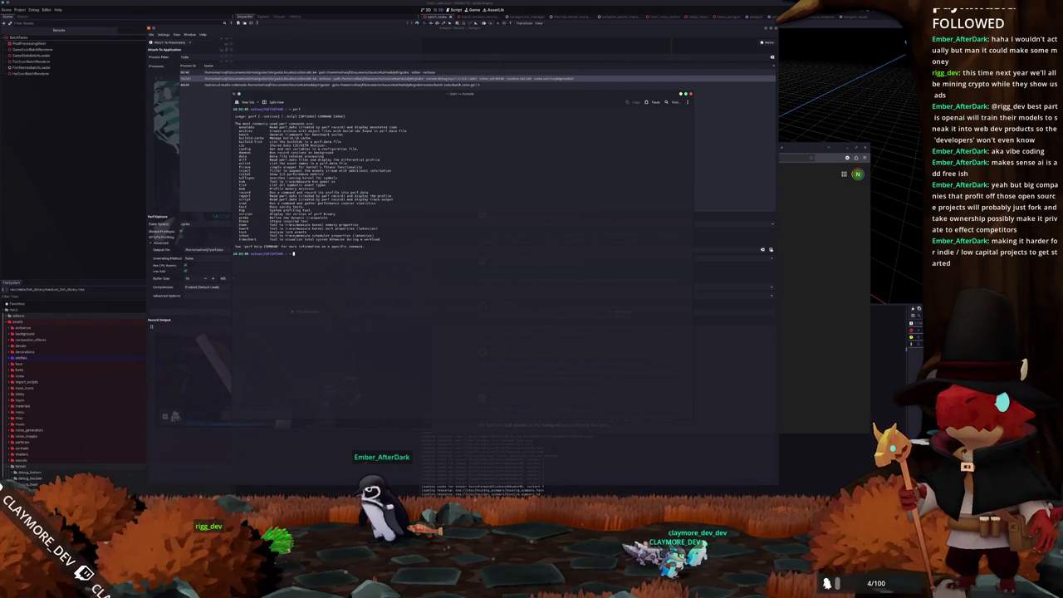
pyautogui.write('ord')
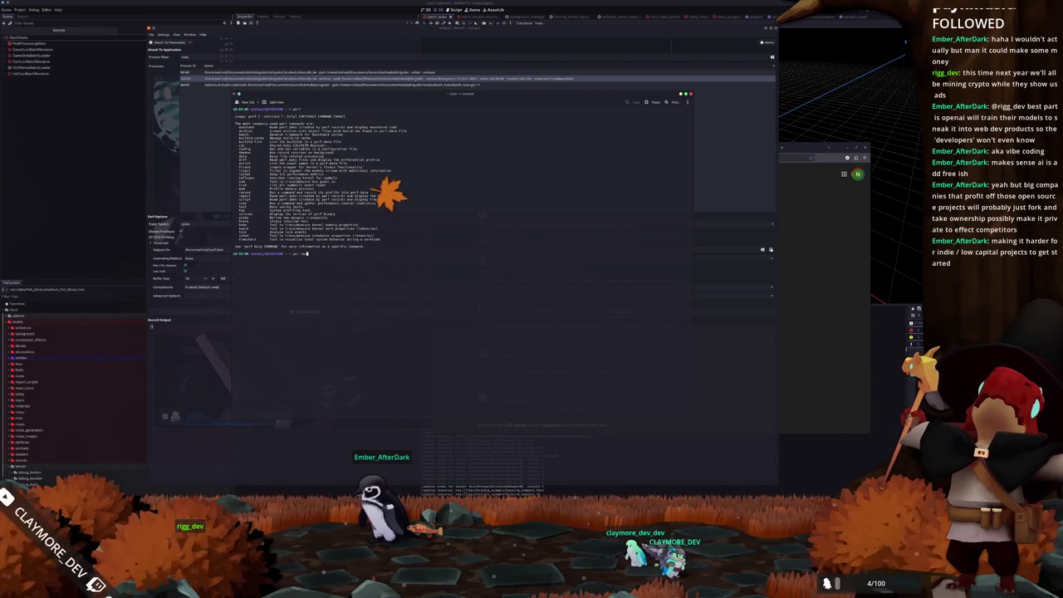
pyautogui.press('BackSpace')
pyautogui.press('BackSpace')
pyautogui.press('BackSpace')
pyautogui.write('ecord')
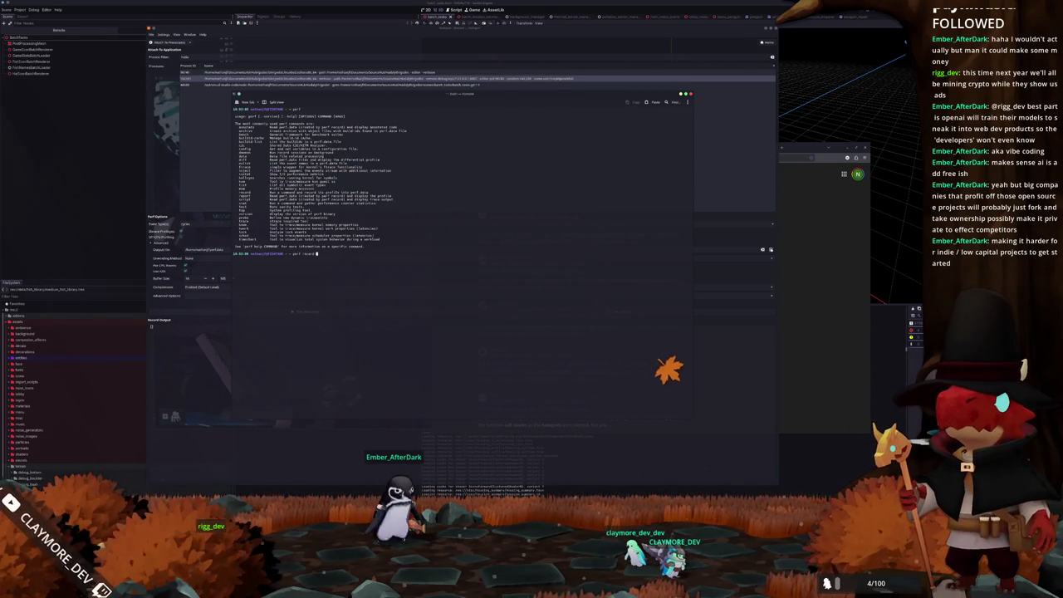
pyautogui.press('Tab')
pyautogui.press('Tab')
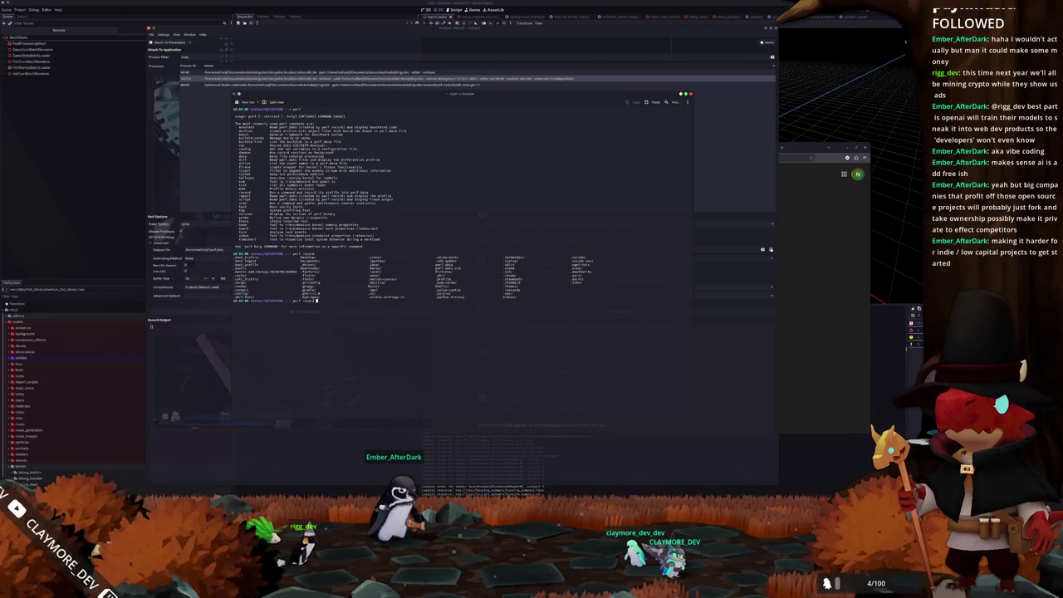
pyautogui.click(150, 276)
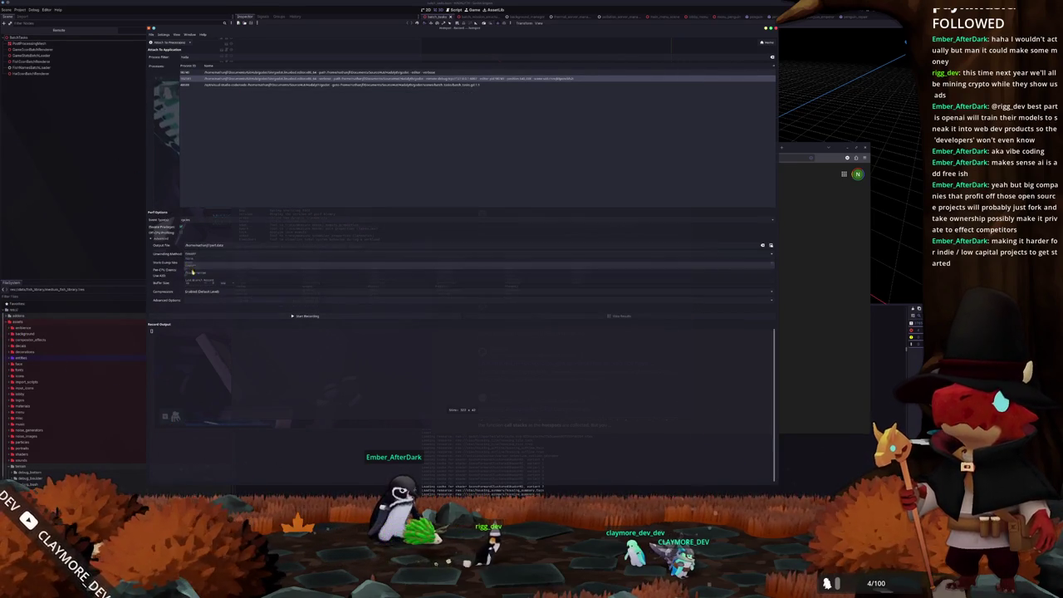
# - Record the game with perf, trying the --call-graph option in the terminal, then stop the recording
pyautogui.click(251, 312)
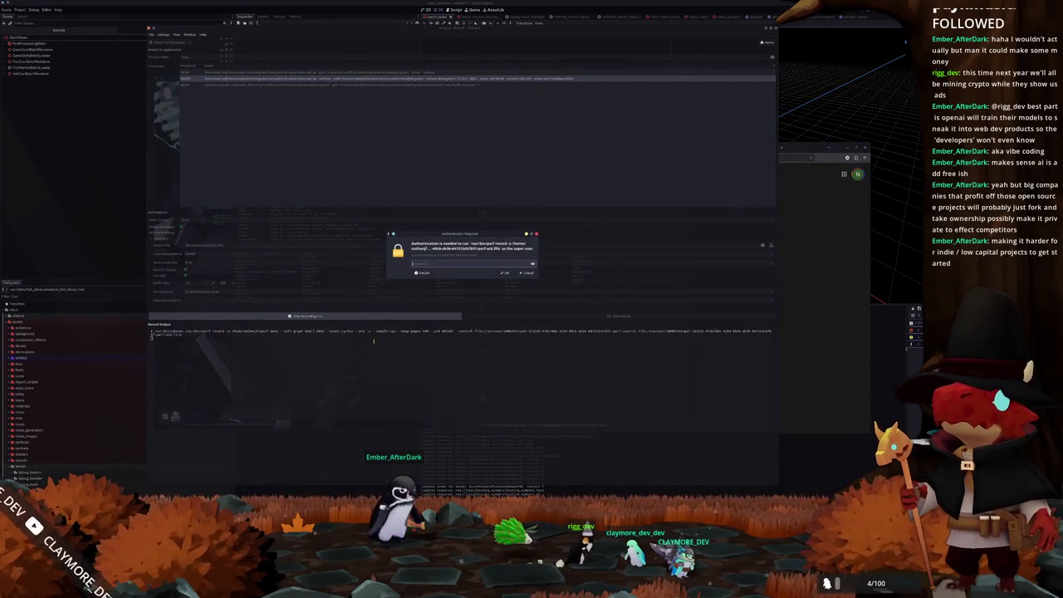
pyautogui.press('Return')
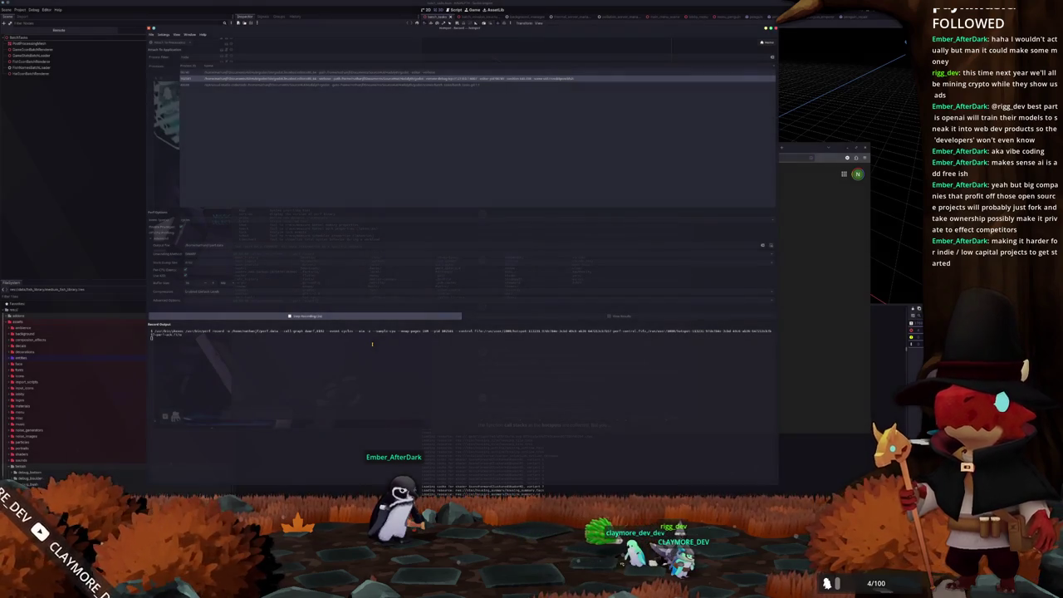
pyautogui.moveTo(203, 331)
pyautogui.mouseDown()
pyautogui.moveTo(691, 331)
pyautogui.moveTo(331, 331)
pyautogui.moveTo(470, 331)
pyautogui.mouseUp()
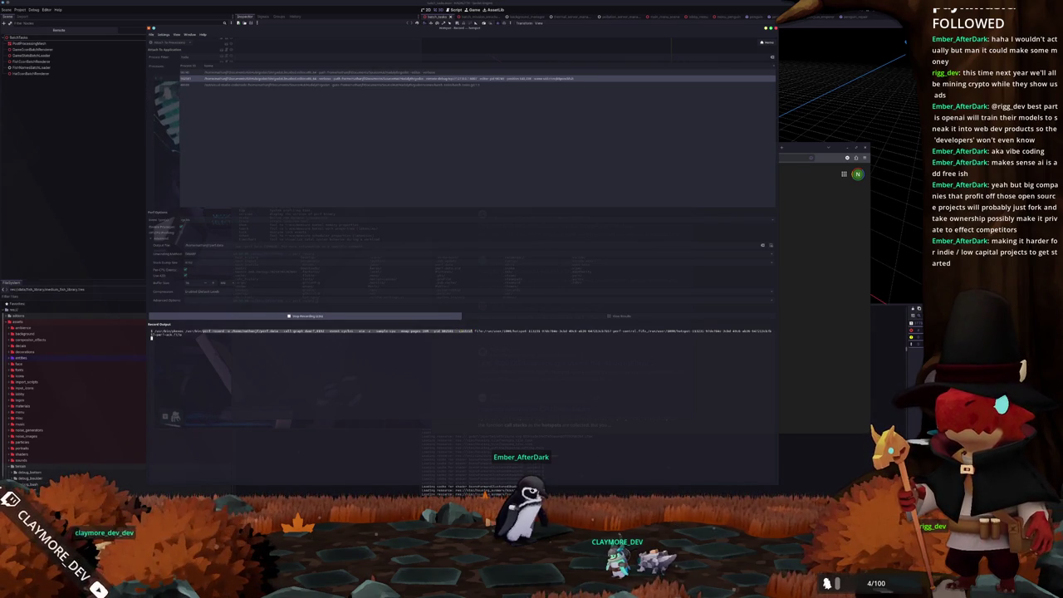
pyautogui.hotkey('alt', 'Tab')
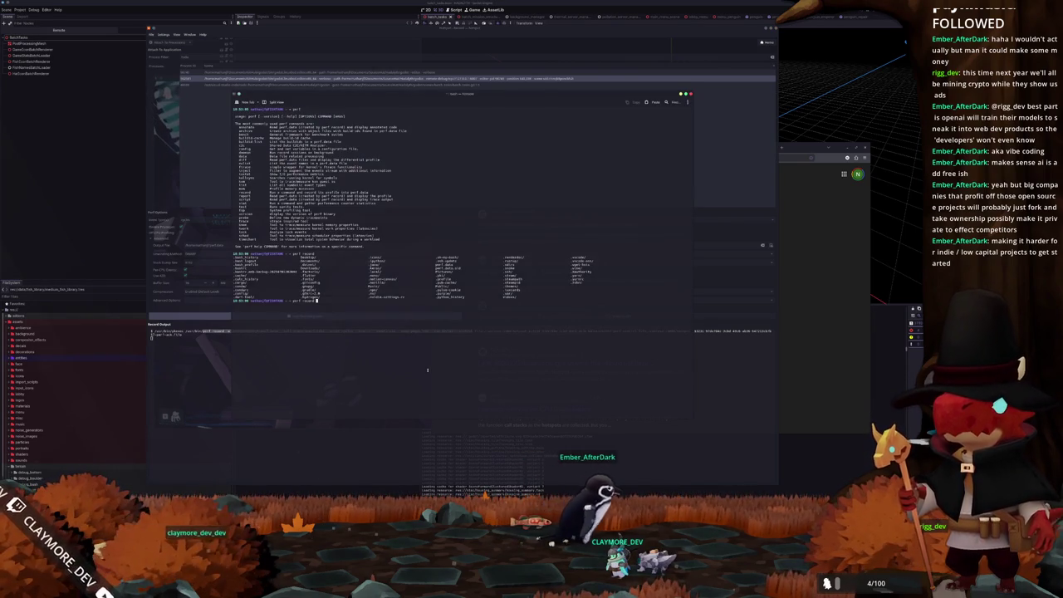
pyautogui.write('--call-graph')
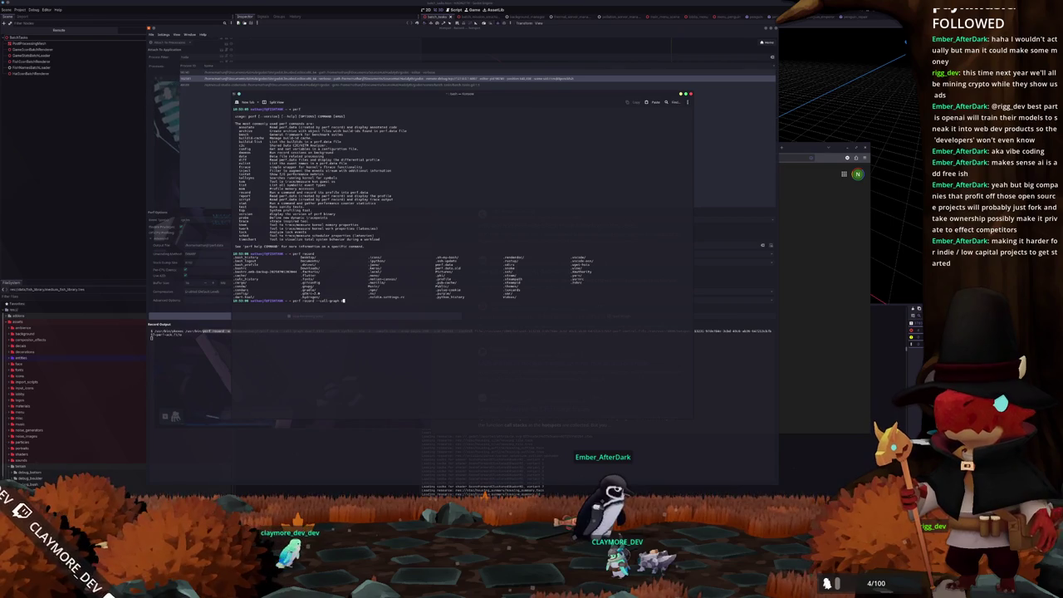
pyautogui.press('BackSpace')
pyautogui.press('BackSpace')
pyautogui.press('BackSpace')
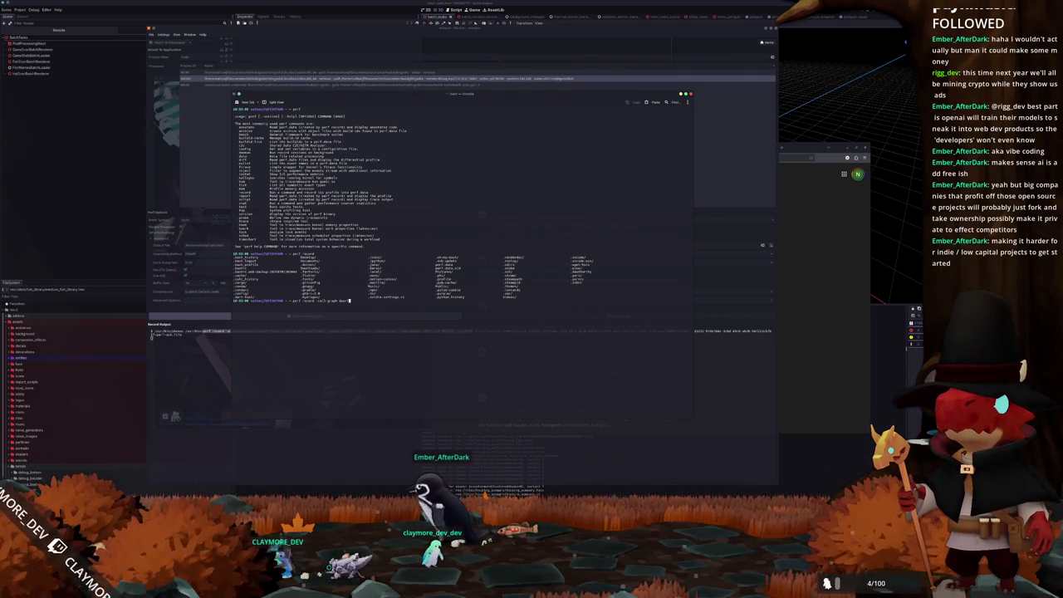
pyautogui.click(328, 316)
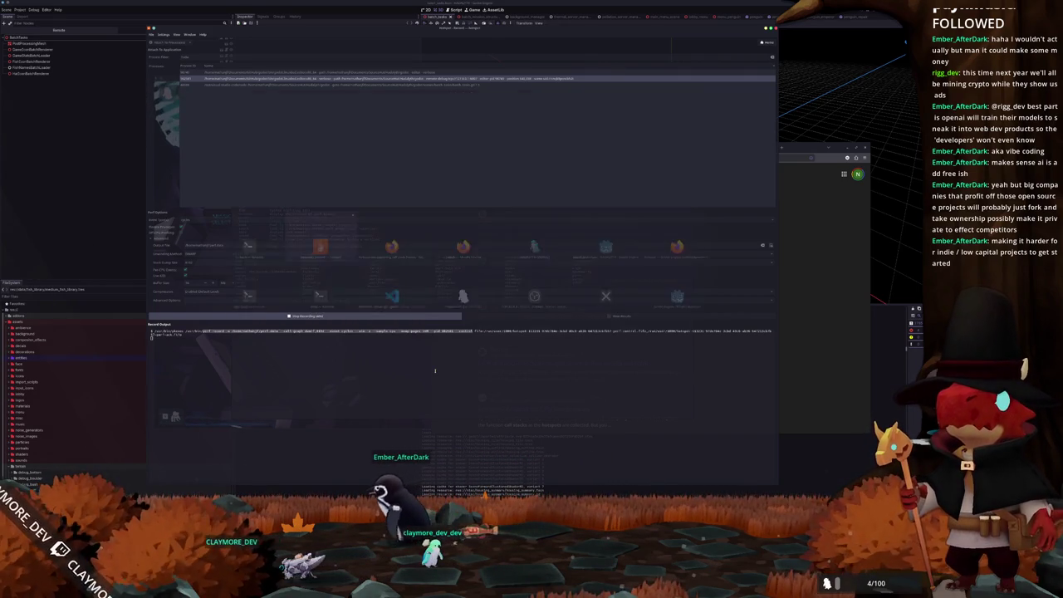
pyautogui.click(342, 316)
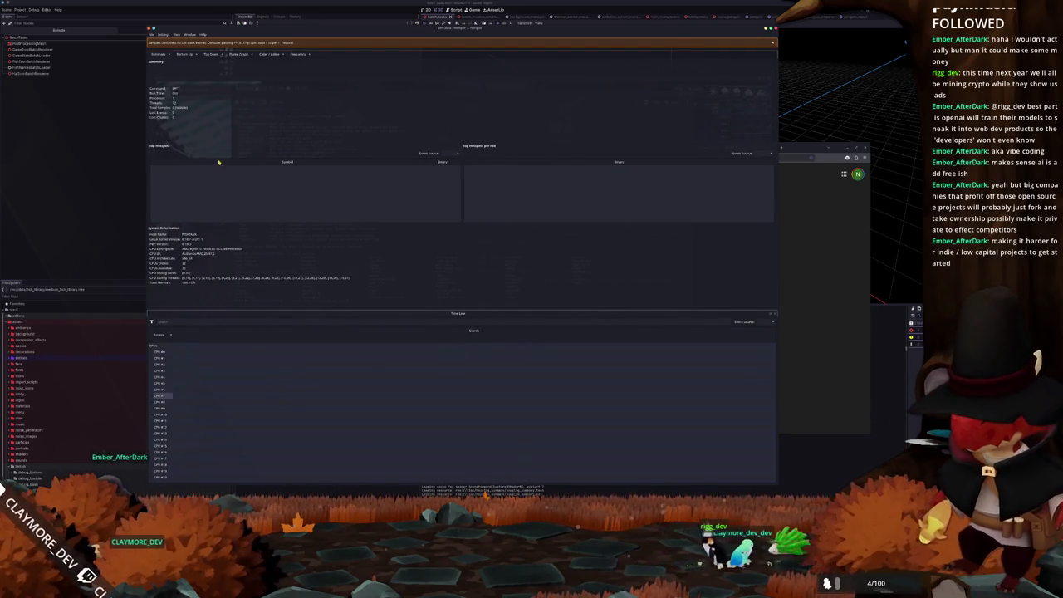
# - Cancel the unfinished perf command and move into the Documents/godot source folder
pyautogui.hotkey('alt', 'Tab')
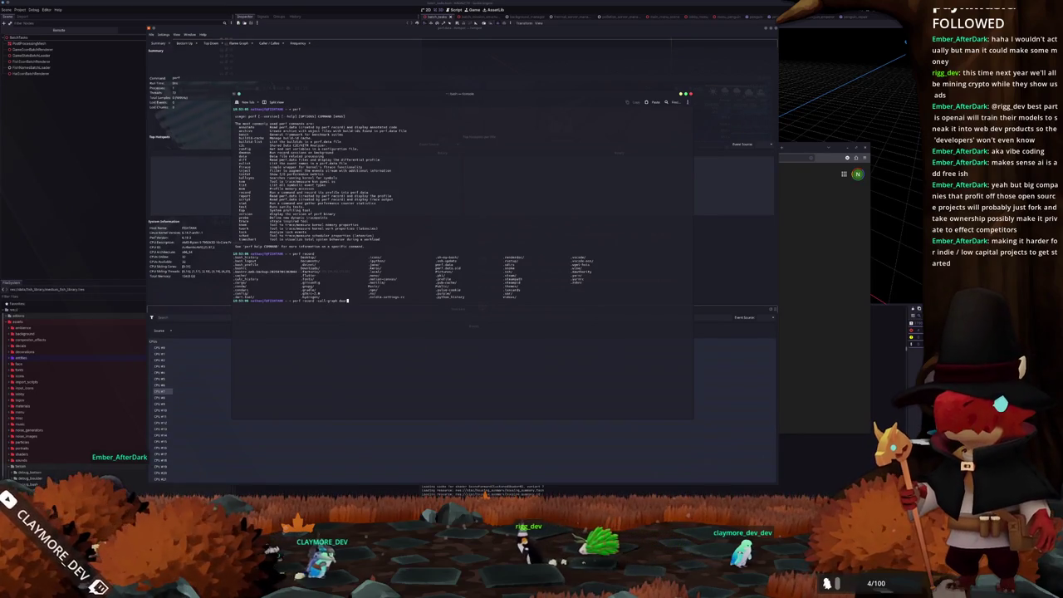
pyautogui.hotkey('ctrl', 'c')
pyautogui.write('ls')
pyautogui.press('Return')
pyautogui.write('cd Documents/')
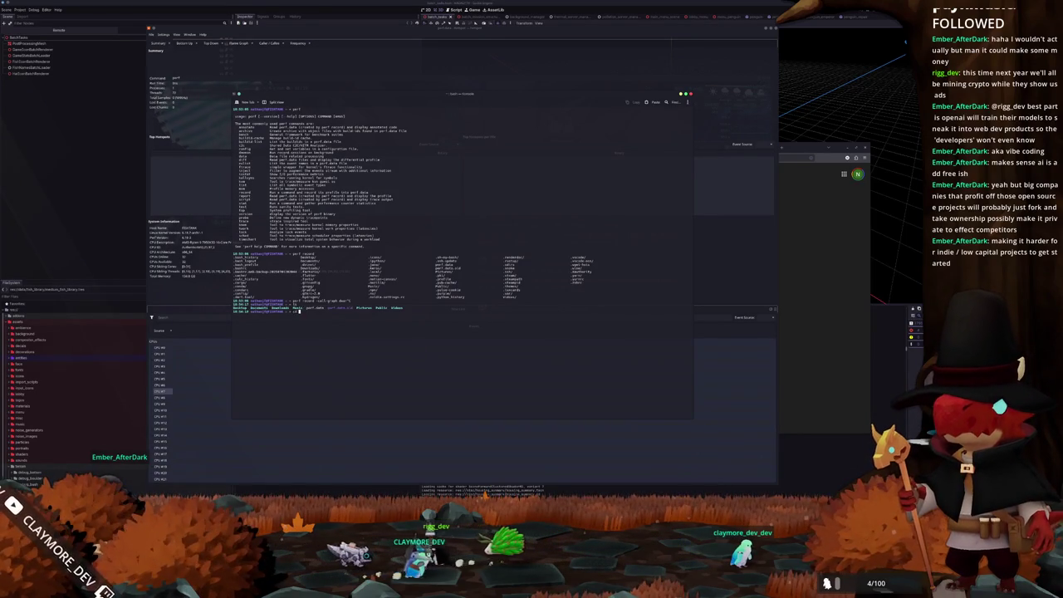
pyautogui.write('Hots')
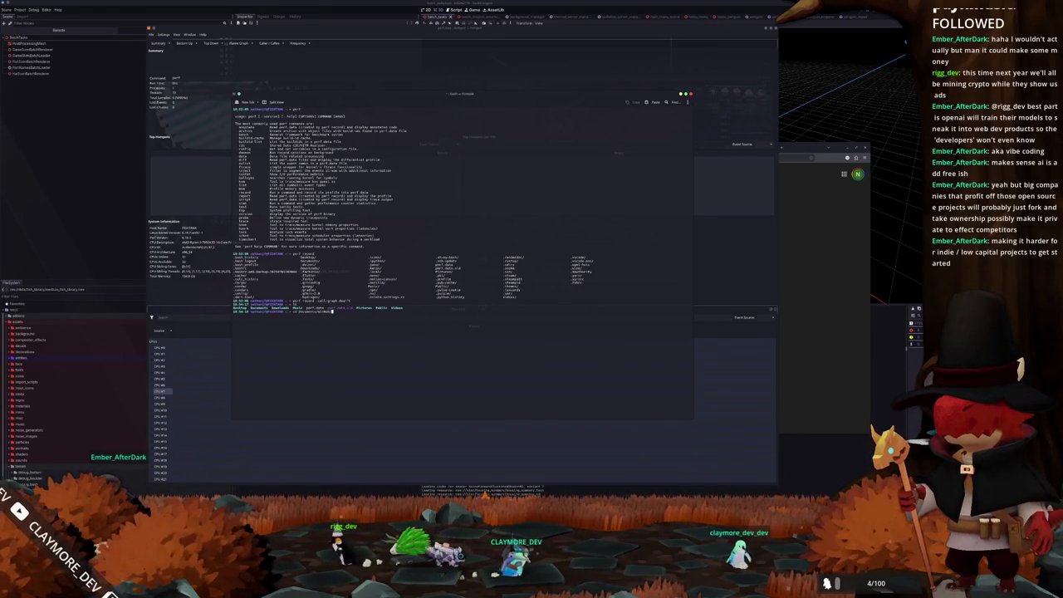
pyautogui.press('Return')
pyautogui.write('ls')
pyautogui.press('Return')
pyautogui.write('cd godot/')
pyautogui.press('Return')
# - Build Godot with scons and list the source folder afterwards
pyautogui.write('ls')
pyautogui.press('Return')
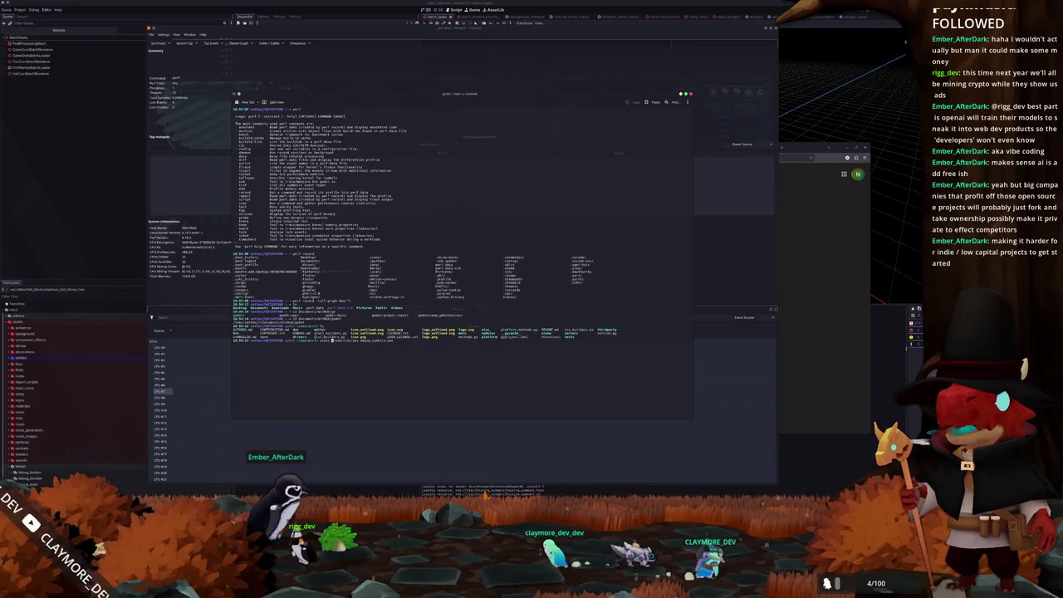
pyautogui.press('Return')
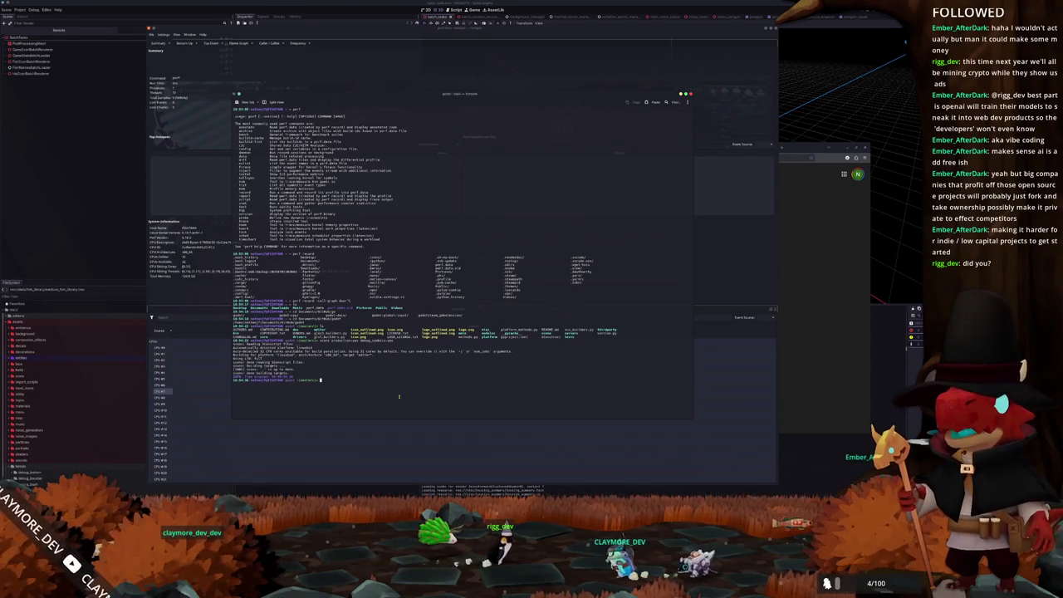
pyautogui.write('ls')
pyautogui.press('Return')
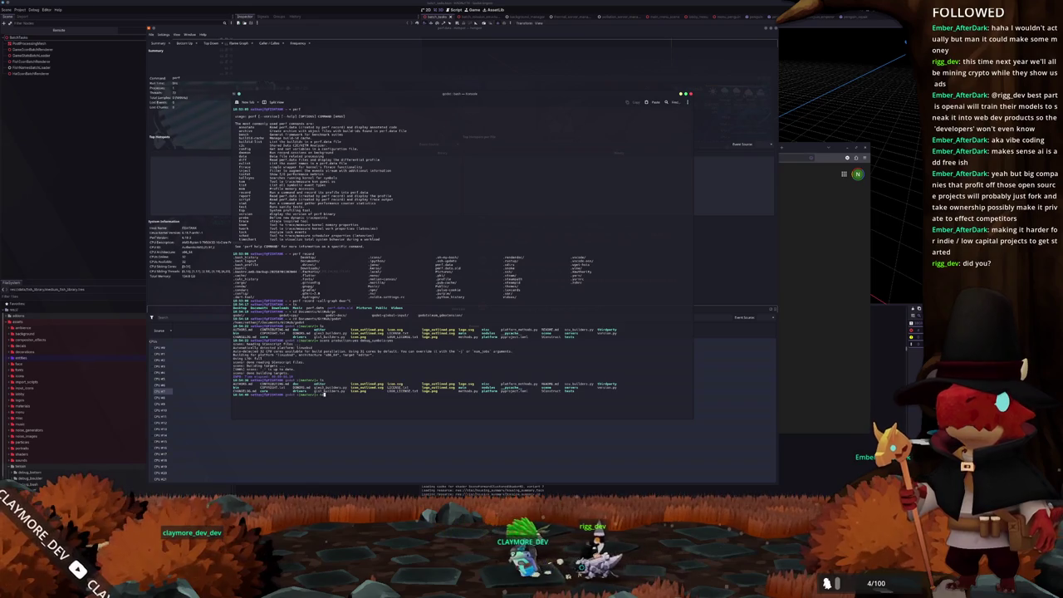
# - Launch ./godot.linuxbsd.editor.x86_64 from the bin folder, then switch to the browser's documentation tabs
pyautogui.write('cd bin')
pyautogui.press('Return')
pyautogui.write('ls')
pyautogui.press('Return')
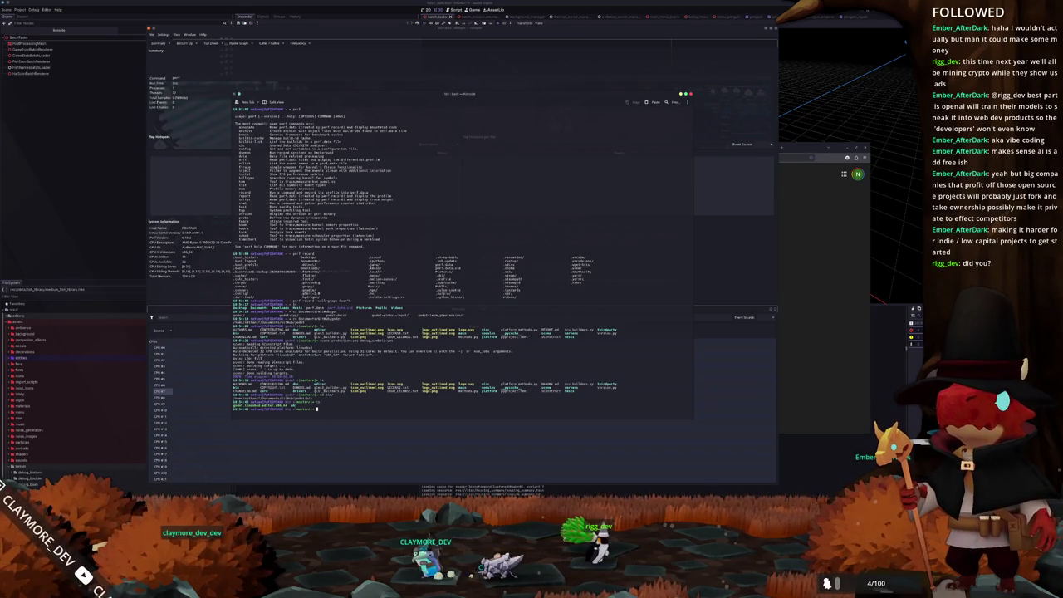
pyautogui.write('./godot')
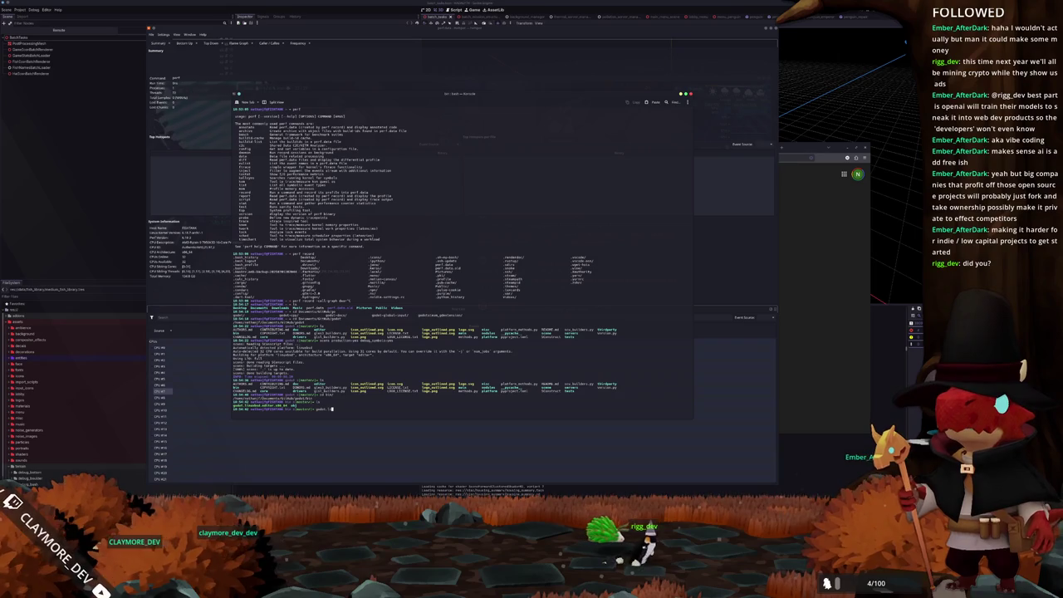
pyautogui.press('BackSpace')
pyautogui.press('BackSpace')
pyautogui.press('BackSpace')
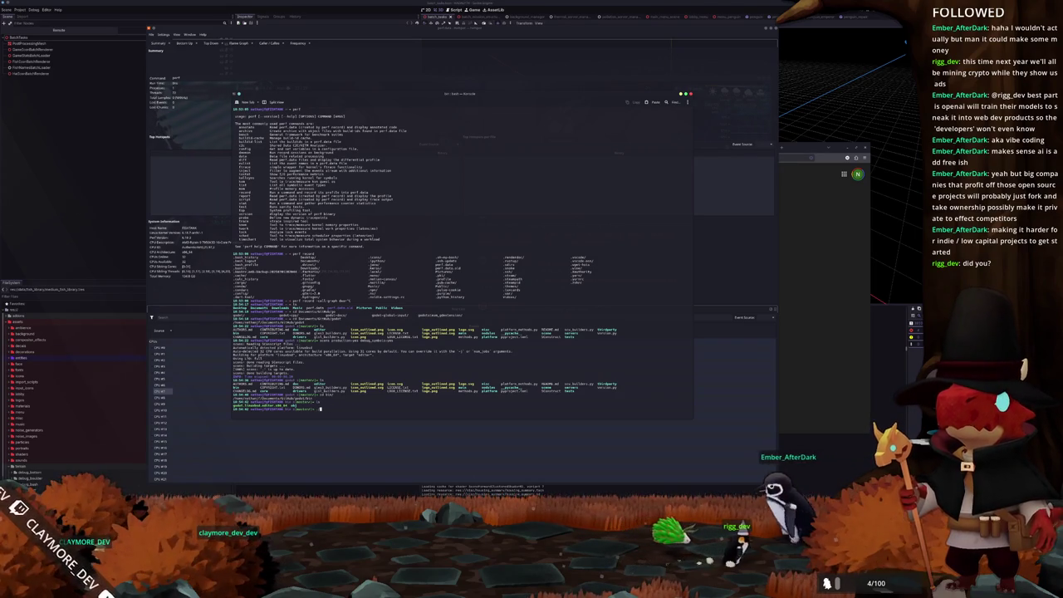
pyautogui.write('./godot.linuxbsd.editor.x86_64')
pyautogui.press('Return')
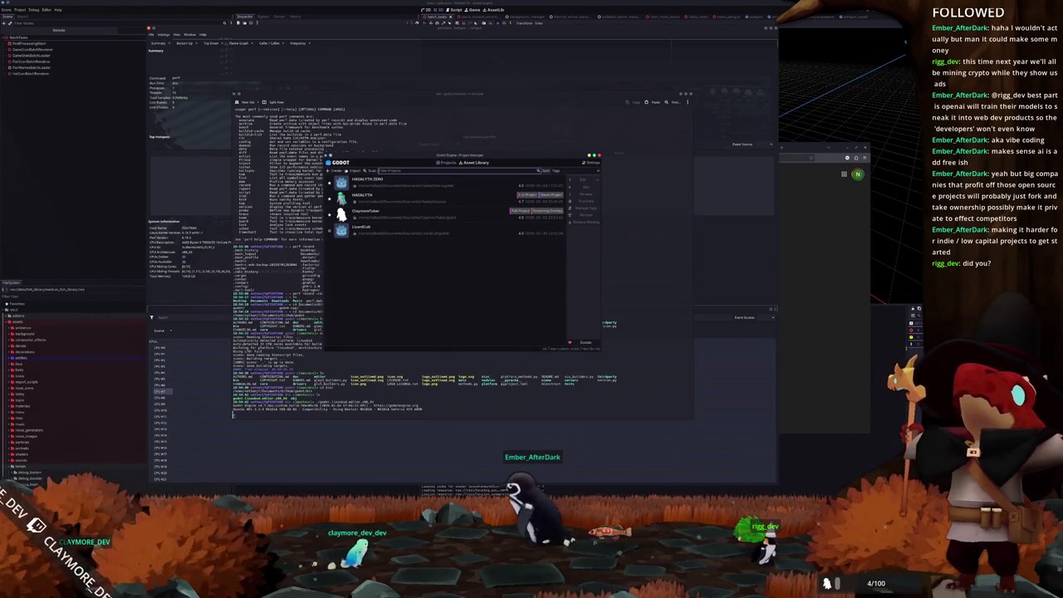
pyautogui.hotkey('alt', 'Tab')
pyautogui.click(639, 148)
# - Switch to the Using C++ profilers docs page and open its Hotspot section
pyautogui.click(685, 147)
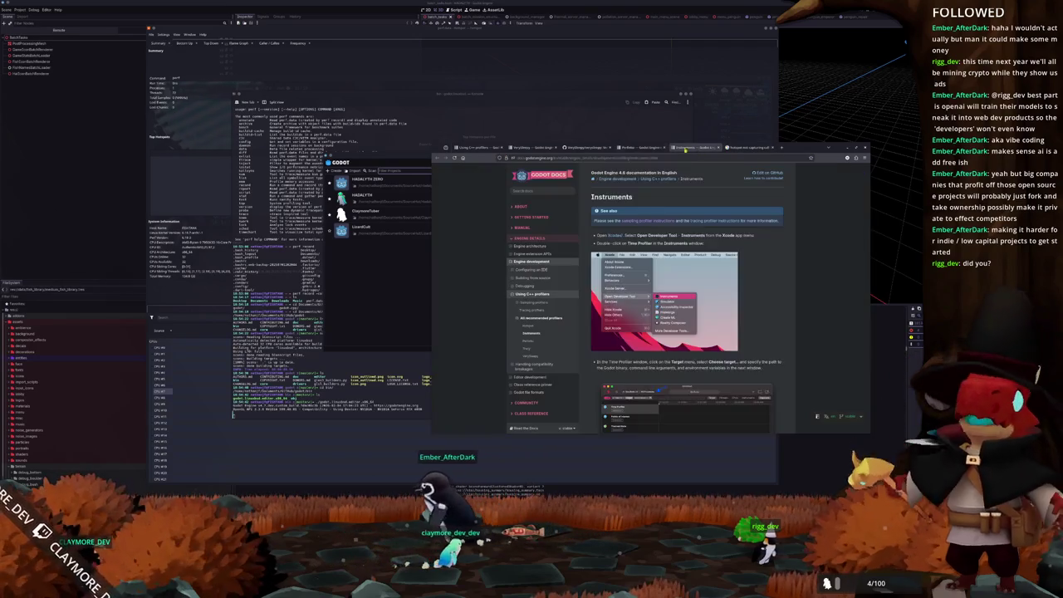
pyautogui.click(644, 148)
pyautogui.click(589, 148)
pyautogui.click(536, 148)
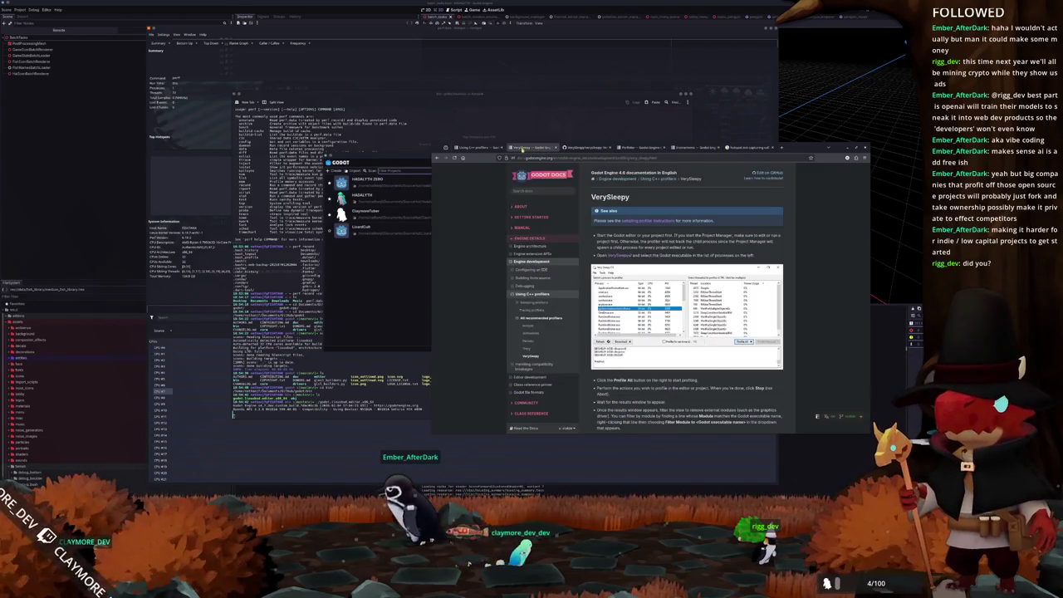
pyautogui.click(480, 150)
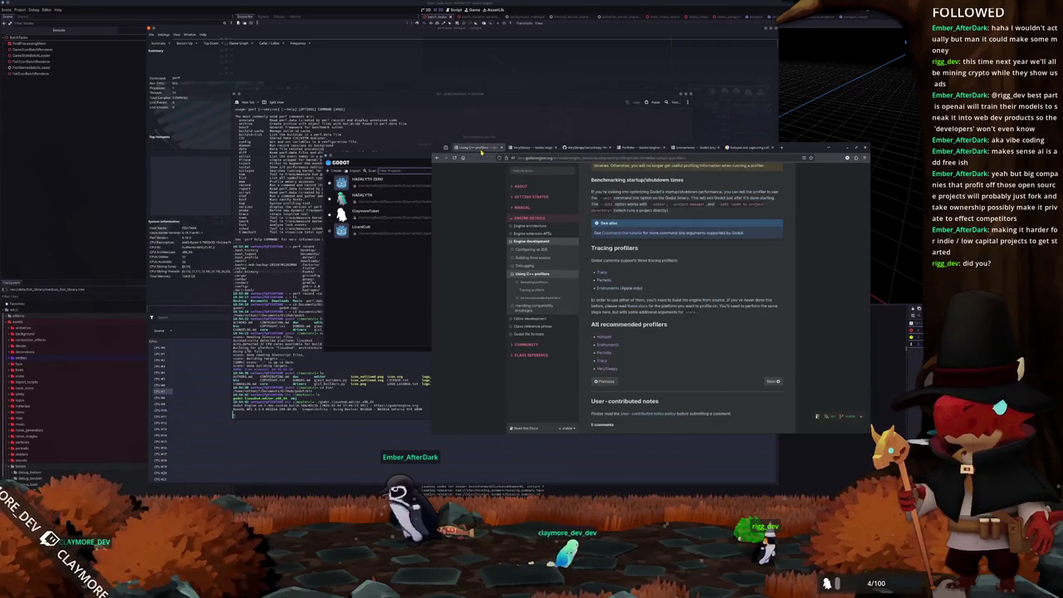
pyautogui.click(605, 337)
# - Read through the Hotspot profiling section, then bring the Hotspot profiler back to the front
pyautogui.scroll(-3, 587, 303)
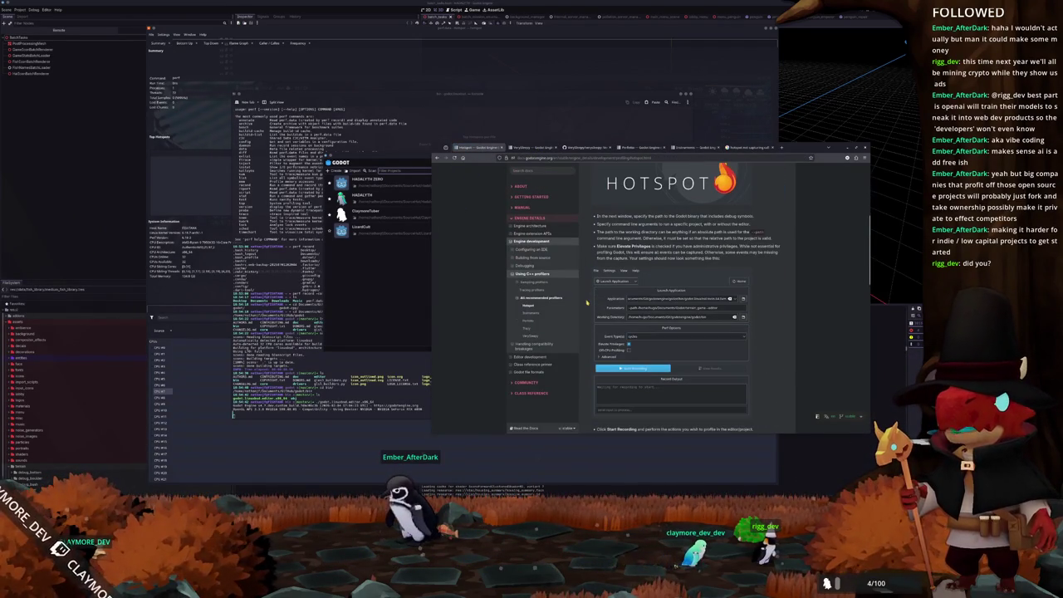
pyautogui.scroll(-1, 581, 314)
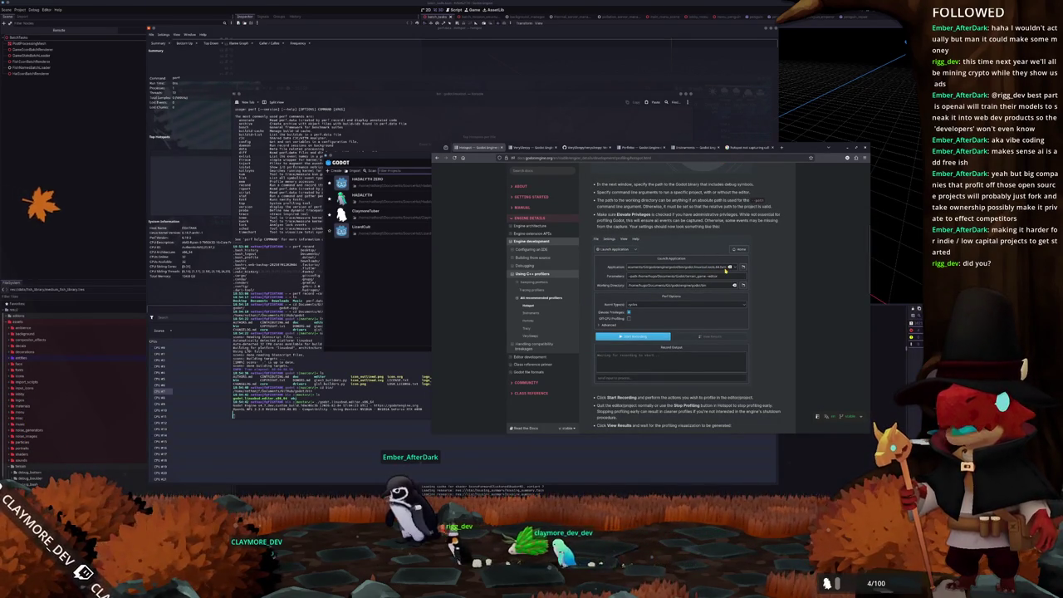
pyautogui.scroll(-2, 589, 348)
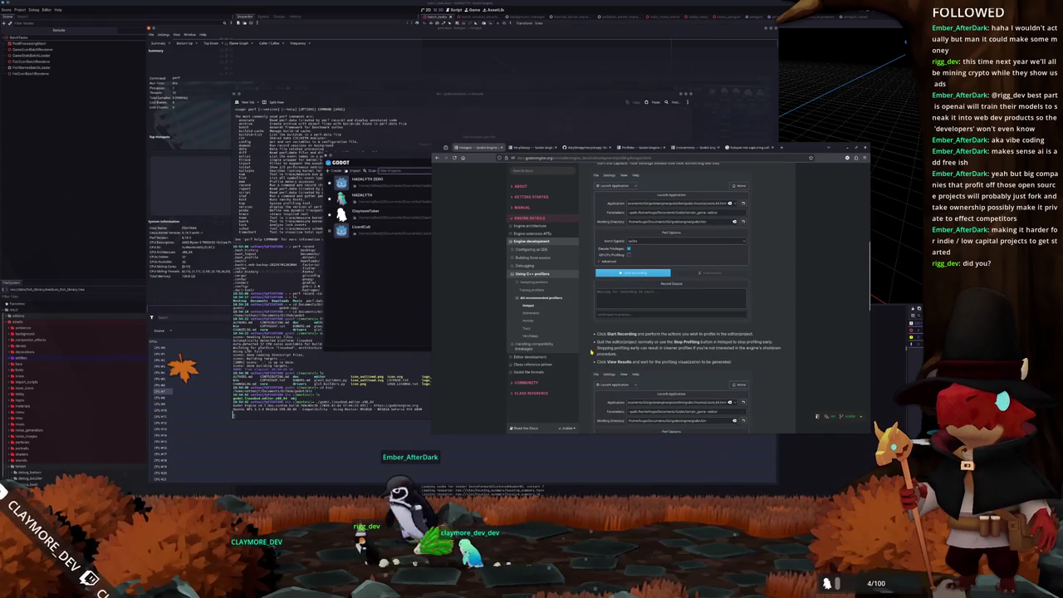
pyautogui.scroll(-1, 594, 341)
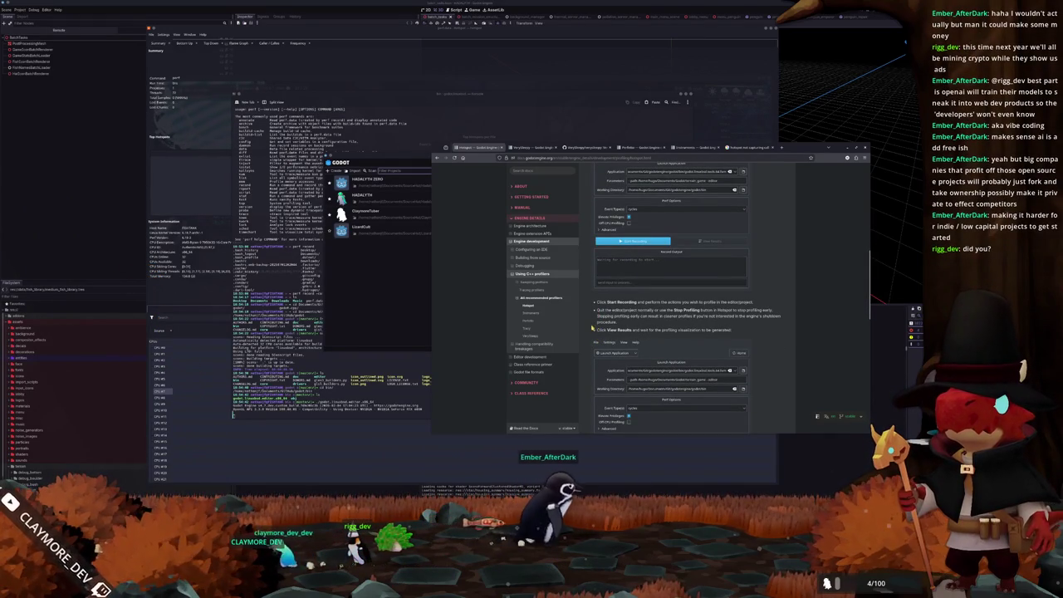
pyautogui.scroll(-6, 591, 329)
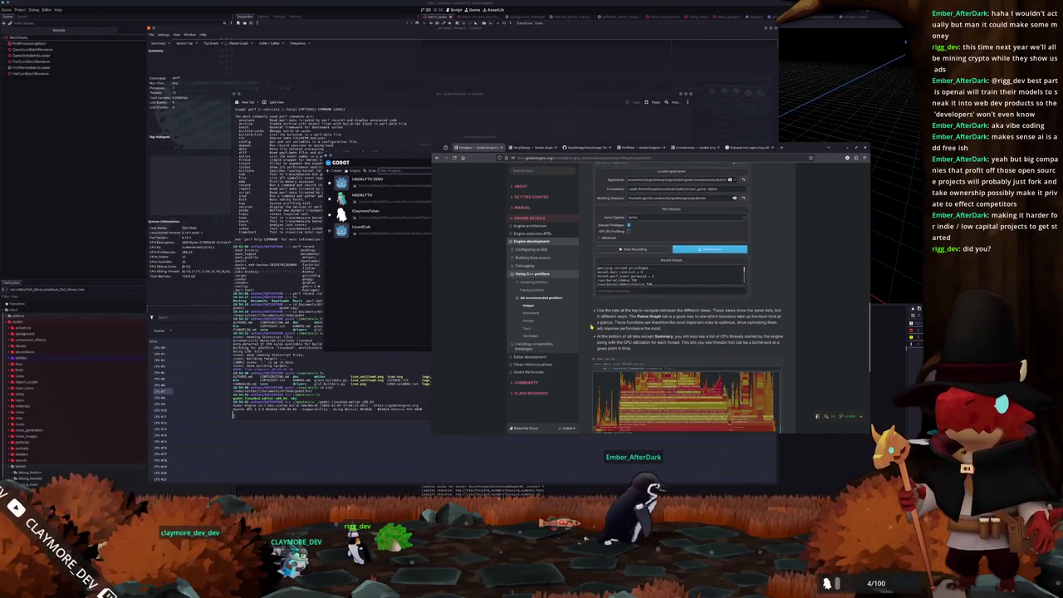
pyautogui.scroll(-6, 592, 328)
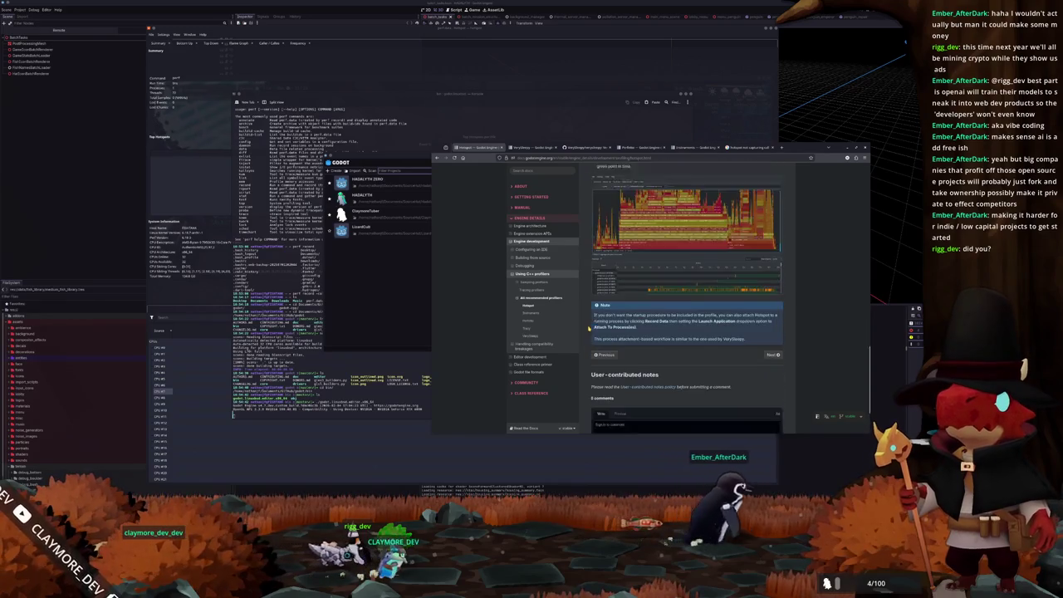
pyautogui.scroll(10, 589, 329)
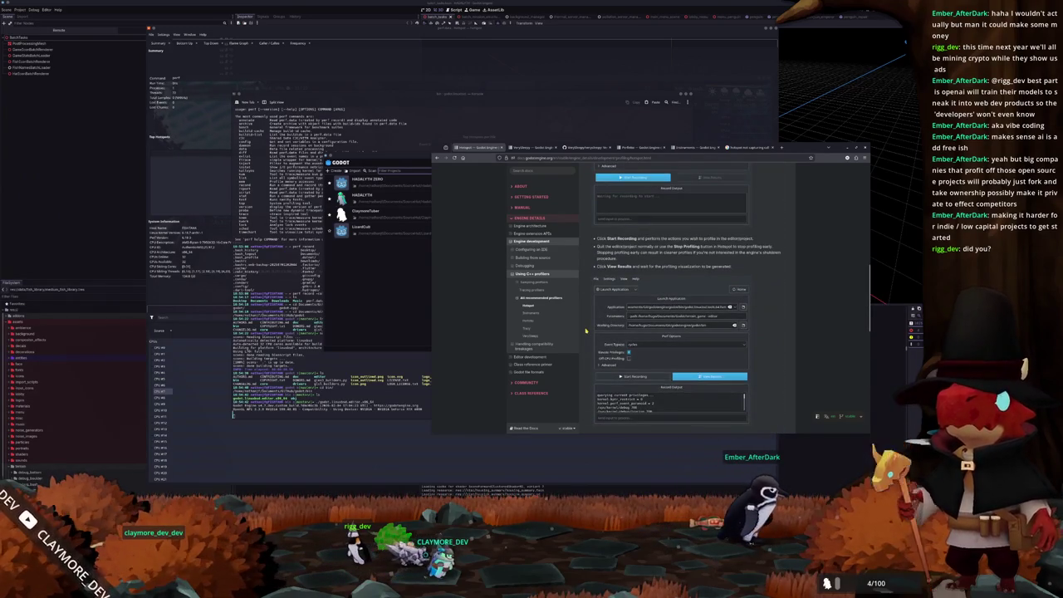
pyautogui.scroll(6, 585, 330)
pyautogui.click(402, 285)
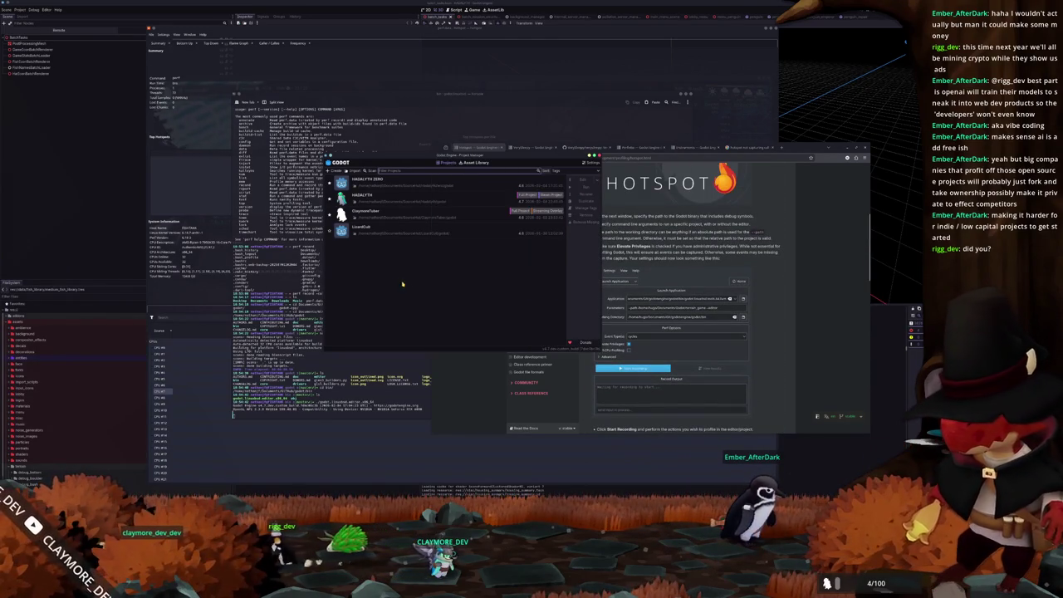
pyautogui.click(597, 152)
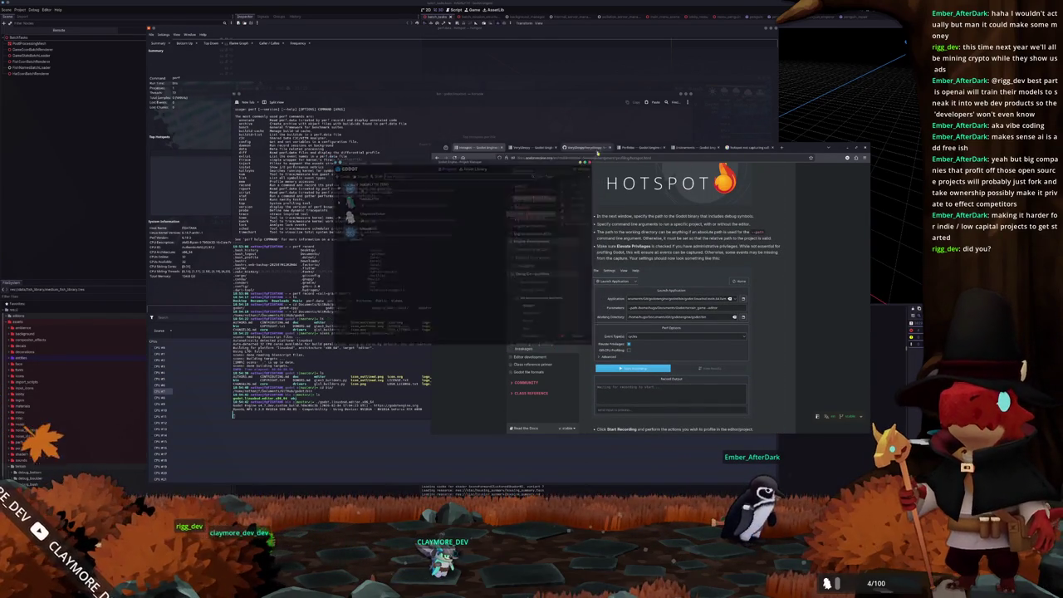
pyautogui.click(274, 62)
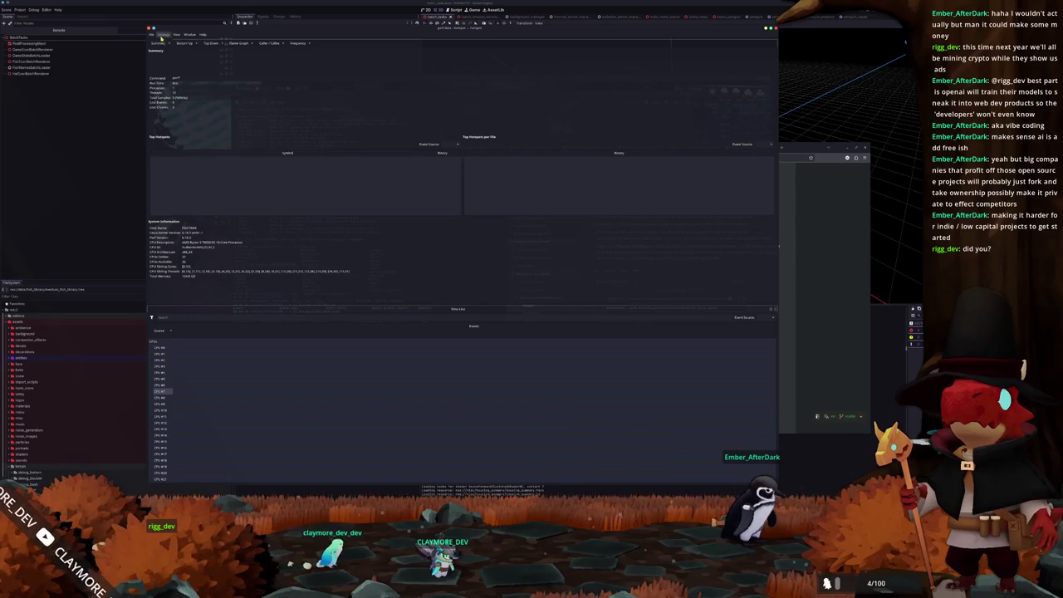
# - Open Record Data in Attach To Application mode and select the second process in the list
pyautogui.click(162, 37)
pyautogui.click(170, 57)
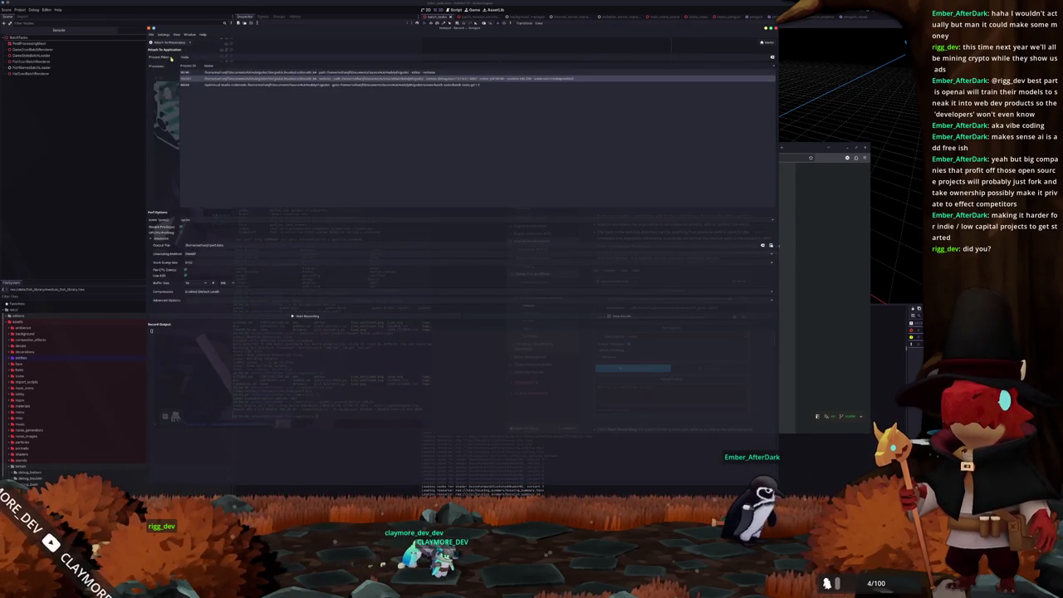
pyautogui.click(171, 49)
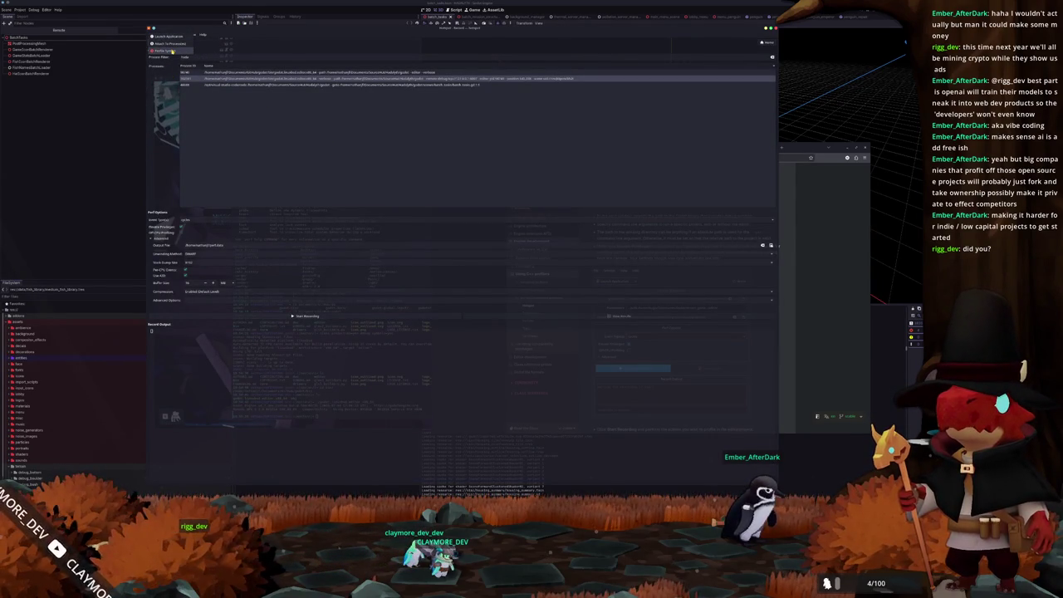
pyautogui.click(170, 51)
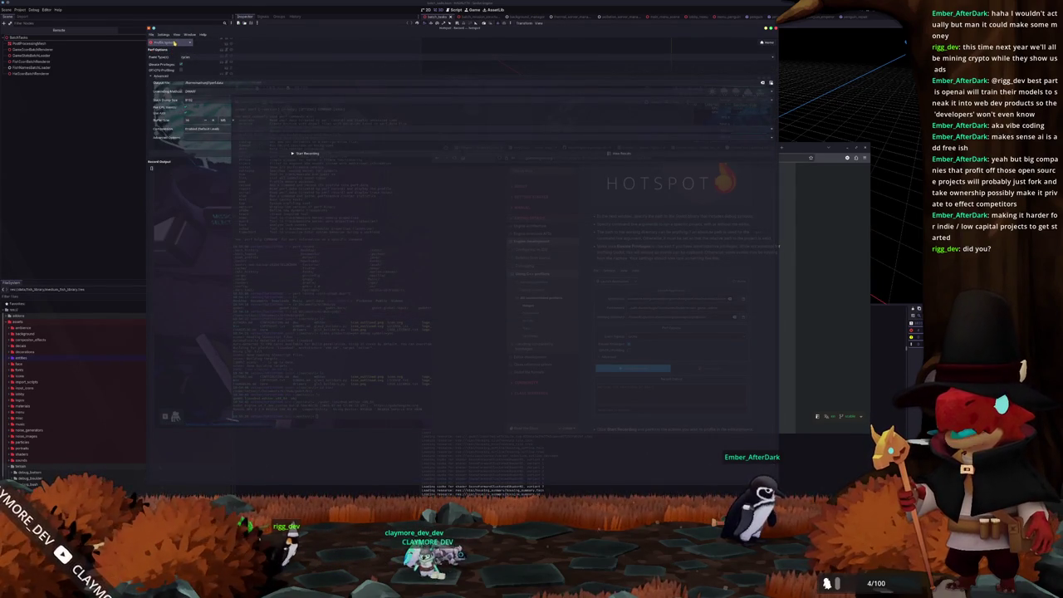
pyautogui.click(174, 43)
pyautogui.click(173, 44)
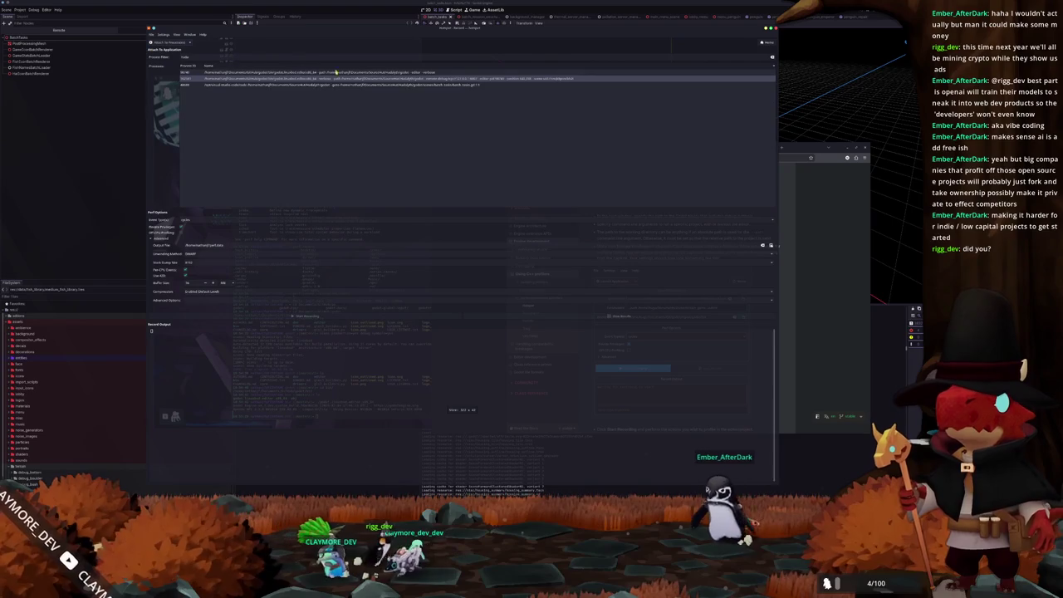
pyautogui.click(424, 72)
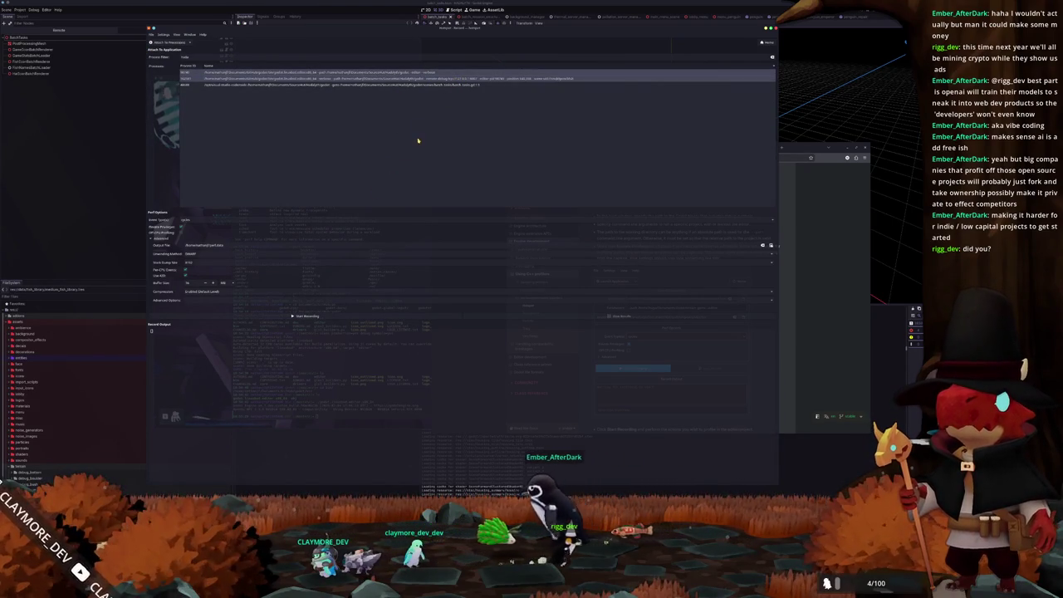
pyautogui.click(307, 78)
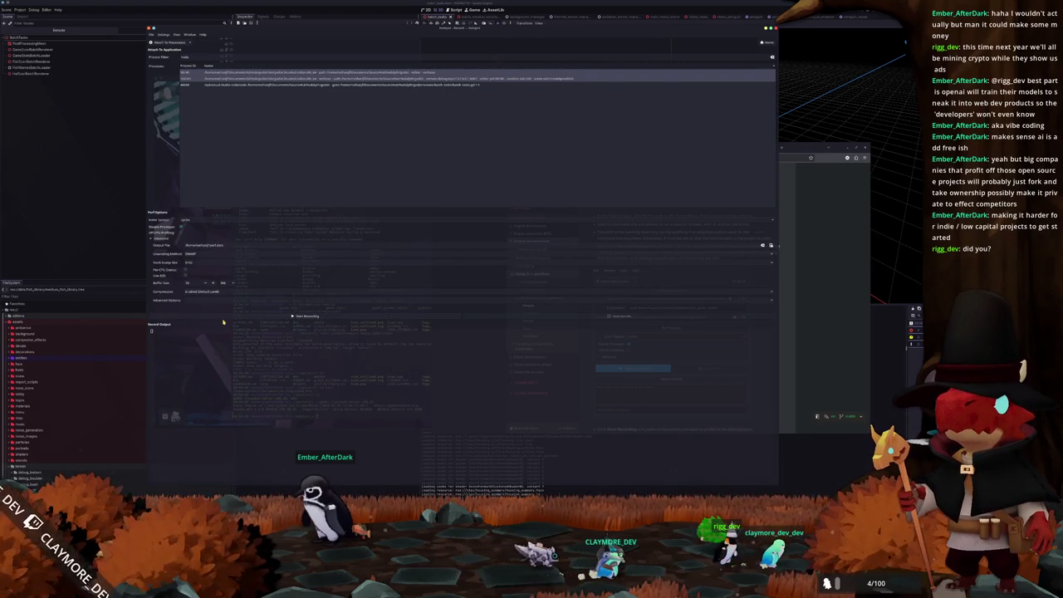
# - Record the chosen process twice with password authorization, then open the results
pyautogui.click(323, 320)
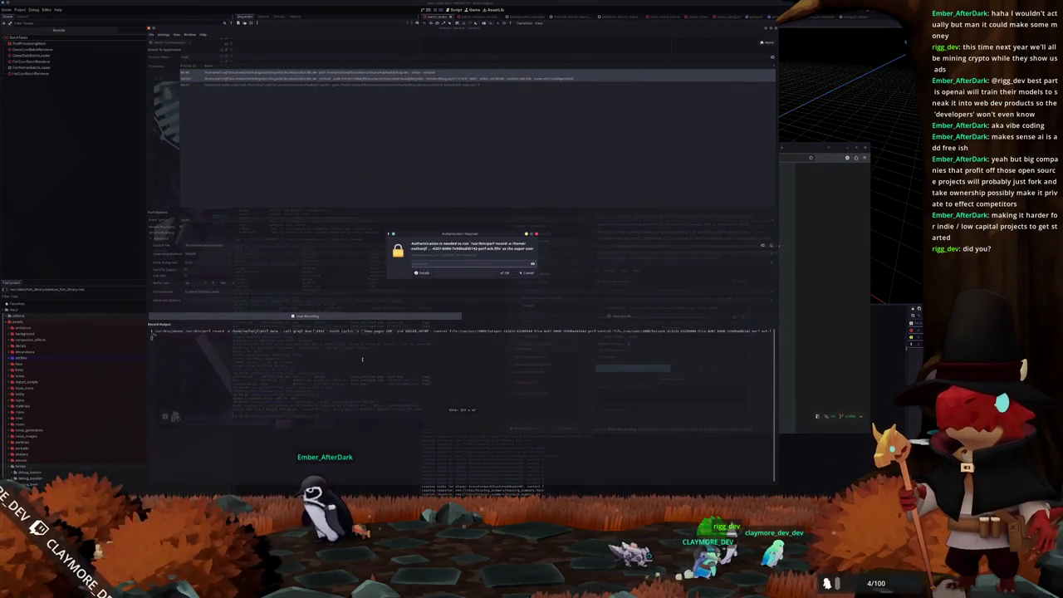
pyautogui.press('Return')
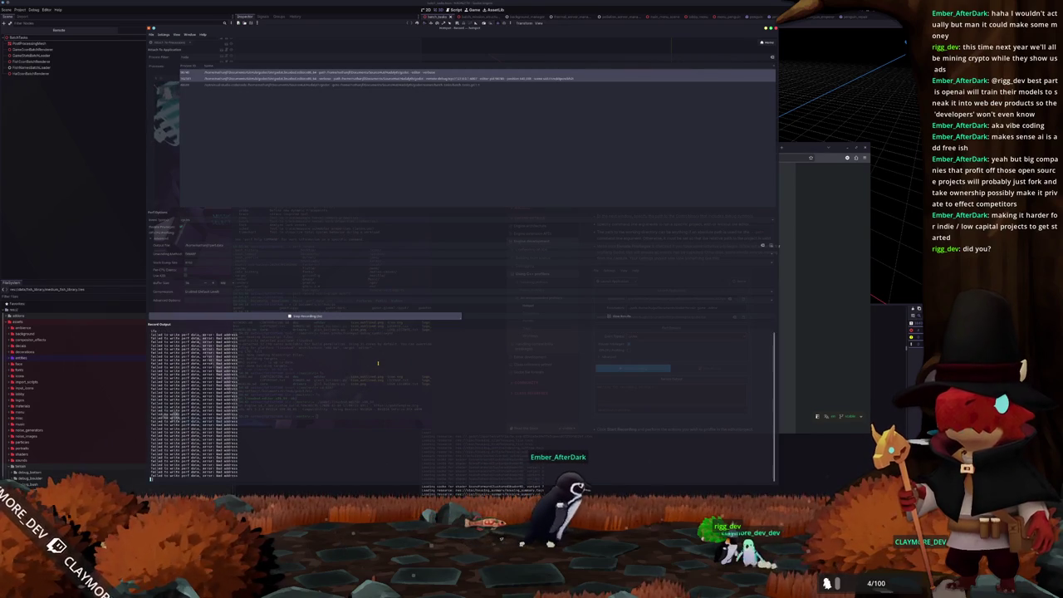
pyautogui.click(345, 318)
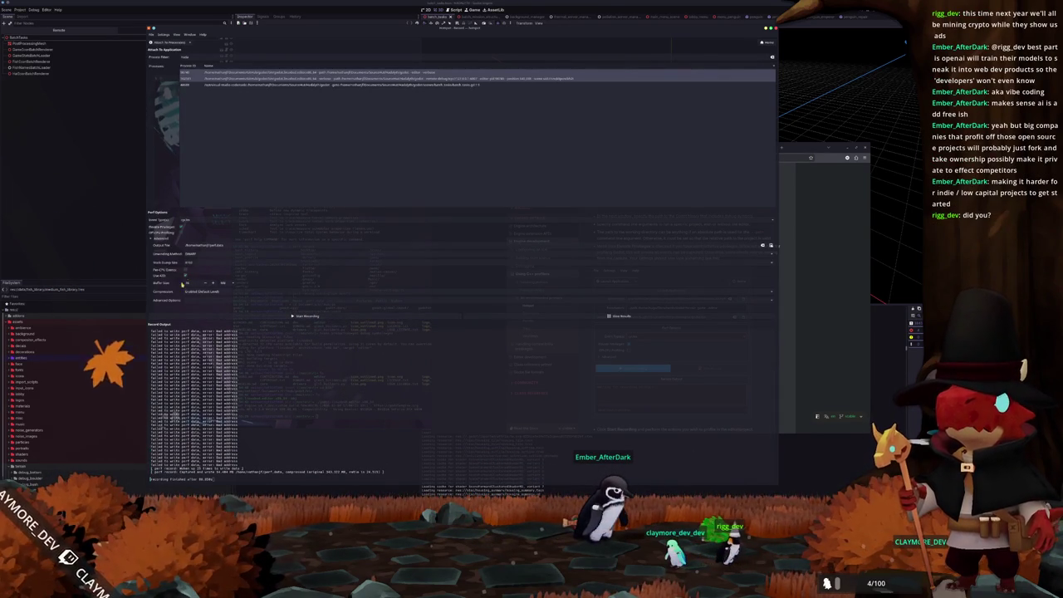
pyautogui.click(299, 316)
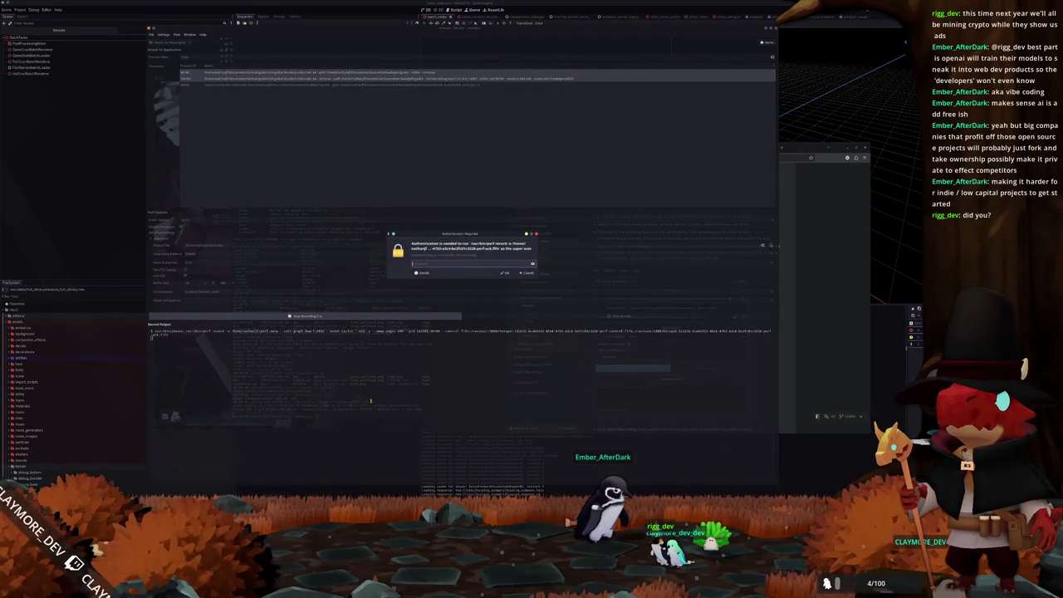
pyautogui.press('Return')
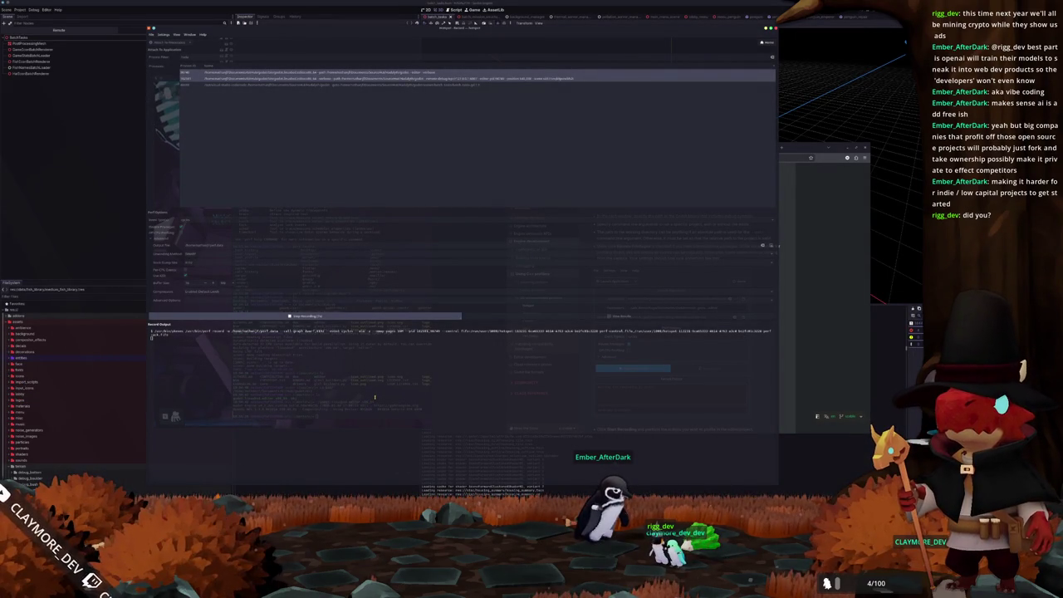
pyautogui.click(334, 316)
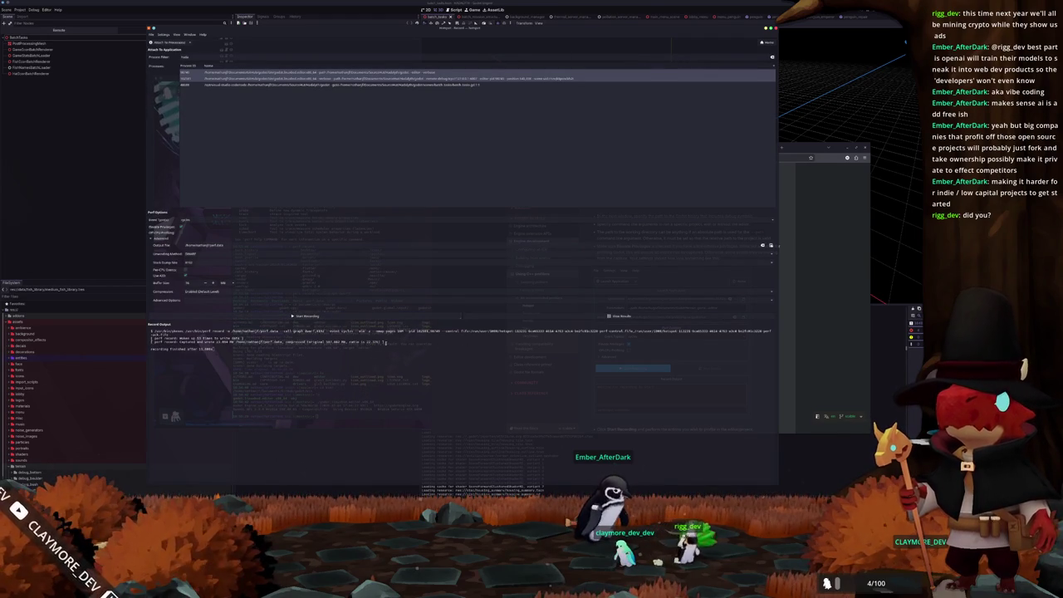
pyautogui.click(621, 316)
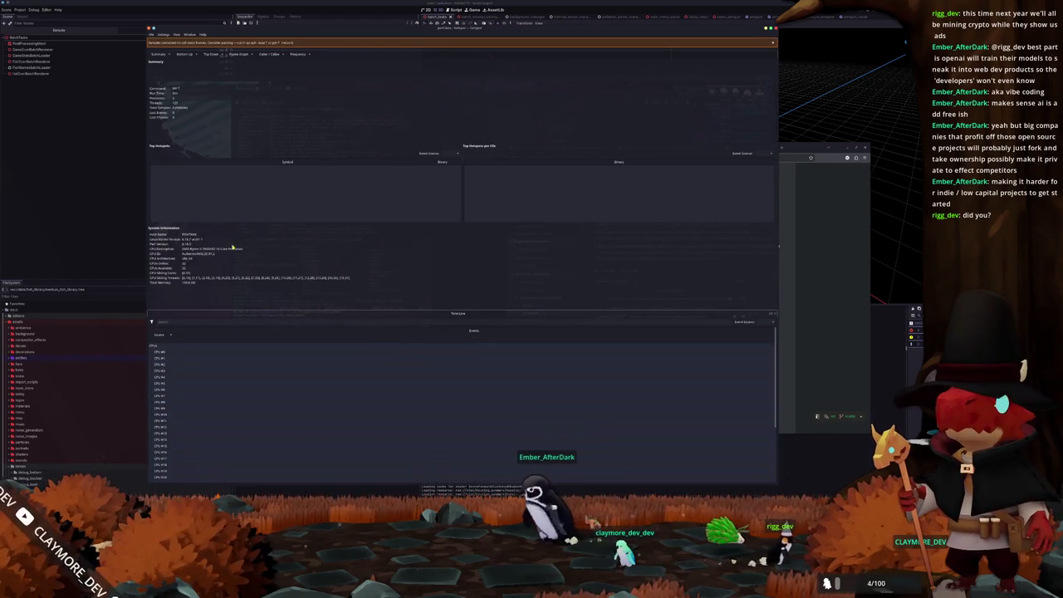
# - Open a perf.data file, check its Flame Graph and Frequency views, then return to Record Data
pyautogui.click(151, 34)
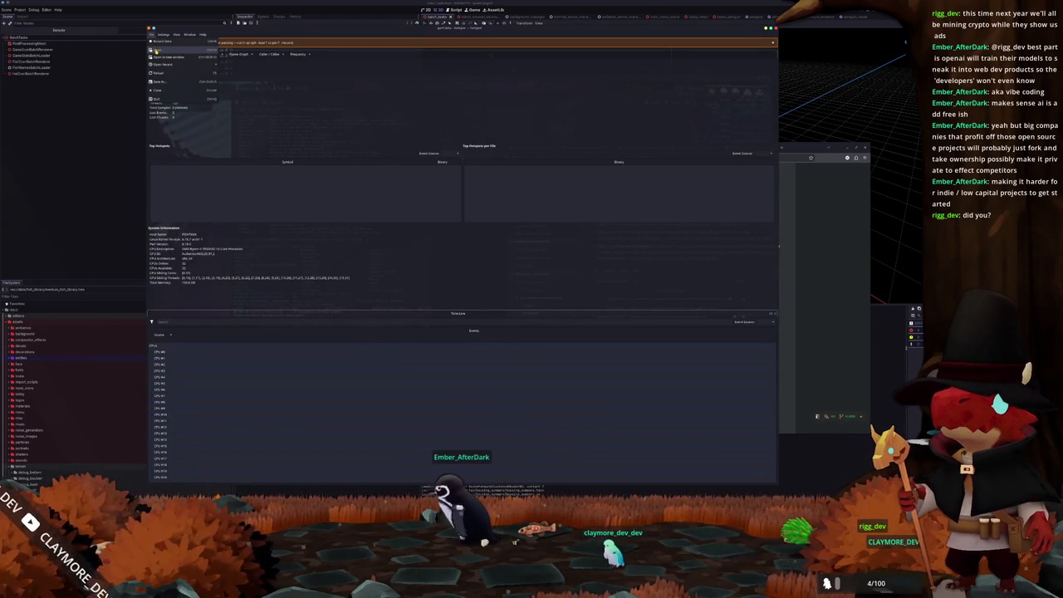
pyautogui.click(155, 50)
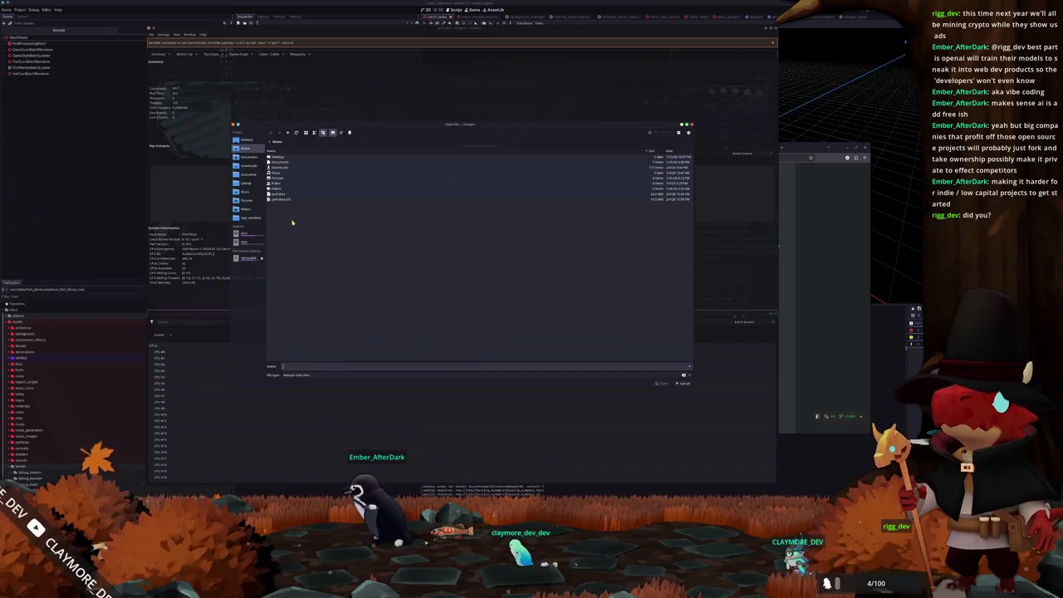
pyautogui.doubleClick(278, 196)
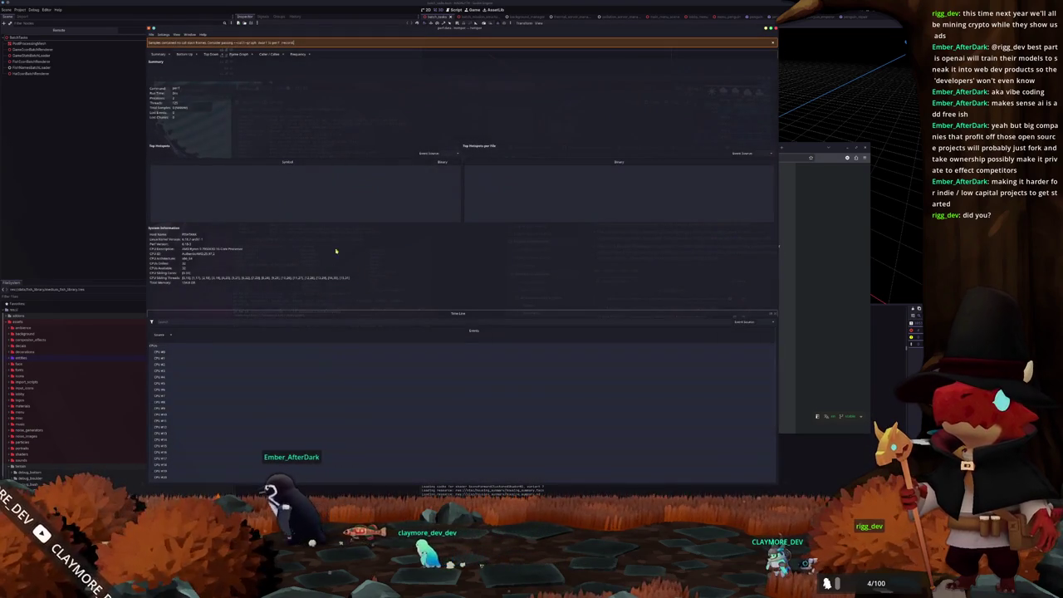
pyautogui.click(237, 54)
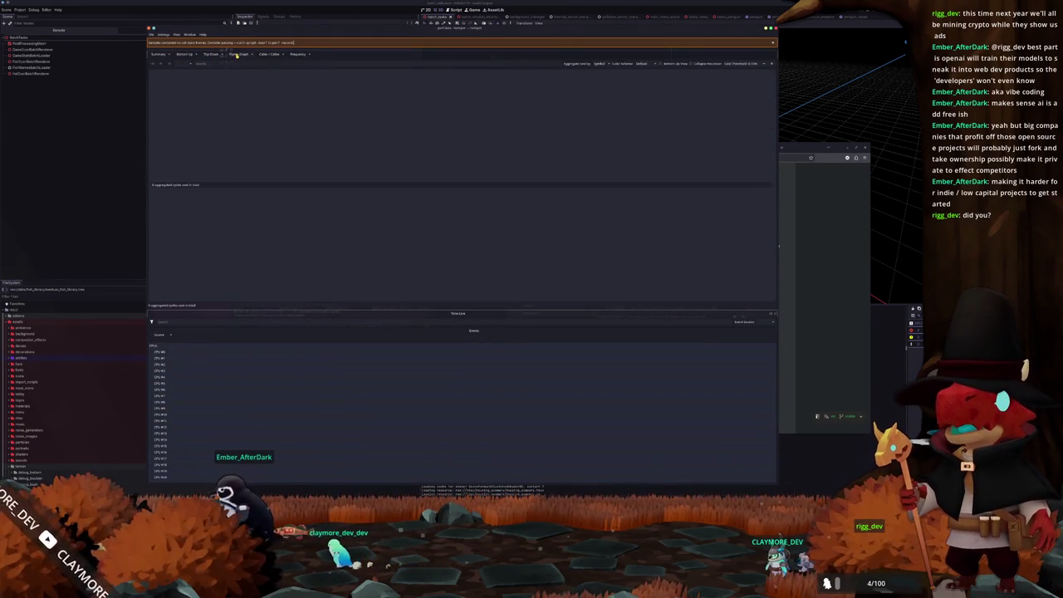
pyautogui.click(298, 54)
pyautogui.click(164, 55)
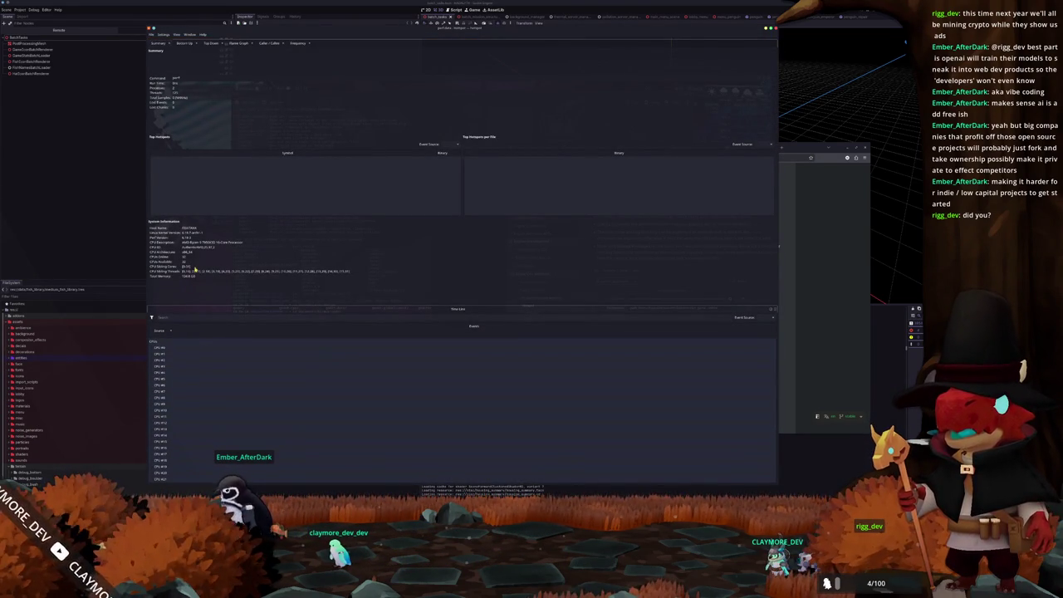
pyautogui.click(152, 34)
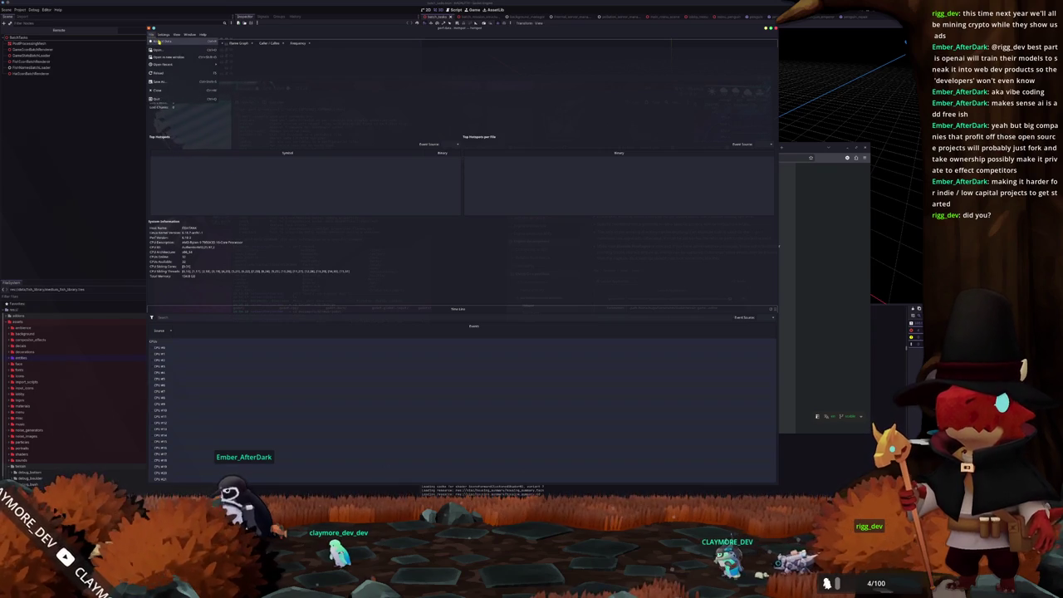
pyautogui.click(158, 41)
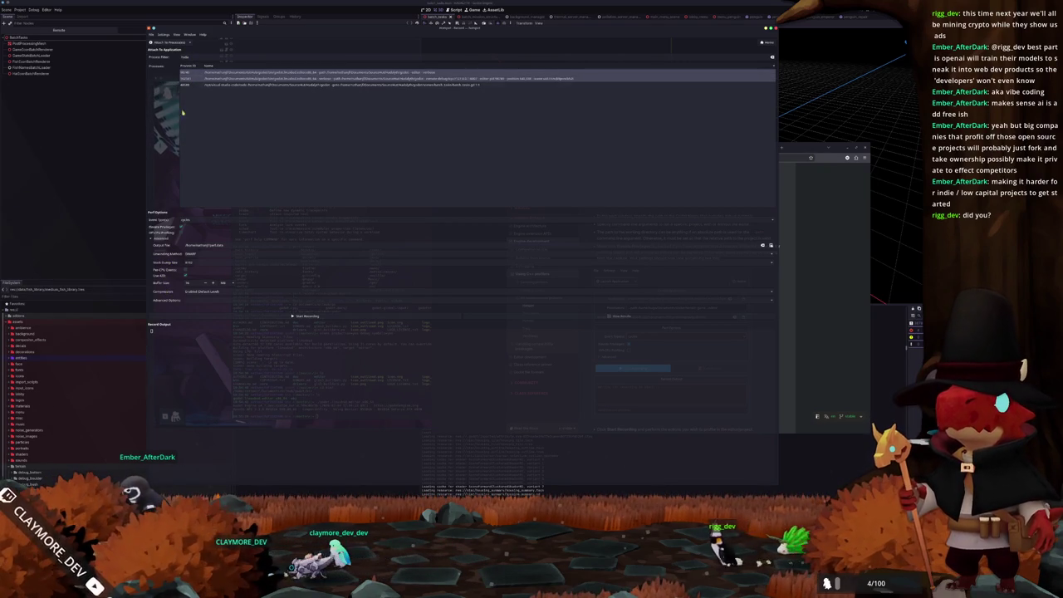
# - Record the attached game process twice, authorizing with the password each time, then load the results
pyautogui.click(308, 316)
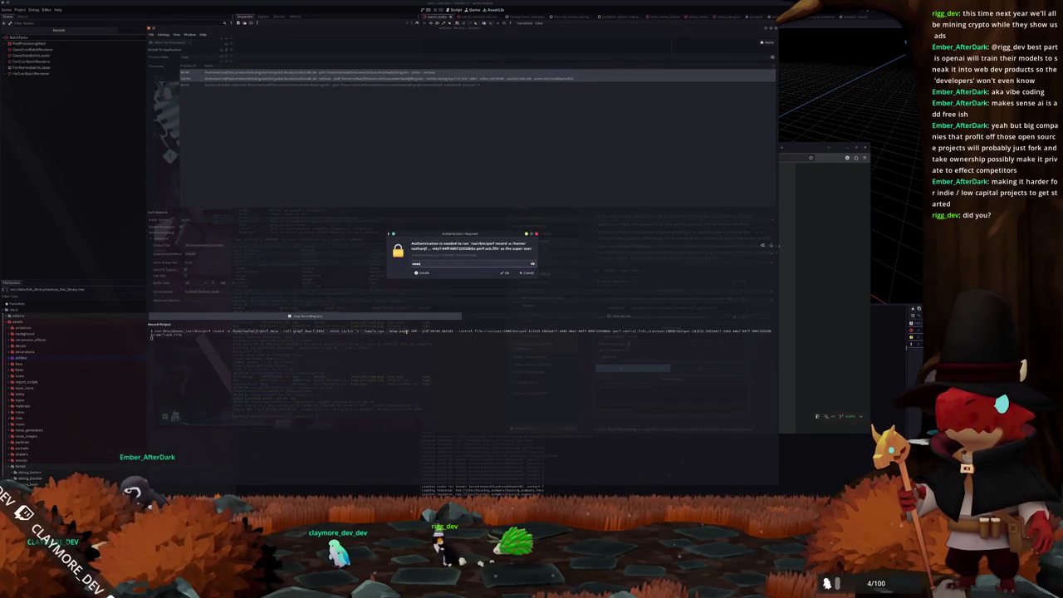
pyautogui.press('Return')
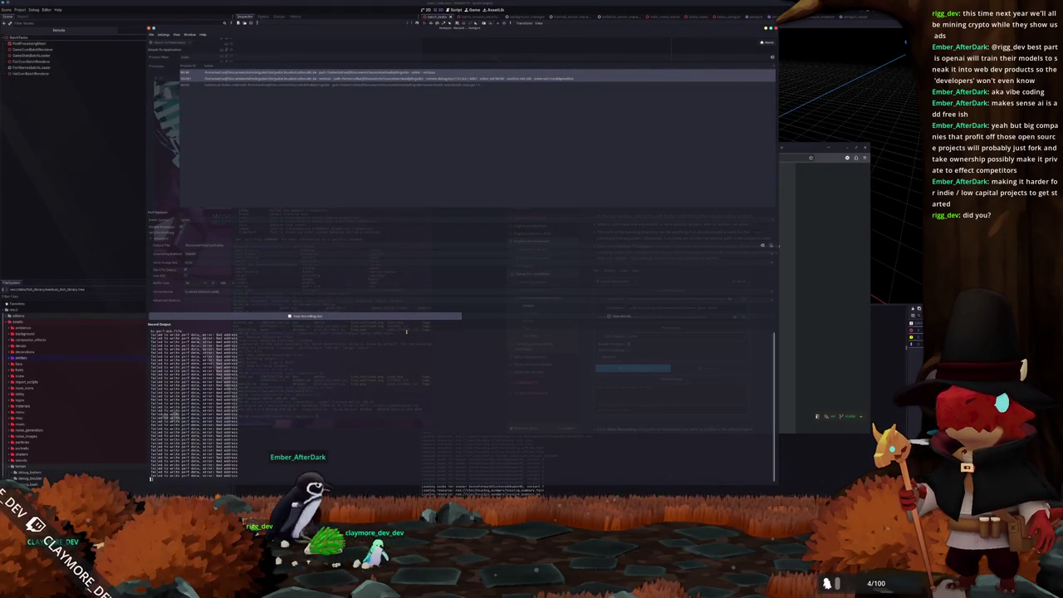
pyautogui.click(353, 316)
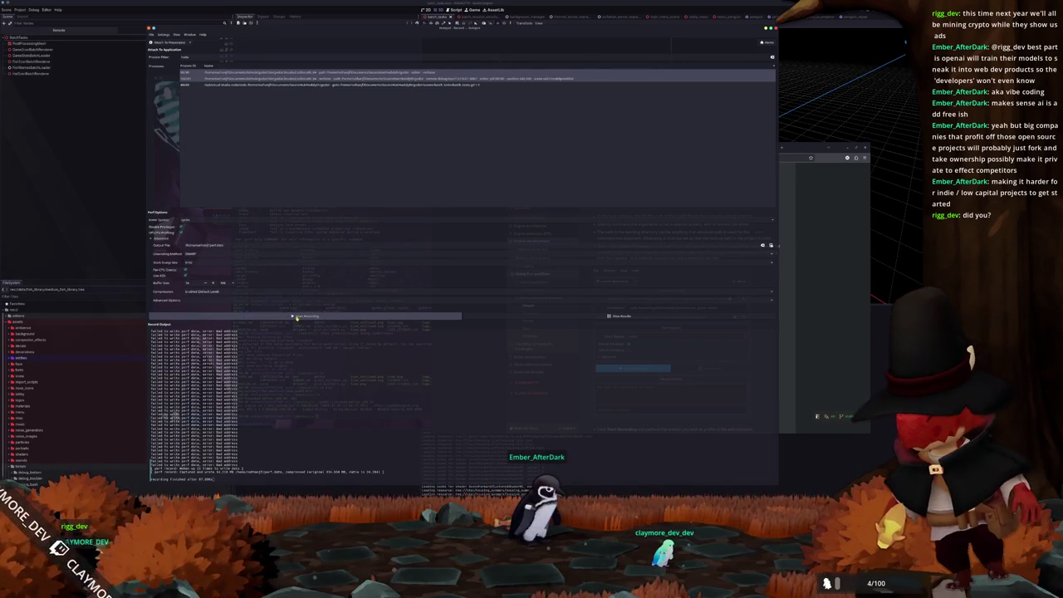
pyautogui.click(295, 317)
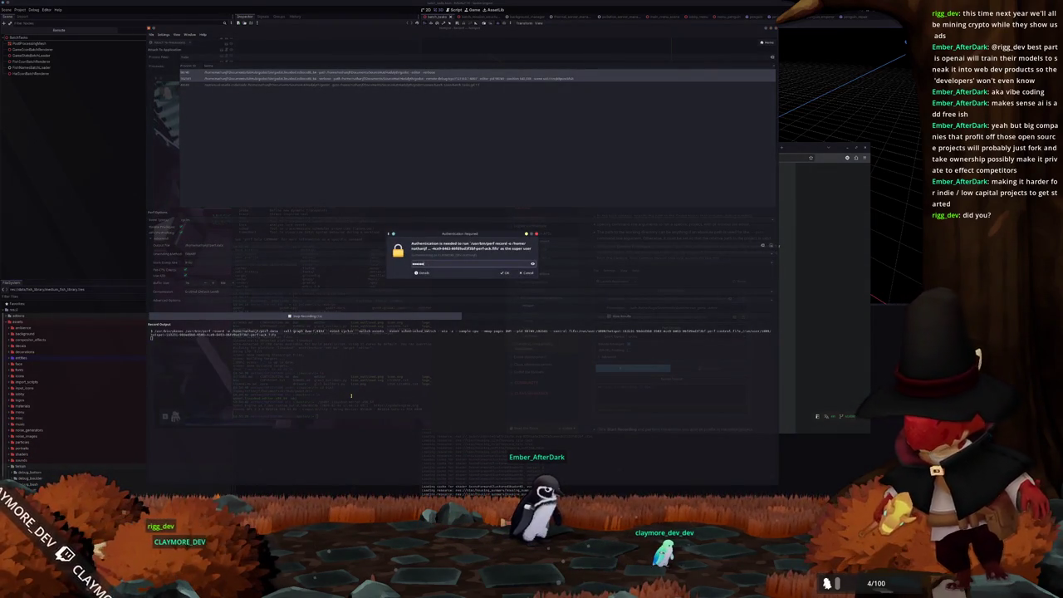
pyautogui.press('Return')
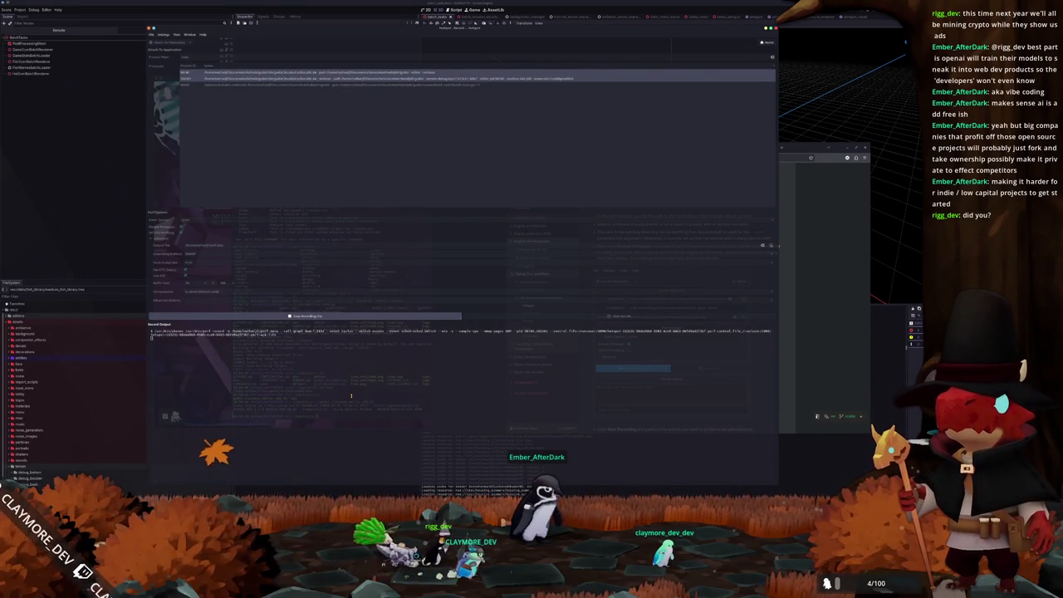
pyautogui.click(331, 318)
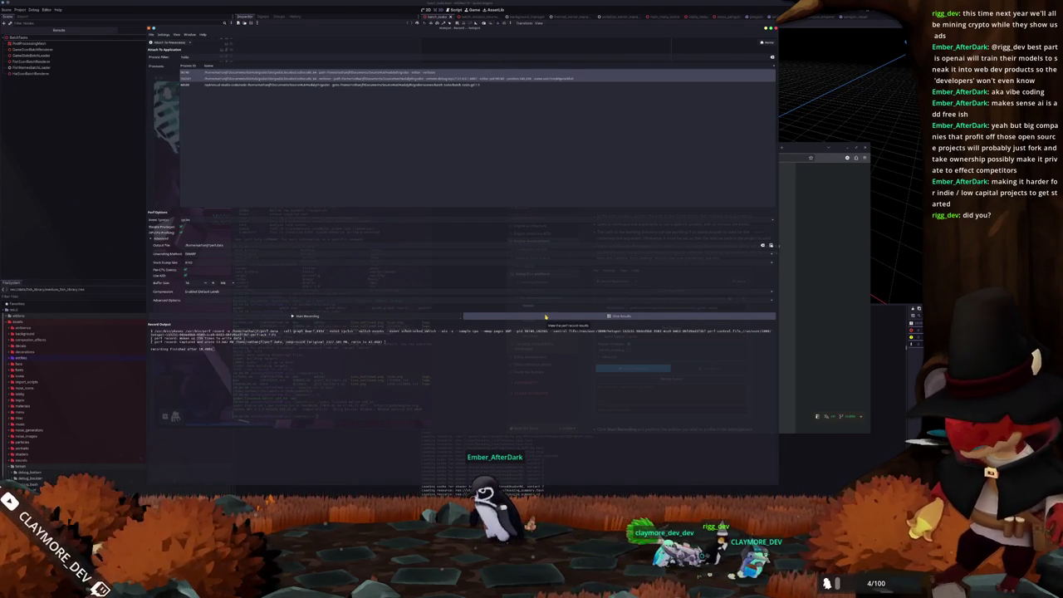
pyautogui.click(546, 316)
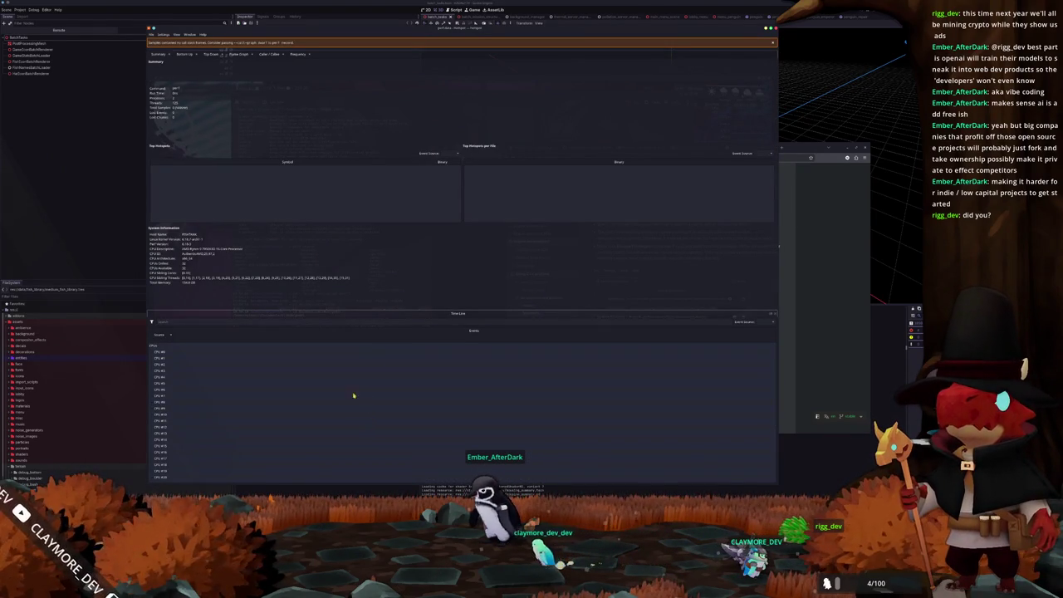
# - Open Hotspot's Configure dialog, view Unwind Options, then switch to the Flamegraph Options page
pyautogui.click(163, 34)
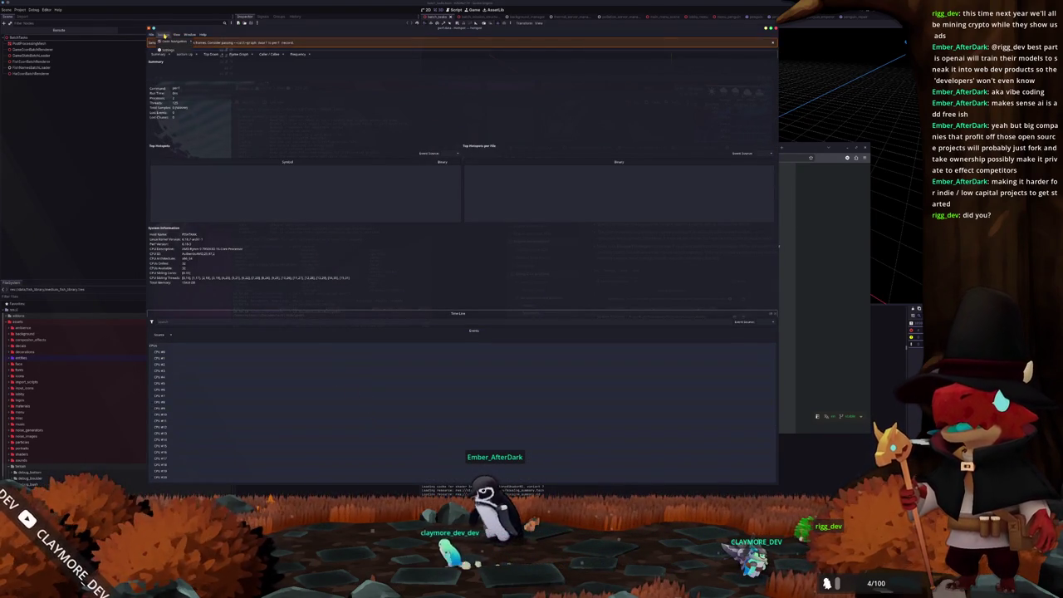
pyautogui.click(176, 47)
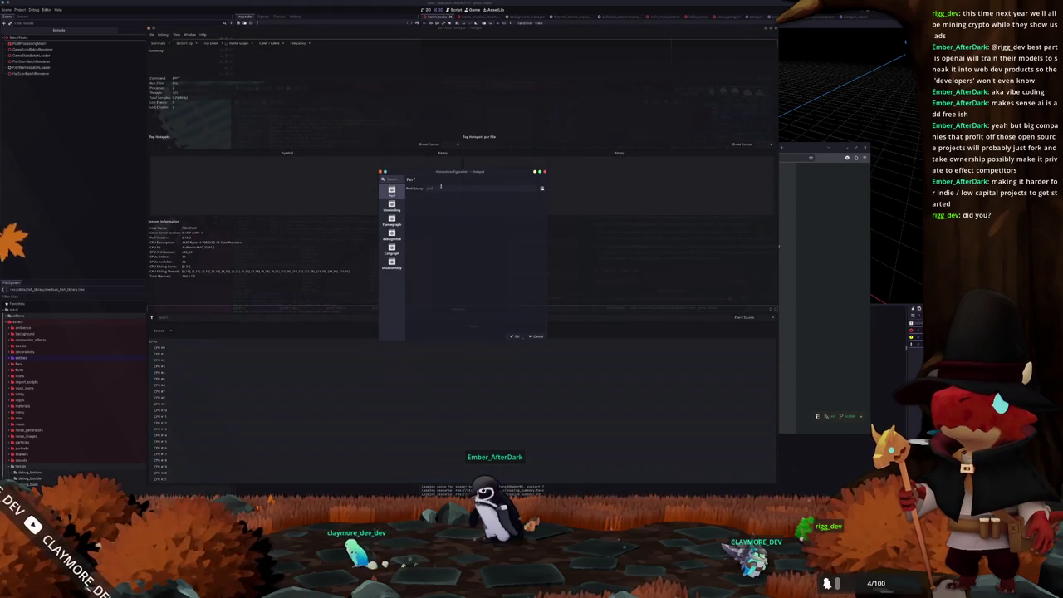
pyautogui.click(391, 205)
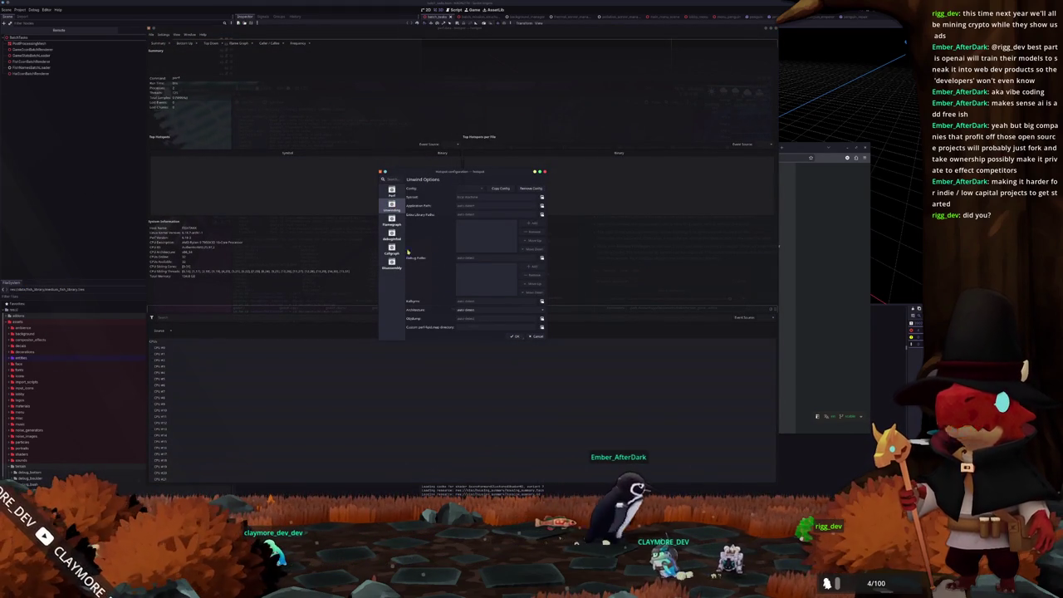
pyautogui.click(393, 223)
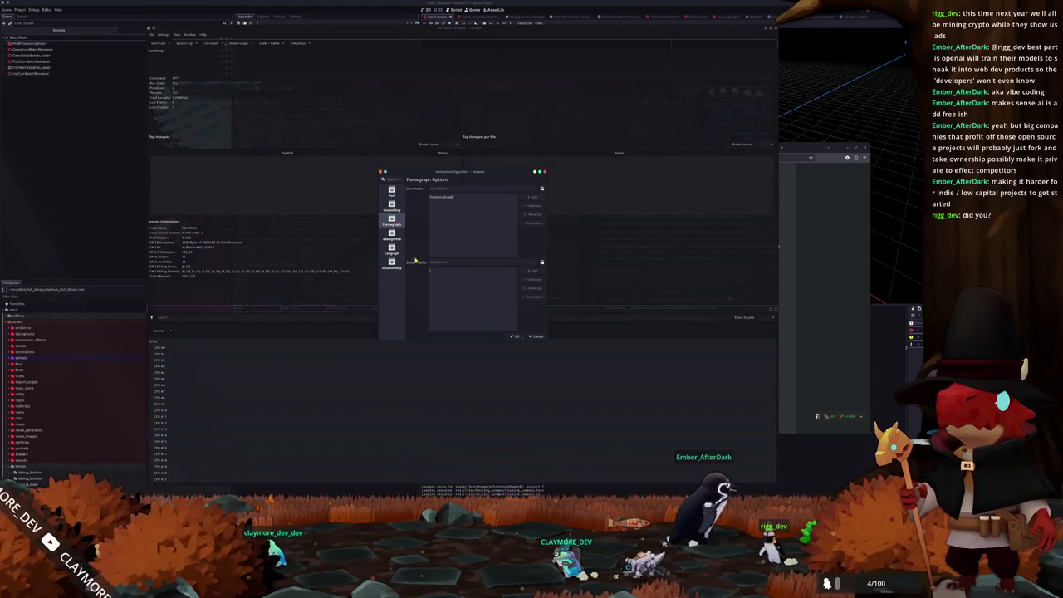